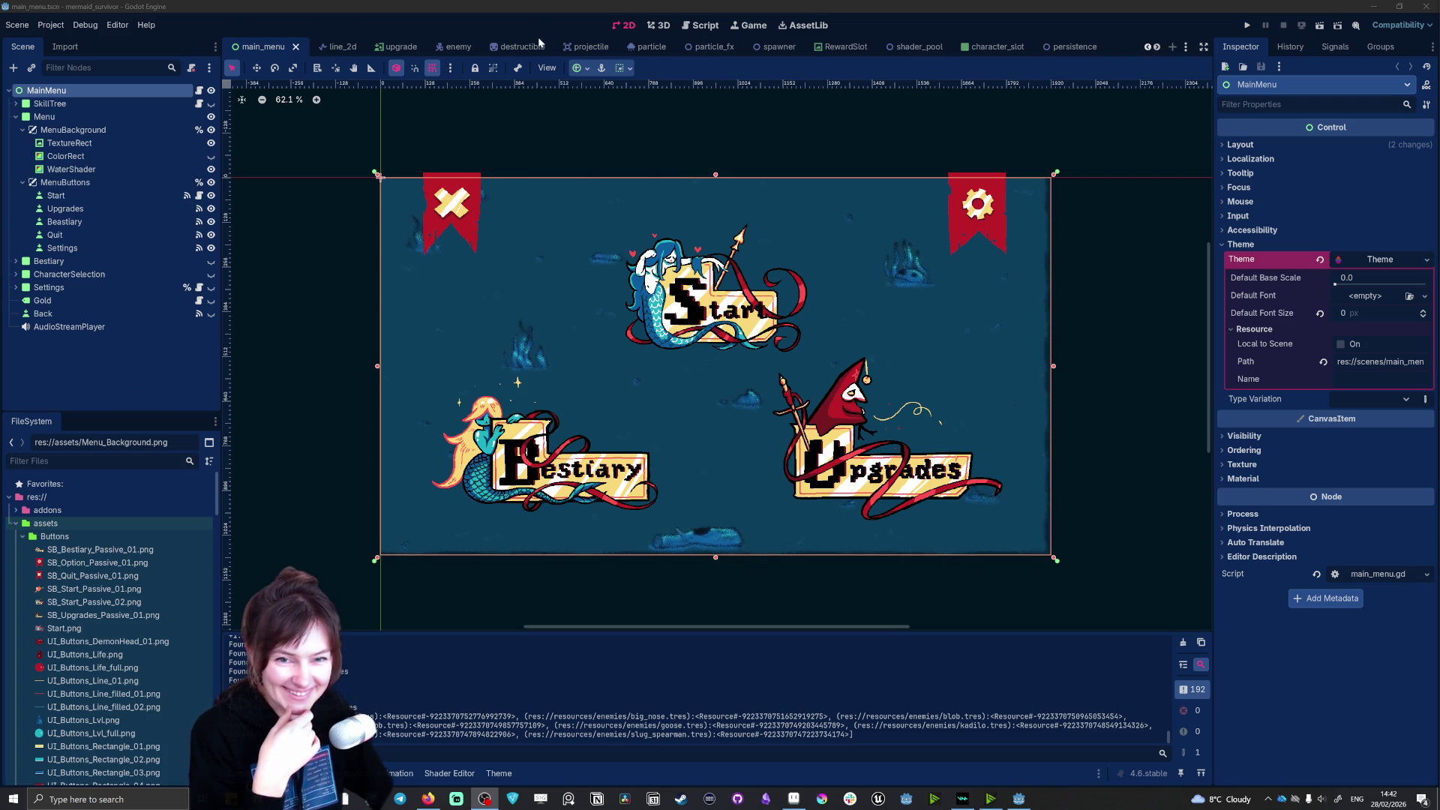
# Step: Switch the editor from the main menu scene to the player.tscn scene tab
pyautogui.scroll(2, 348, 47)
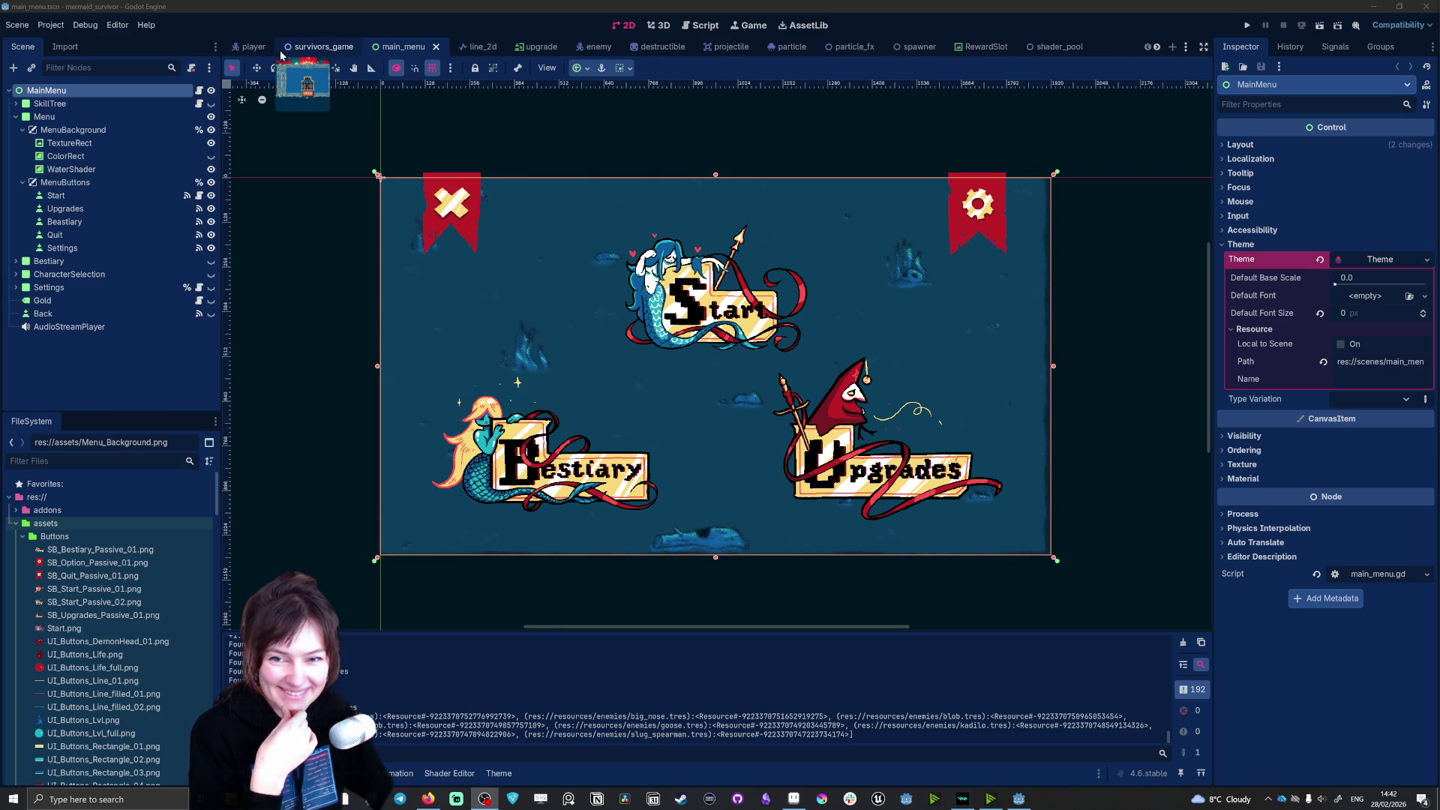
pyautogui.click(255, 46)
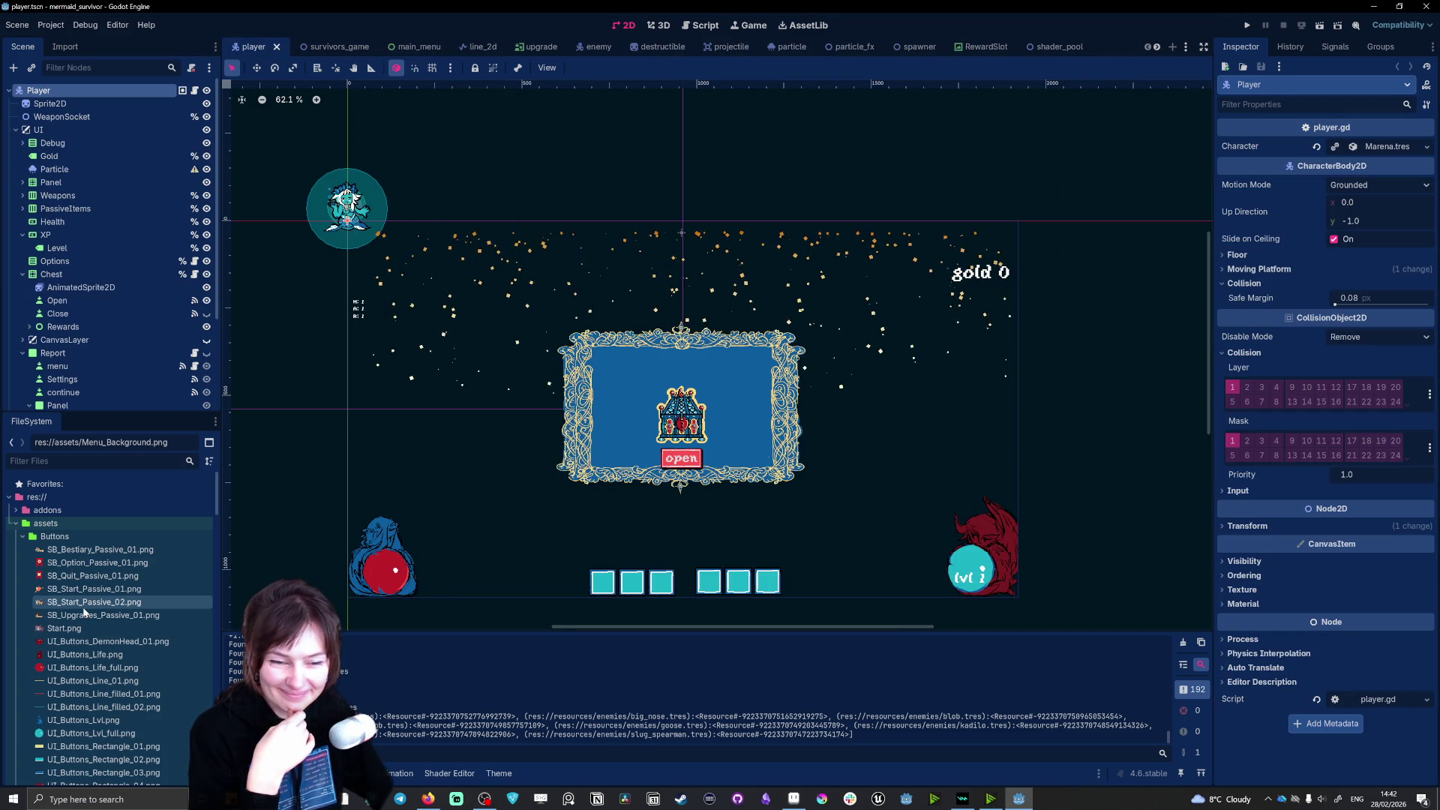
pyautogui.scroll(-1, 44, 696)
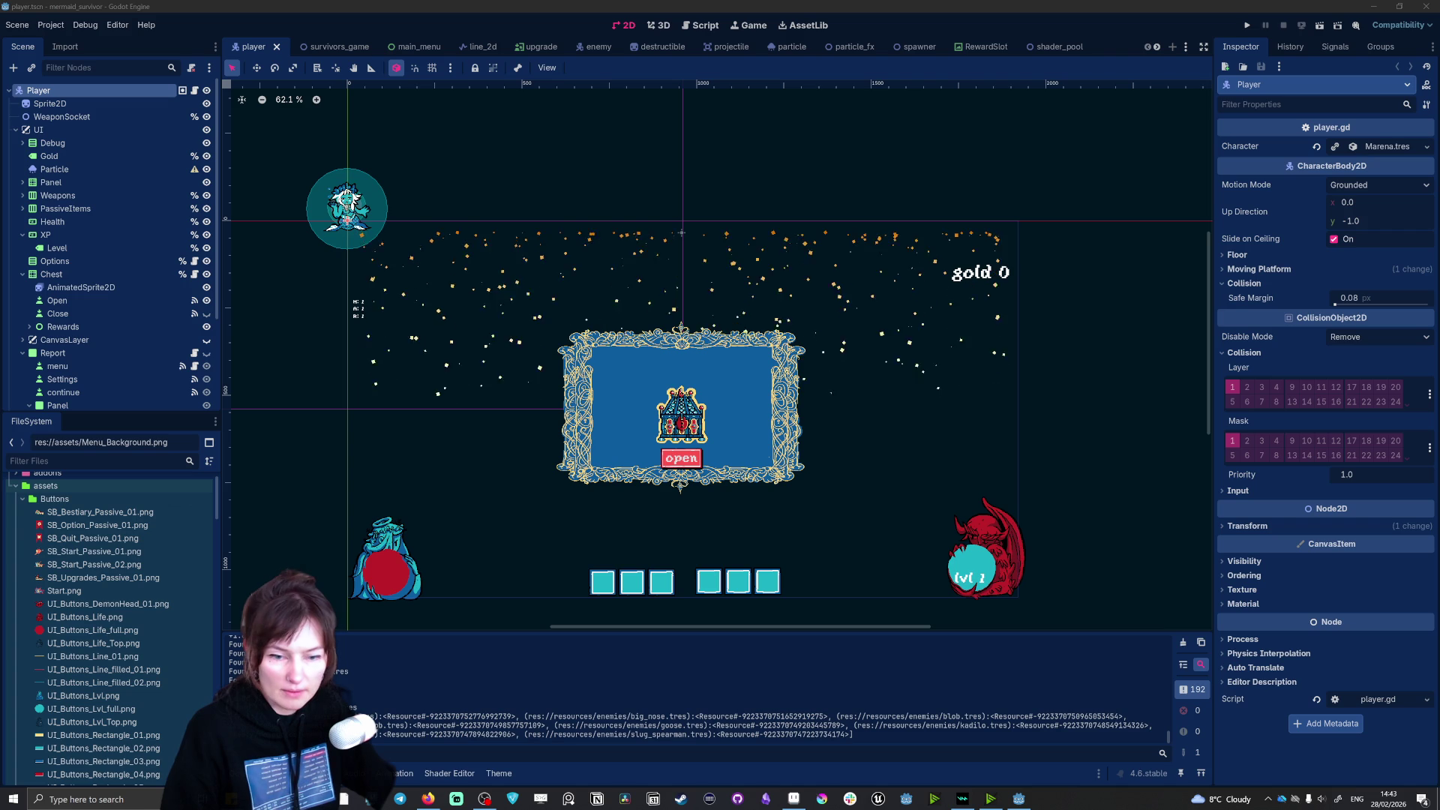
# Step: Give the Health progress bar a top-frame Over texture from the FileSystem UI button images
pyautogui.click(89, 630)
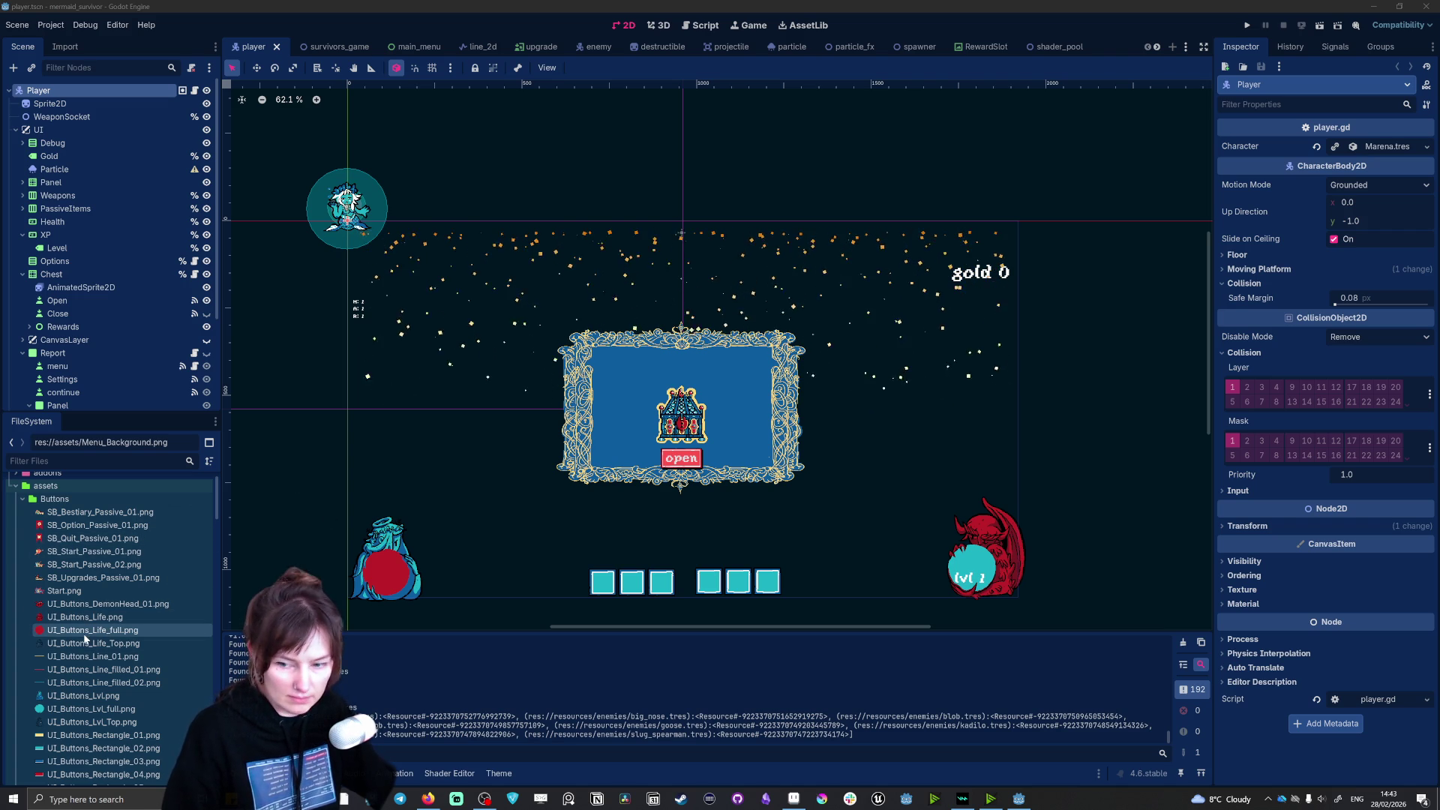
pyautogui.click(376, 562)
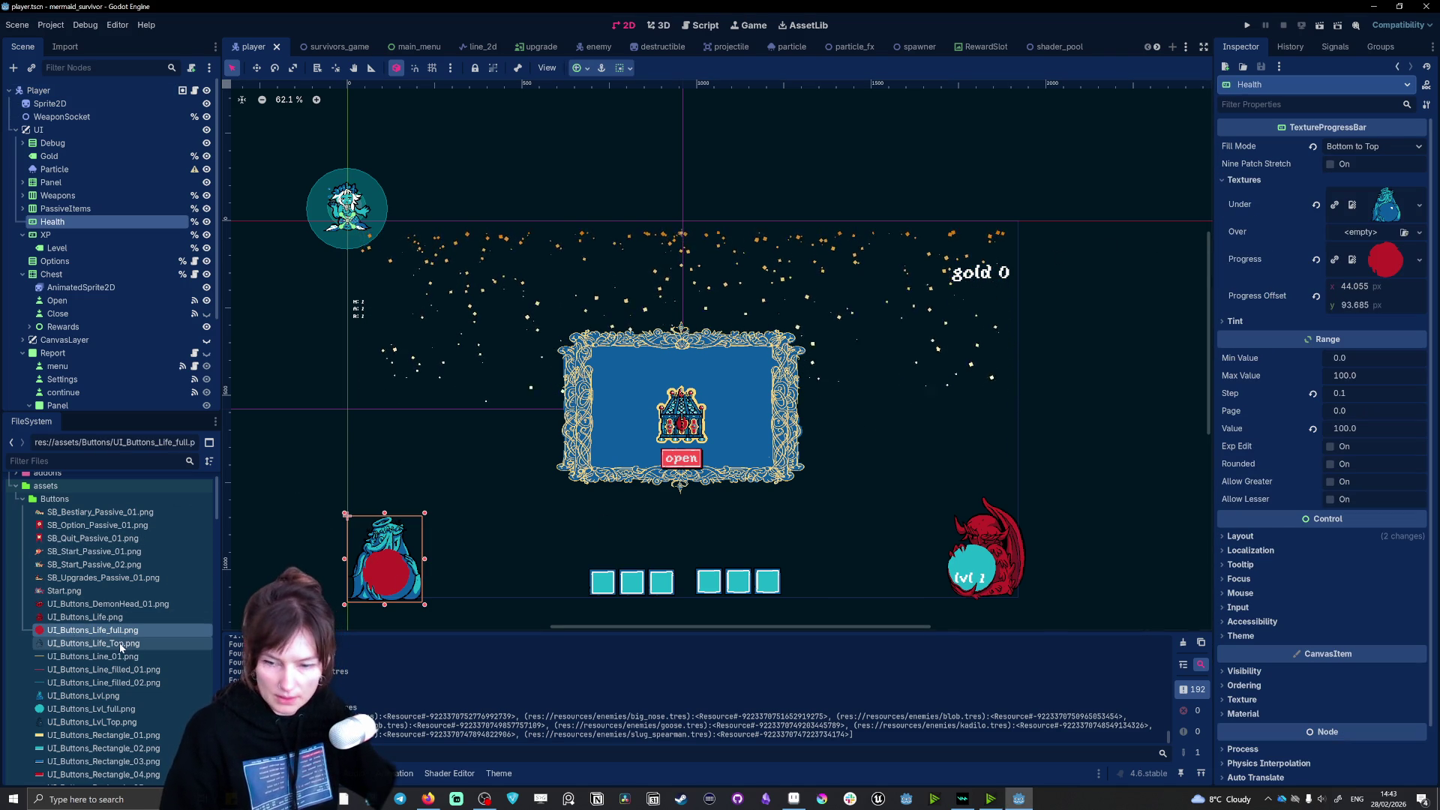
pyautogui.moveTo(118, 645)
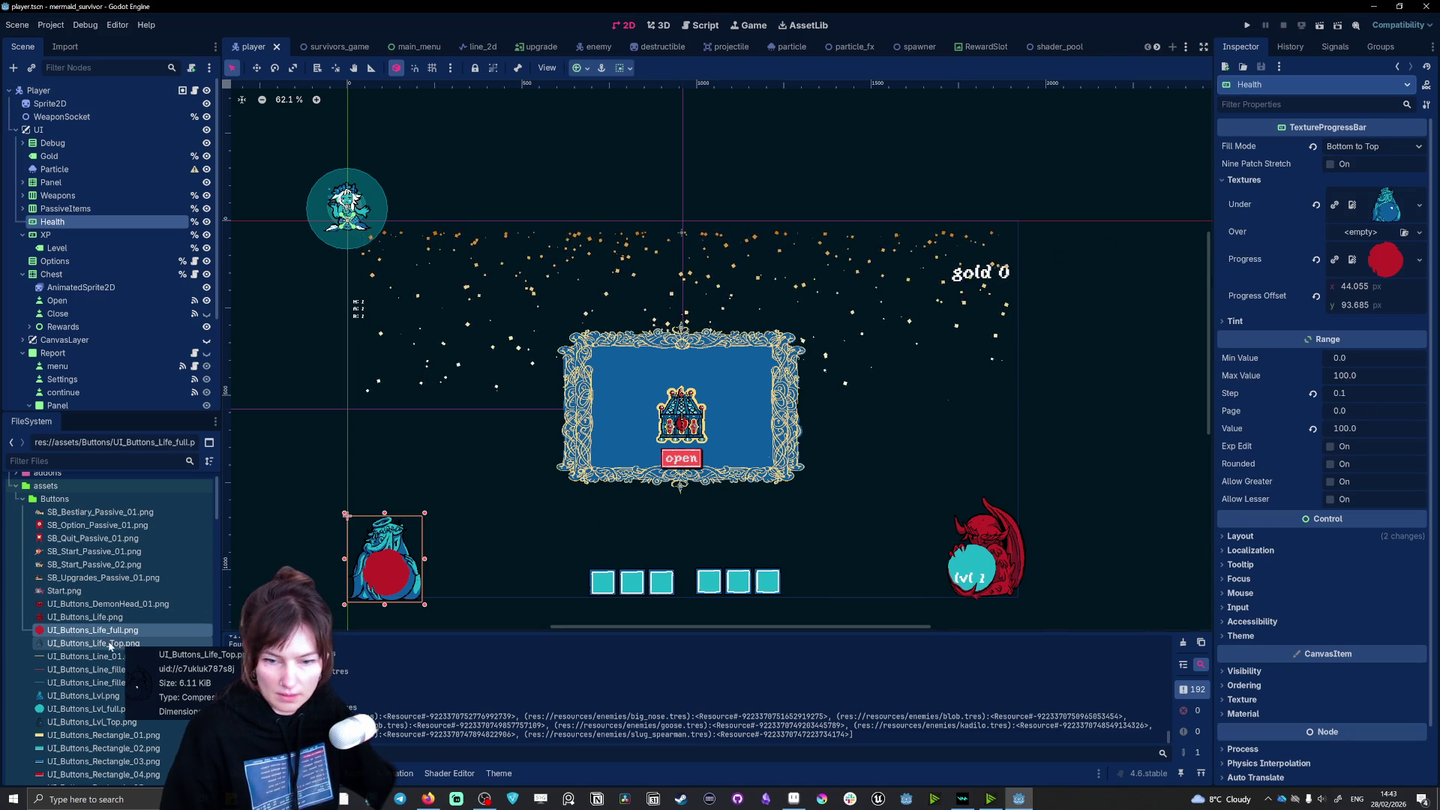
pyautogui.click(84, 645)
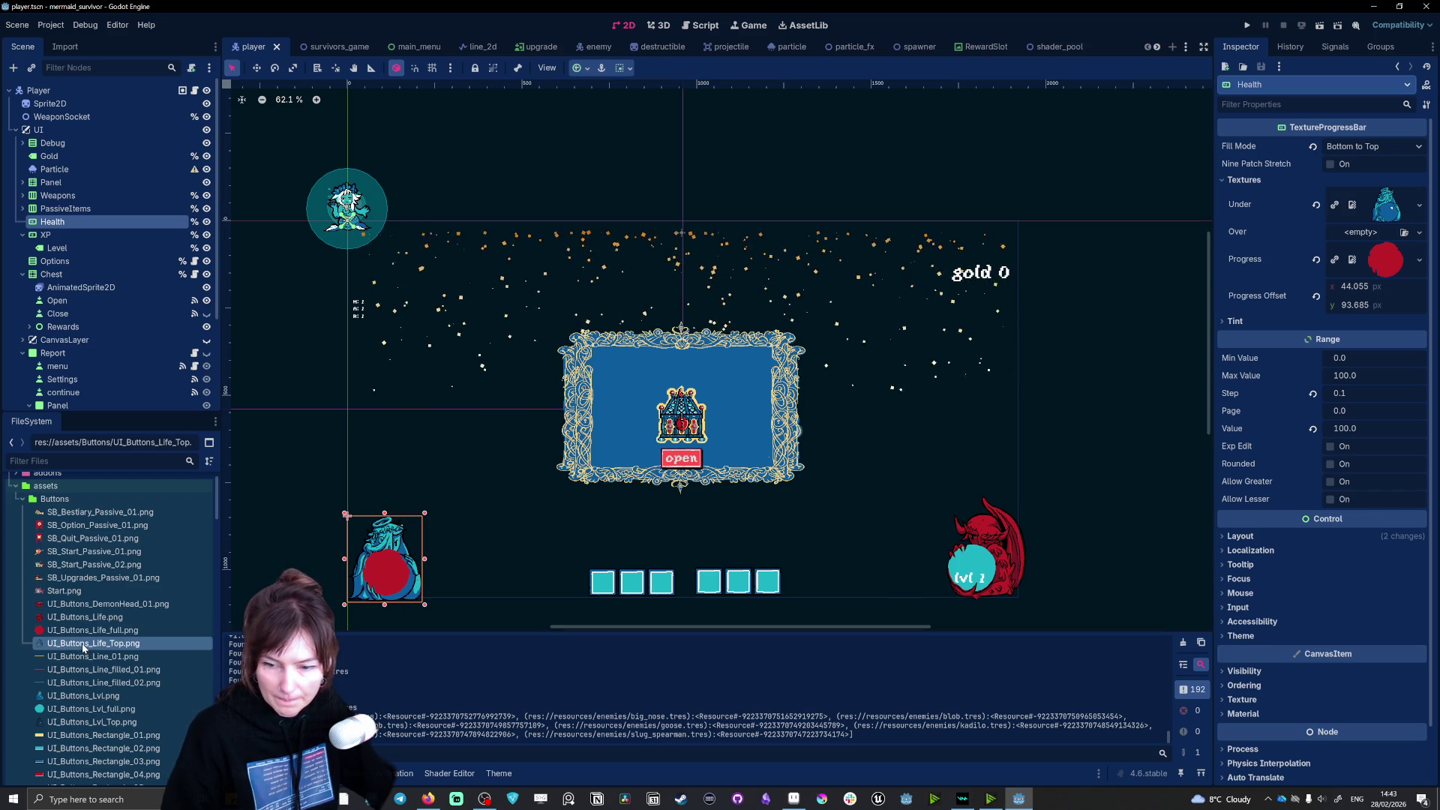
pyautogui.click(66, 721)
pyautogui.moveTo(67, 724)
pyautogui.mouseDown()
pyautogui.moveTo(900, 450)
pyautogui.moveTo(1370, 244)
pyautogui.mouseUp()
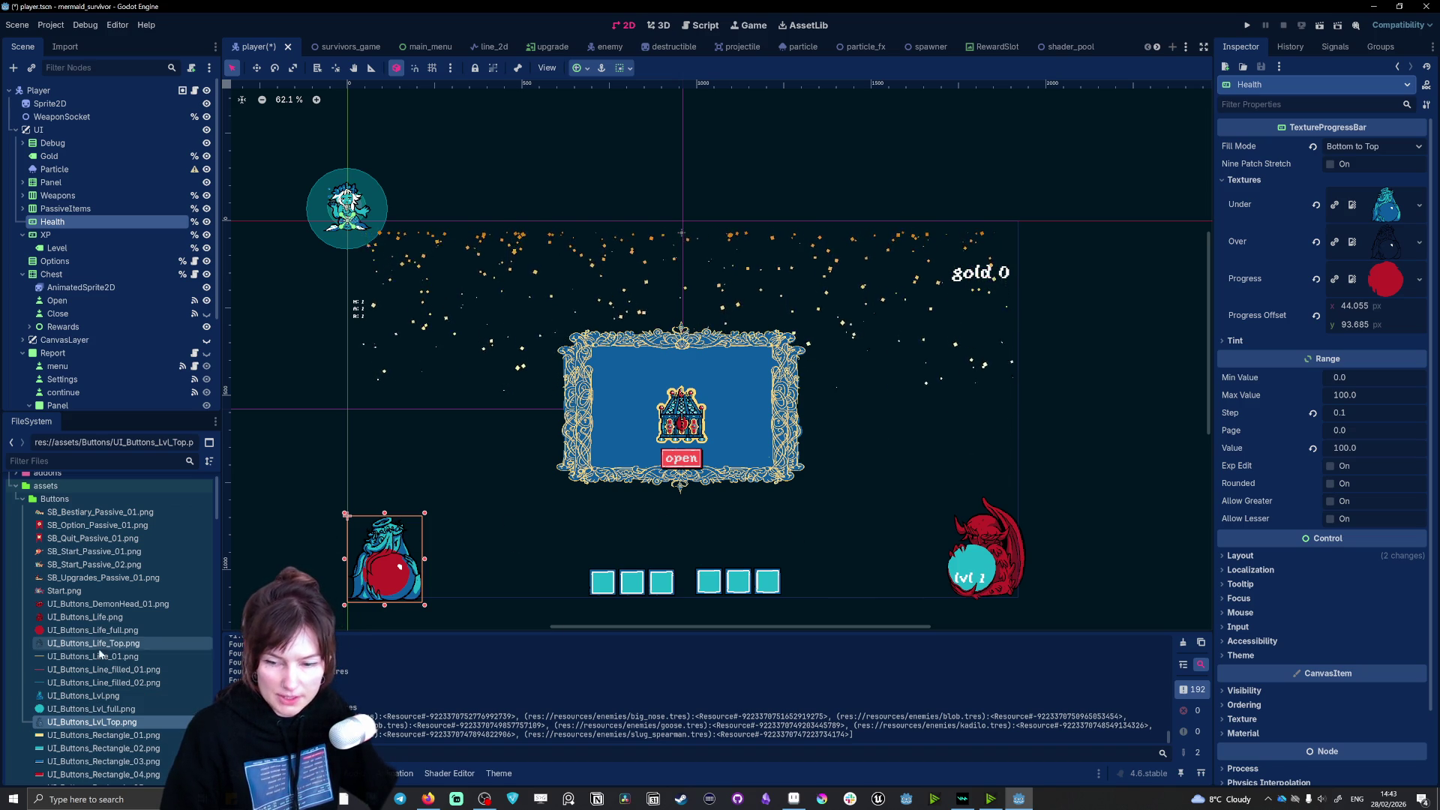
# Step: Give the XP bar a top-frame Over texture and nudge it slightly left and up
pyautogui.press('Down')
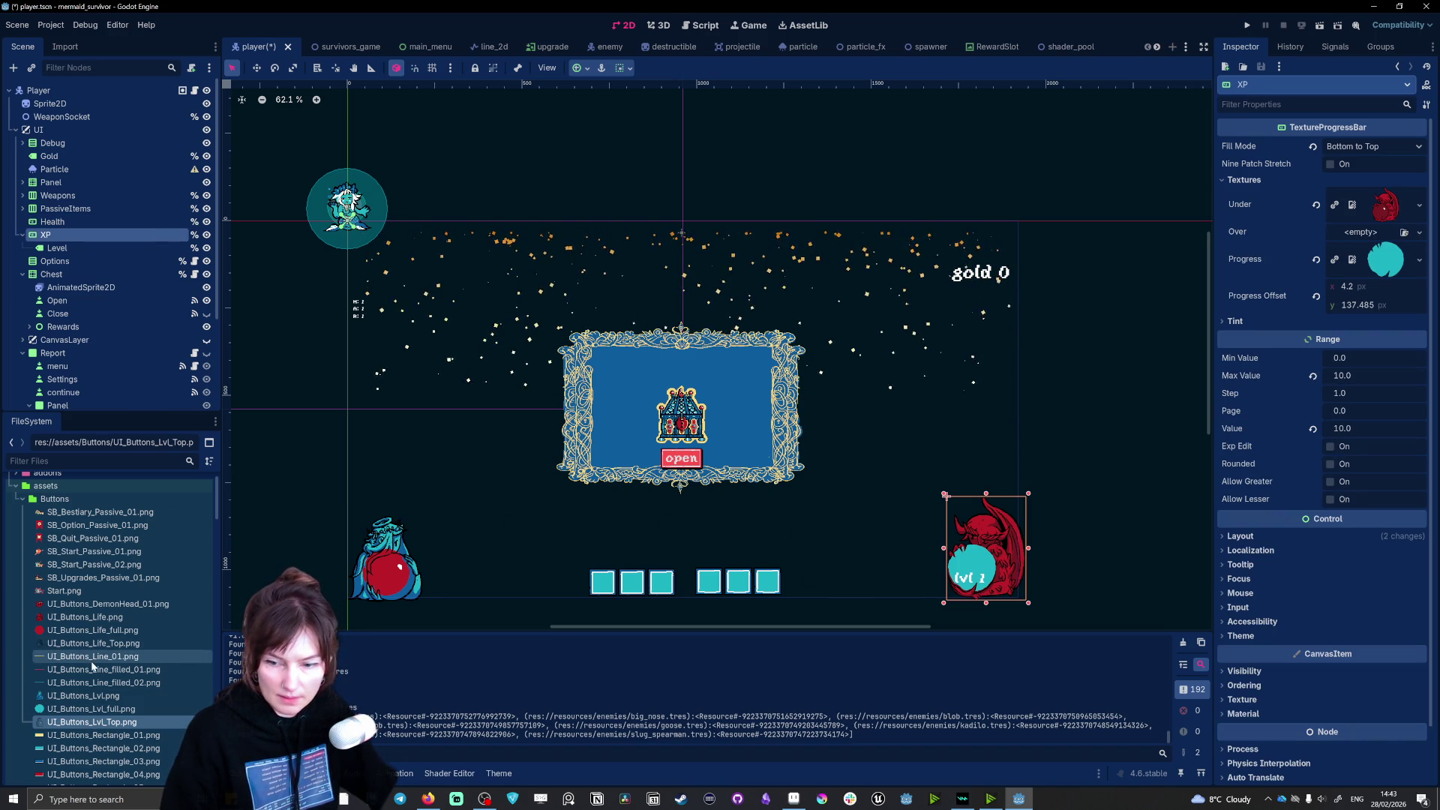
pyautogui.moveTo(93, 643)
pyautogui.mouseDown()
pyautogui.moveTo(1350, 225)
pyautogui.moveTo(1364, 257)
pyautogui.moveTo(1360, 232)
pyautogui.mouseUp()
pyautogui.moveTo(998, 550); pyautogui.dragTo(991, 548)
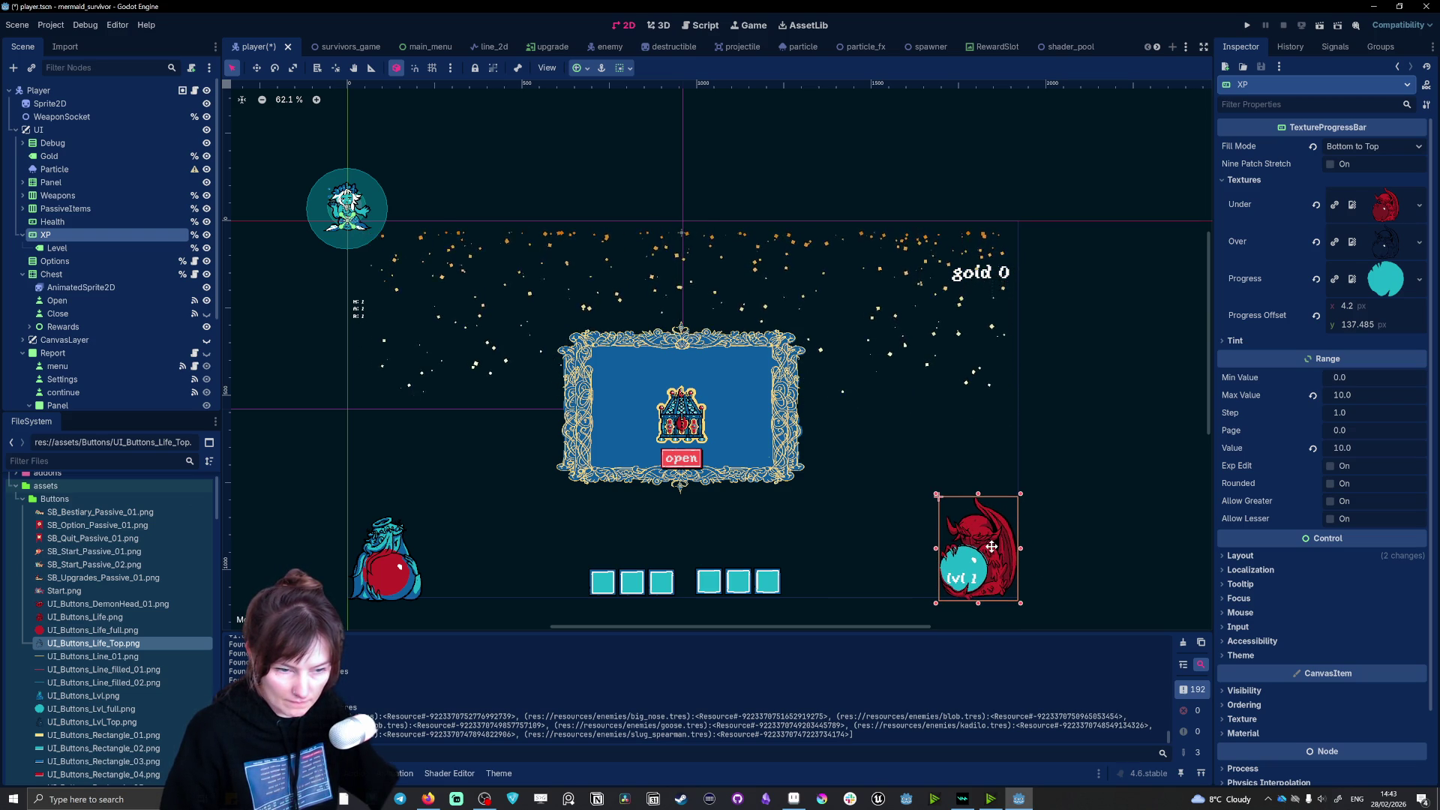
pyautogui.click(381, 550)
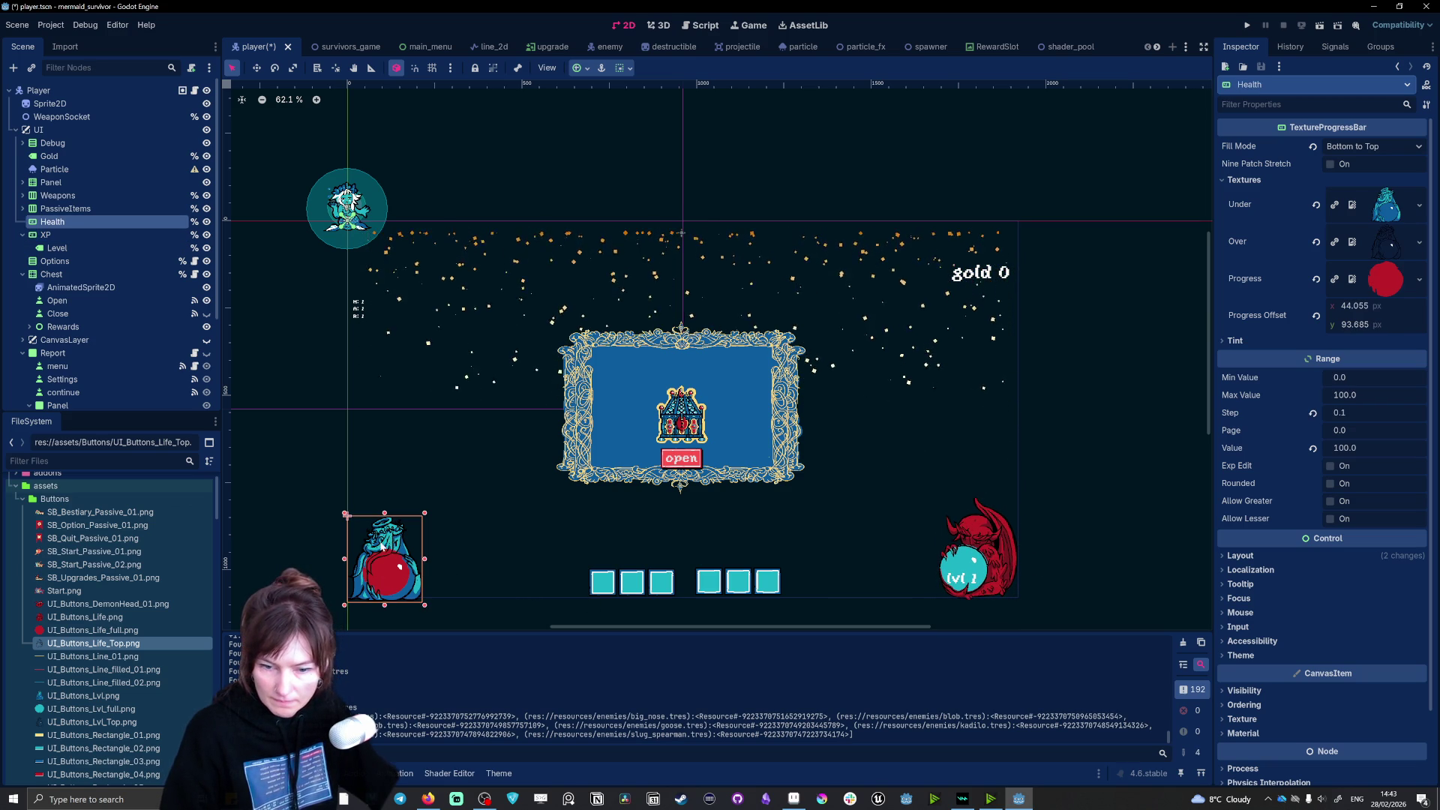
# Step: Raise the Health bar about 5 px on the canvas
pyautogui.moveTo(384, 535); pyautogui.dragTo(382, 530)
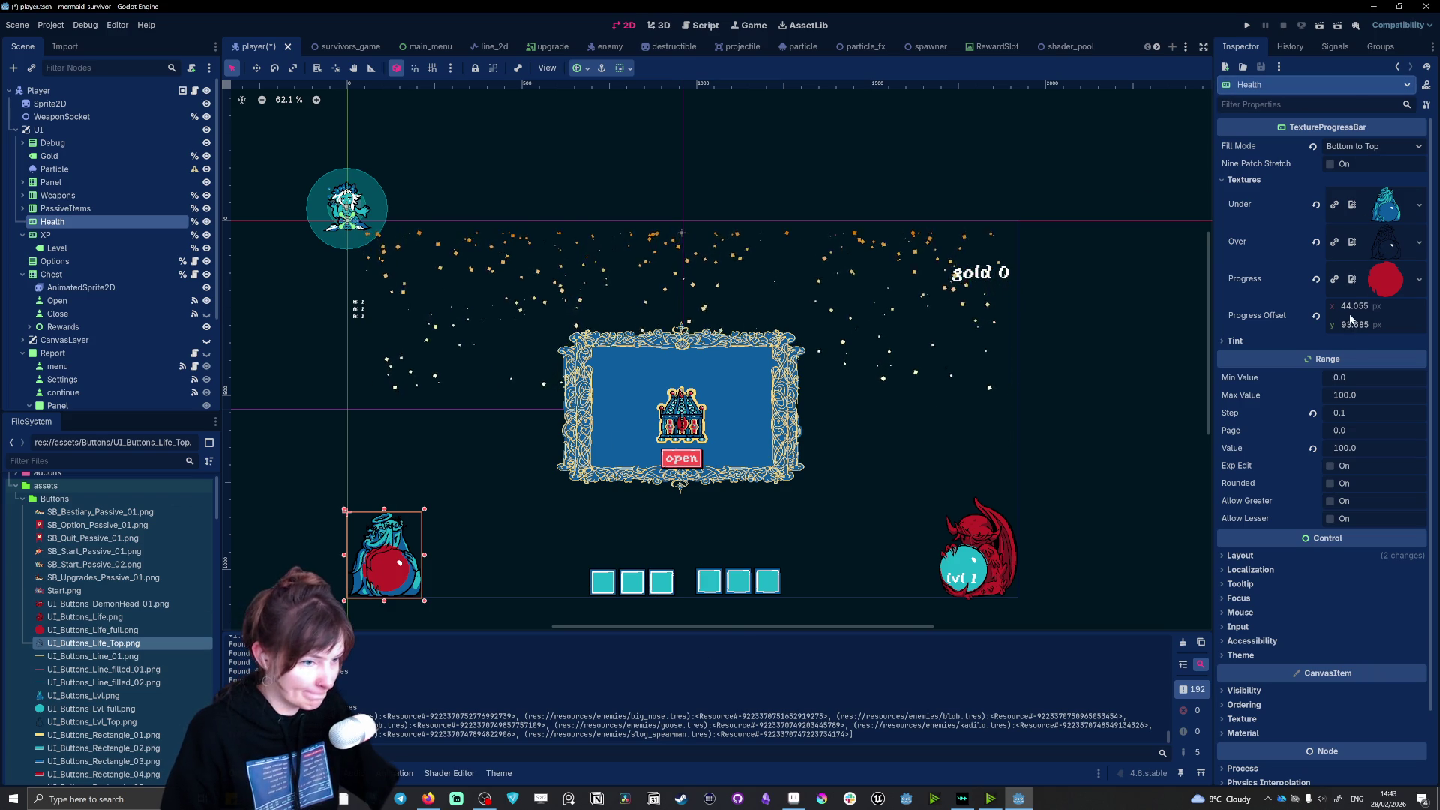
pyautogui.hscroll(-2, 470, 606)
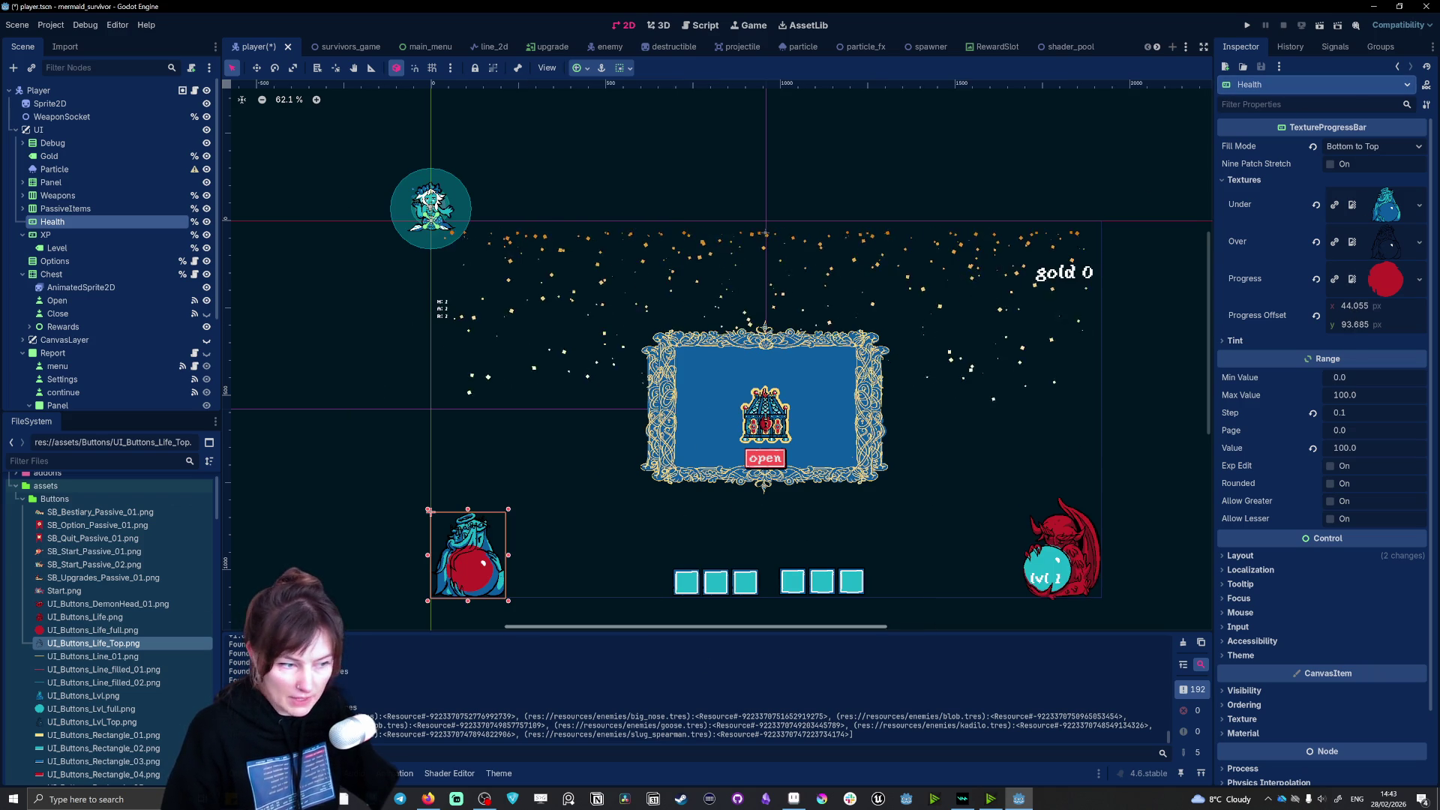
pyautogui.scroll(2, 470, 606)
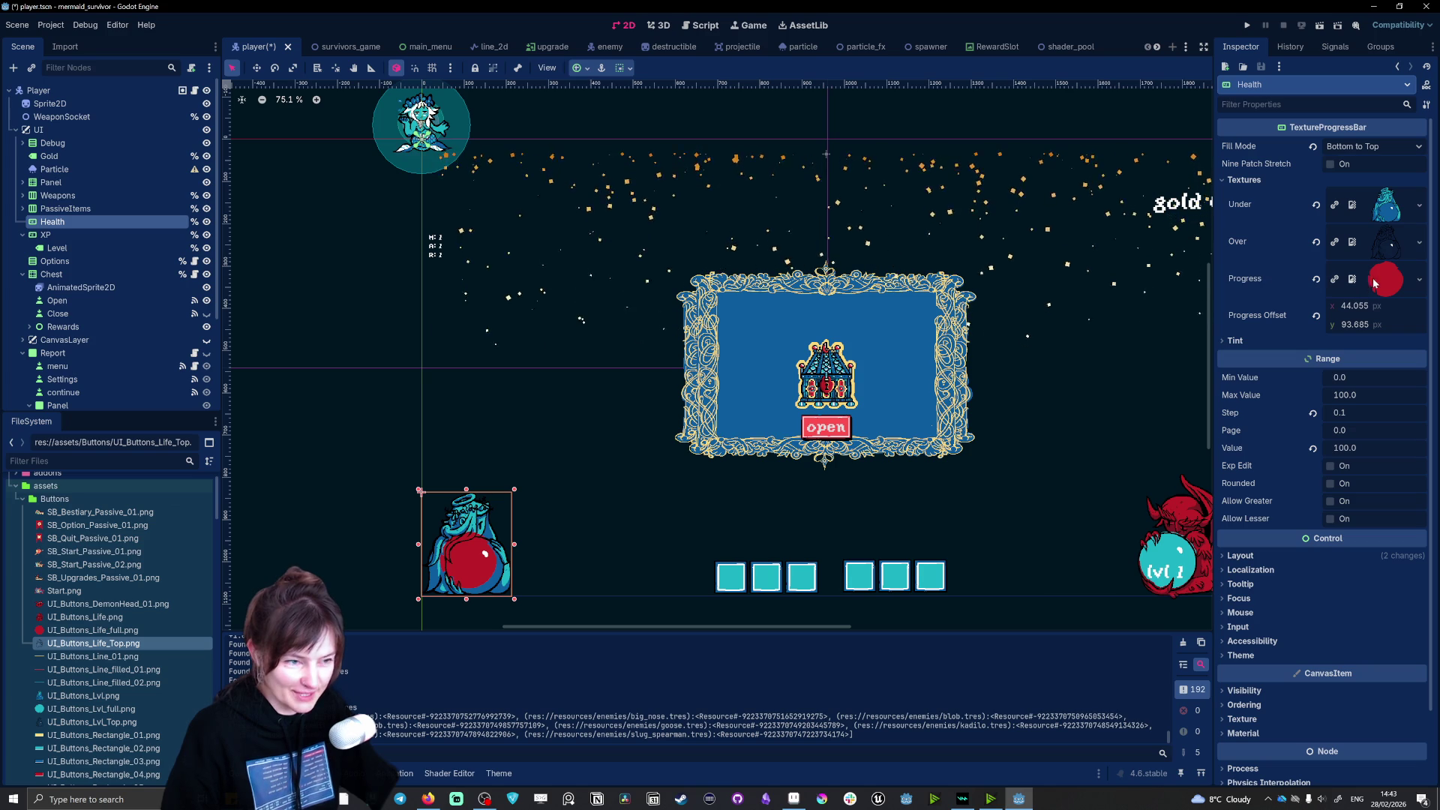
# Step: Tune the Health bar's Progress Offset to about 58.9 × 105.89 so the red fill sits in the orb
pyautogui.moveTo(1350, 312)
pyautogui.mouseDown()
pyautogui.moveTo(1380, 312)
pyautogui.moveTo(1343, 343)
pyautogui.moveTo(1365, 324)
pyautogui.mouseUp()
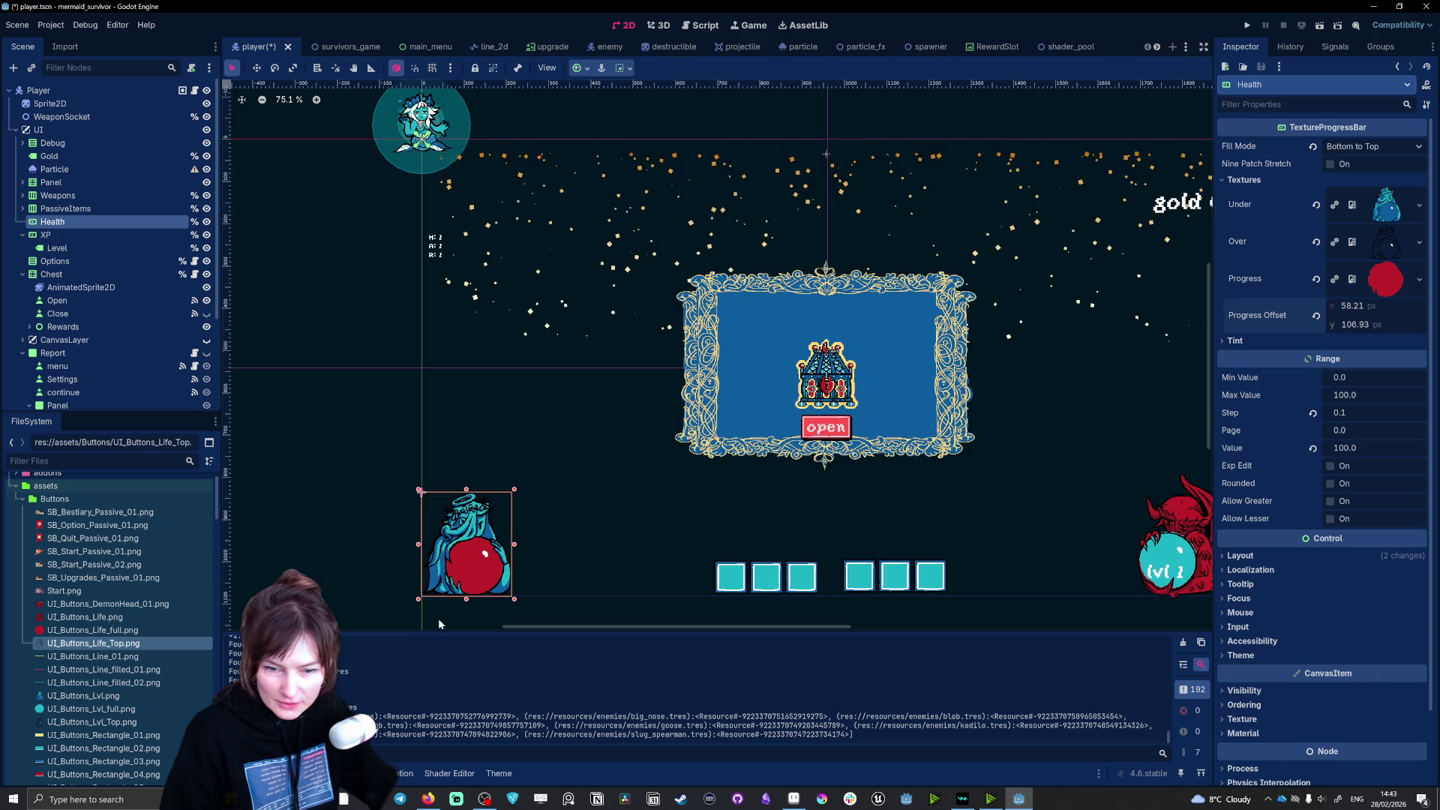
pyautogui.scroll(5, 459, 589)
pyautogui.scroll(8, 510, 544)
pyautogui.moveTo(1350, 324); pyautogui.dragTo(1342, 324)
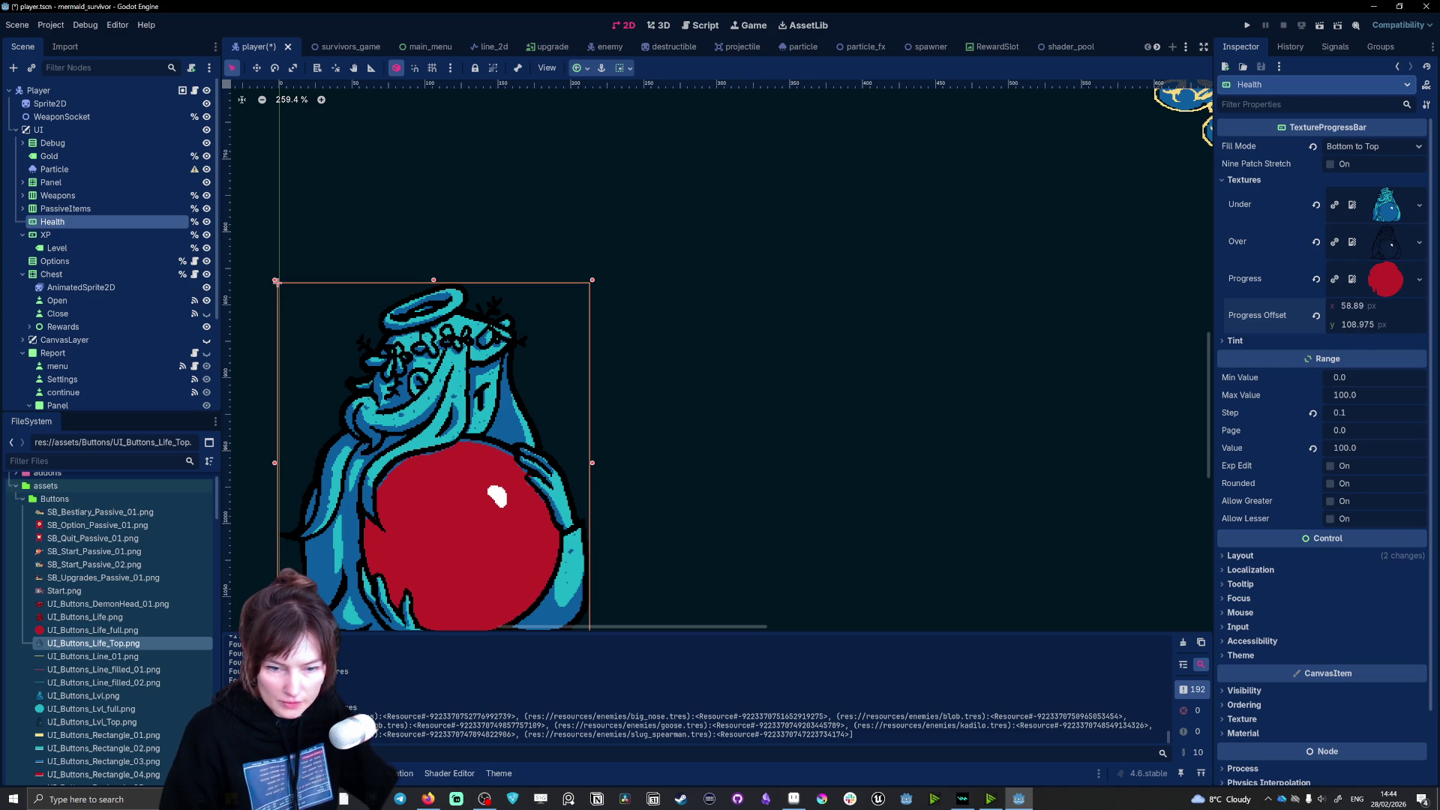
pyautogui.scroll(-4, 686, 497)
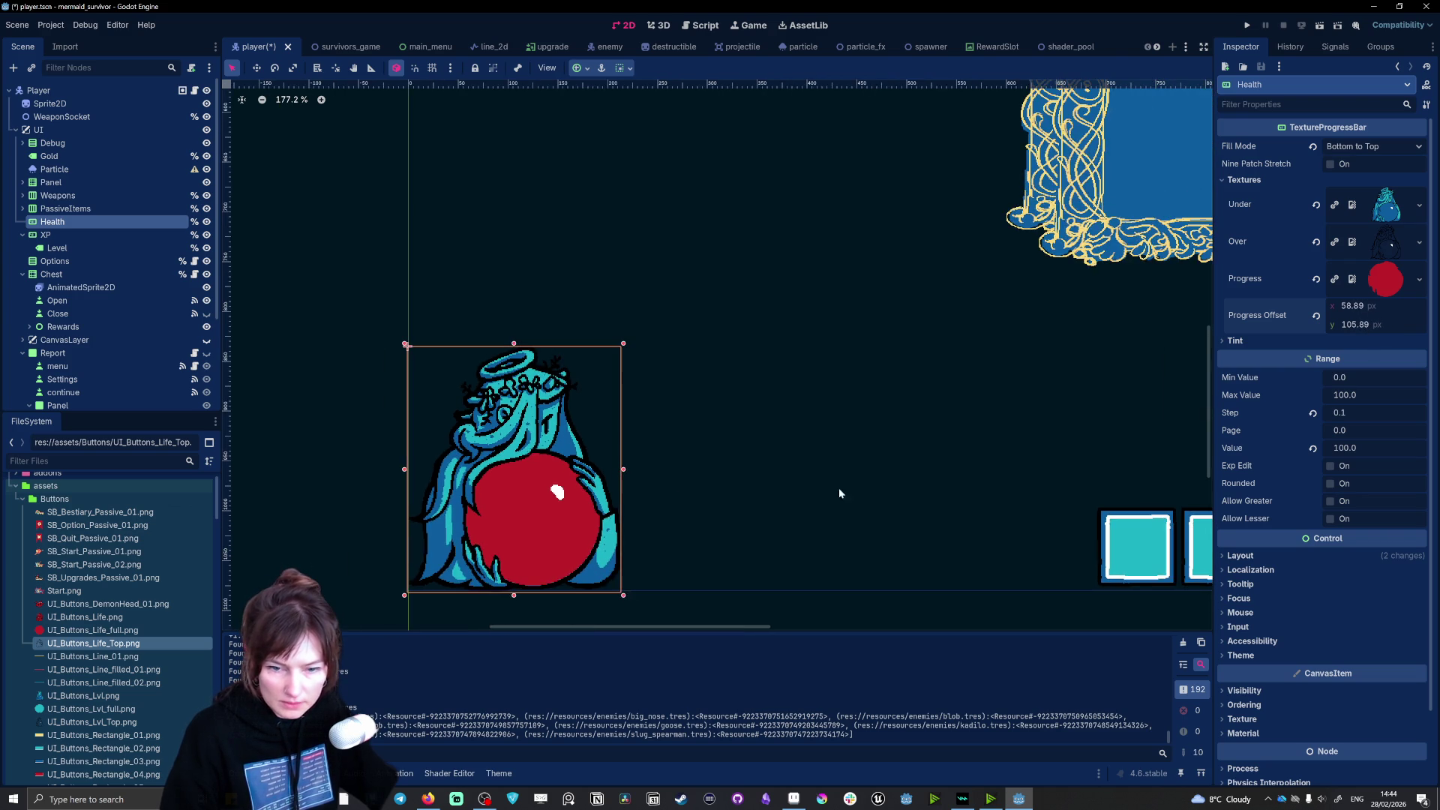
pyautogui.scroll(-14, 836, 426)
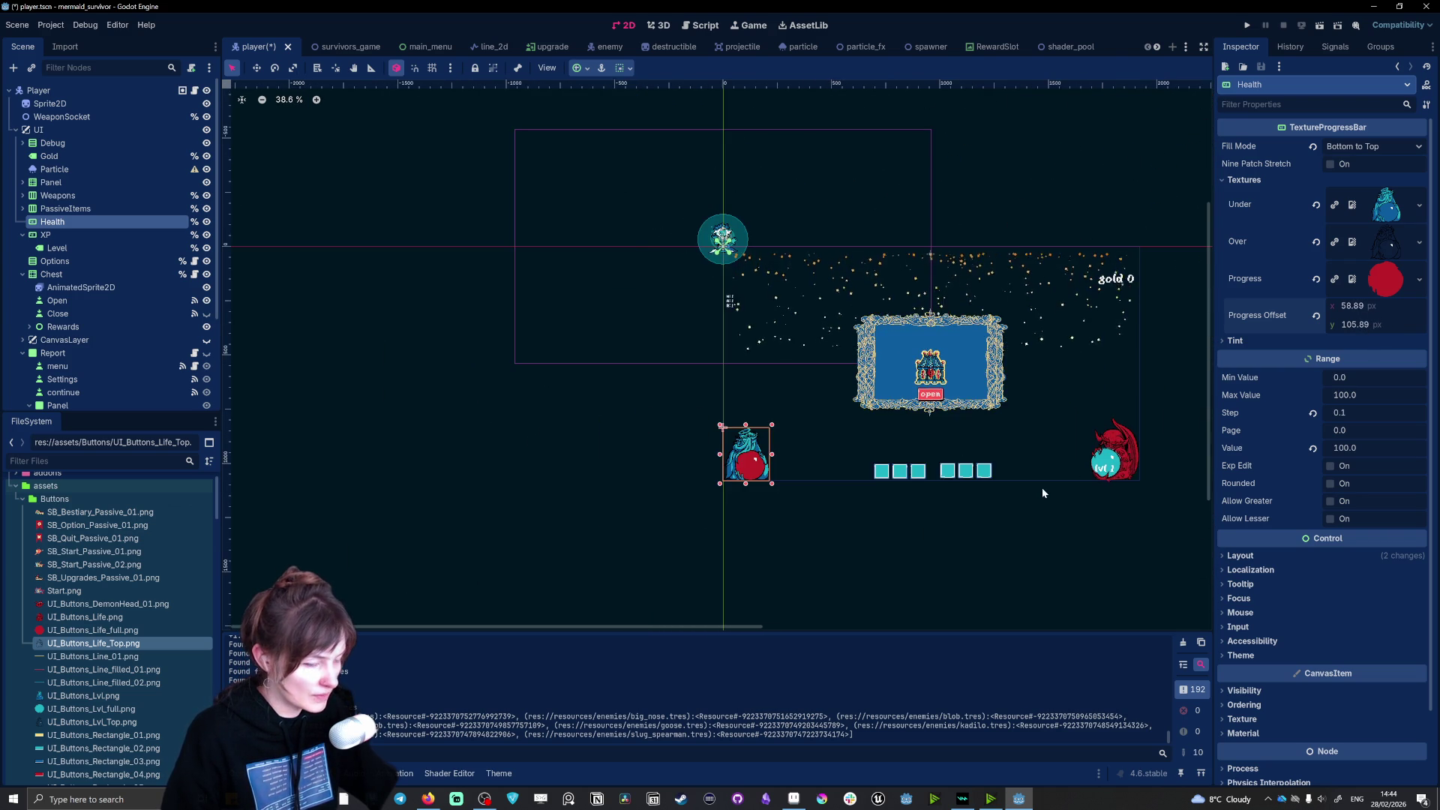
pyautogui.scroll(5, 1106, 508)
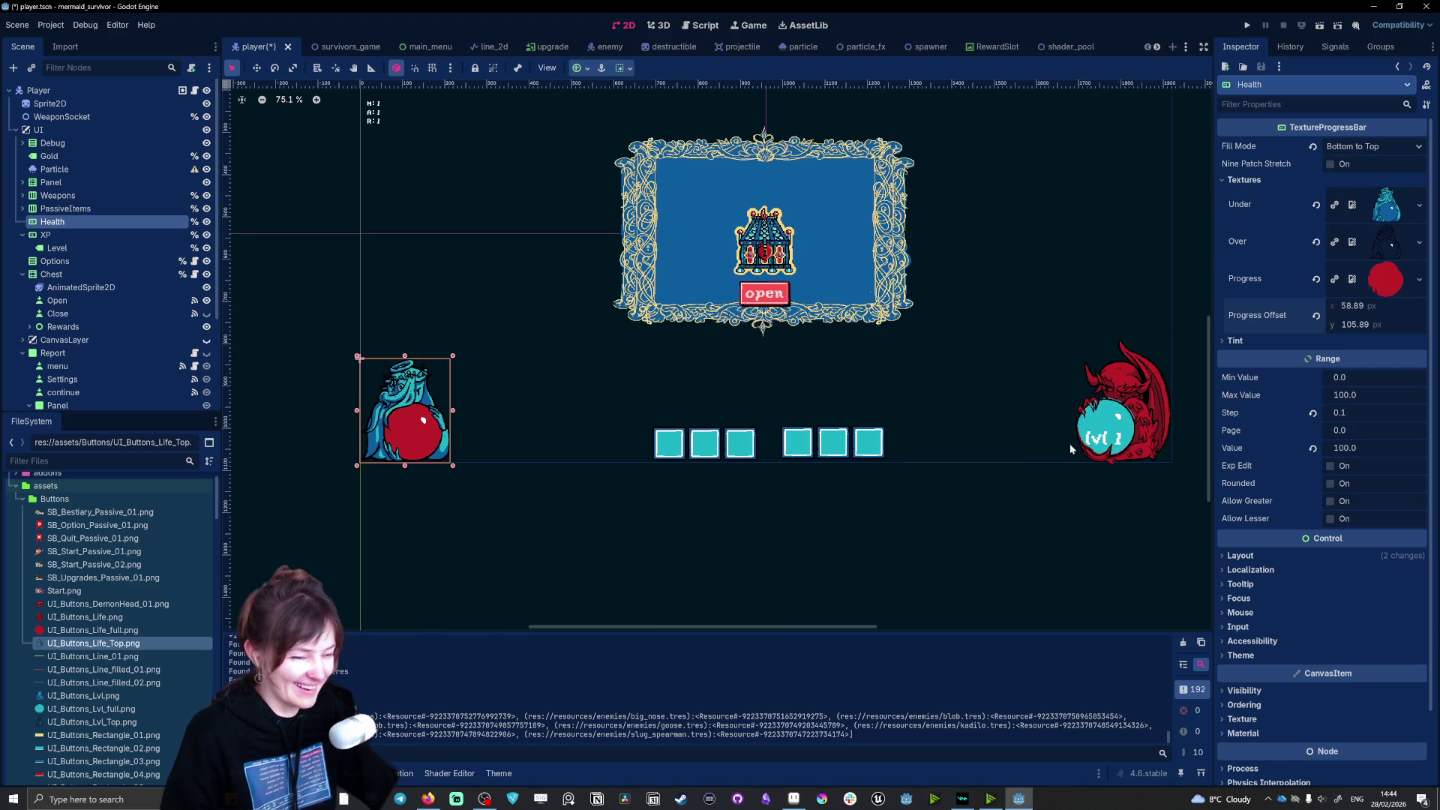
pyautogui.scroll(15, 1073, 446)
pyautogui.click(1101, 375)
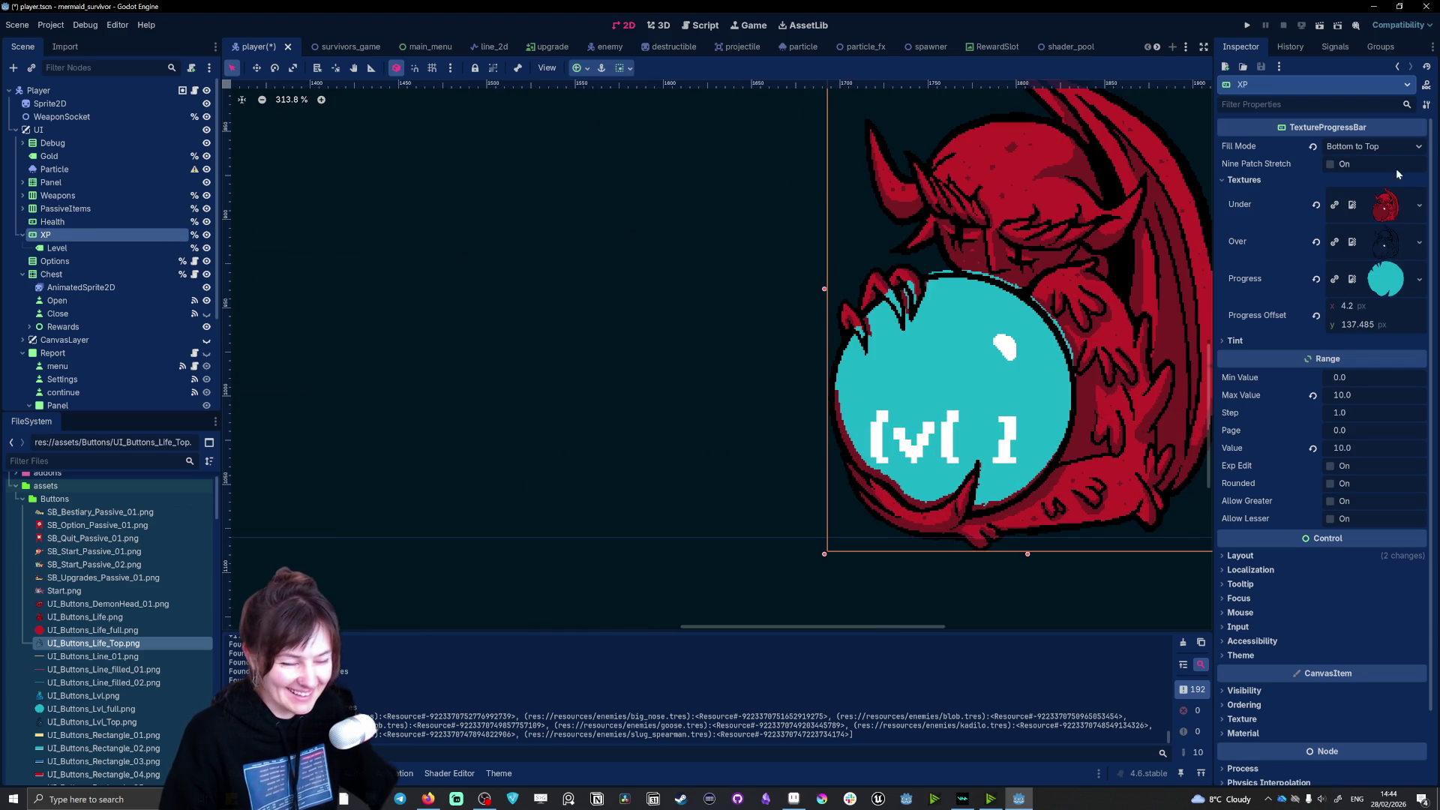
# Step: Set the XP bar's Progress Offset to 1.865 × 142.33 so the cyan fill sits in the demon orb
pyautogui.moveTo(1350, 306); pyautogui.dragTo(1328, 306)
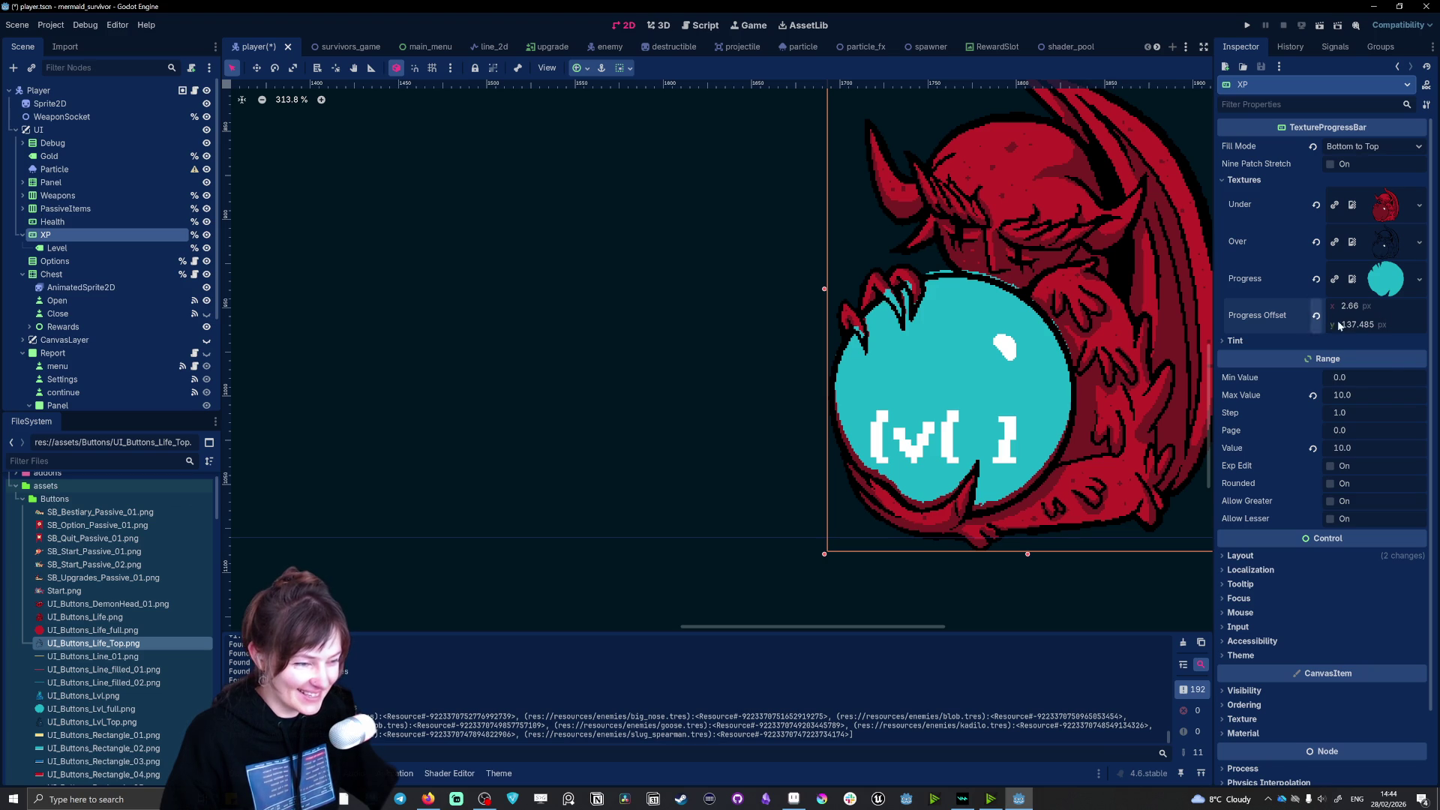
pyautogui.moveTo(1376, 328); pyautogui.dragTo(1385, 329)
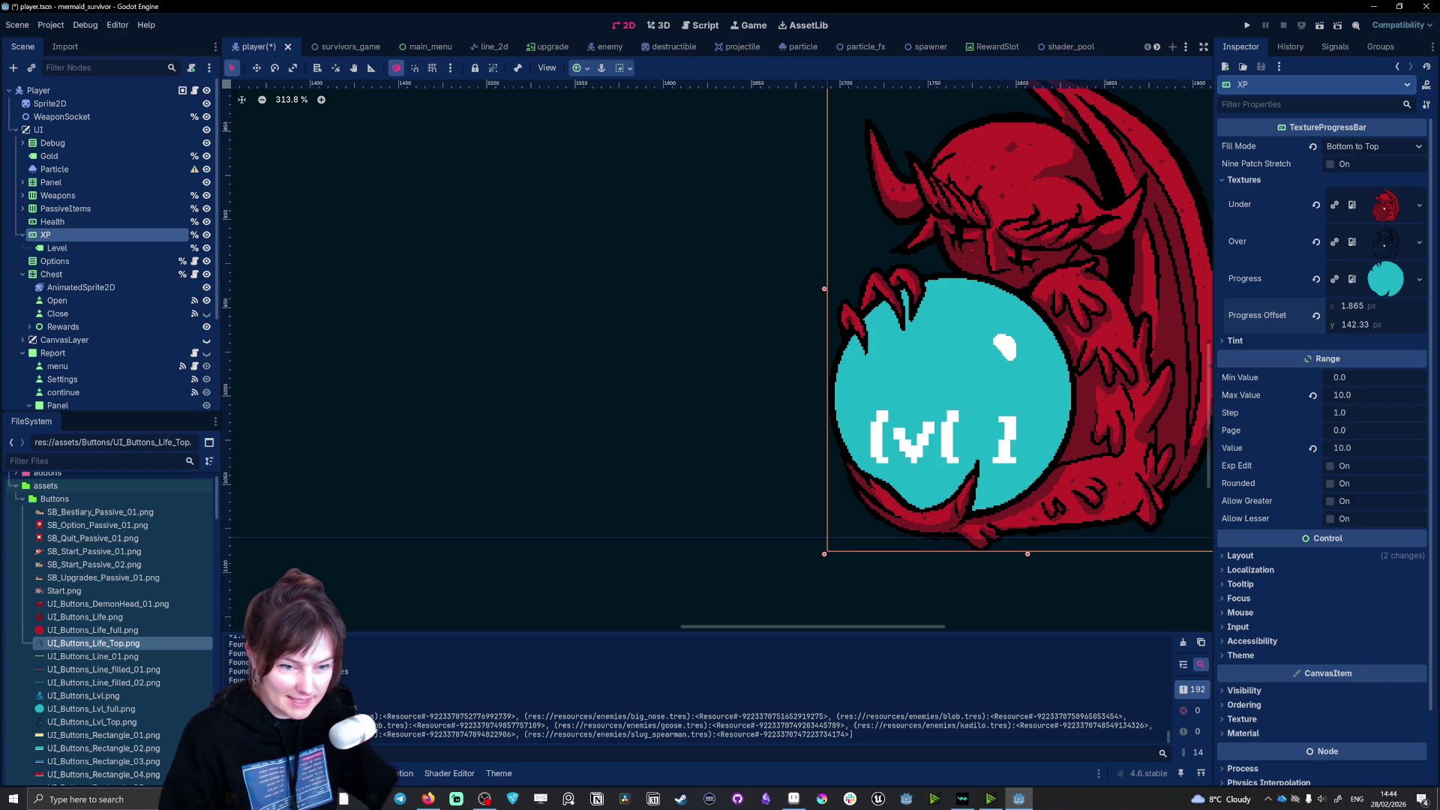
pyautogui.scroll(-7, 675, 415)
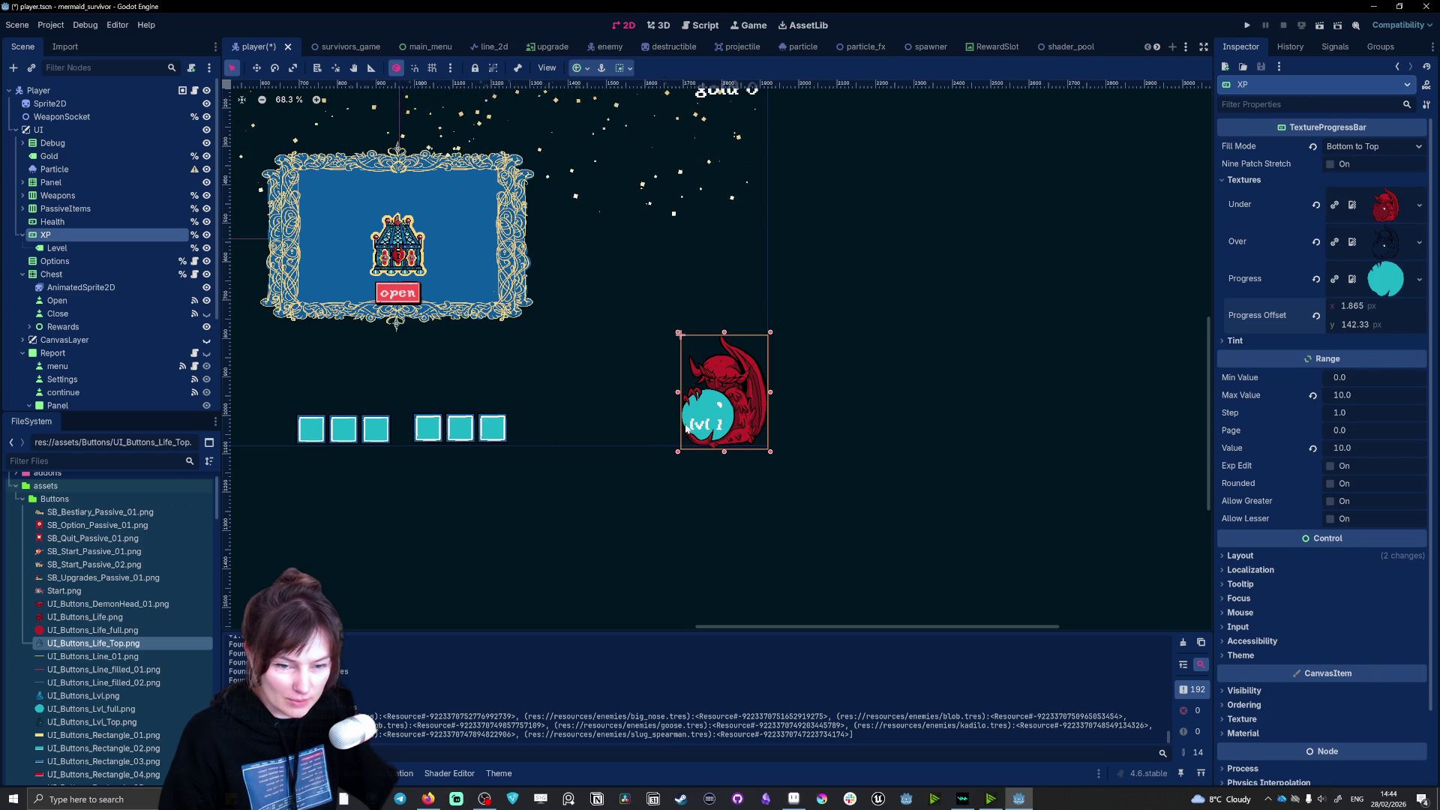
pyautogui.click(698, 434)
pyautogui.moveTo(707, 432); pyautogui.dragTo(708, 418)
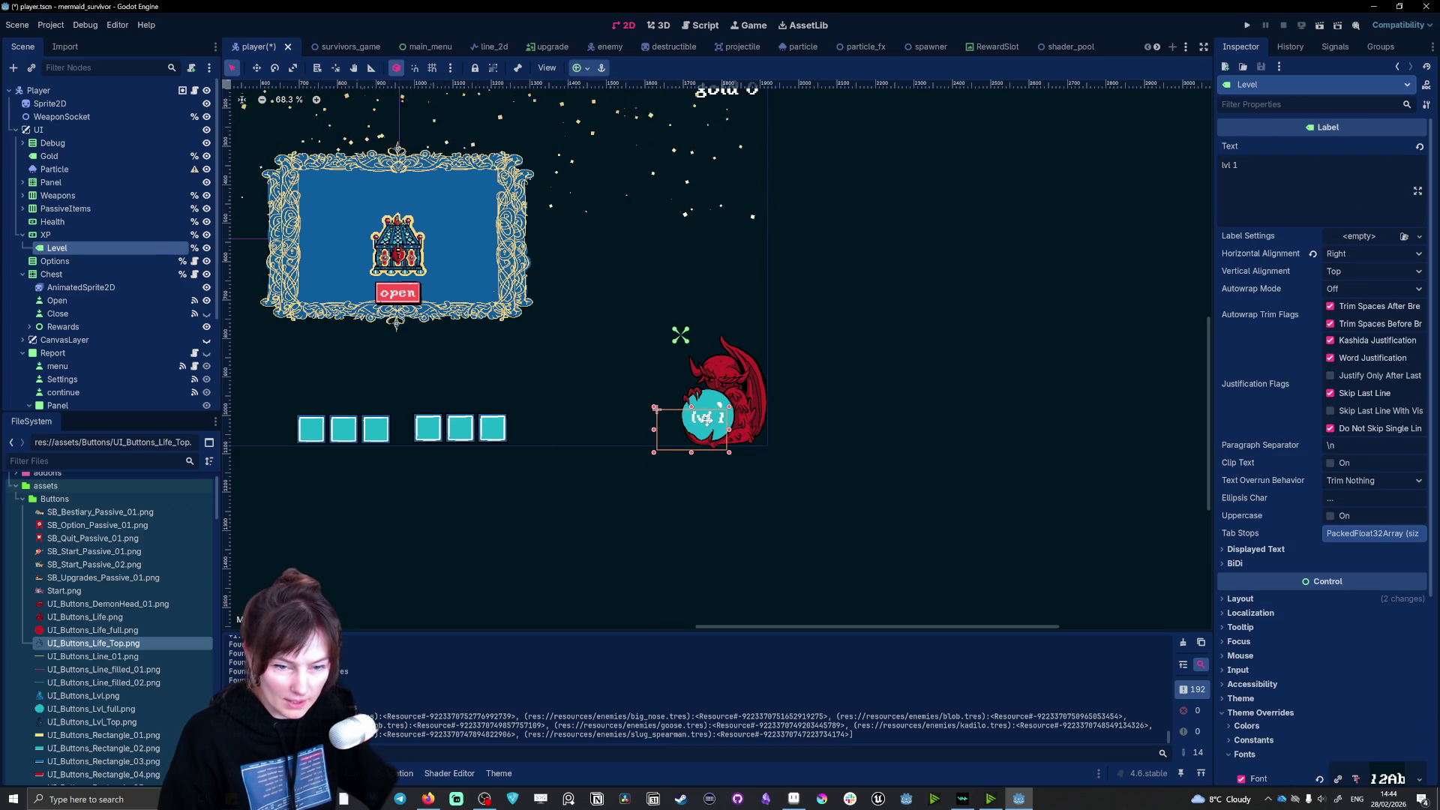
pyautogui.moveTo(706, 419); pyautogui.dragTo(705, 419)
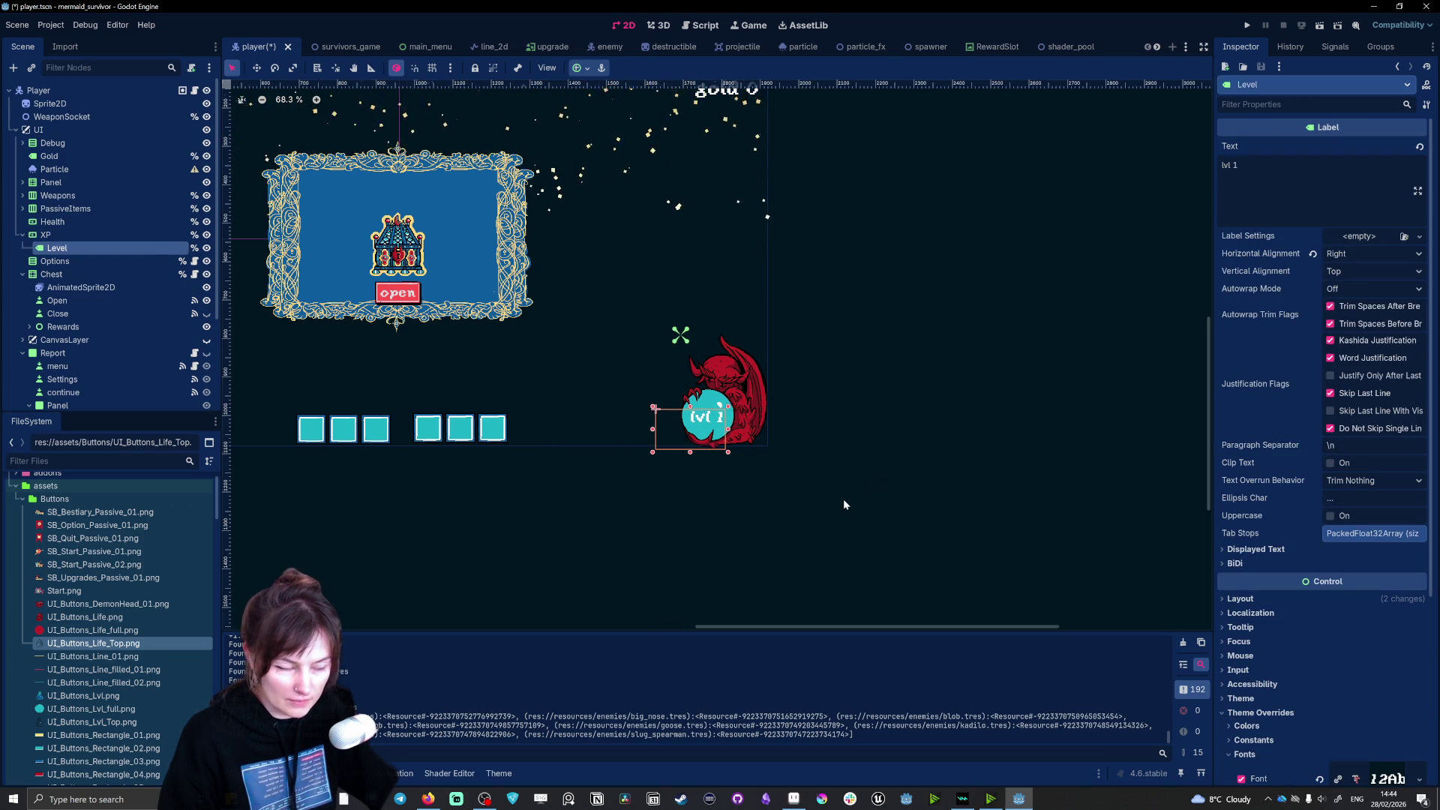
pyautogui.moveTo(710, 422); pyautogui.dragTo(713, 418)
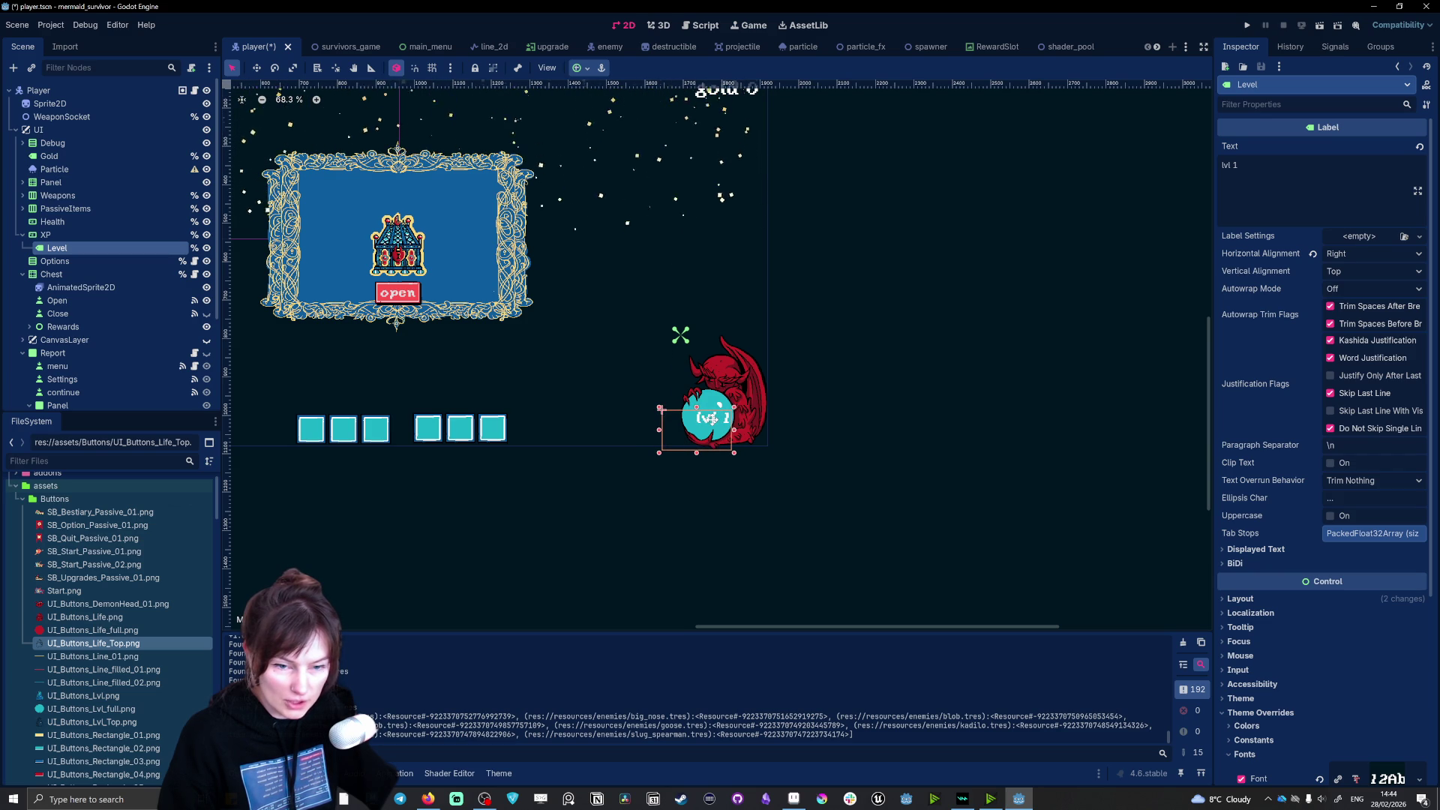
pyautogui.click(746, 486)
pyautogui.scroll(-3, 447, 456)
pyautogui.scroll(5, 582, 463)
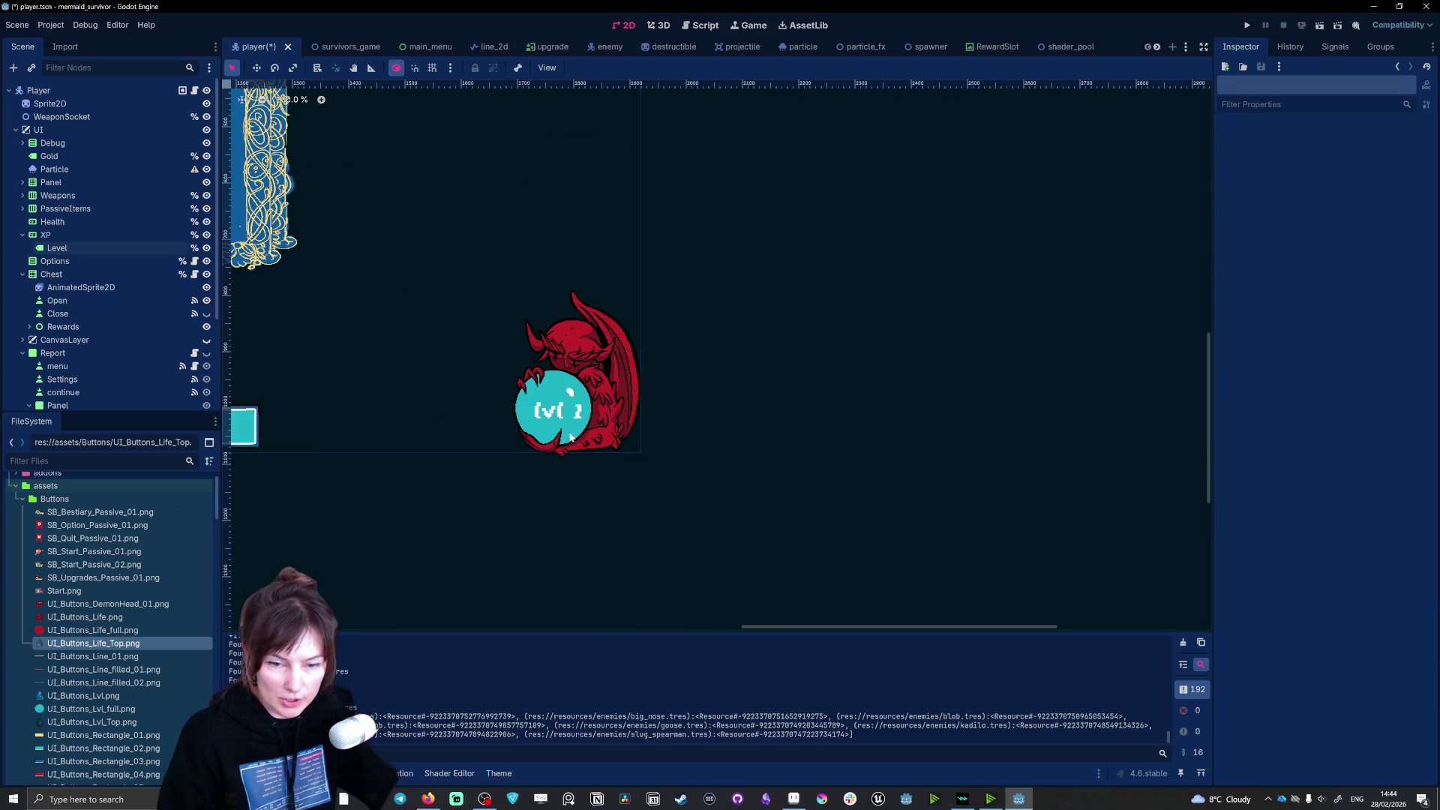
pyautogui.click(559, 412)
pyautogui.scroll(3, 554, 429)
pyautogui.moveTo(564, 402); pyautogui.dragTo(566, 399)
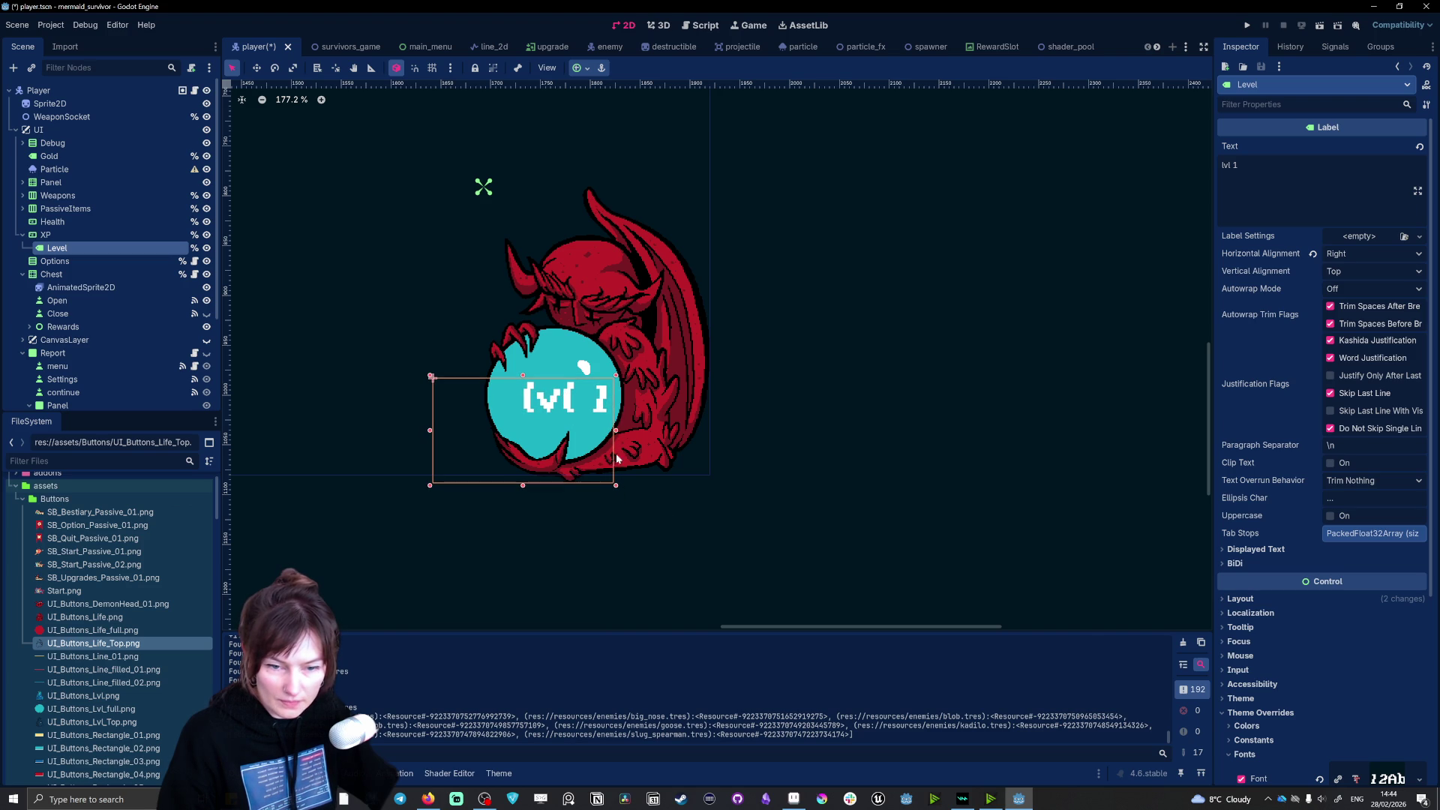
pyautogui.click(546, 524)
pyautogui.scroll(-4, 546, 523)
pyautogui.moveTo(878, 628)
pyautogui.mouseDown()
pyautogui.moveTo(507, 631)
pyautogui.moveTo(726, 645)
pyautogui.moveTo(677, 636)
pyautogui.mouseUp()
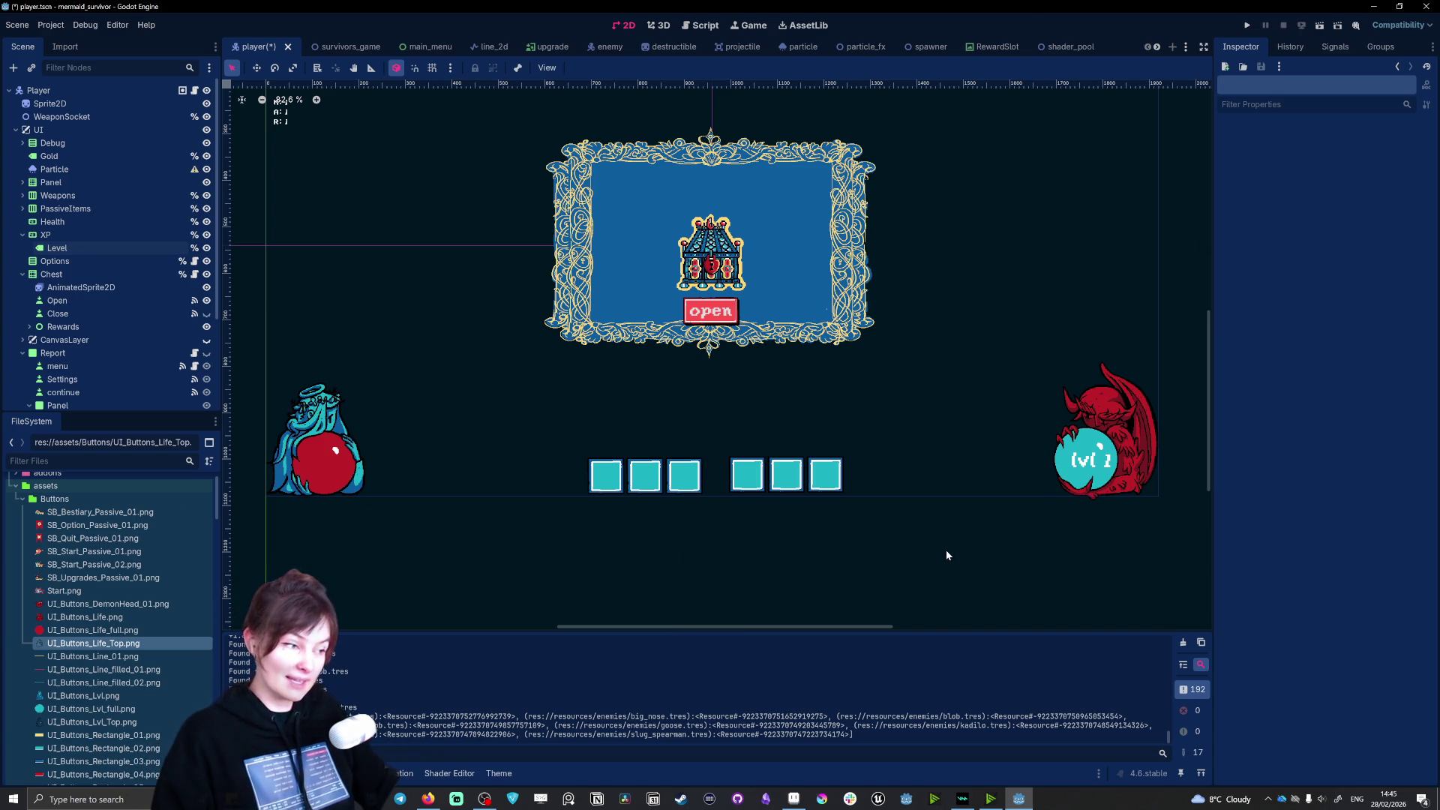
# Step: Select the PassiveItems container and shift its slot row slightly down with the Move tool
pyautogui.click(327, 457)
pyautogui.click(564, 578)
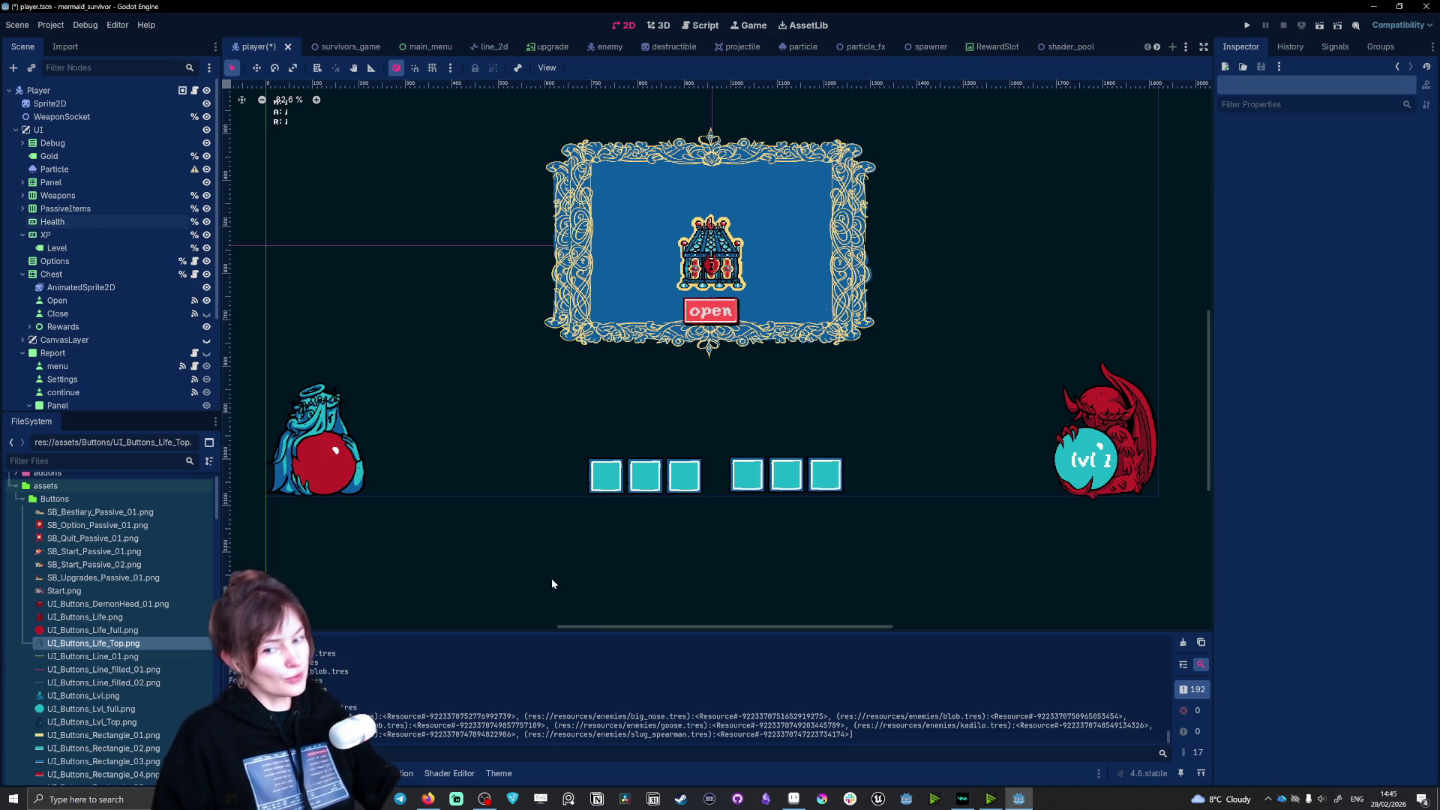
pyautogui.click(327, 418)
pyautogui.click(601, 604)
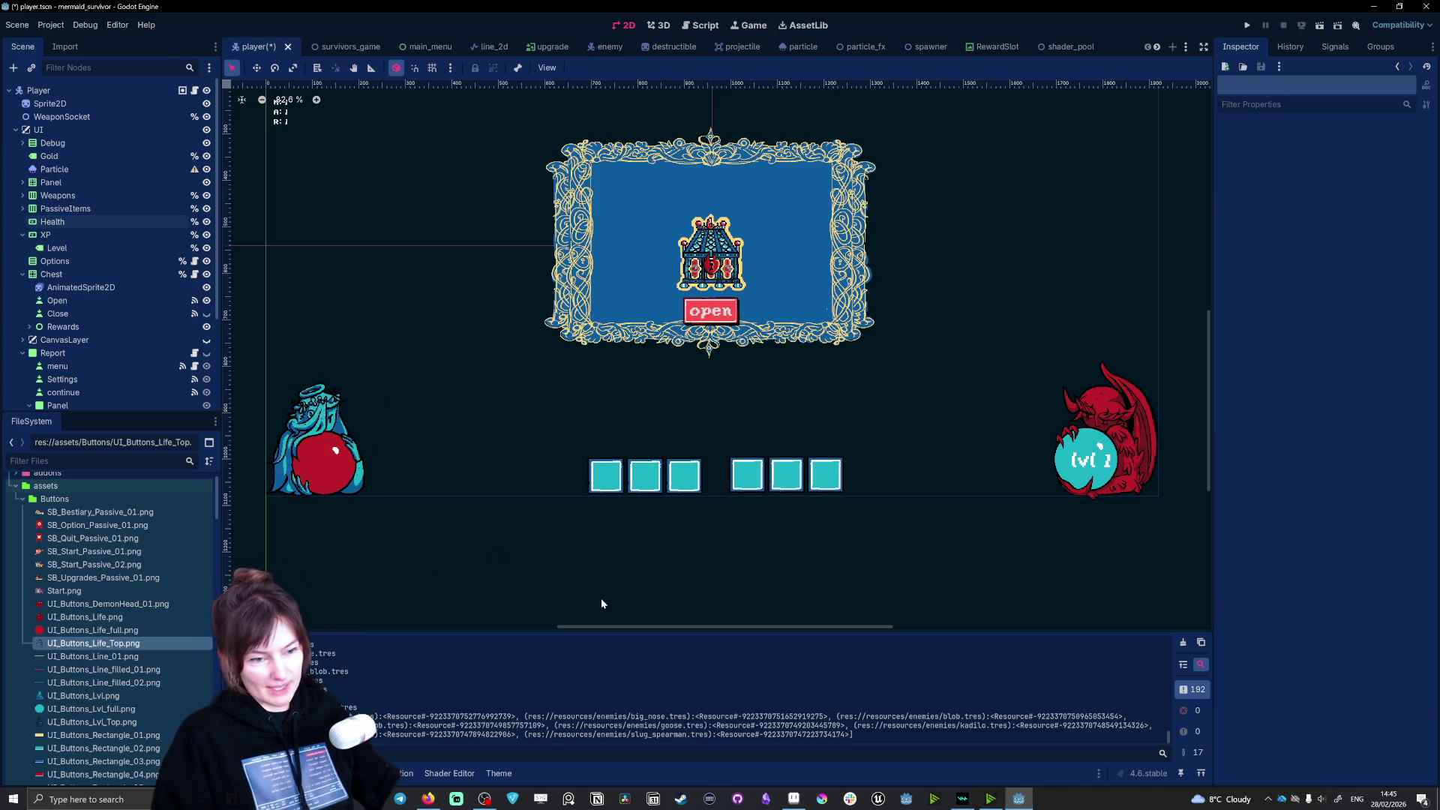
pyautogui.click(756, 480)
pyautogui.scroll(4, 893, 574)
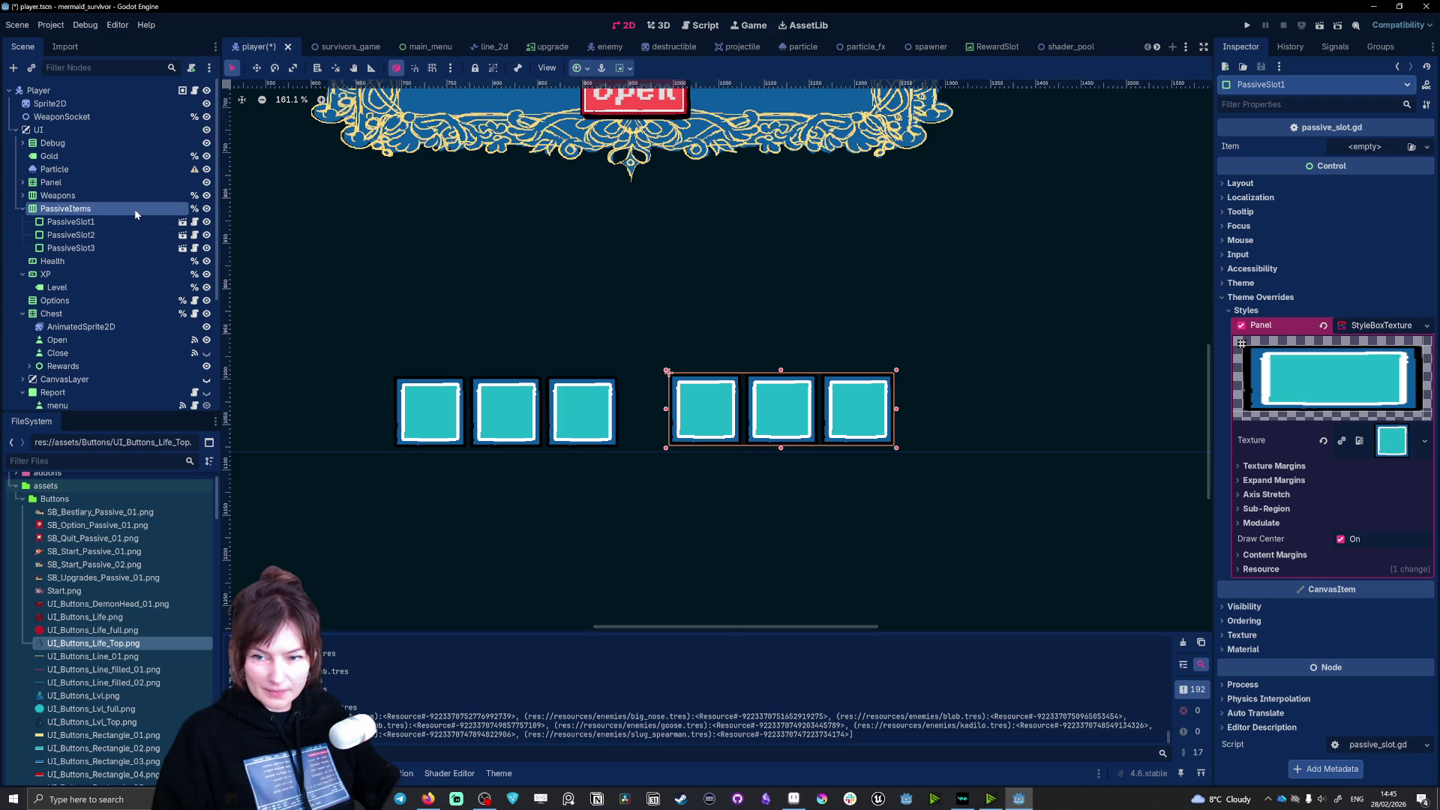
pyautogui.click(134, 209)
pyautogui.click(785, 408)
pyautogui.click(105, 208)
pyautogui.click(256, 68)
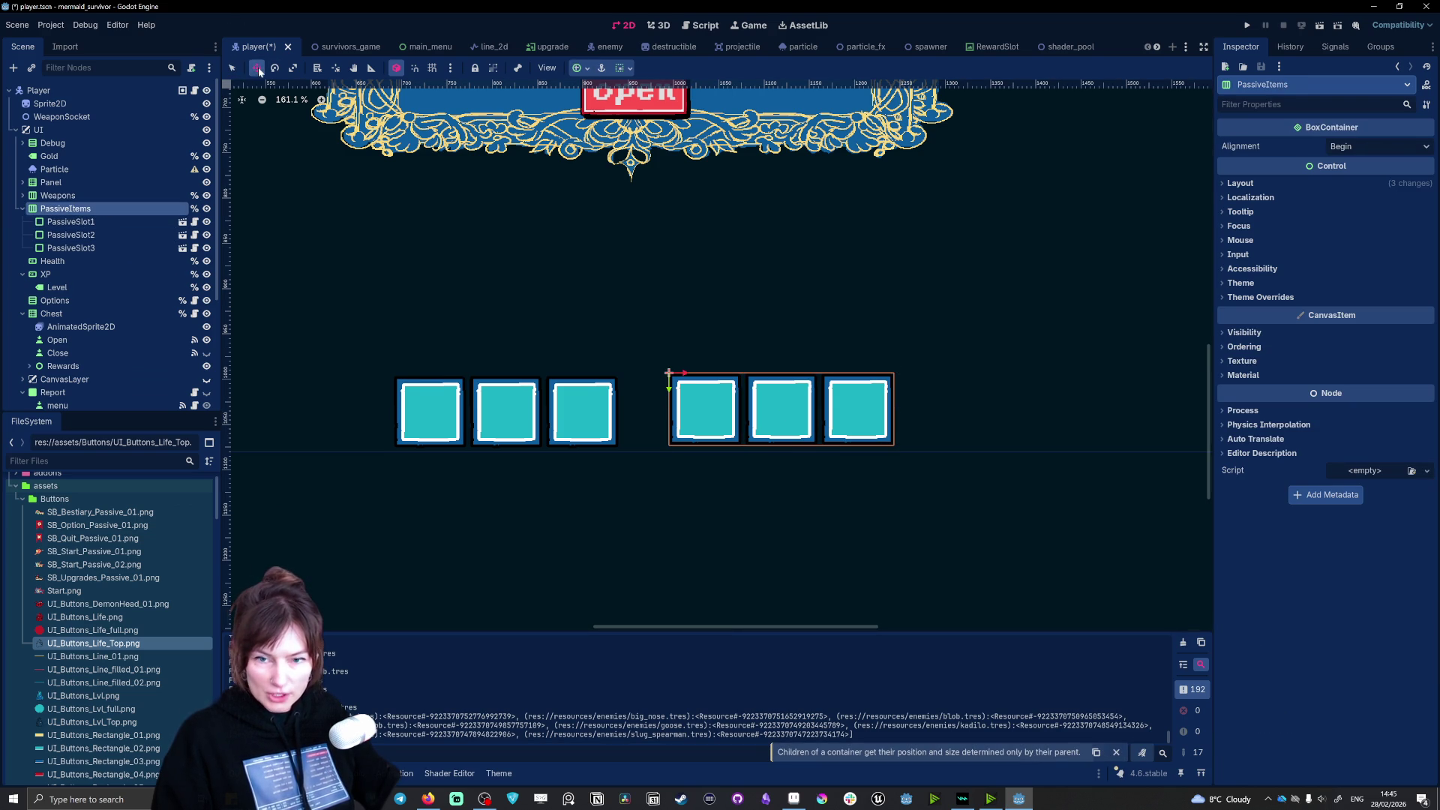
pyautogui.moveTo(671, 386); pyautogui.dragTo(670, 391)
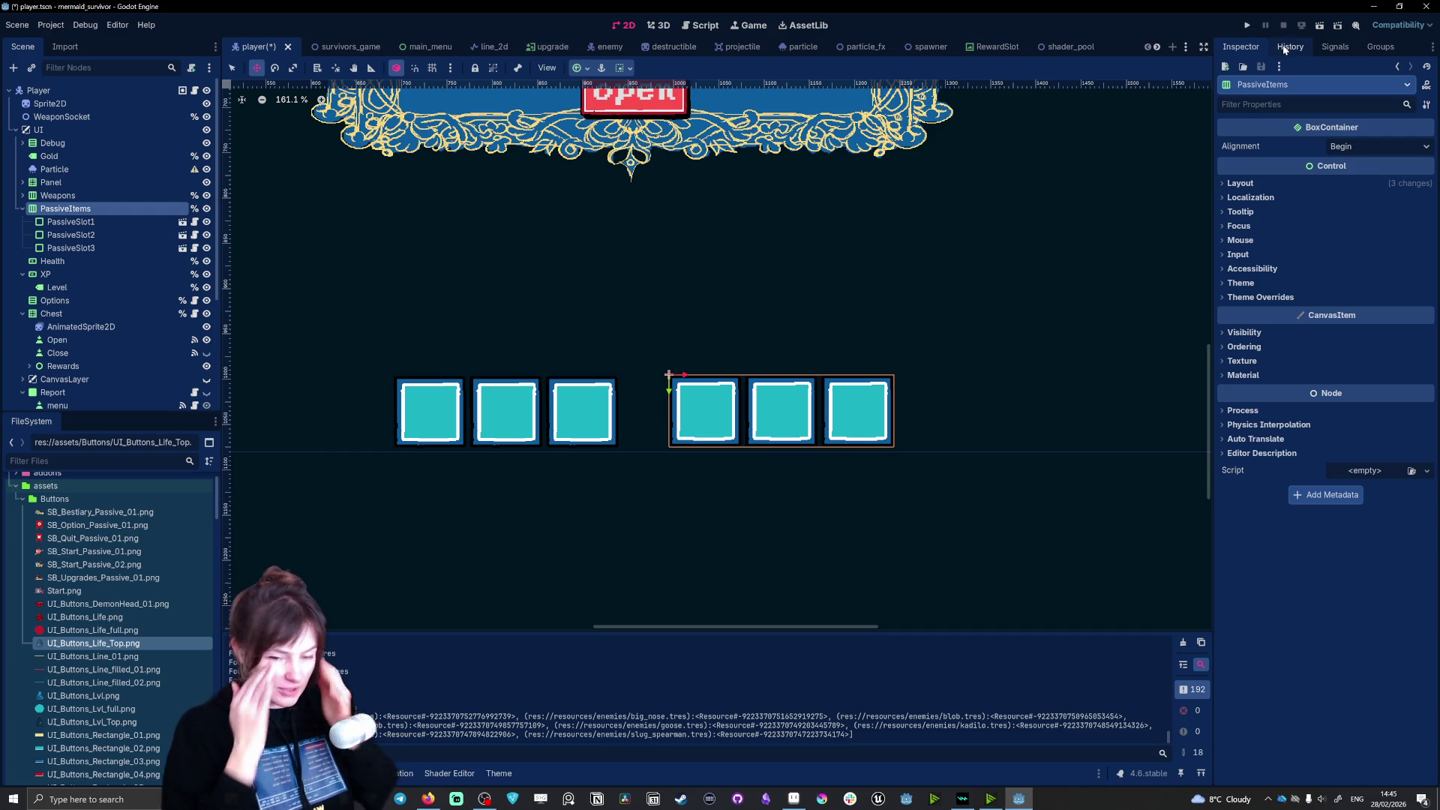
# Step: Shift the passive item row about 13 px left
pyautogui.scroll(-7, 736, 248)
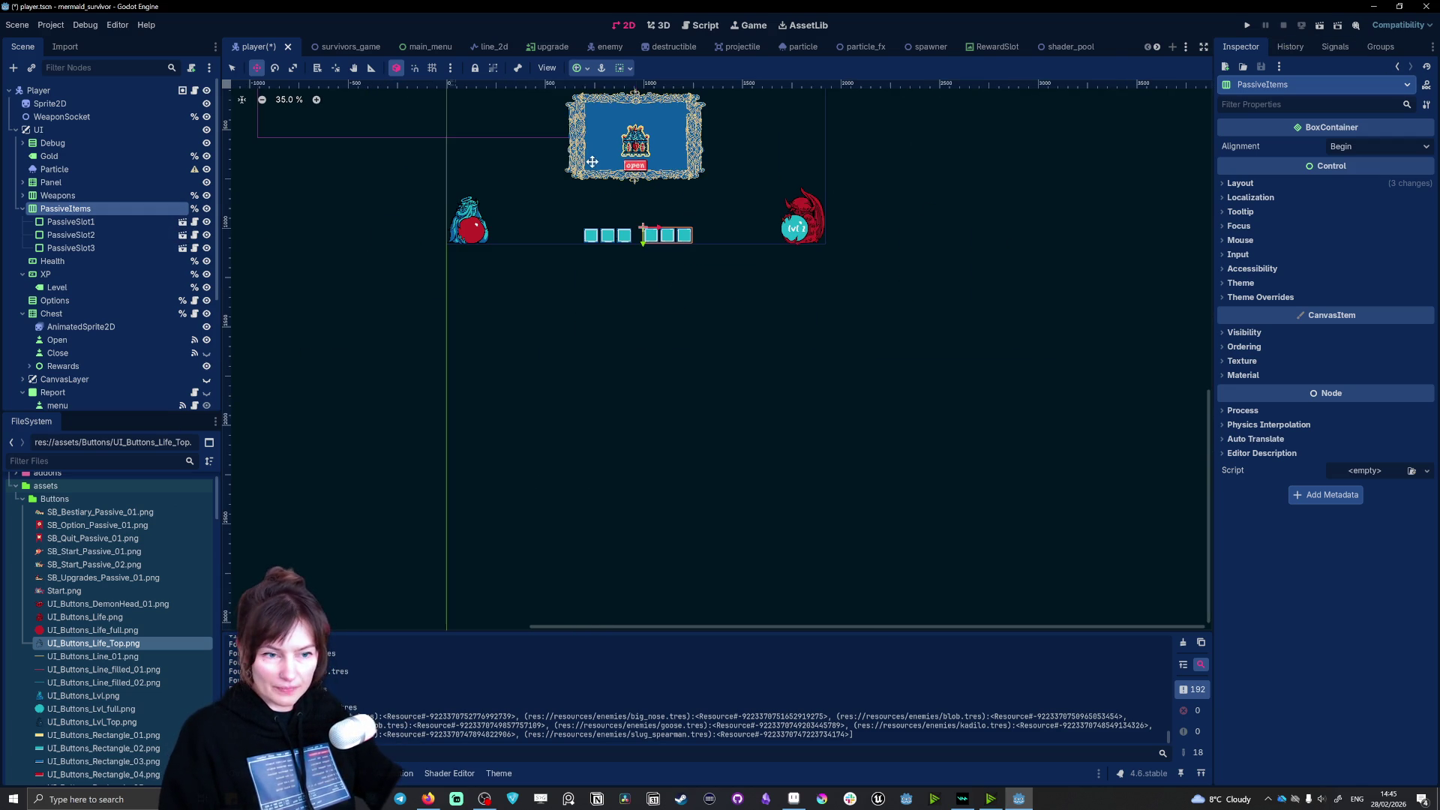
pyautogui.moveTo(1209, 420); pyautogui.dragTo(1209, 290)
pyautogui.scroll(3, 540, 167)
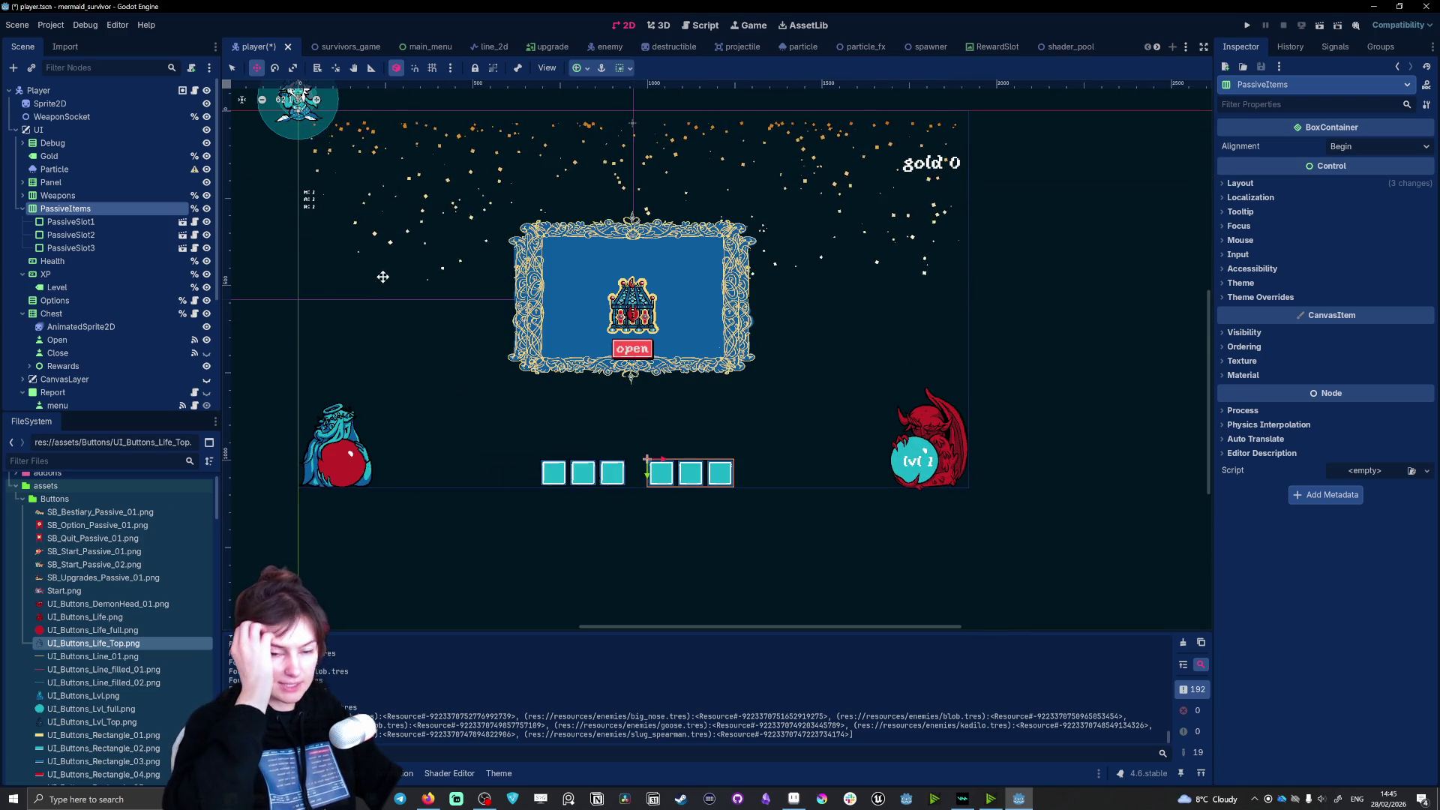
pyautogui.scroll(5, 654, 475)
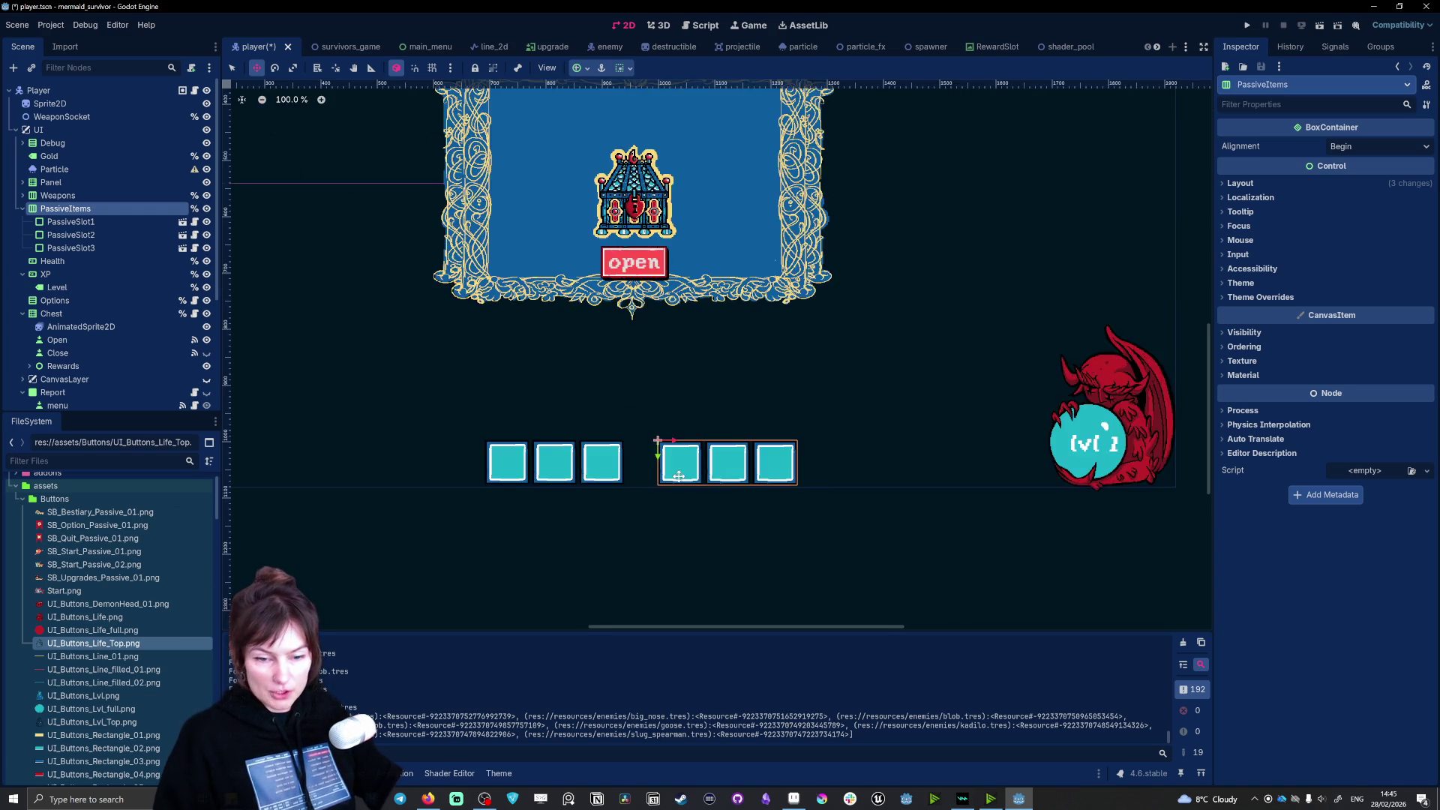
pyautogui.moveTo(645, 424); pyautogui.dragTo(636, 424)
# Step: Move the Weapons row right toward the passives and nudge the passive row slightly left
pyautogui.click(58, 195)
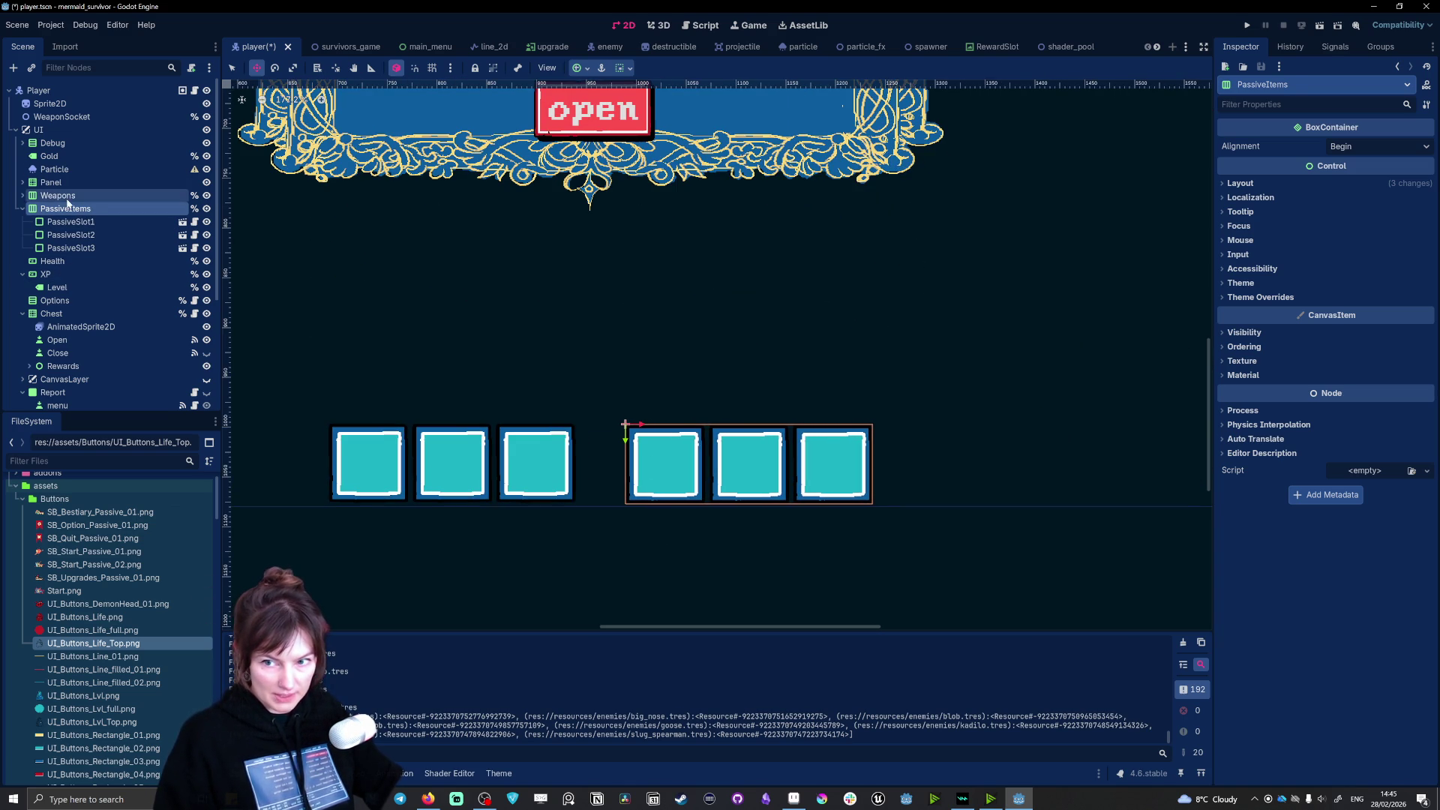
pyautogui.moveTo(343, 426); pyautogui.dragTo(371, 425)
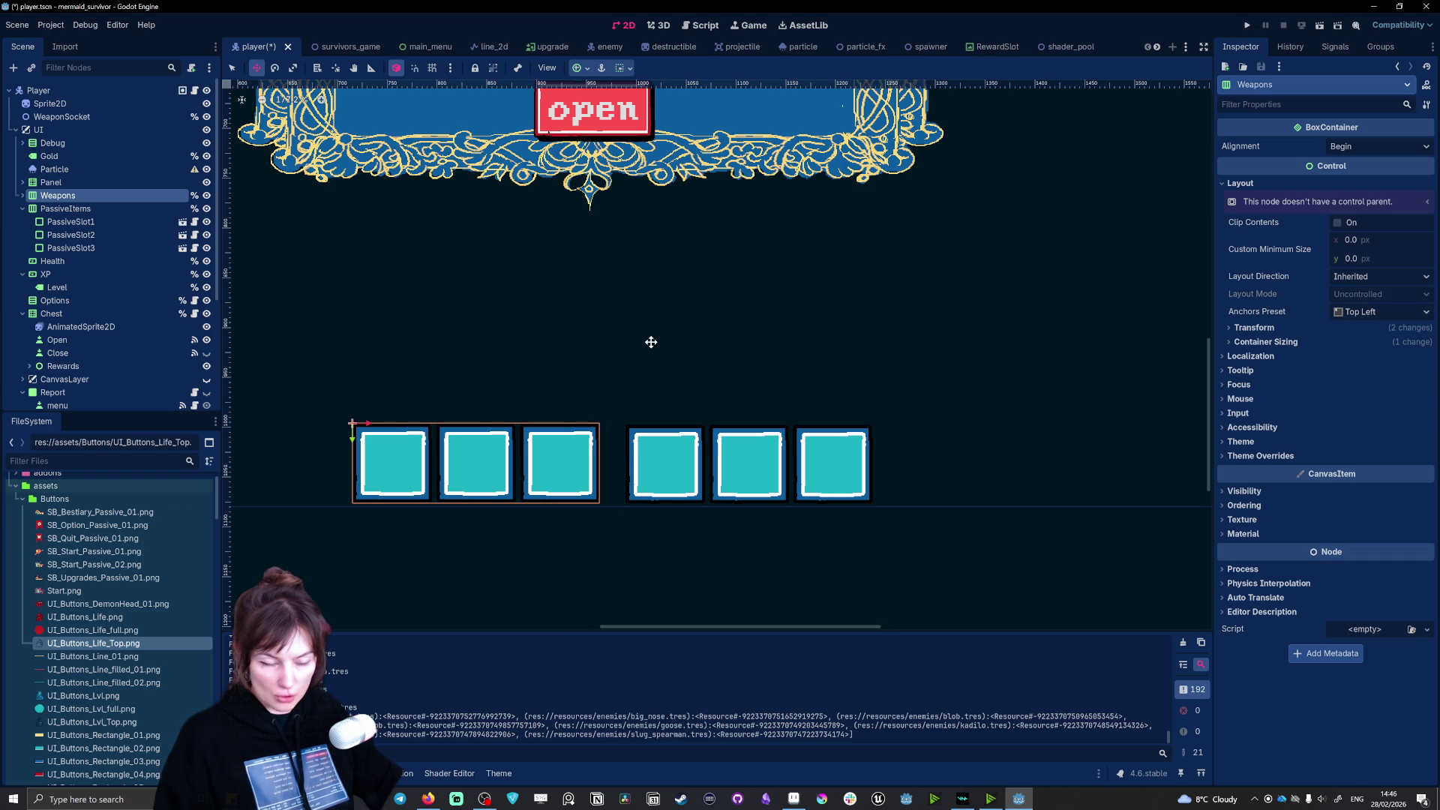
pyautogui.scroll(-5, 619, 450)
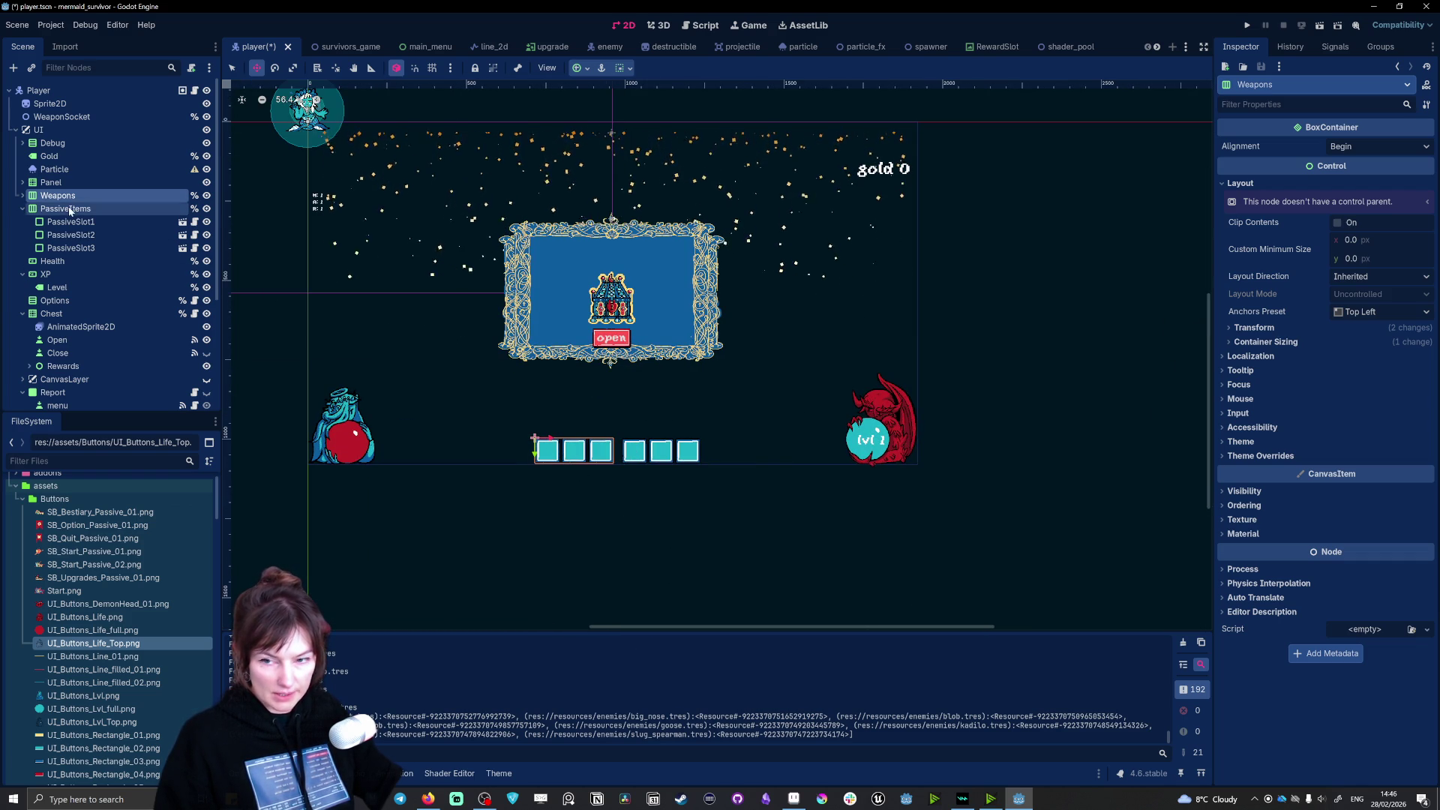
pyautogui.click(150, 208)
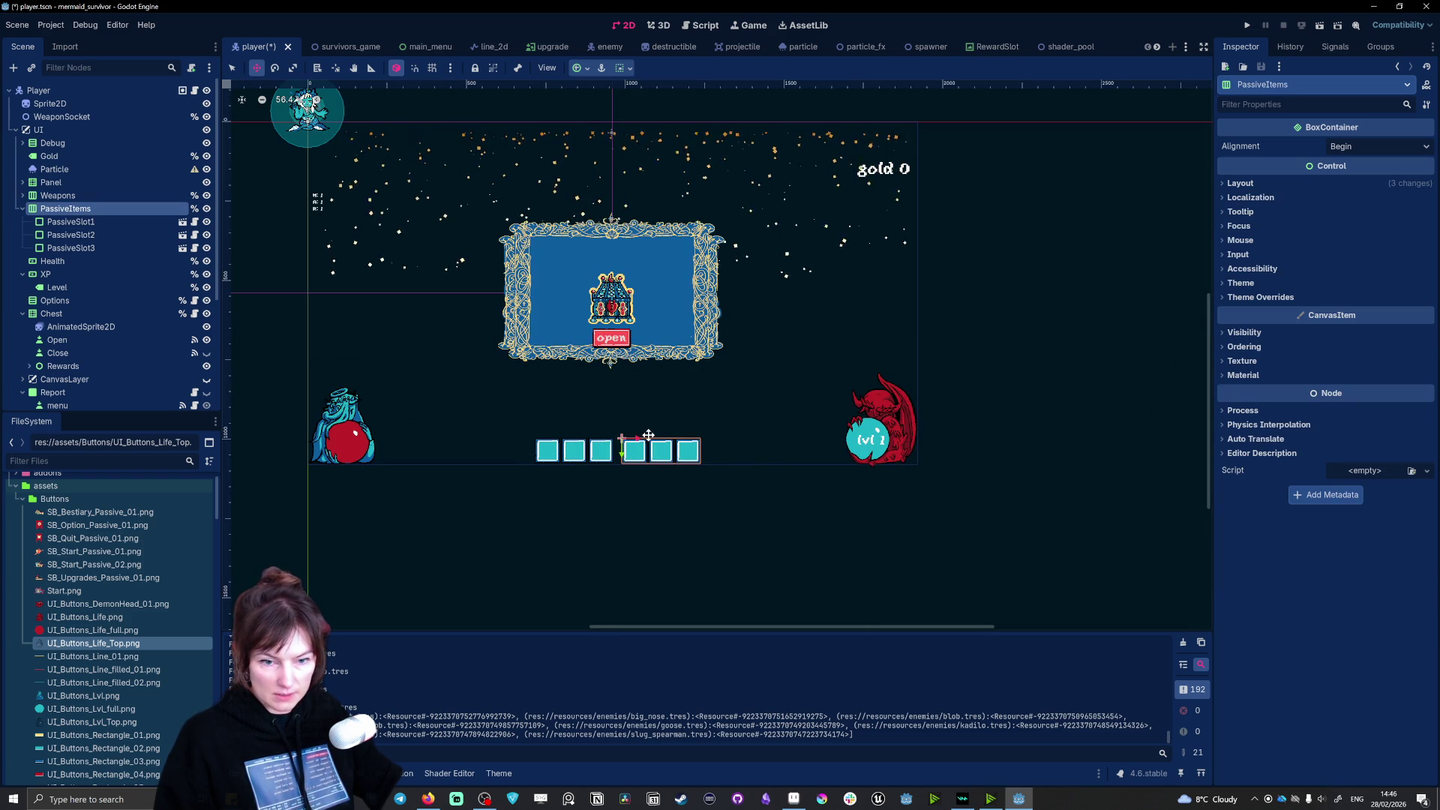
pyautogui.moveTo(643, 441); pyautogui.dragTo(637, 438)
# Step: Expand the Weapons container and select its first slot, Slot1
pyautogui.scroll(4, 643, 505)
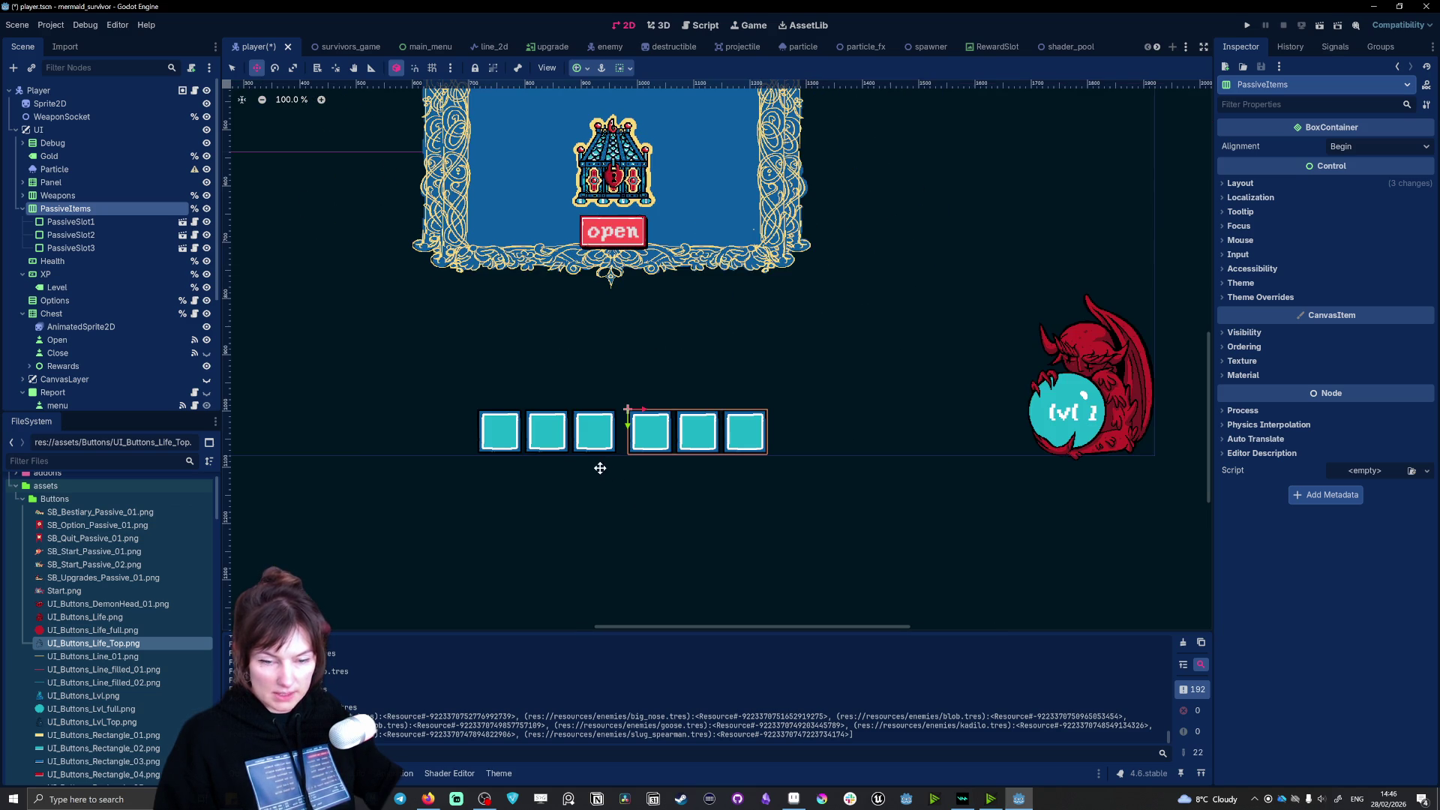
pyautogui.click(58, 195)
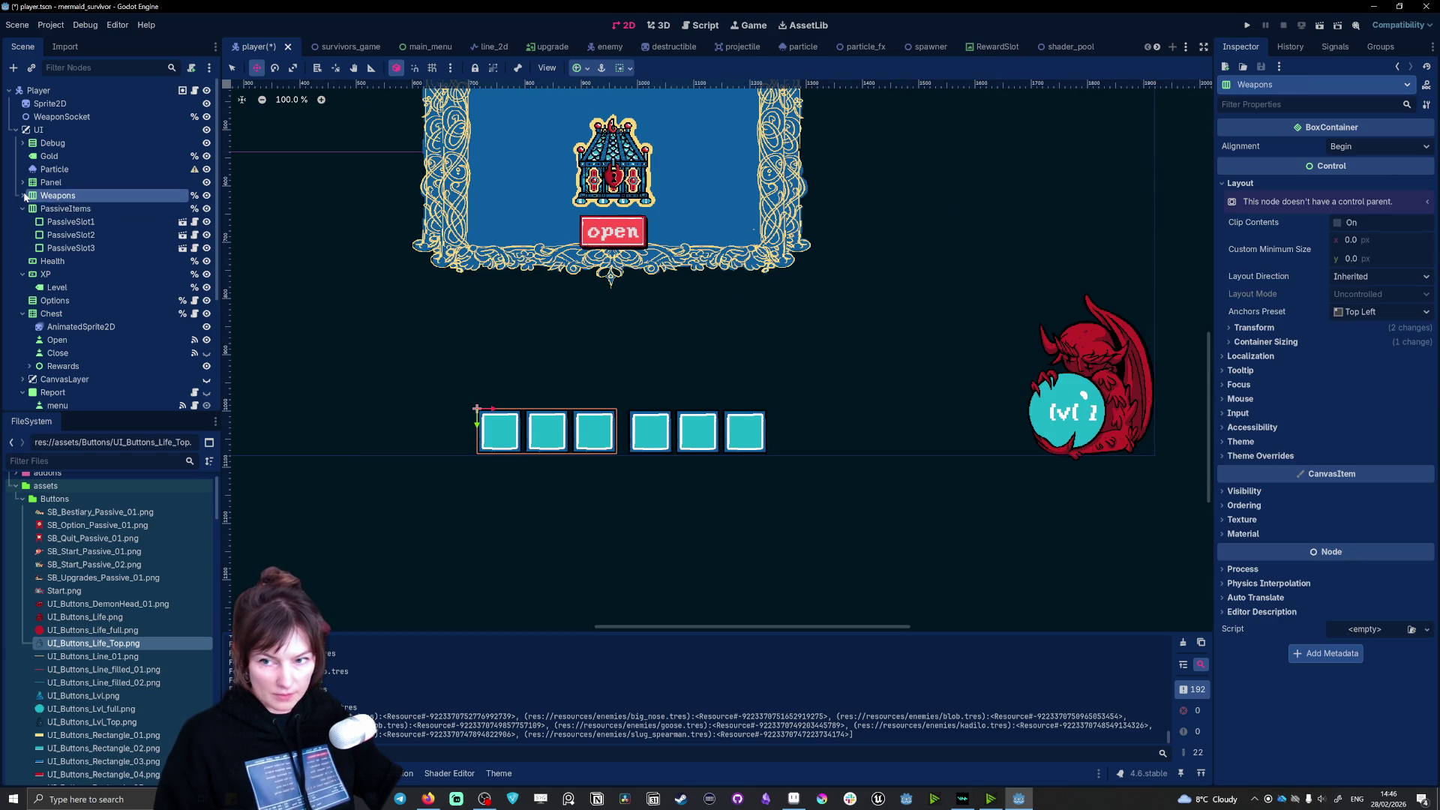
pyautogui.click(22, 195)
pyautogui.click(75, 208)
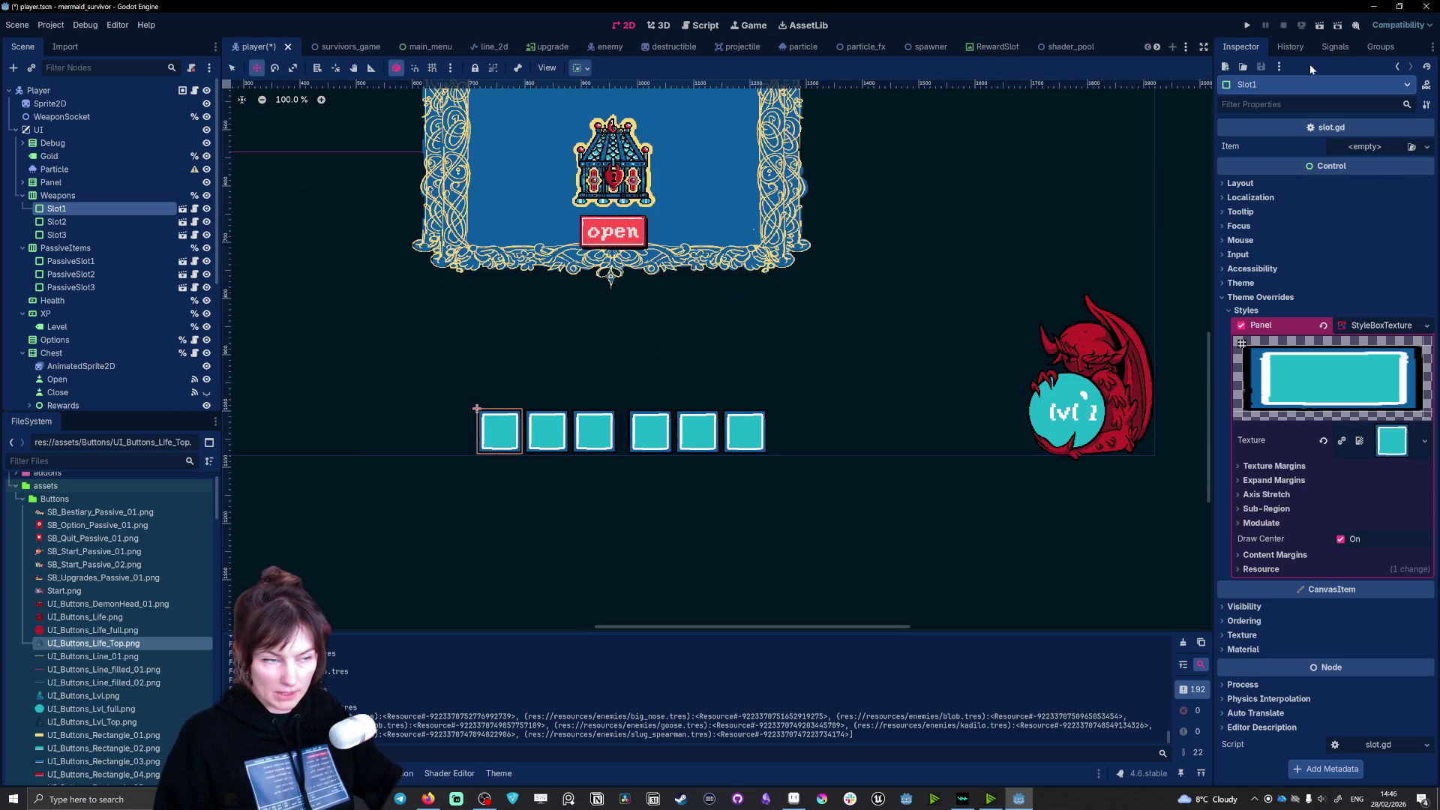
# Step: Apply the red UI_Buttons_Square_04.png Panel texture to weapon slots Slot1, Slot2 and Slot3
pyautogui.scroll(-6, 117, 680)
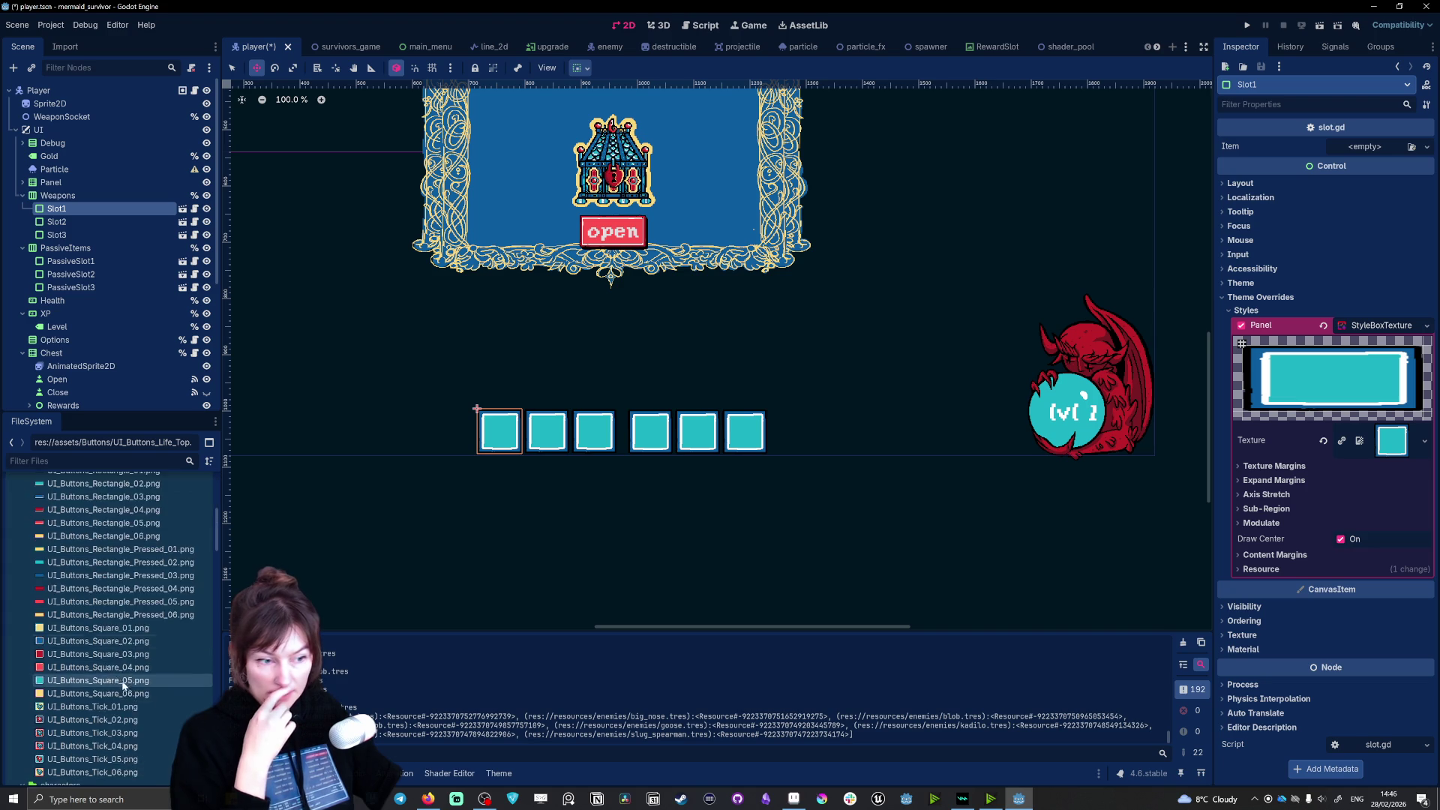
pyautogui.scroll(6, 117, 680)
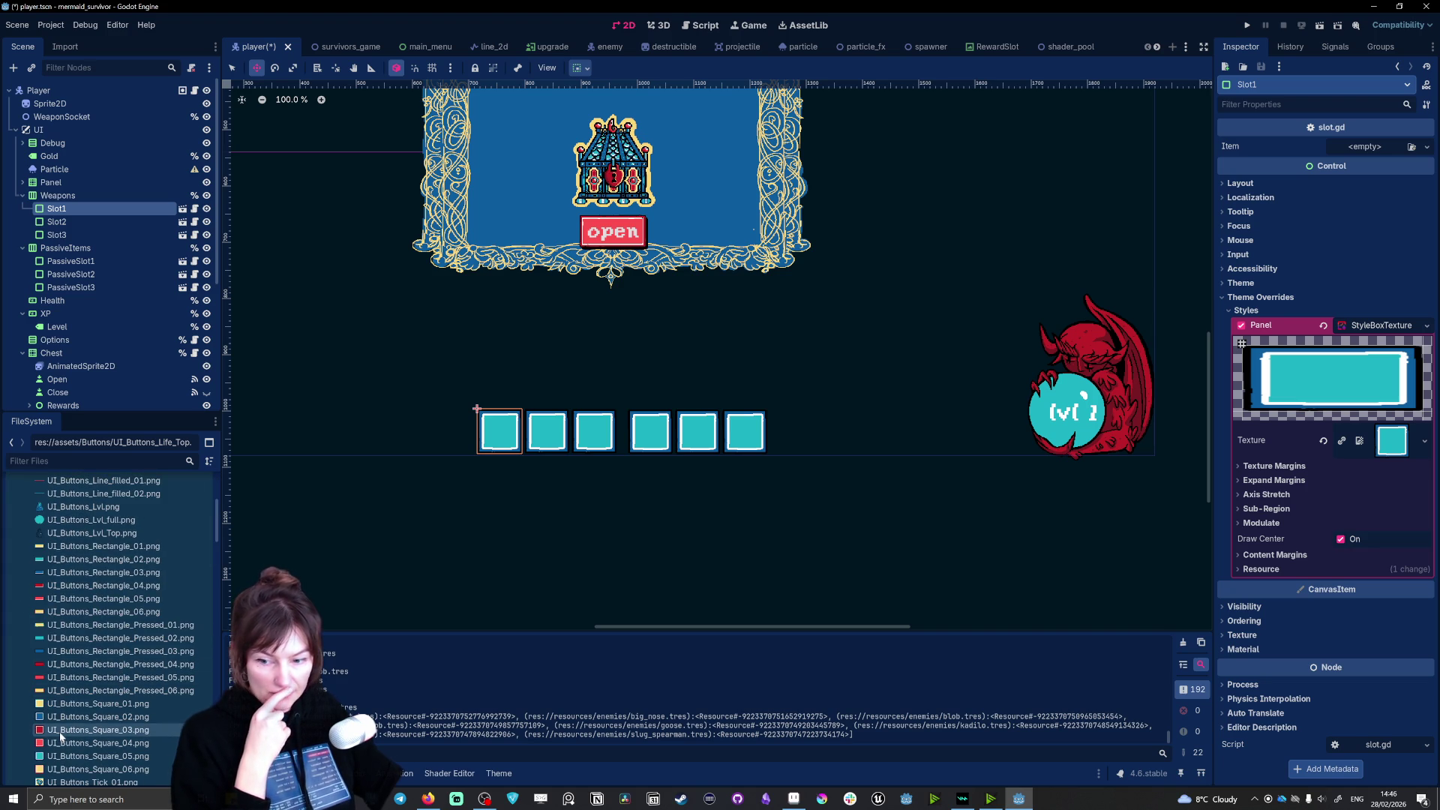
pyautogui.moveTo(60, 742)
pyautogui.mouseDown()
pyautogui.moveTo(1050, 525)
pyautogui.moveTo(1350, 413)
pyautogui.moveTo(1386, 448)
pyautogui.mouseUp()
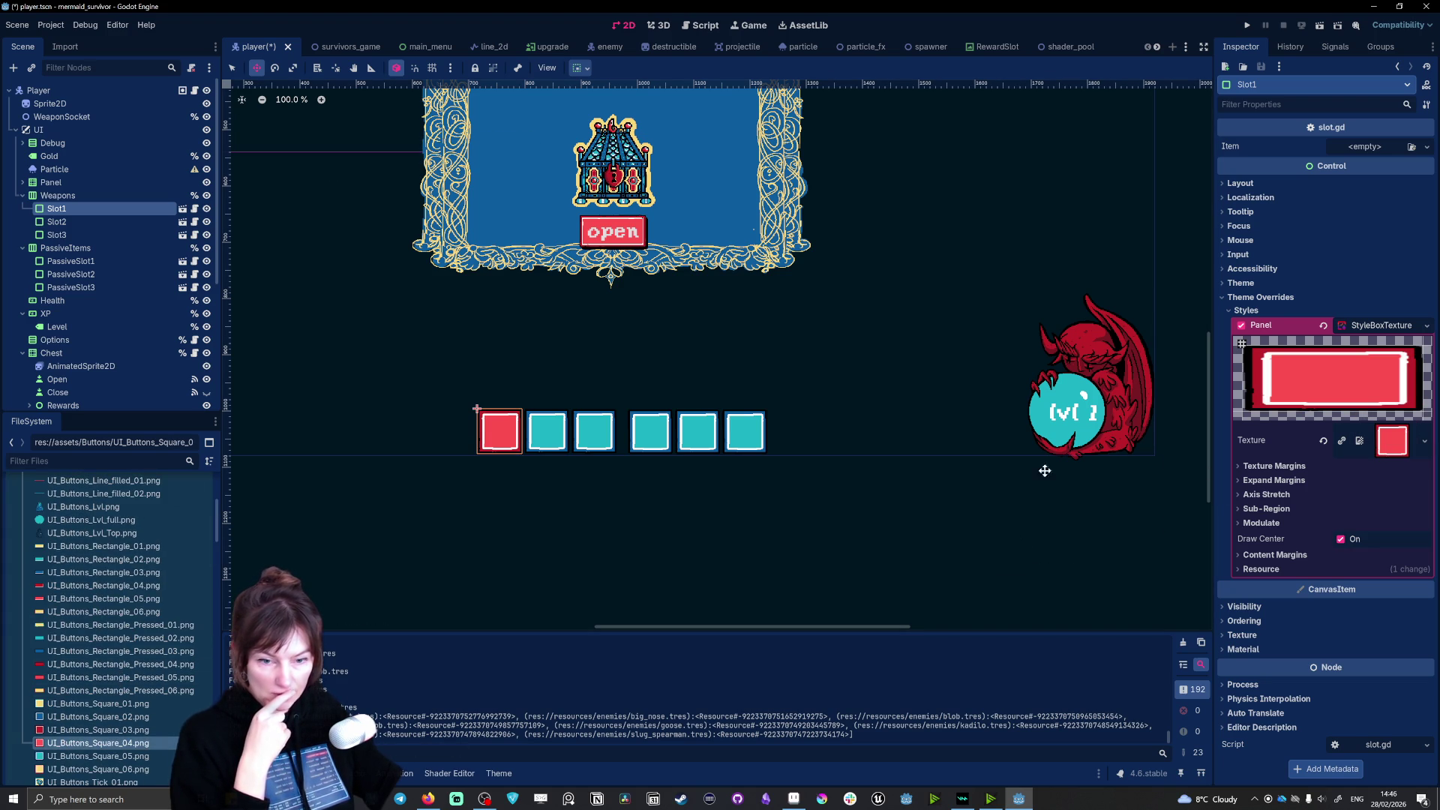
pyautogui.click(93, 222)
pyautogui.moveTo(75, 742); pyautogui.dragTo(1392, 441)
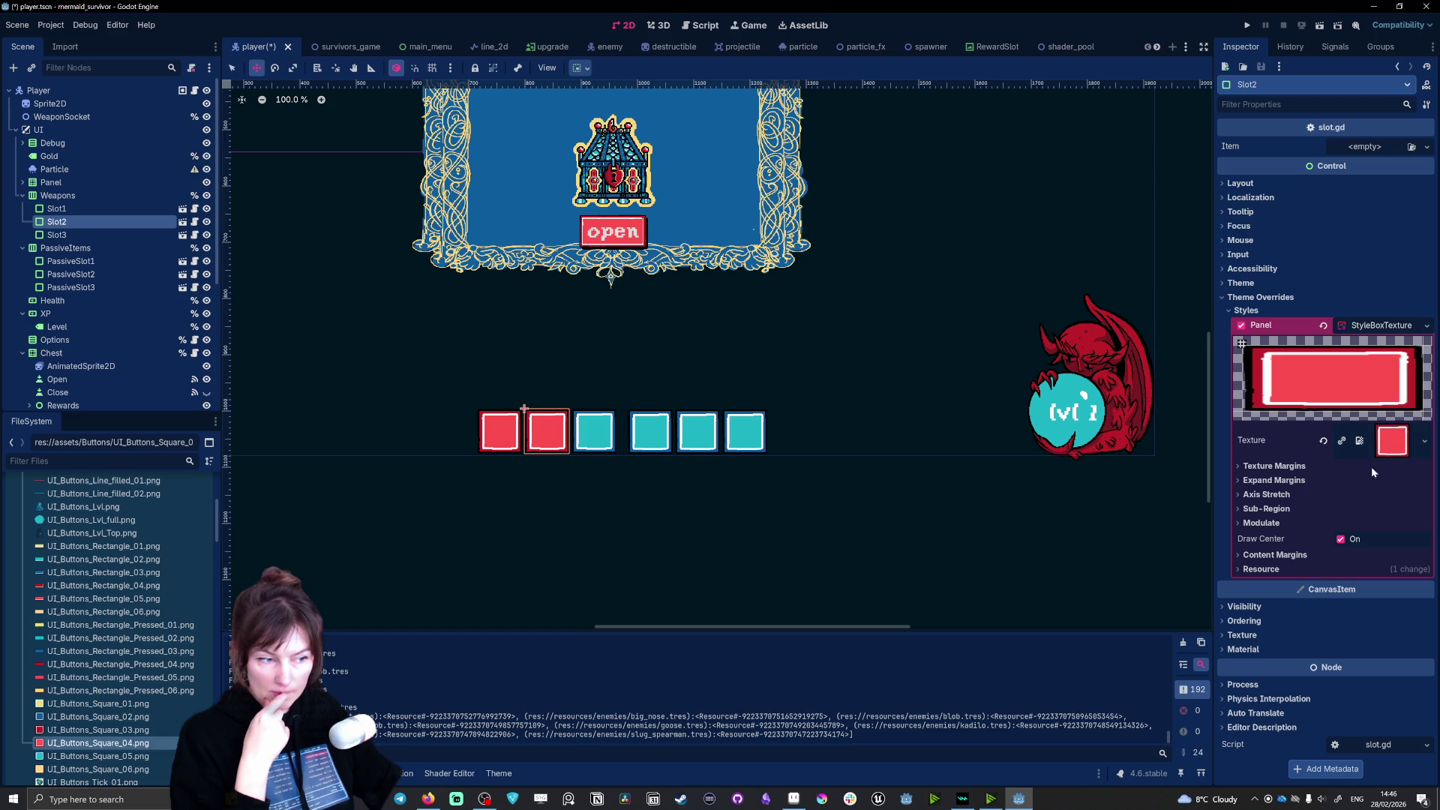
pyautogui.click(56, 235)
pyautogui.moveTo(97, 743)
pyautogui.mouseDown()
pyautogui.moveTo(396, 716)
pyautogui.moveTo(1392, 441)
pyautogui.mouseUp()
pyautogui.scroll(-4, 585, 571)
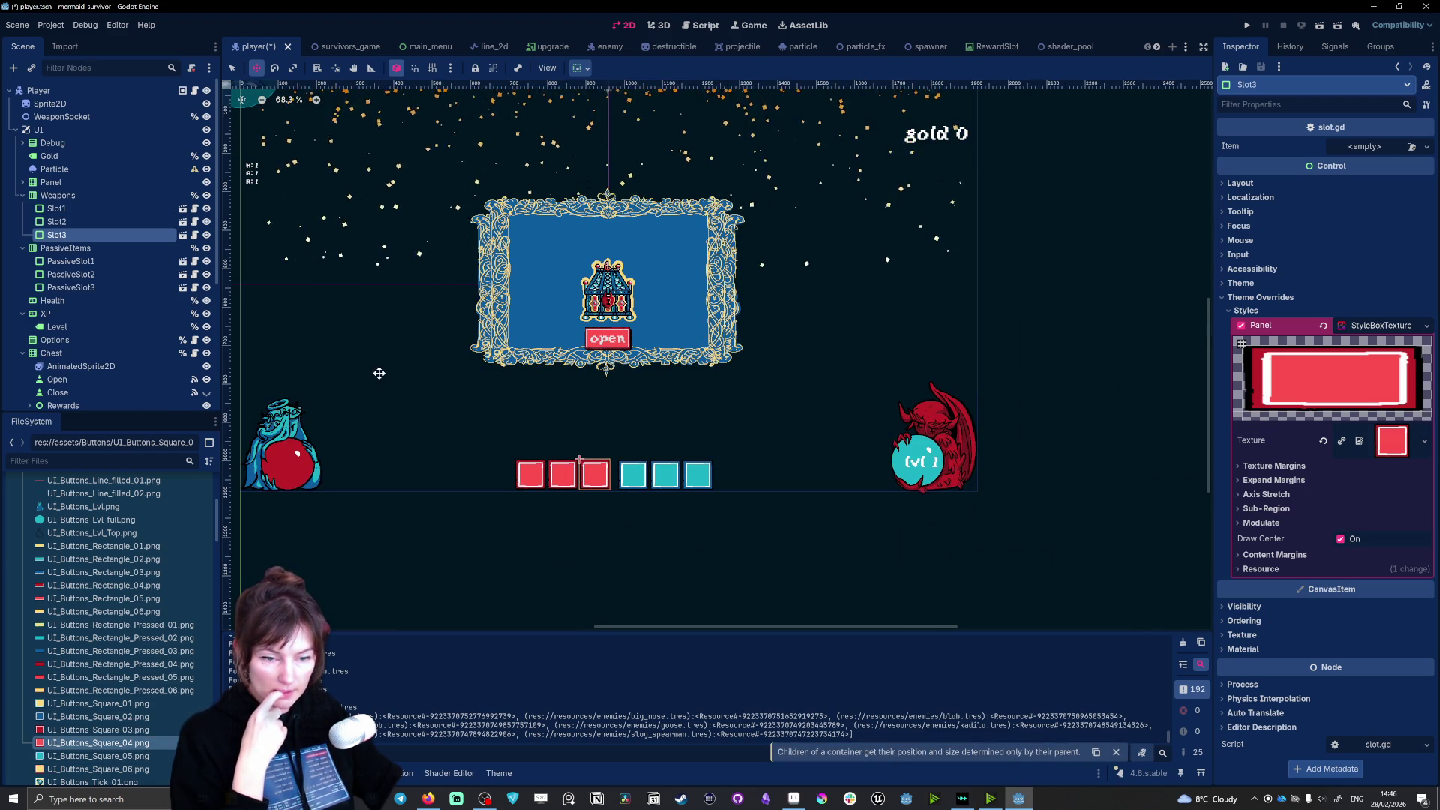
# Step: Save player.tscn with the red weapon slots in place
pyautogui.scroll(1, 421, 385)
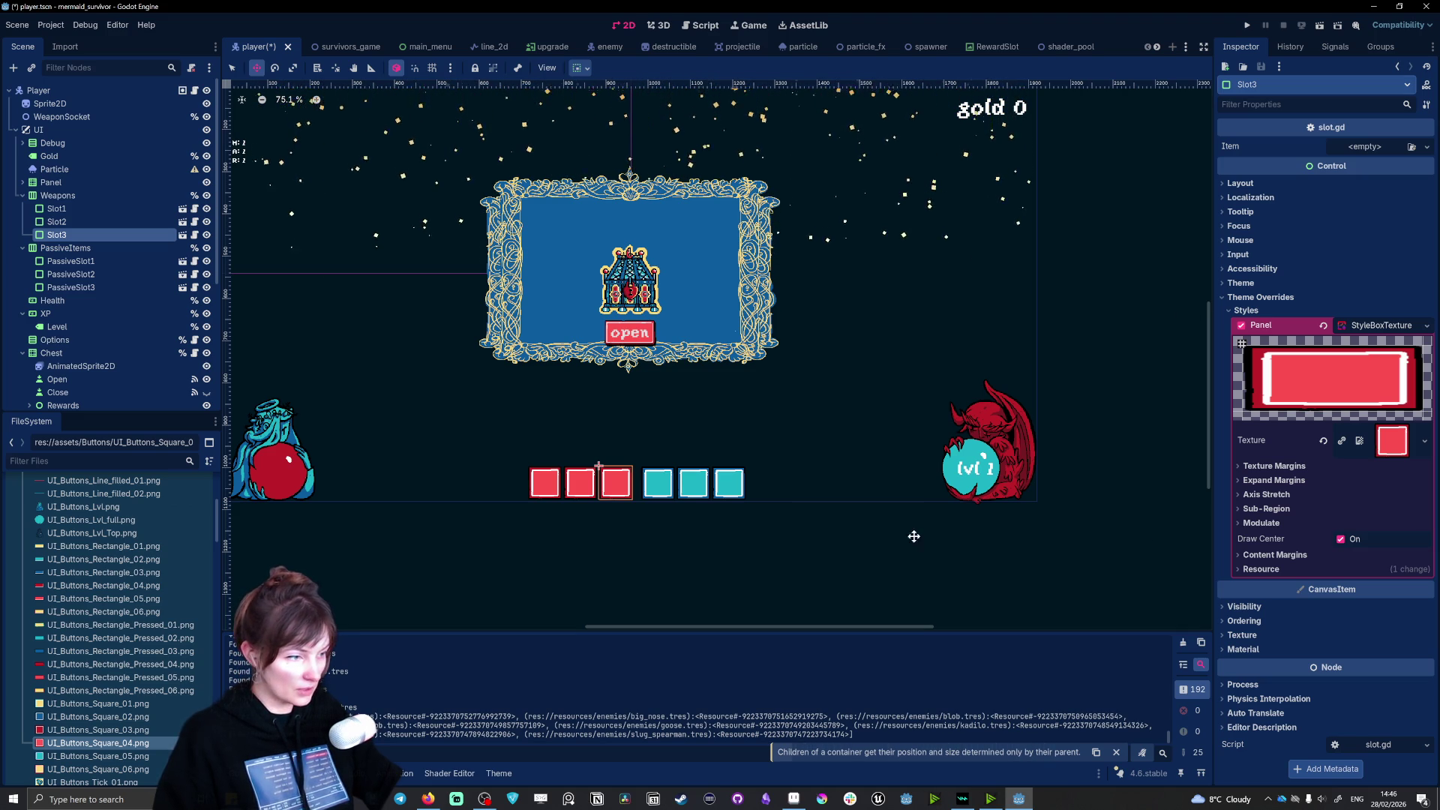
pyautogui.hotkey('ctrl', 's')
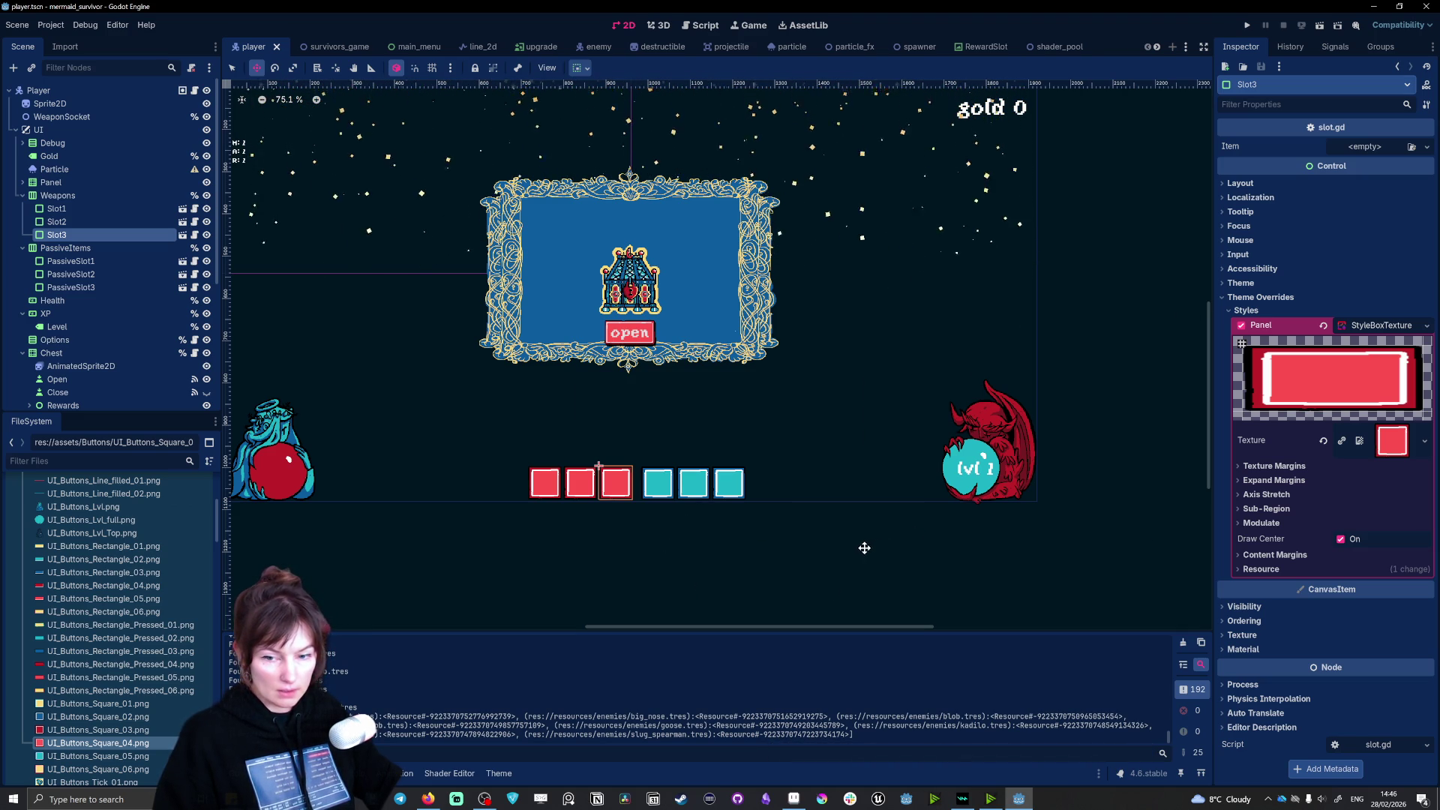
pyautogui.scroll(3, 348, 401)
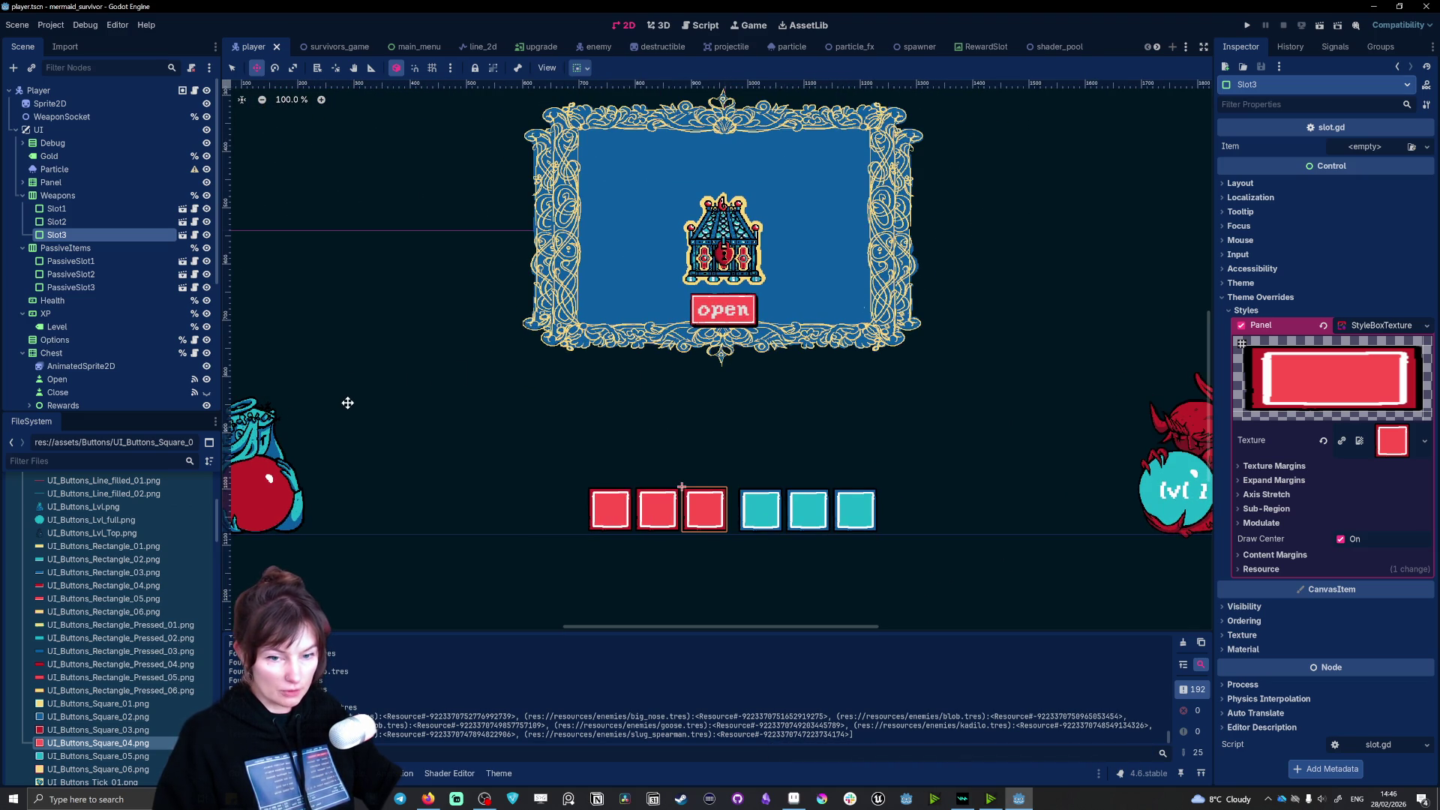
pyautogui.scroll(-3, 347, 403)
pyautogui.scroll(1, 303, 489)
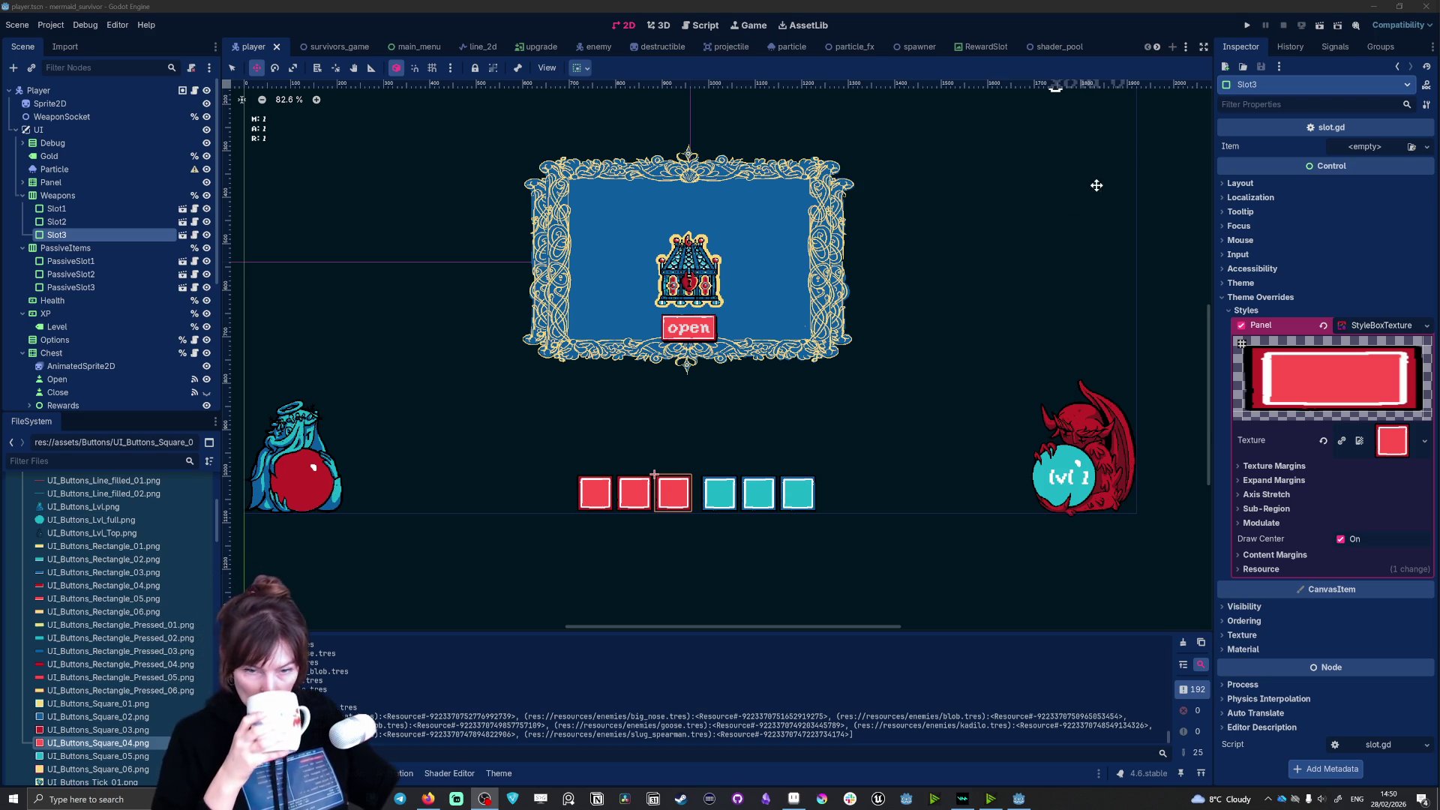
pyautogui.press('F5')
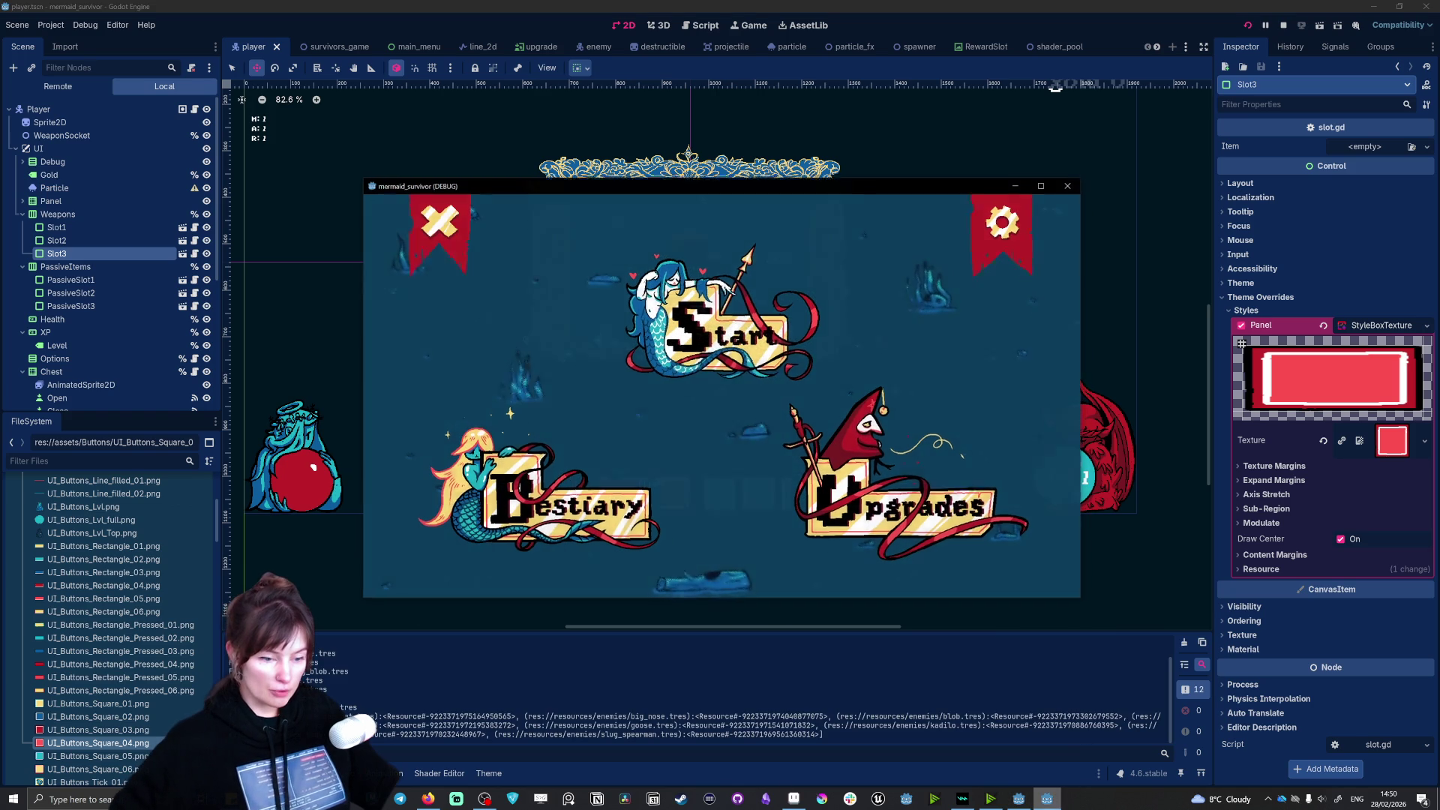
# Step: In the game's Settings, leave fullscreen on and mute off after toggling both
pyautogui.click(1000, 223)
pyautogui.click(412, 537)
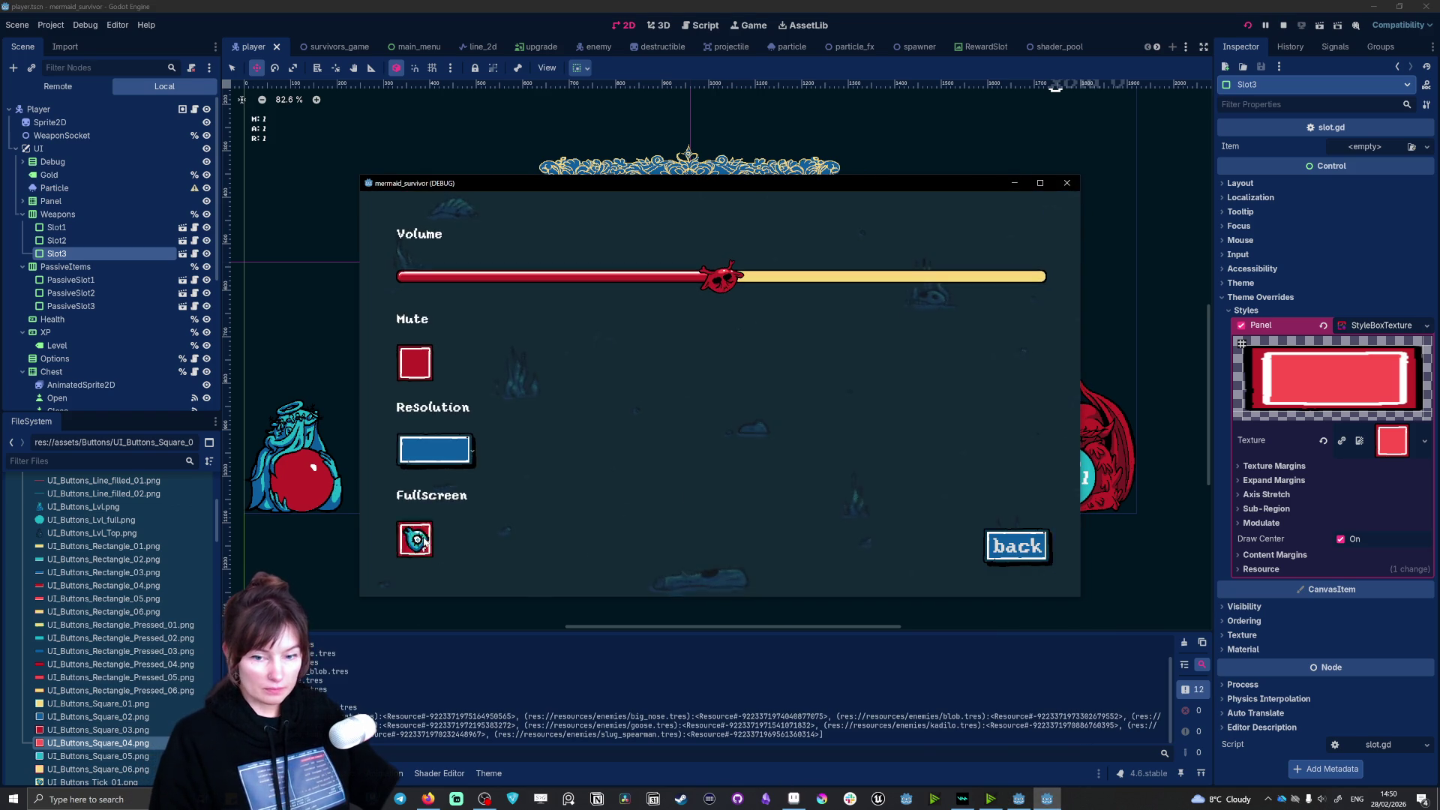
pyautogui.click(113, 697)
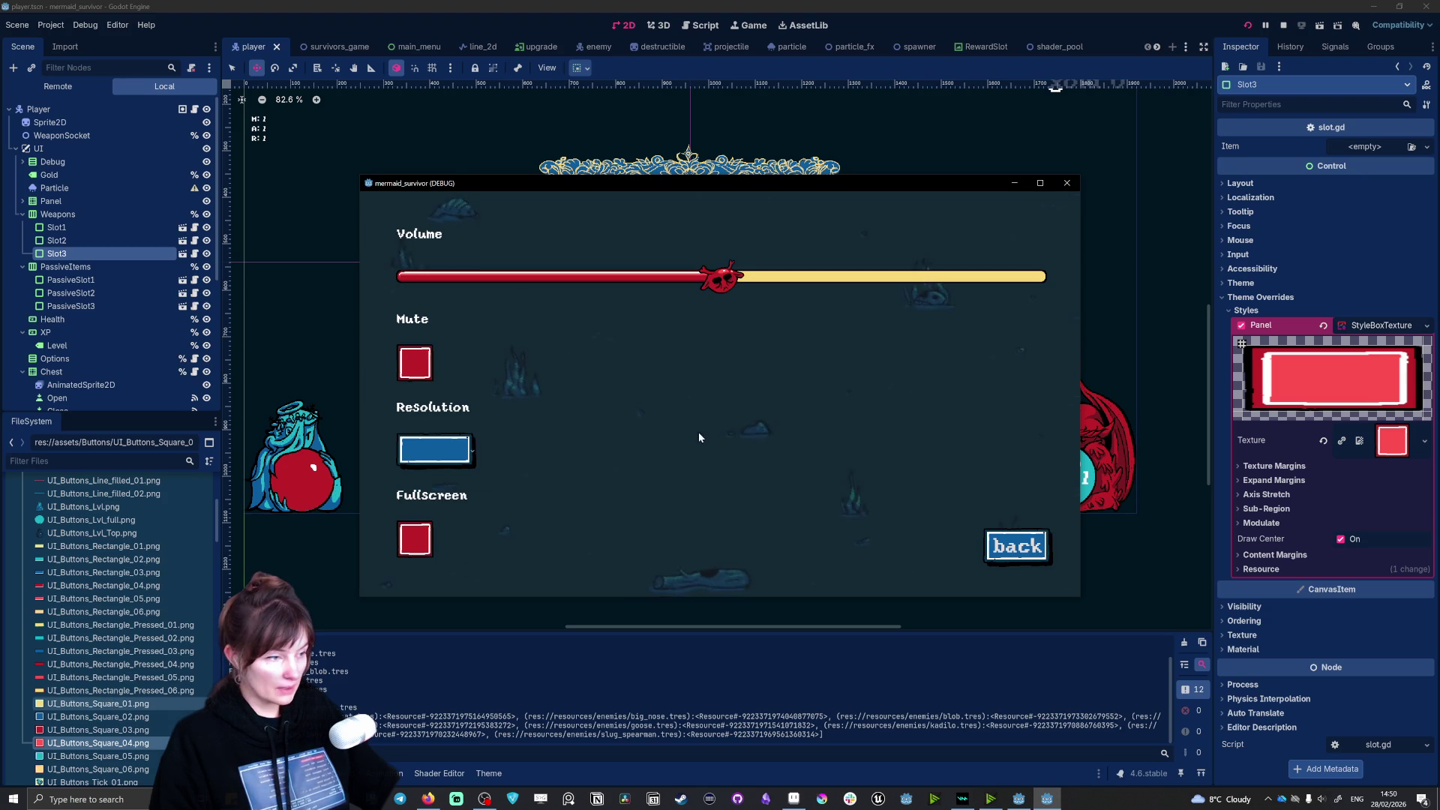
pyautogui.click(415, 549)
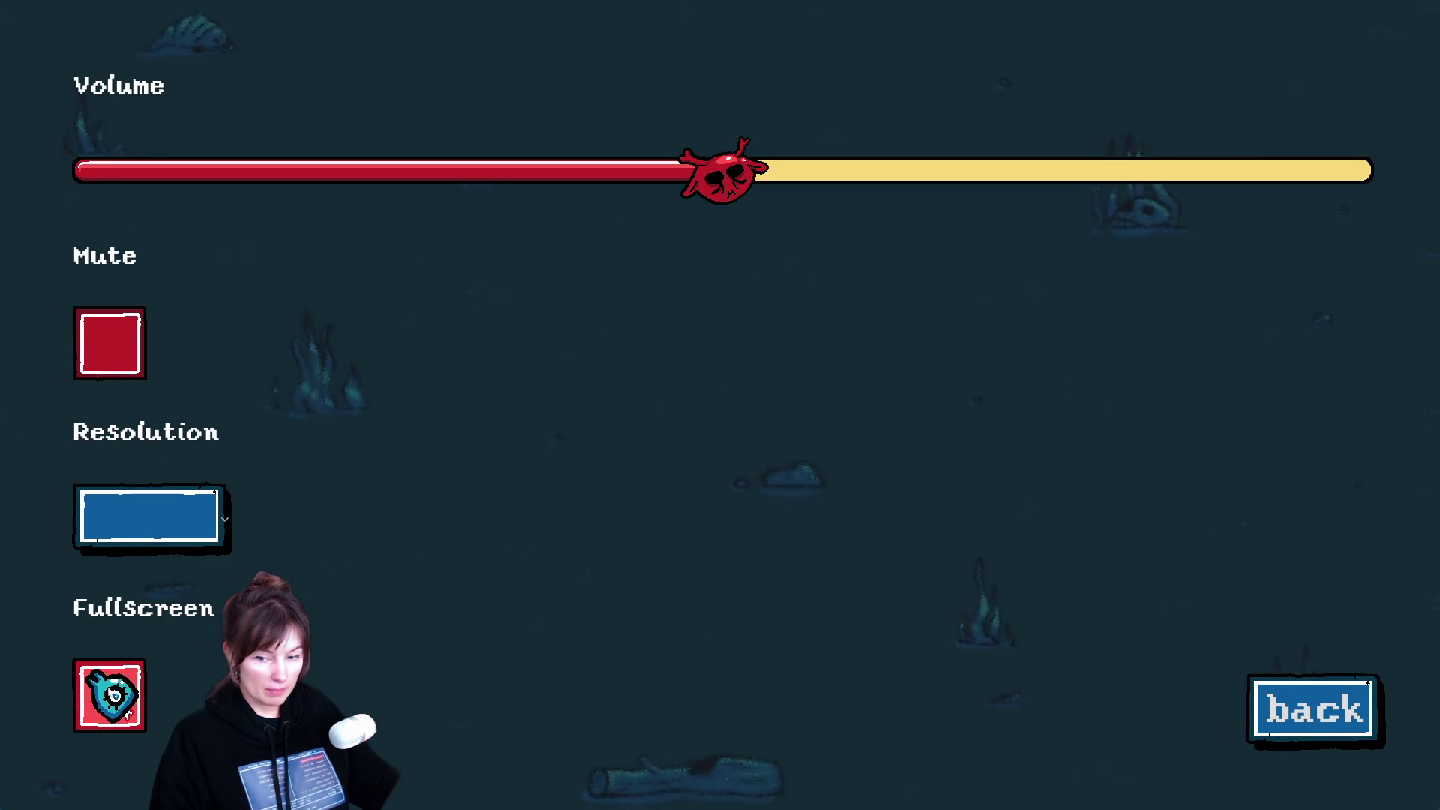
pyautogui.click(123, 353)
pyautogui.click(124, 352)
pyautogui.click(126, 356)
pyautogui.click(126, 356)
# Step: Choose 3840x2160 resolution, drag the volume to zero, and return to the main menu
pyautogui.click(150, 517)
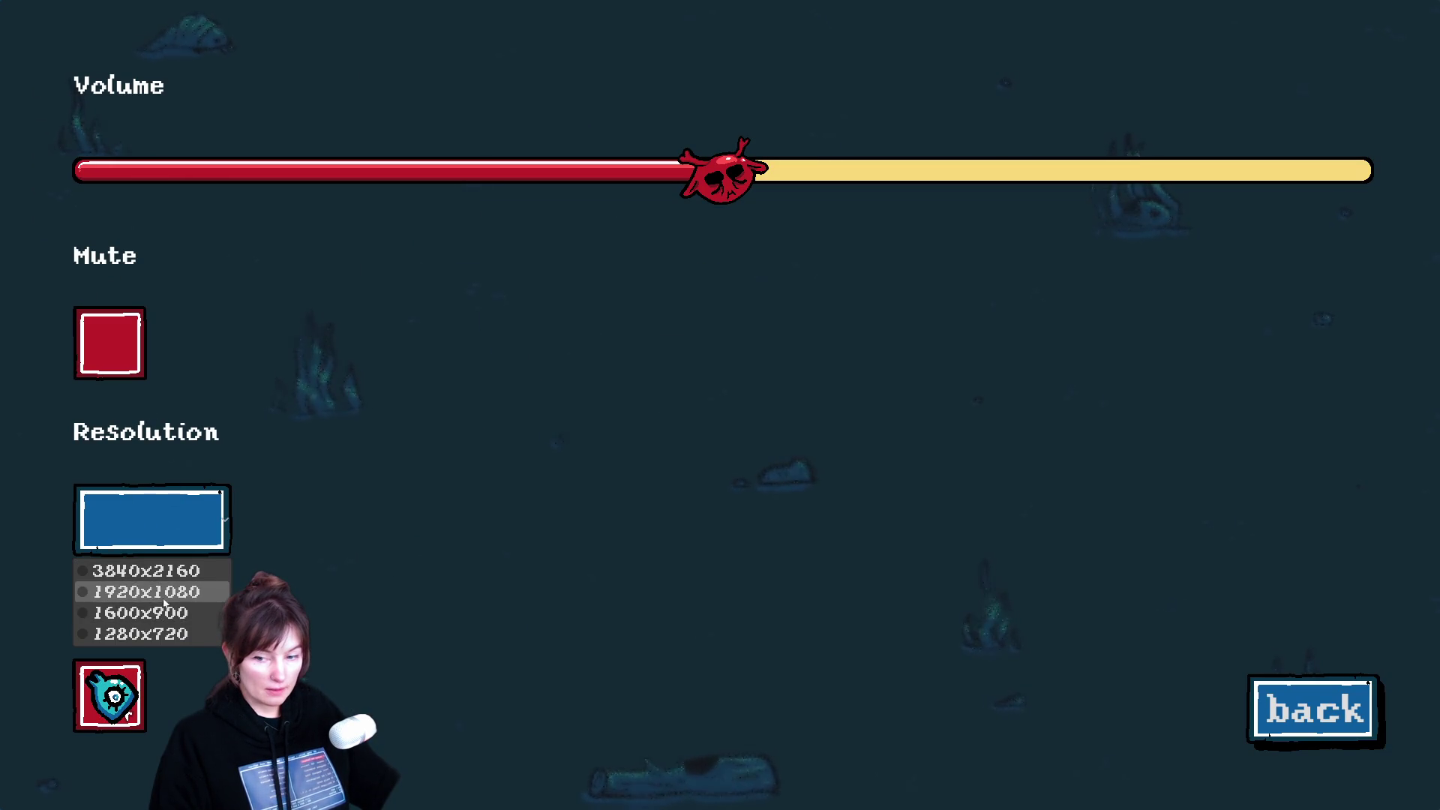
pyautogui.click(146, 592)
pyautogui.click(150, 517)
pyautogui.click(146, 570)
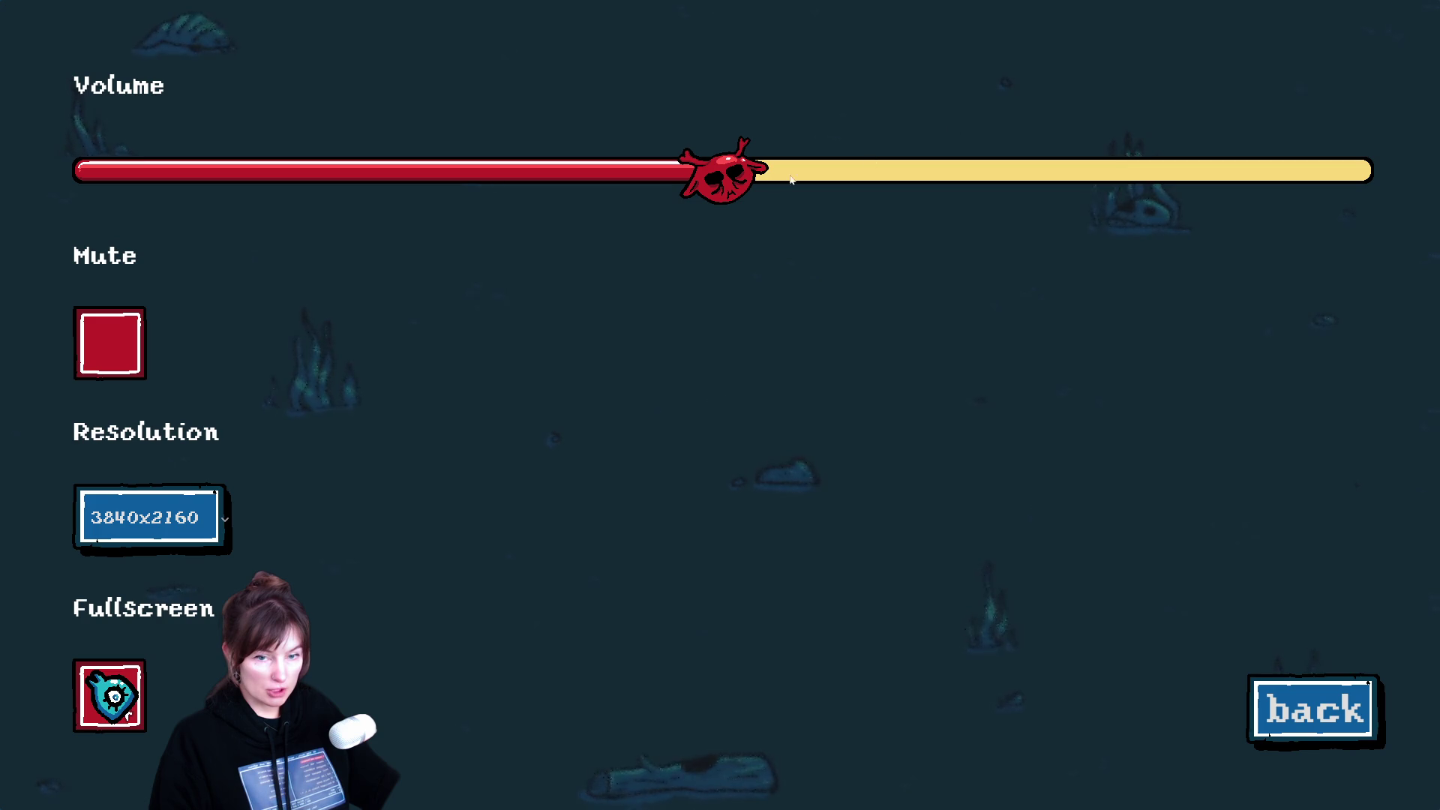
pyautogui.moveTo(706, 192); pyautogui.dragTo(98, 180)
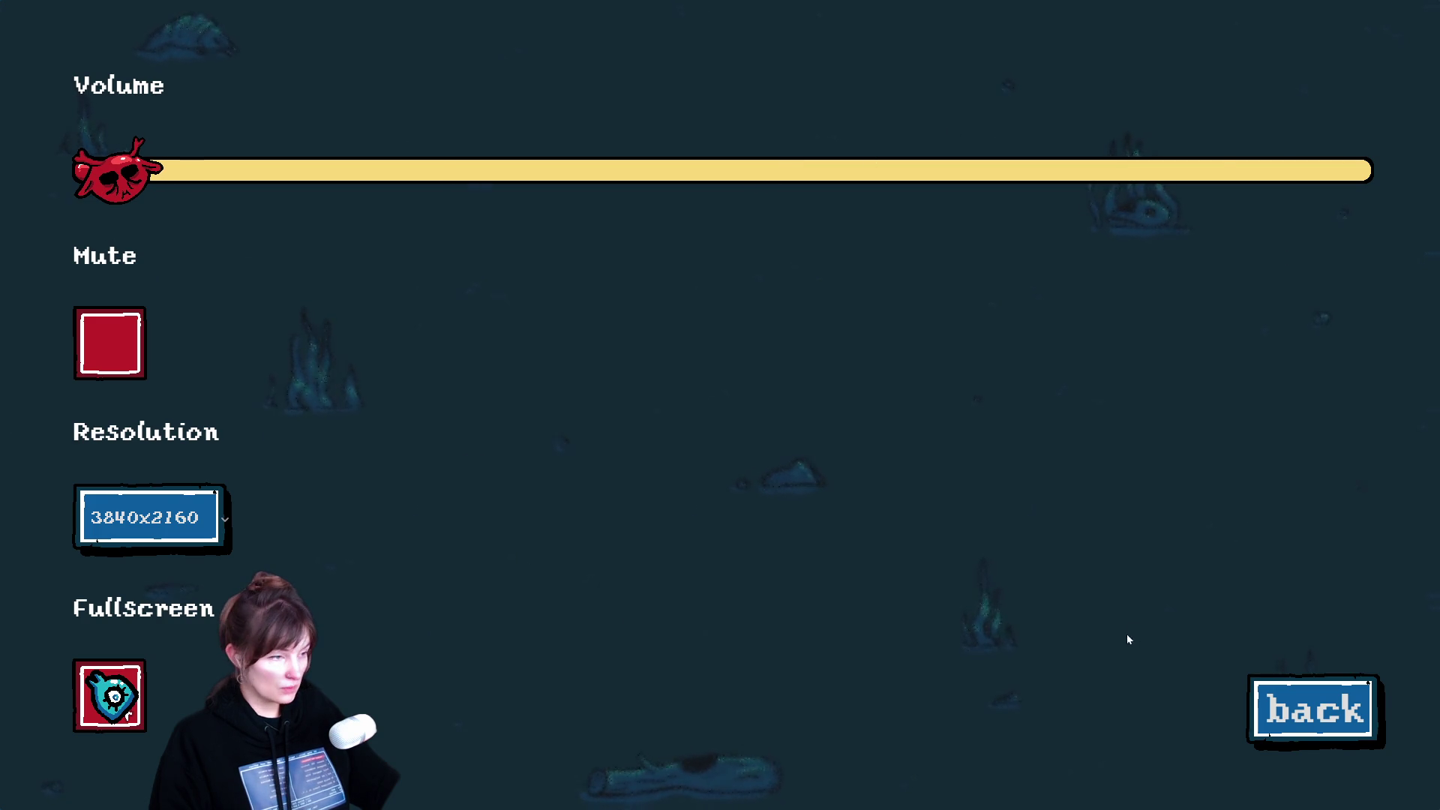
pyautogui.click(1344, 735)
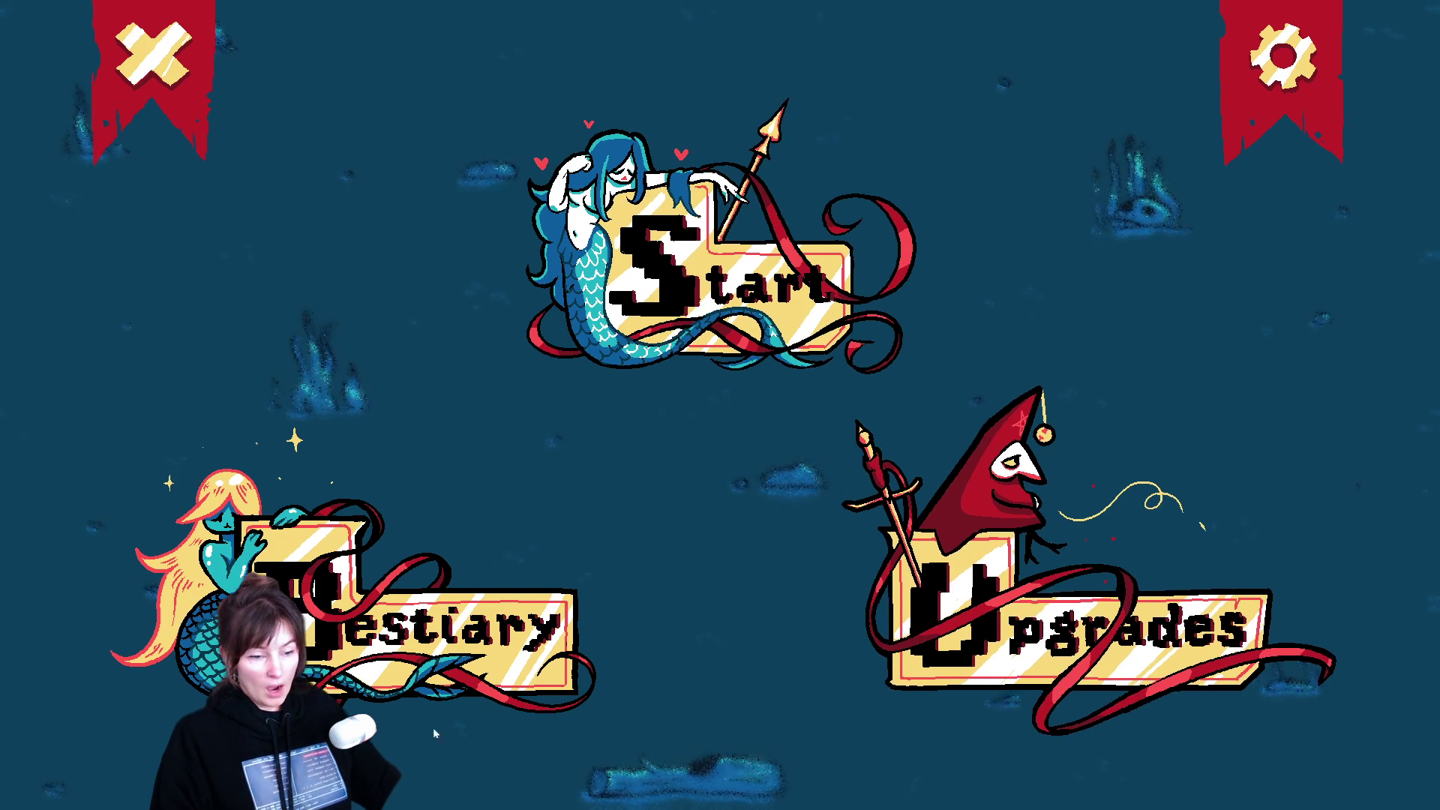
# Step: Look over the upgrade tree, then go to the Bestiary
pyautogui.click(1319, 732)
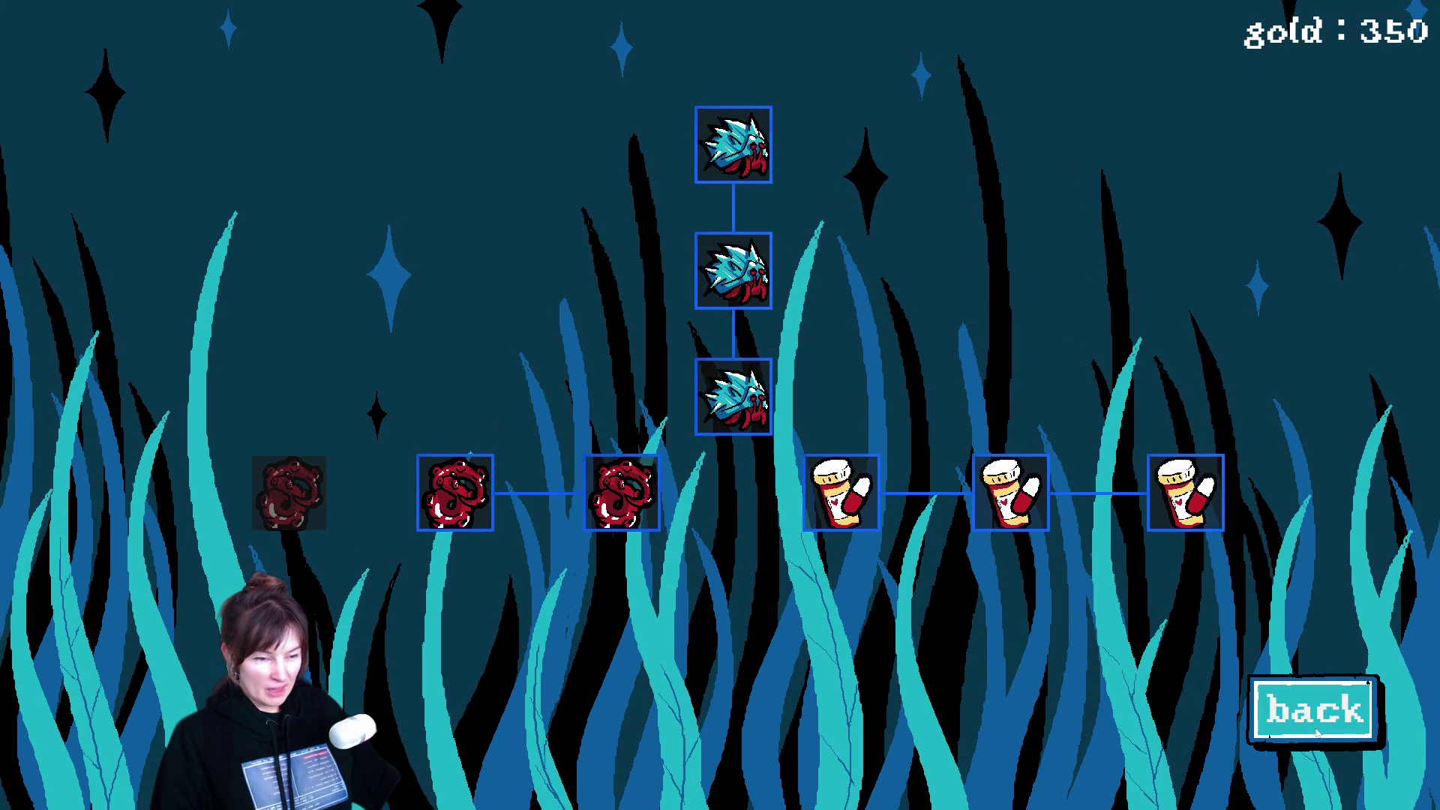
pyautogui.click(1318, 732)
pyautogui.click(390, 630)
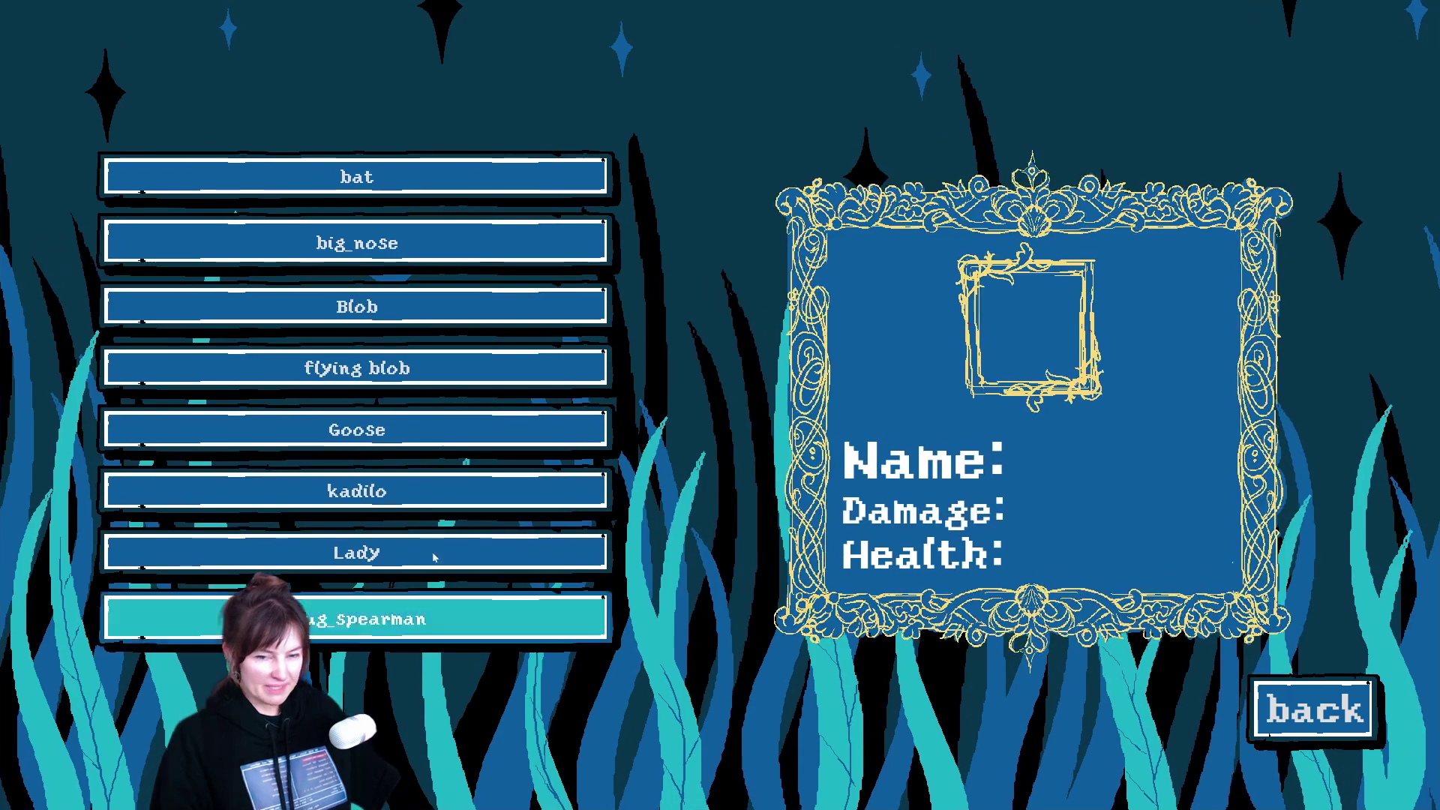
# Step: View each enemy's stats from bat to slug_spearman, then go to character selection
pyautogui.click(443, 178)
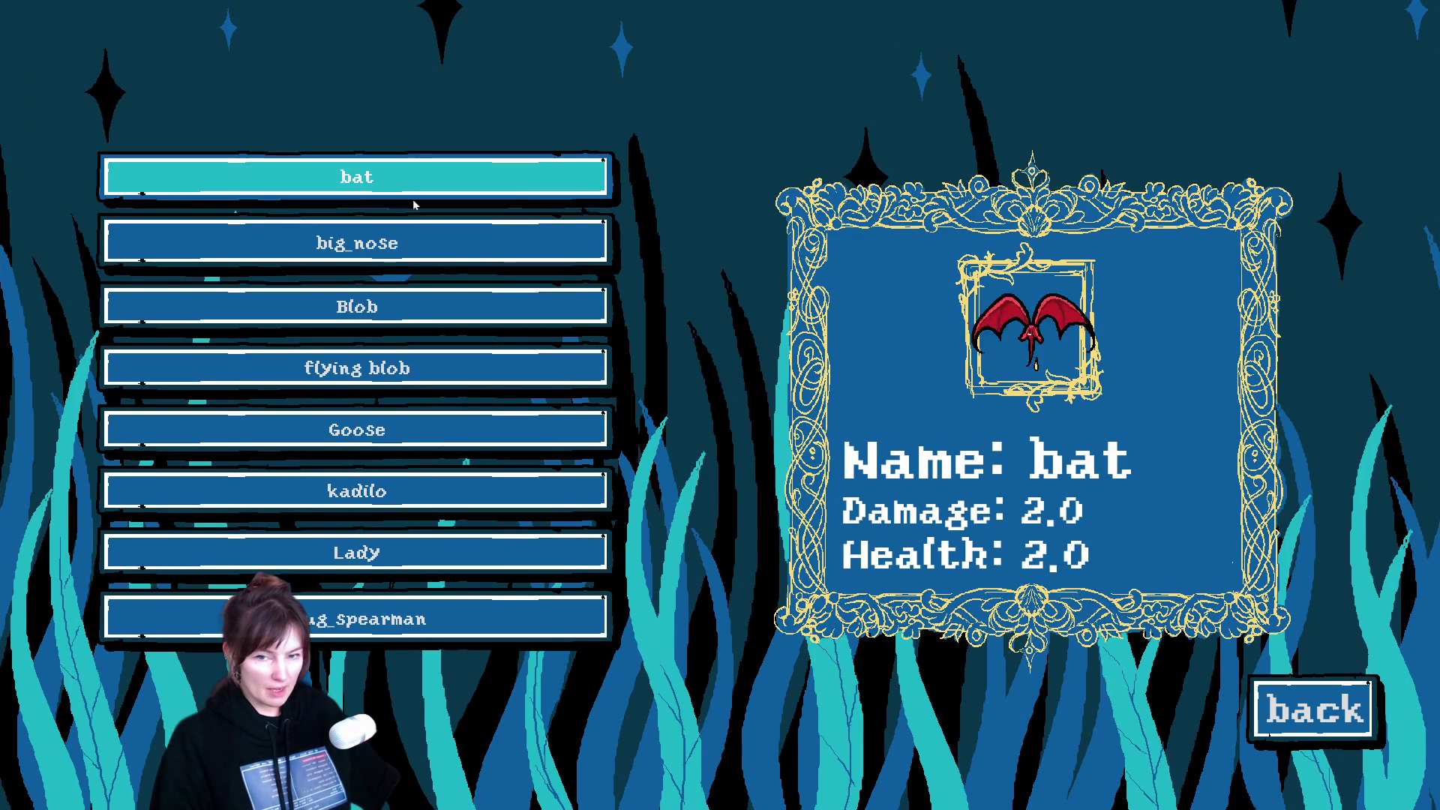
pyautogui.click(425, 237)
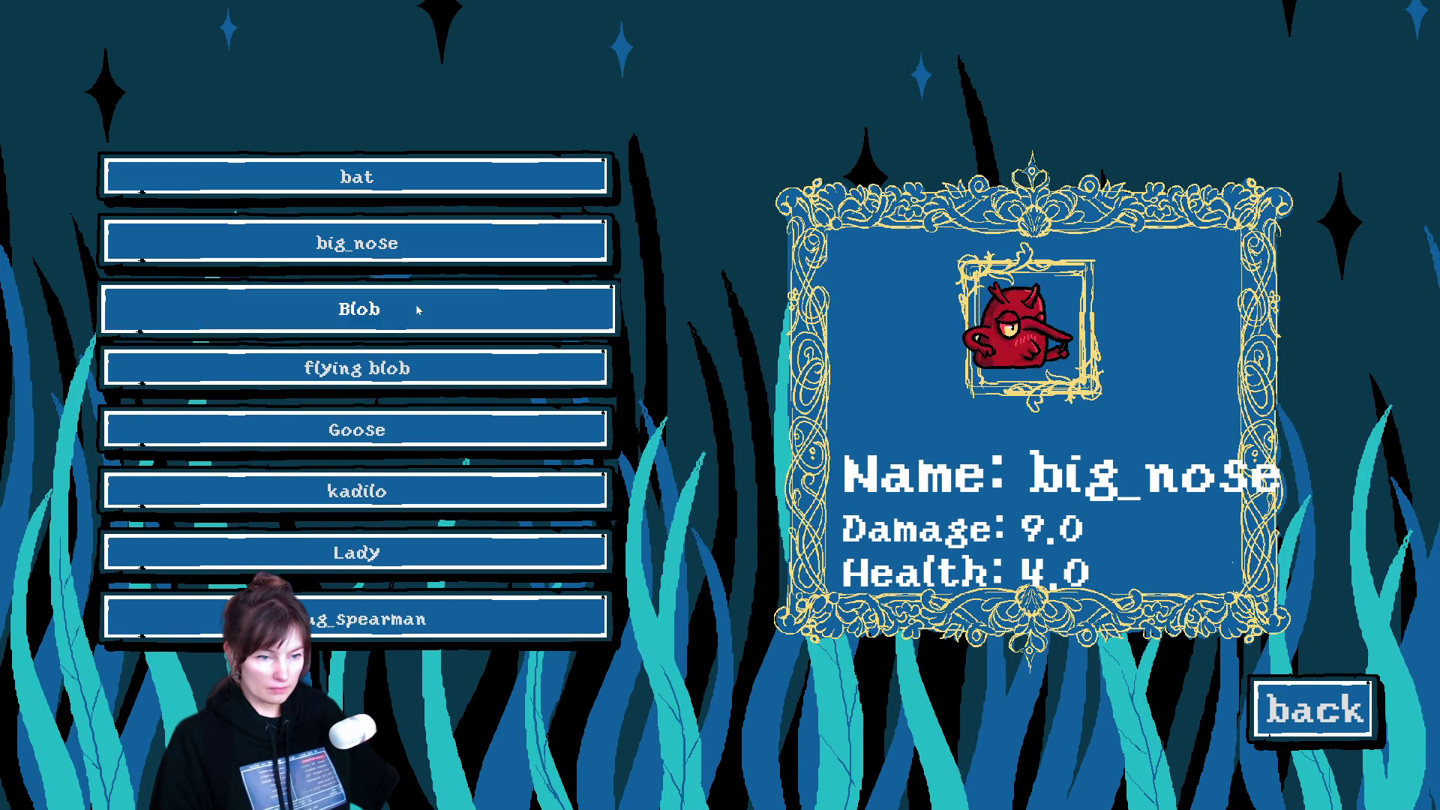
pyautogui.click(418, 310)
pyautogui.click(405, 369)
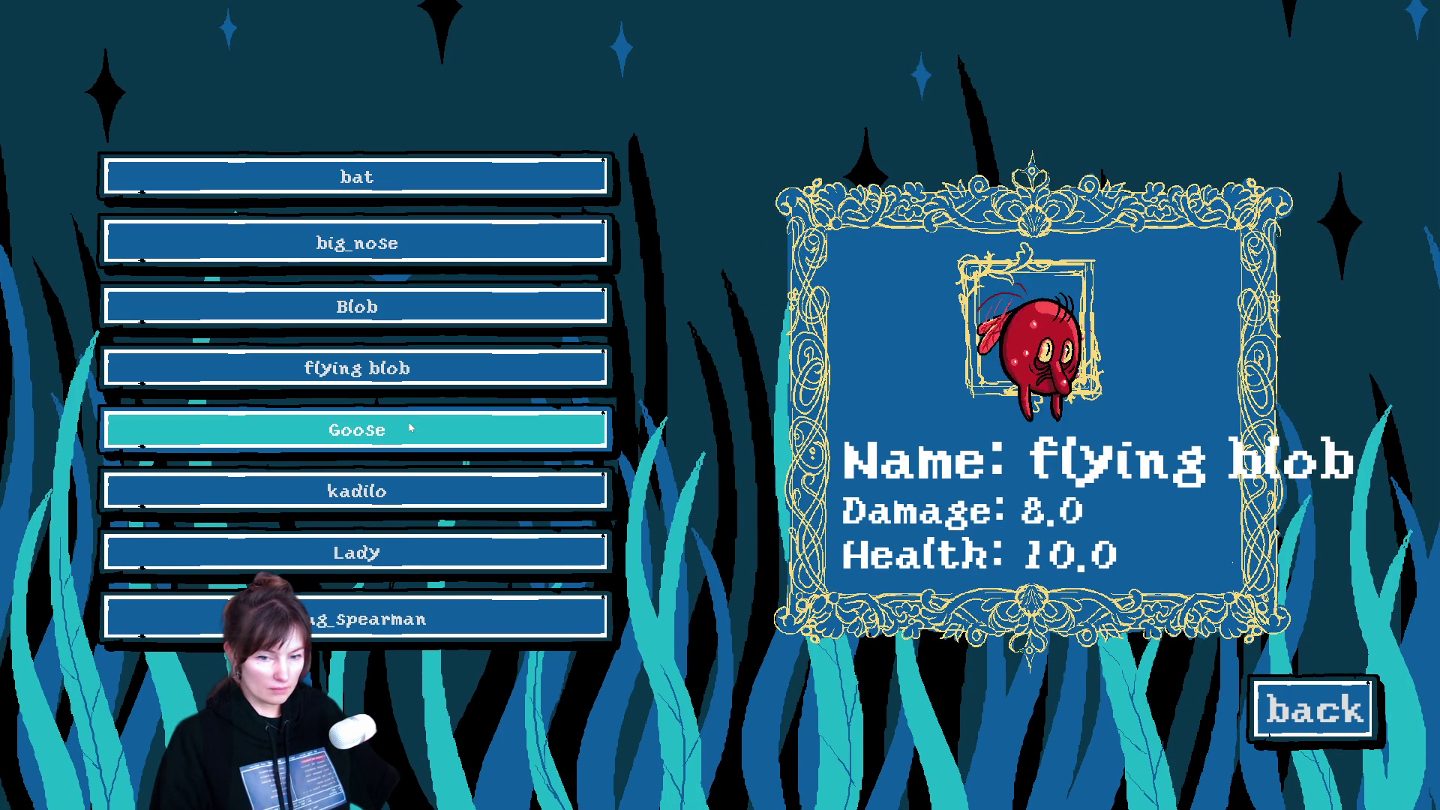
pyautogui.click(408, 424)
pyautogui.click(385, 490)
pyautogui.click(386, 551)
pyautogui.click(381, 617)
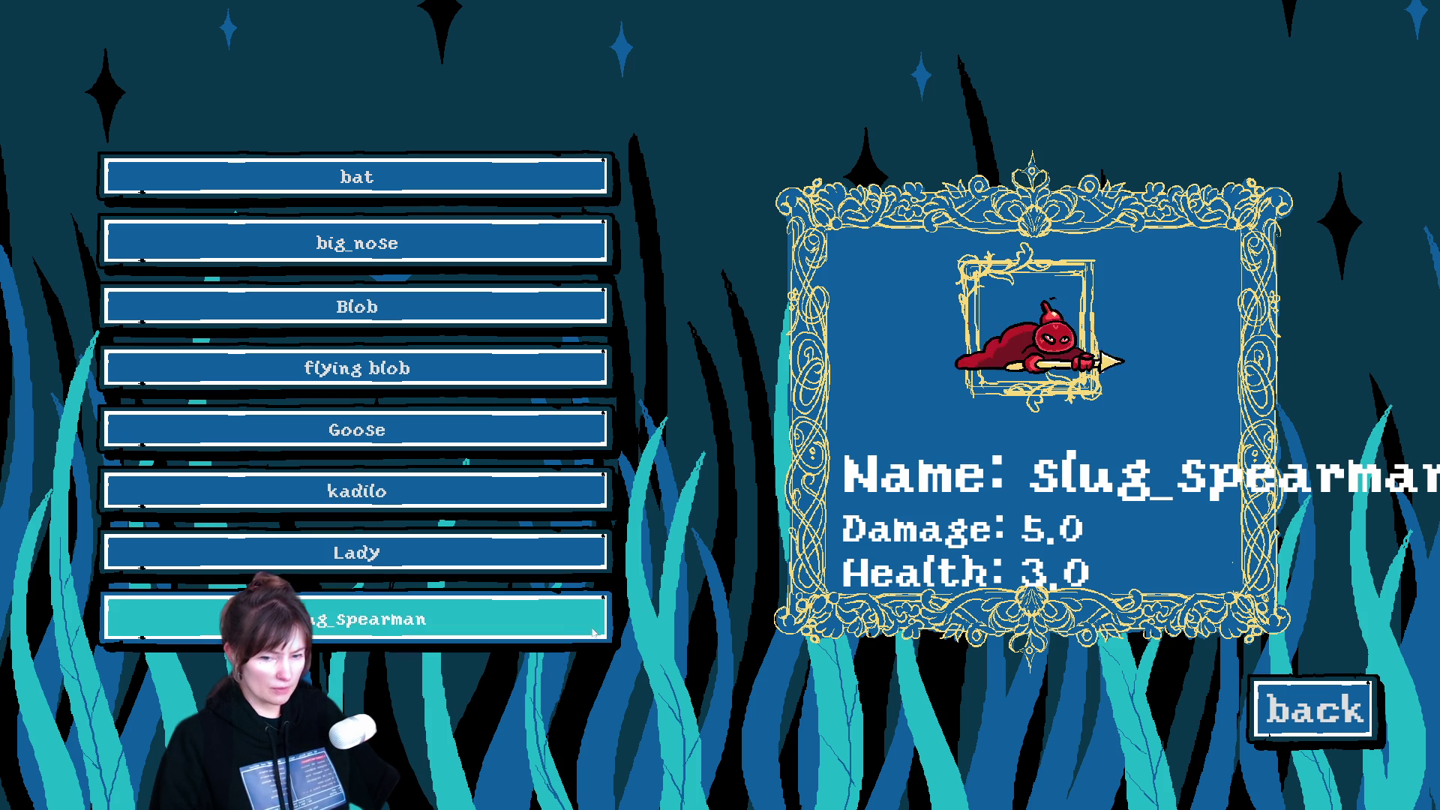
pyautogui.click(1266, 712)
pyautogui.click(720, 285)
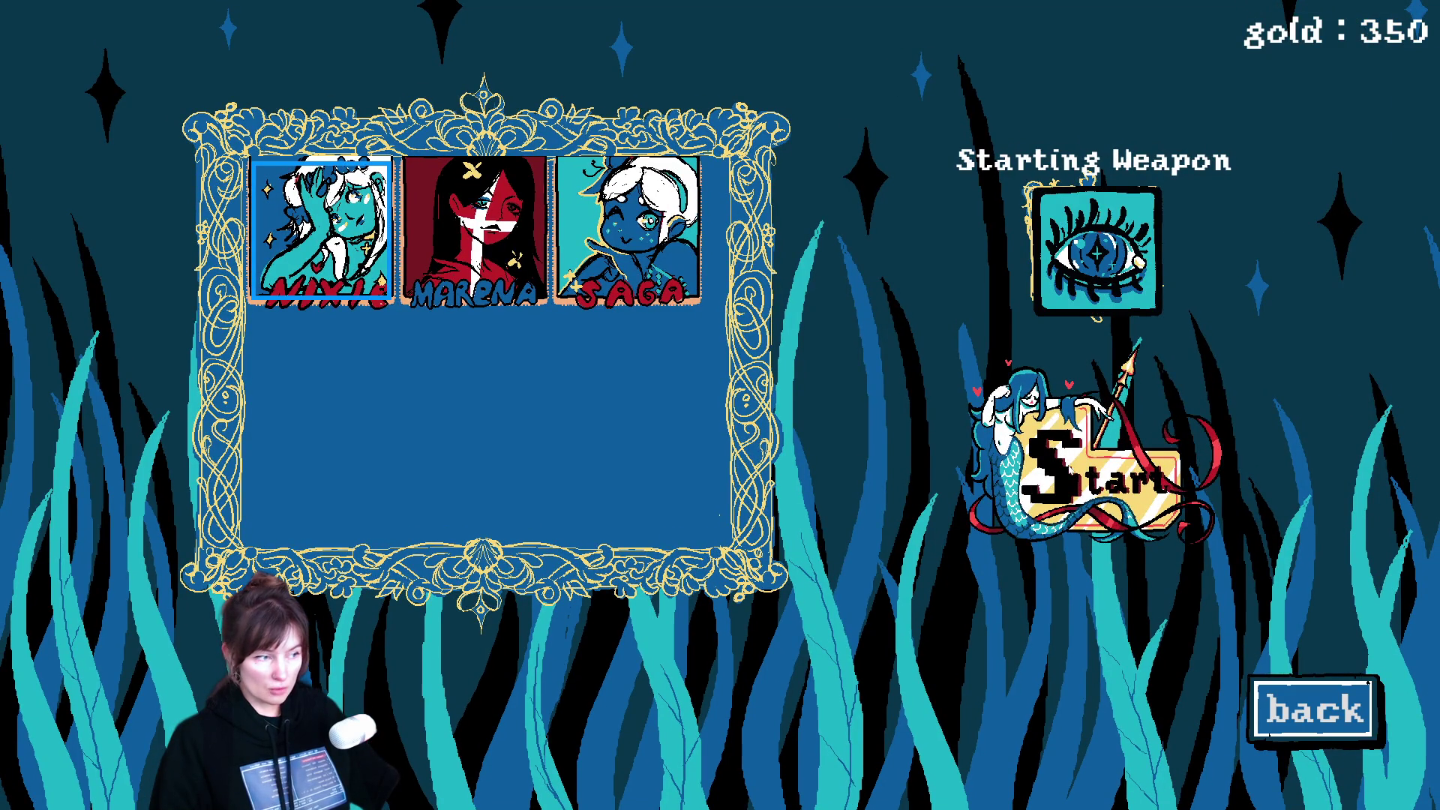
# Step: Start a run as Nixie and walk around the arena with WASD
pyautogui.click(1089, 495)
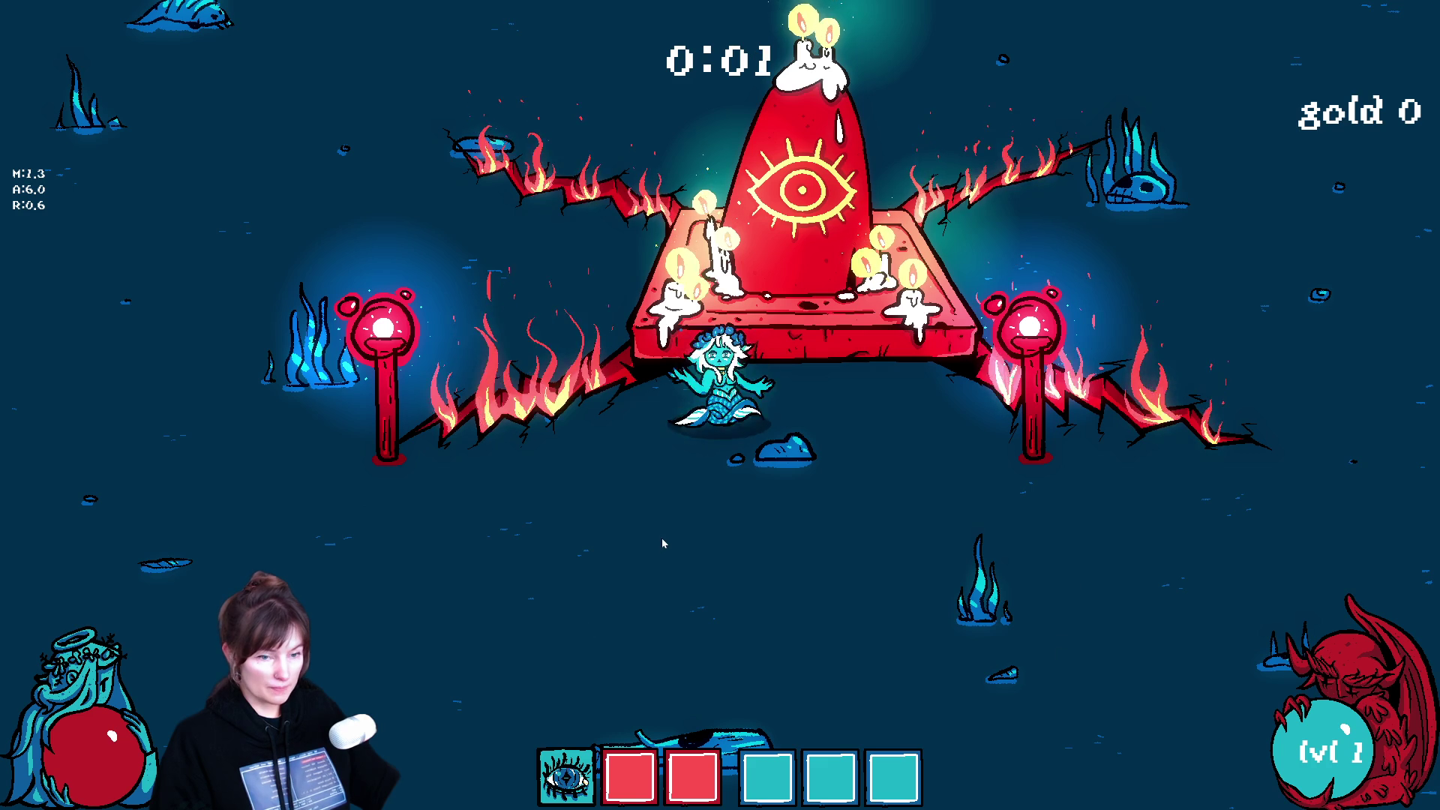
pyautogui.press('d')
pyautogui.press('a')
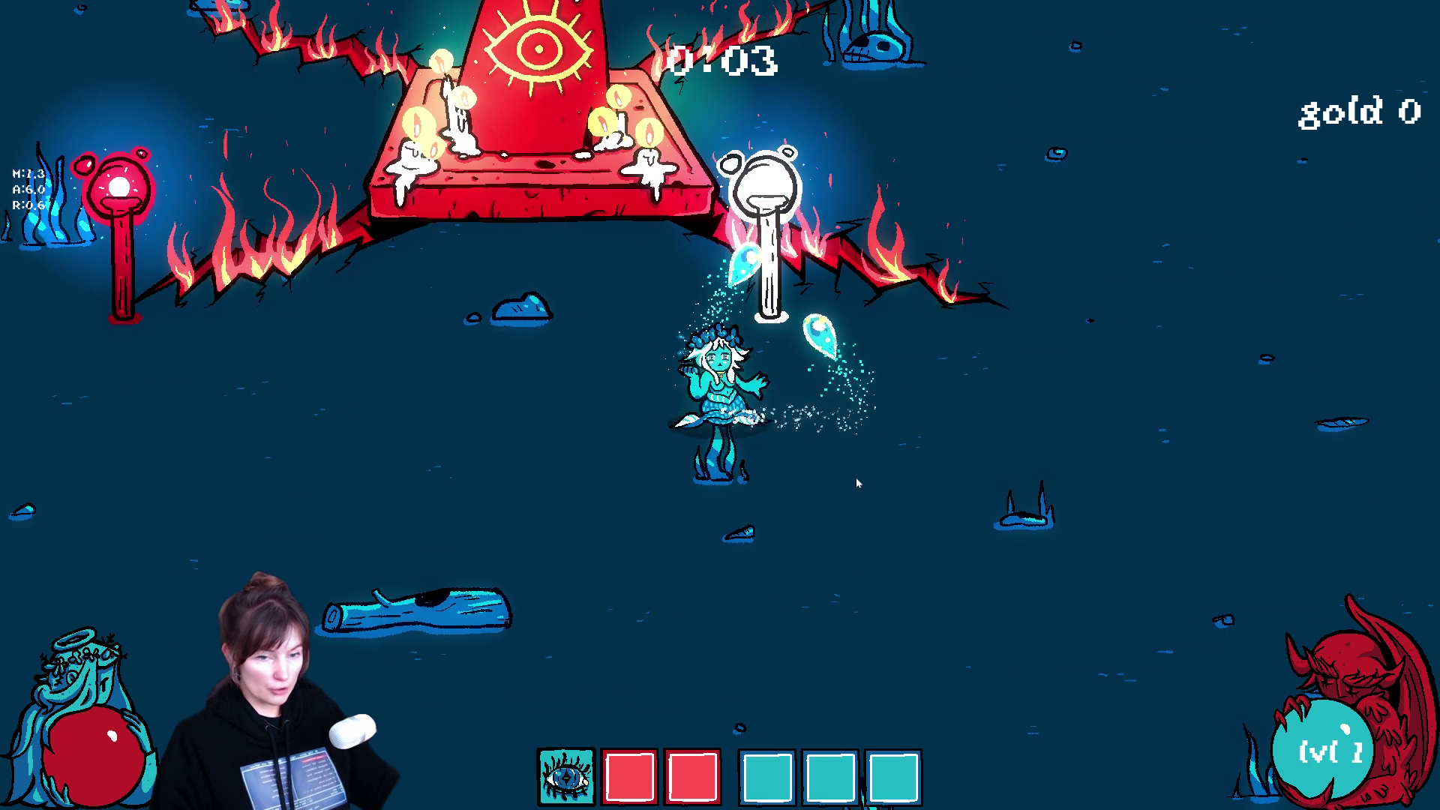
pyautogui.press('w')
pyautogui.press('a')
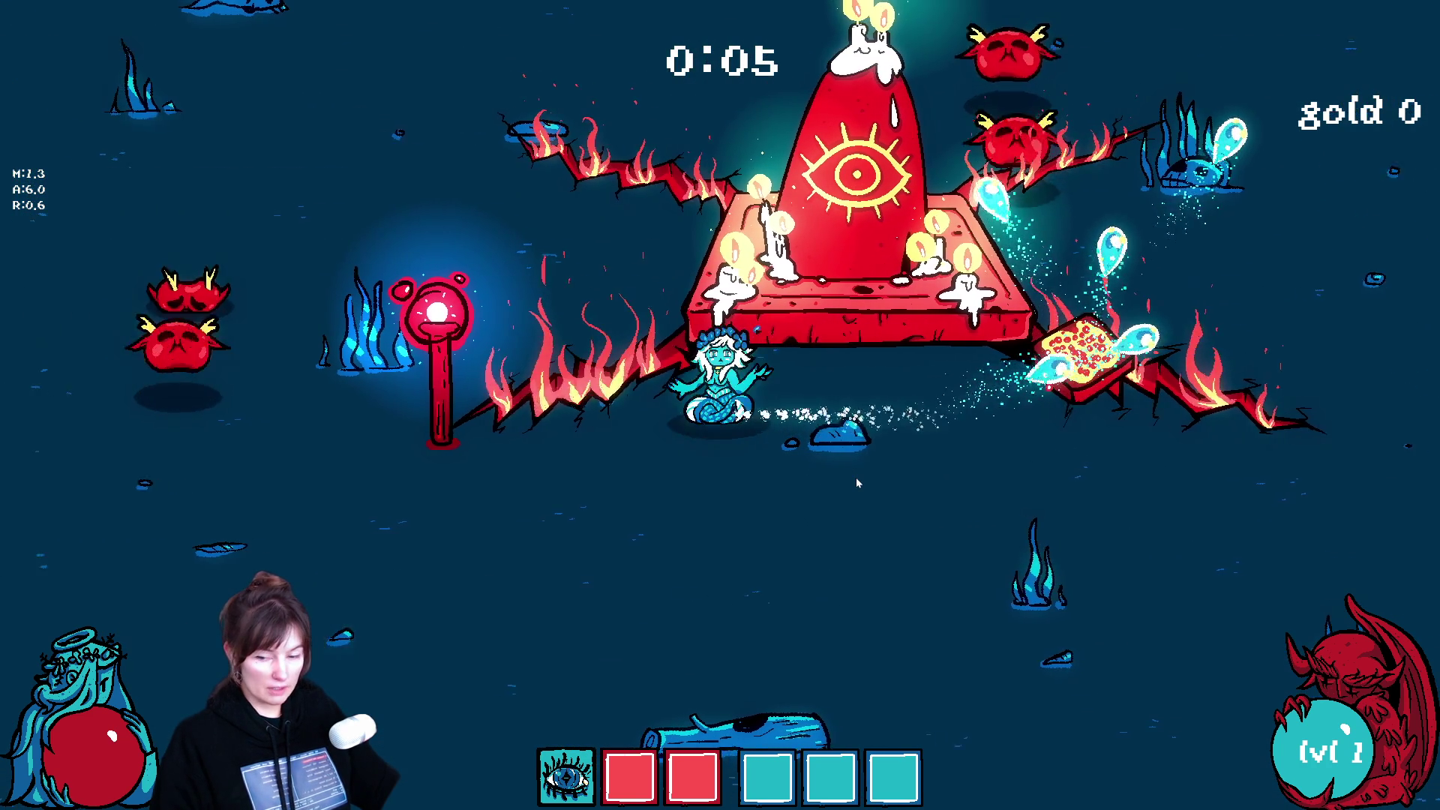
pyautogui.press('s')
pyautogui.press('d')
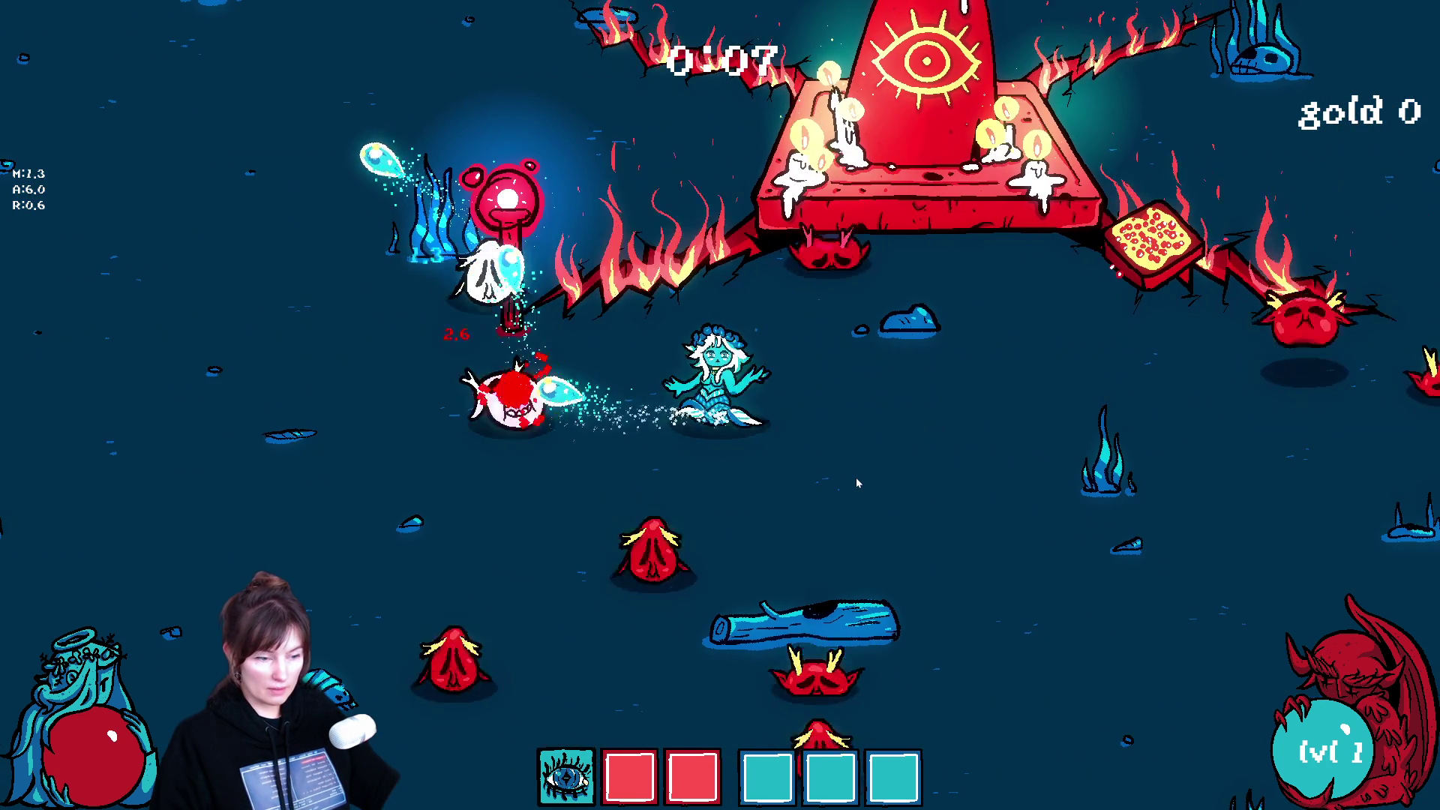
pyautogui.press('a')
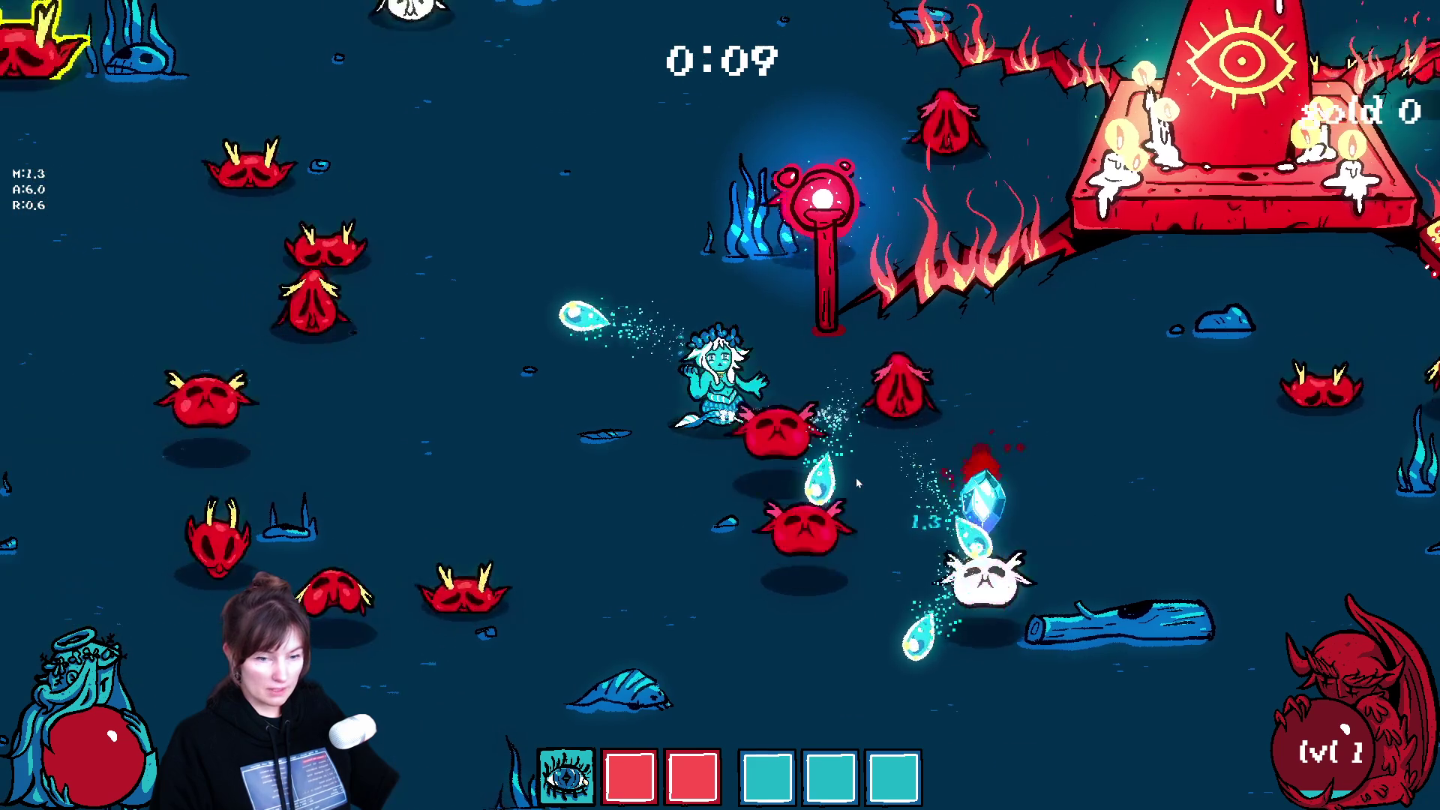
pyautogui.press('s')
pyautogui.press('d')
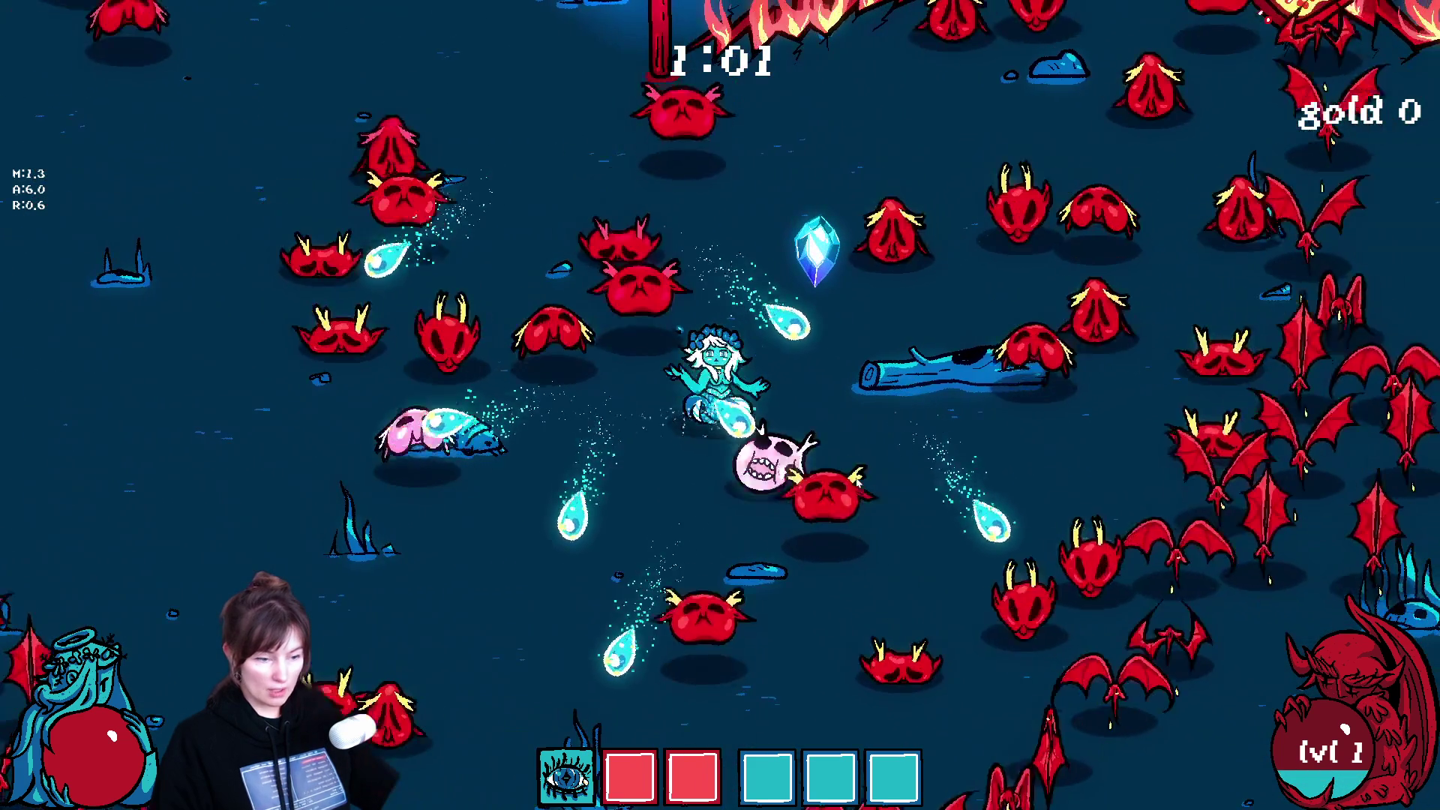
pyautogui.press('a')
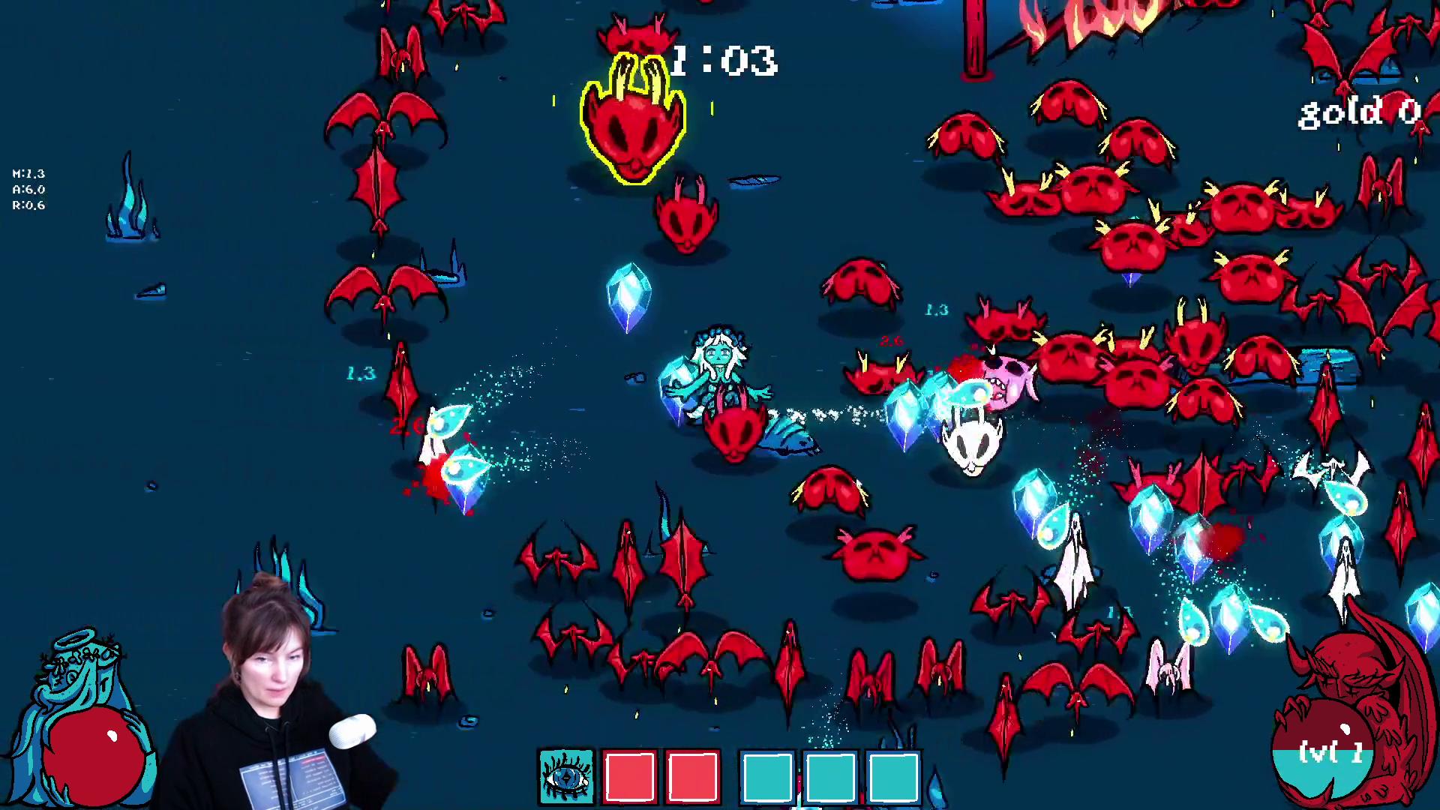
pyautogui.press('d')
pyautogui.press('s')
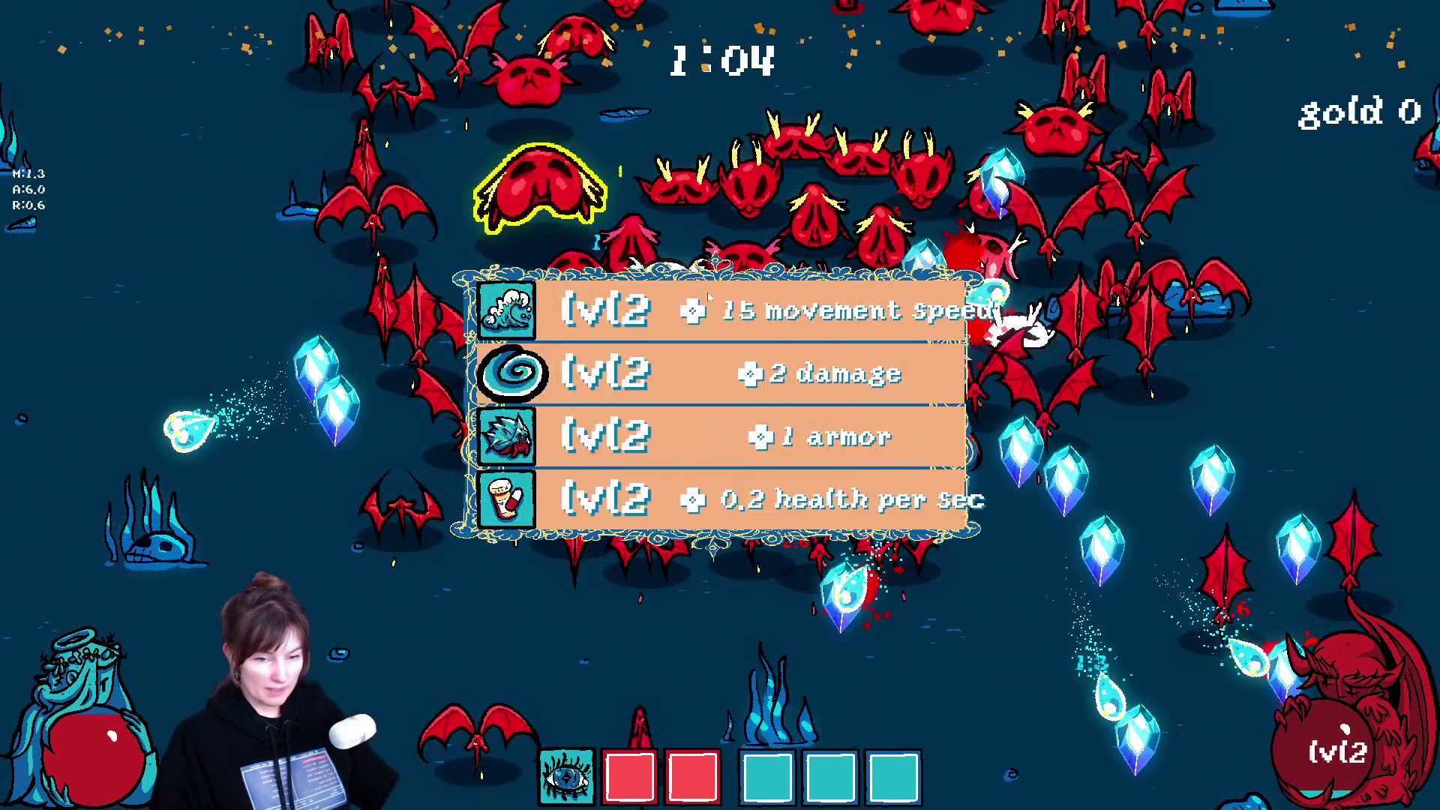
# Step: Pick the movement speed, attack range, +2 damage weapon and magnet range upgrades while moving
pyautogui.click(708, 297)
pyautogui.press('d')
pyautogui.press('s')
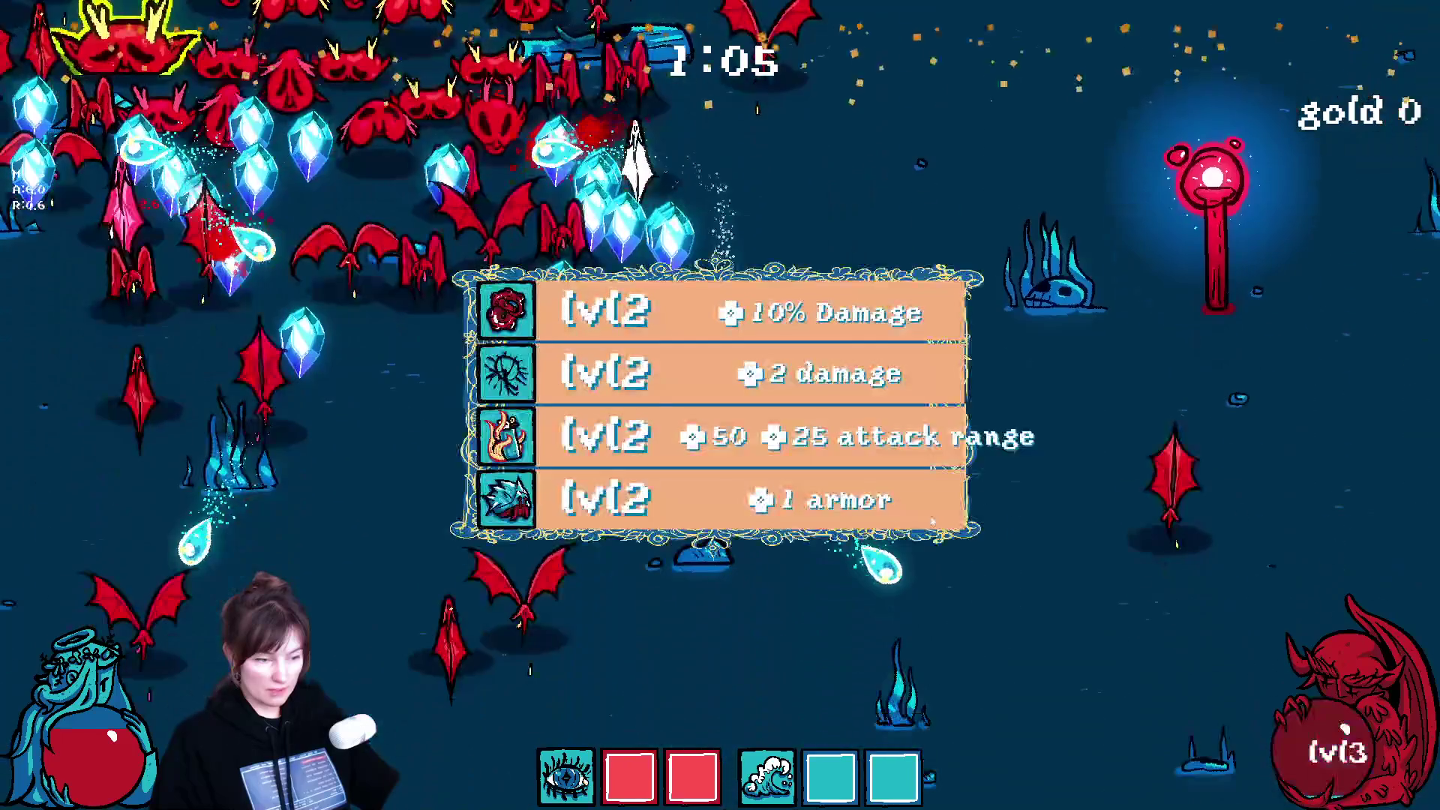
pyautogui.click(709, 465)
pyautogui.press('d')
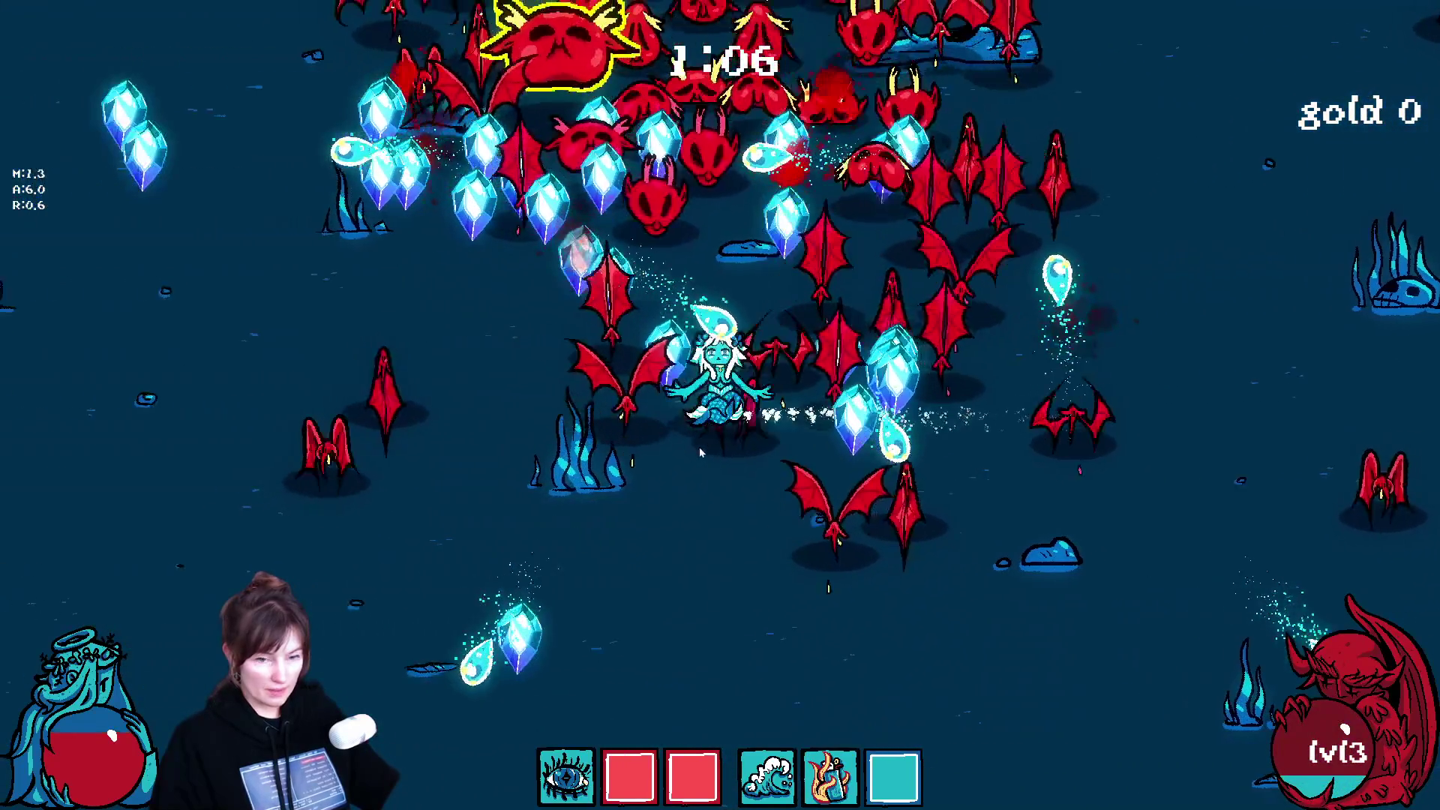
pyautogui.press('a')
pyautogui.press('w')
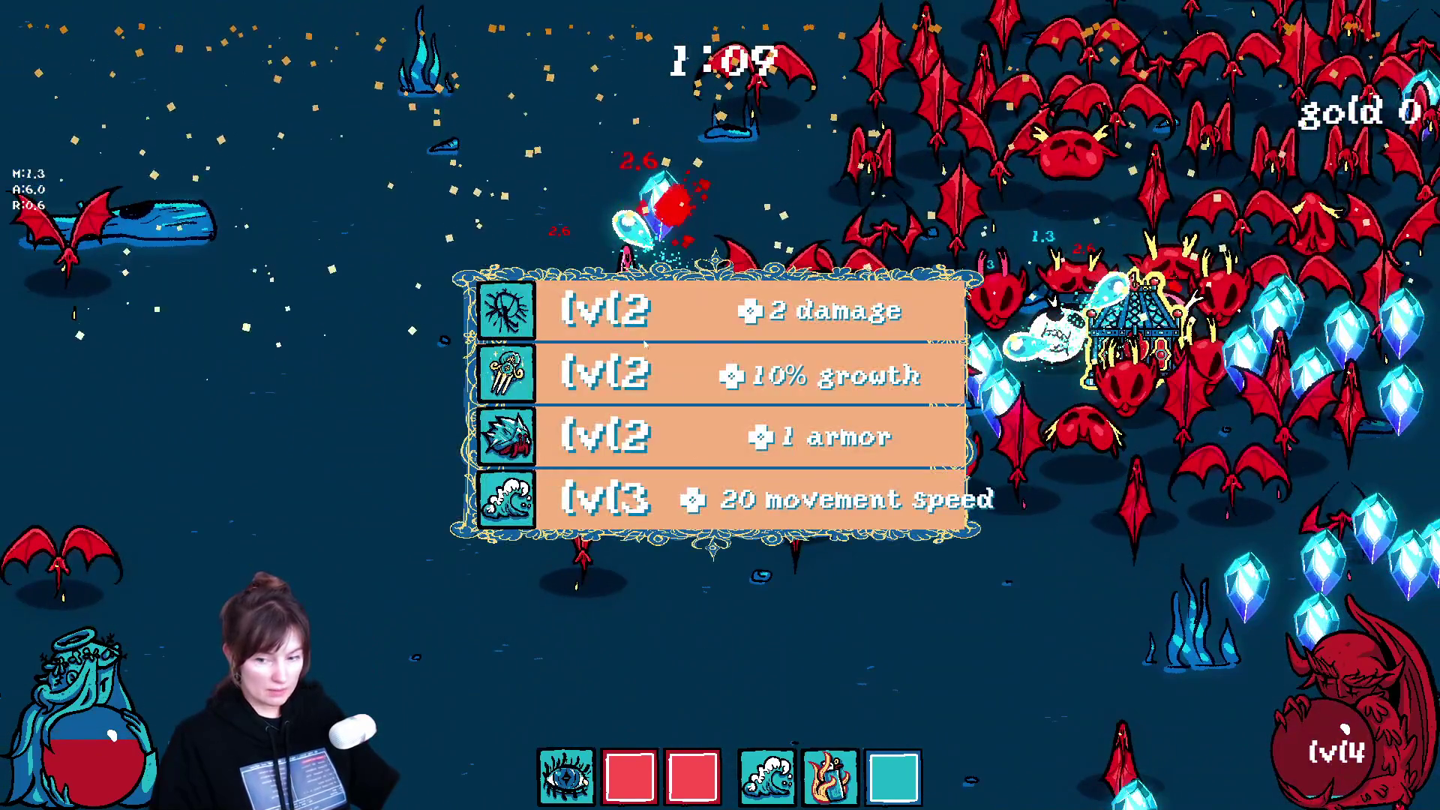
pyautogui.click(570, 312)
pyautogui.press('a')
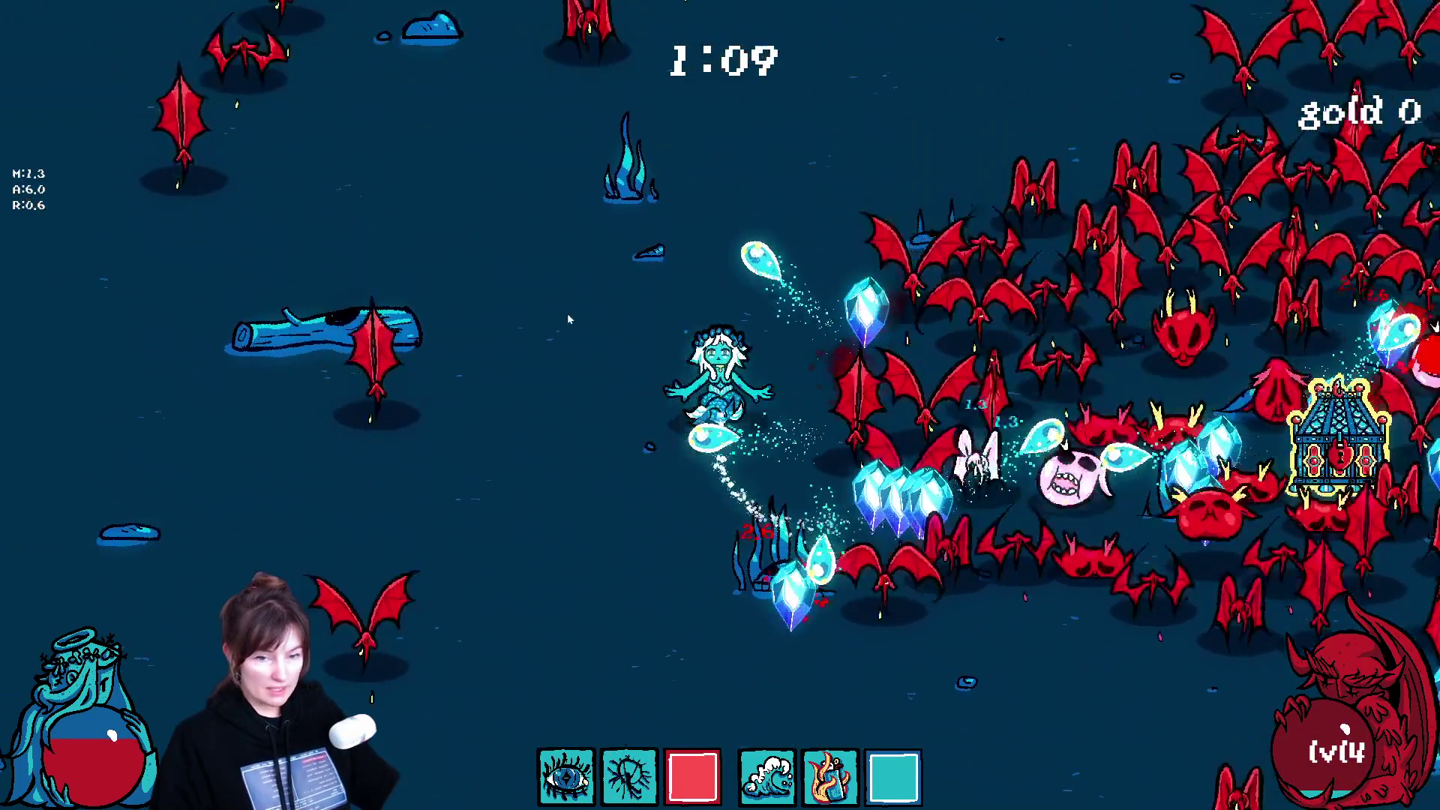
pyautogui.press('s')
pyautogui.press('d')
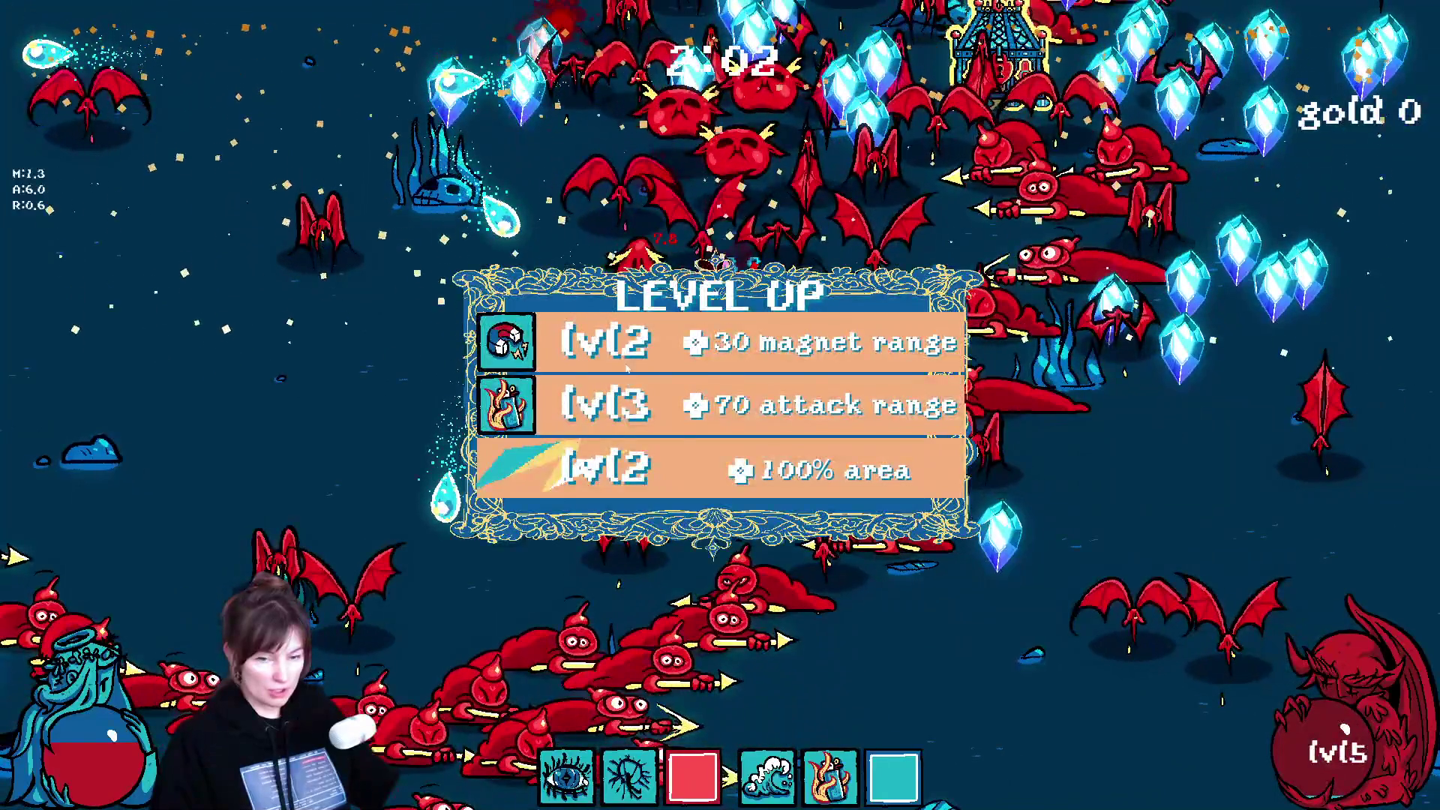
pyautogui.click(627, 365)
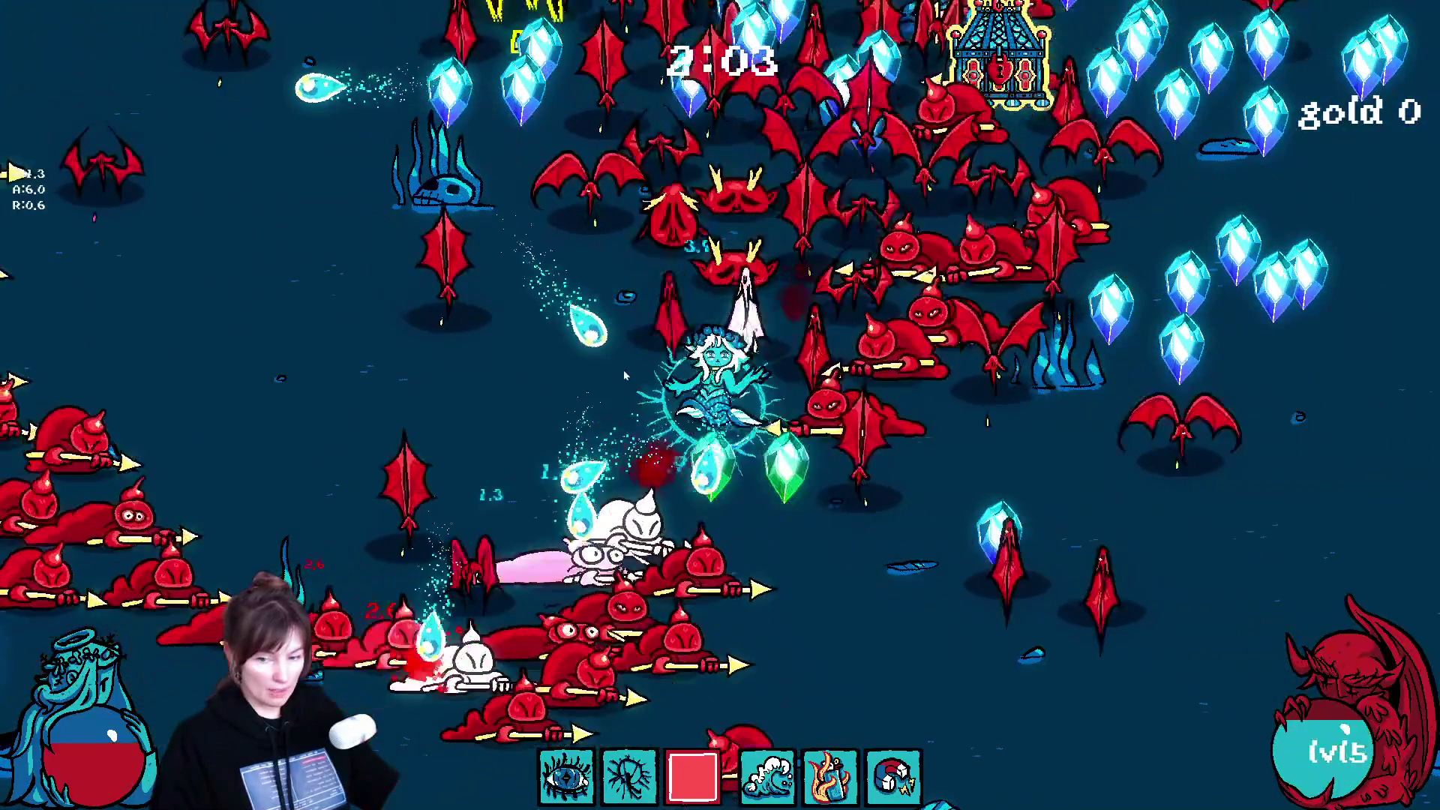
# Step: Take spiral +2 damage, movement speed and spiral +2 amount upgrades through level 12
pyautogui.press('a')
pyautogui.click(665, 330)
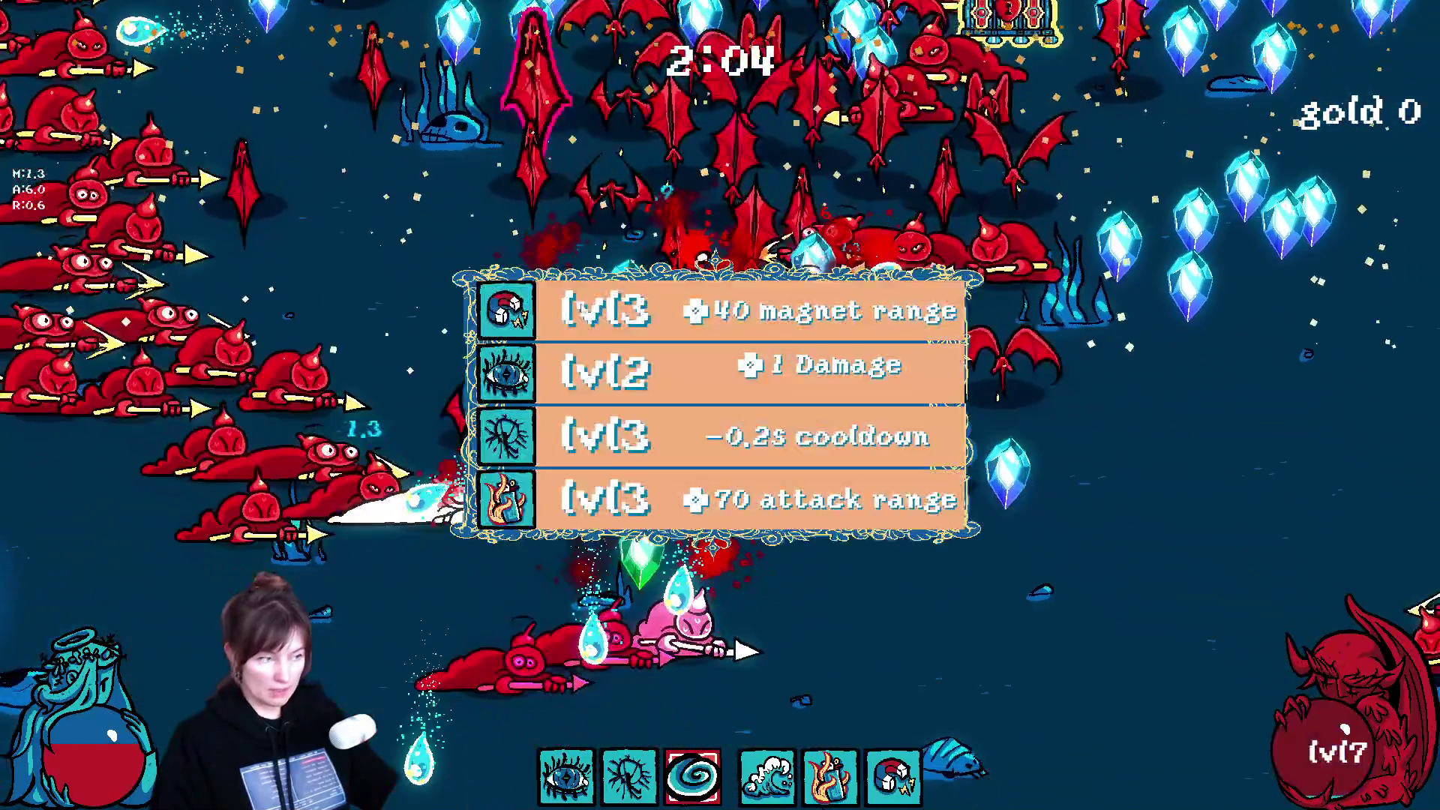
pyautogui.click(637, 310)
pyautogui.press('d')
pyautogui.press('w')
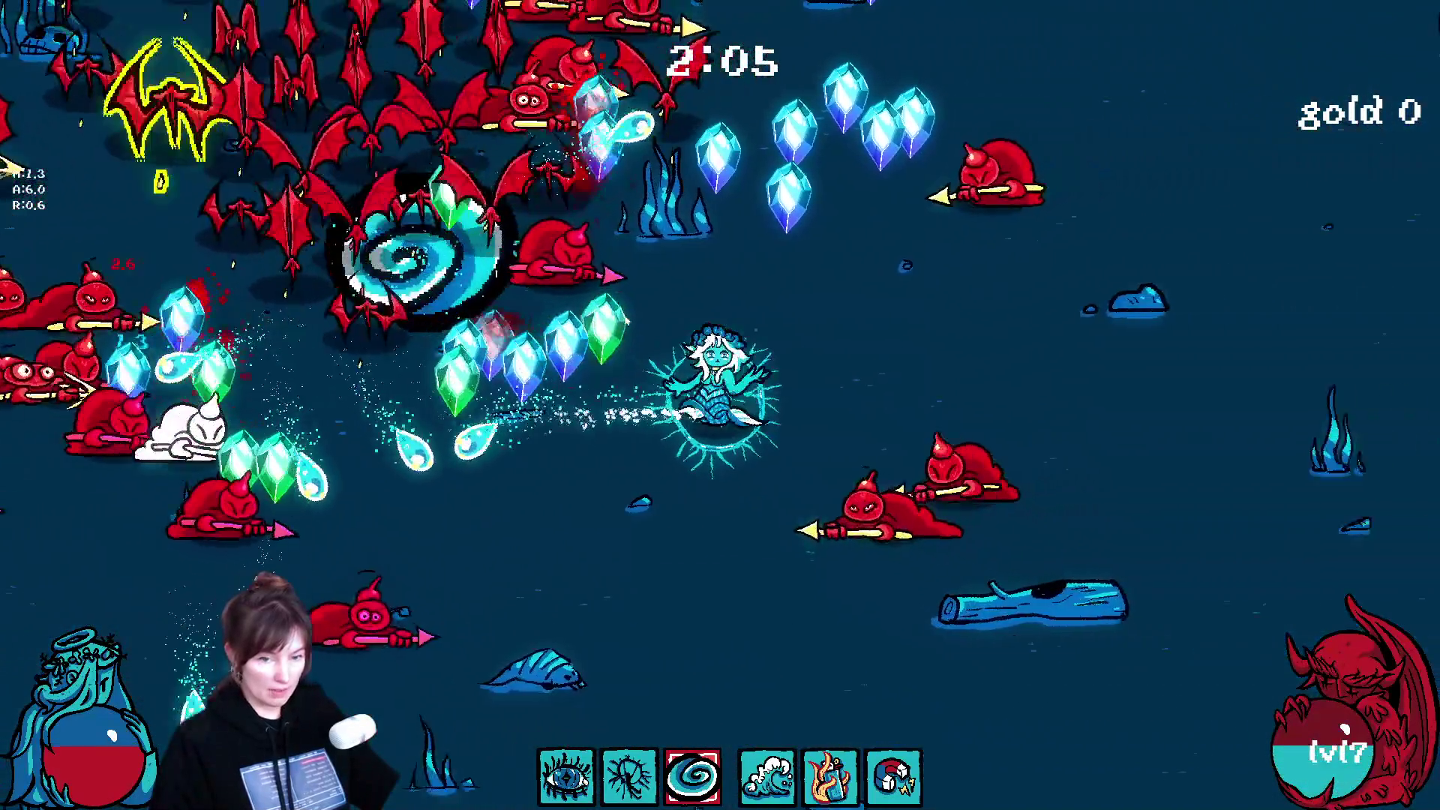
pyautogui.click(627, 405)
pyautogui.press('a')
pyautogui.click(619, 321)
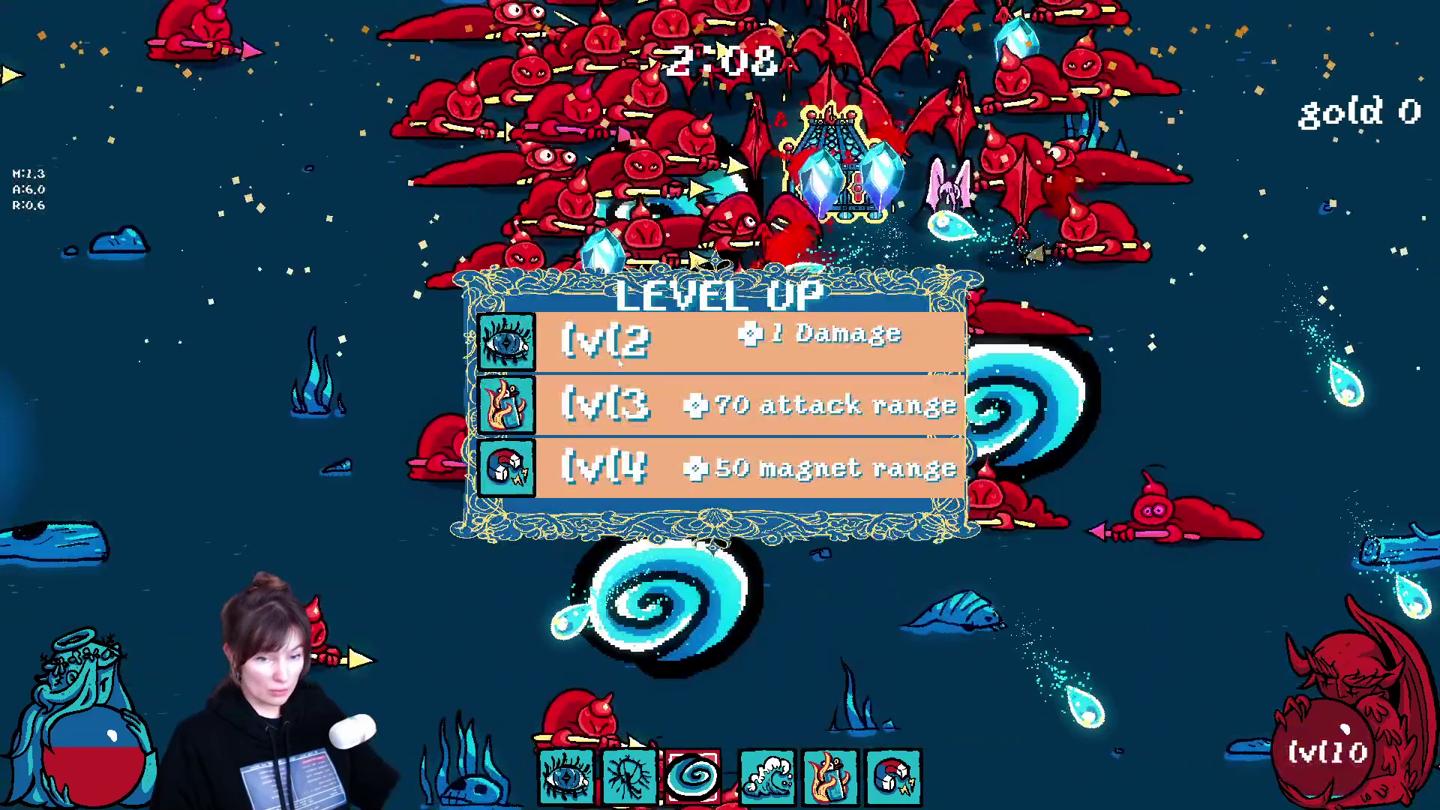
pyautogui.click(586, 354)
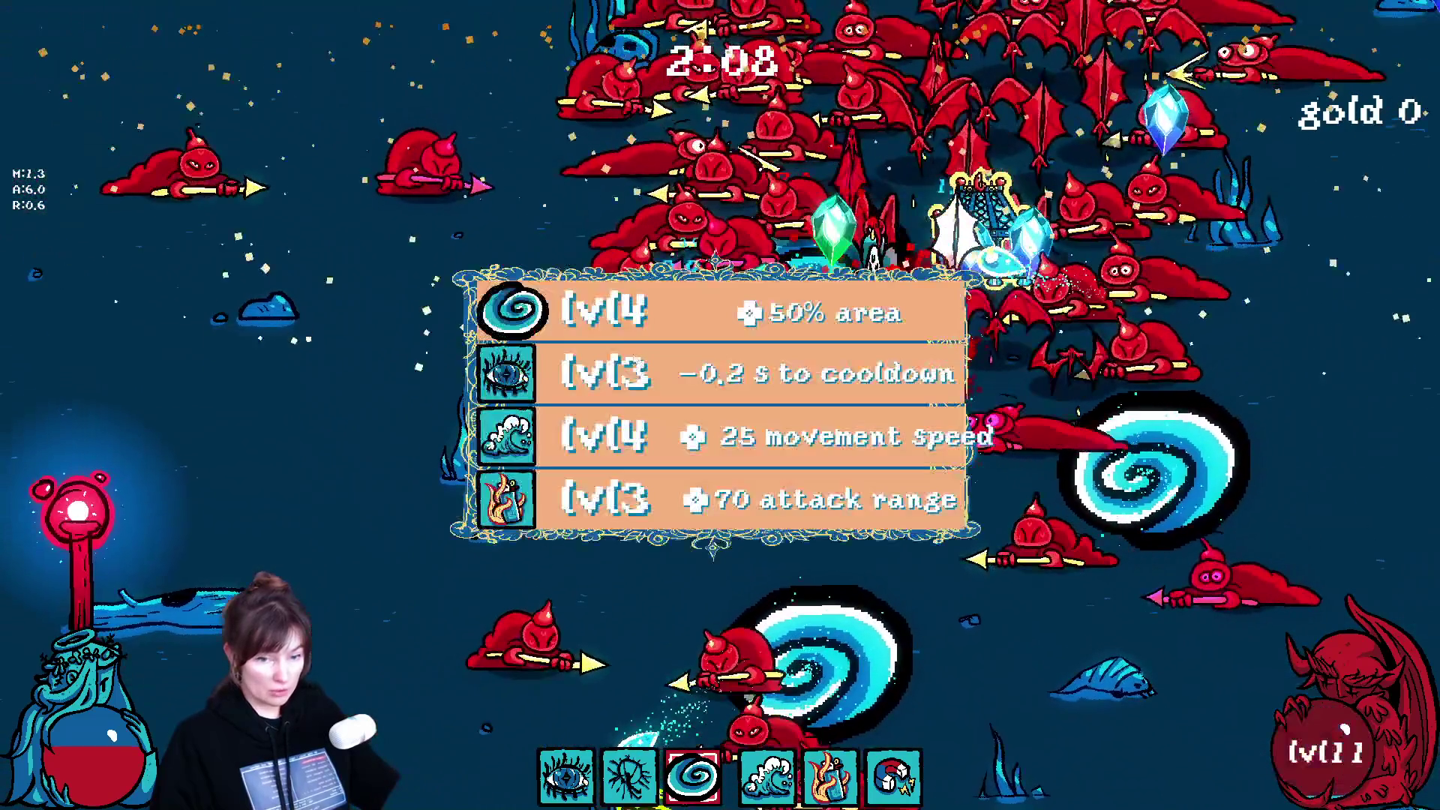
pyautogui.click(618, 412)
pyautogui.click(618, 411)
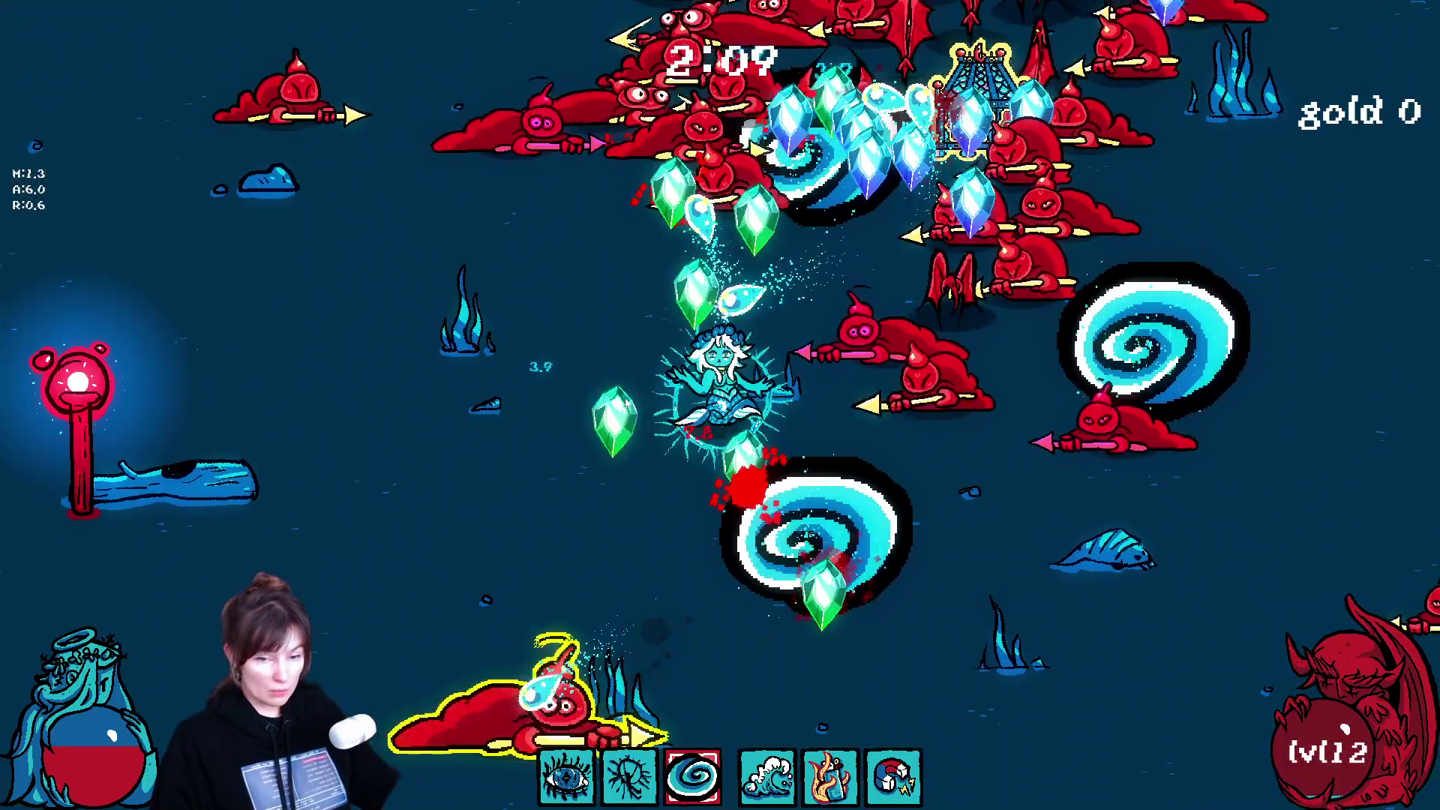
# Step: Keep dodging enemies and pick the level 13–15 upgrades, including cooldown and spiral +2 amount
pyautogui.press('a')
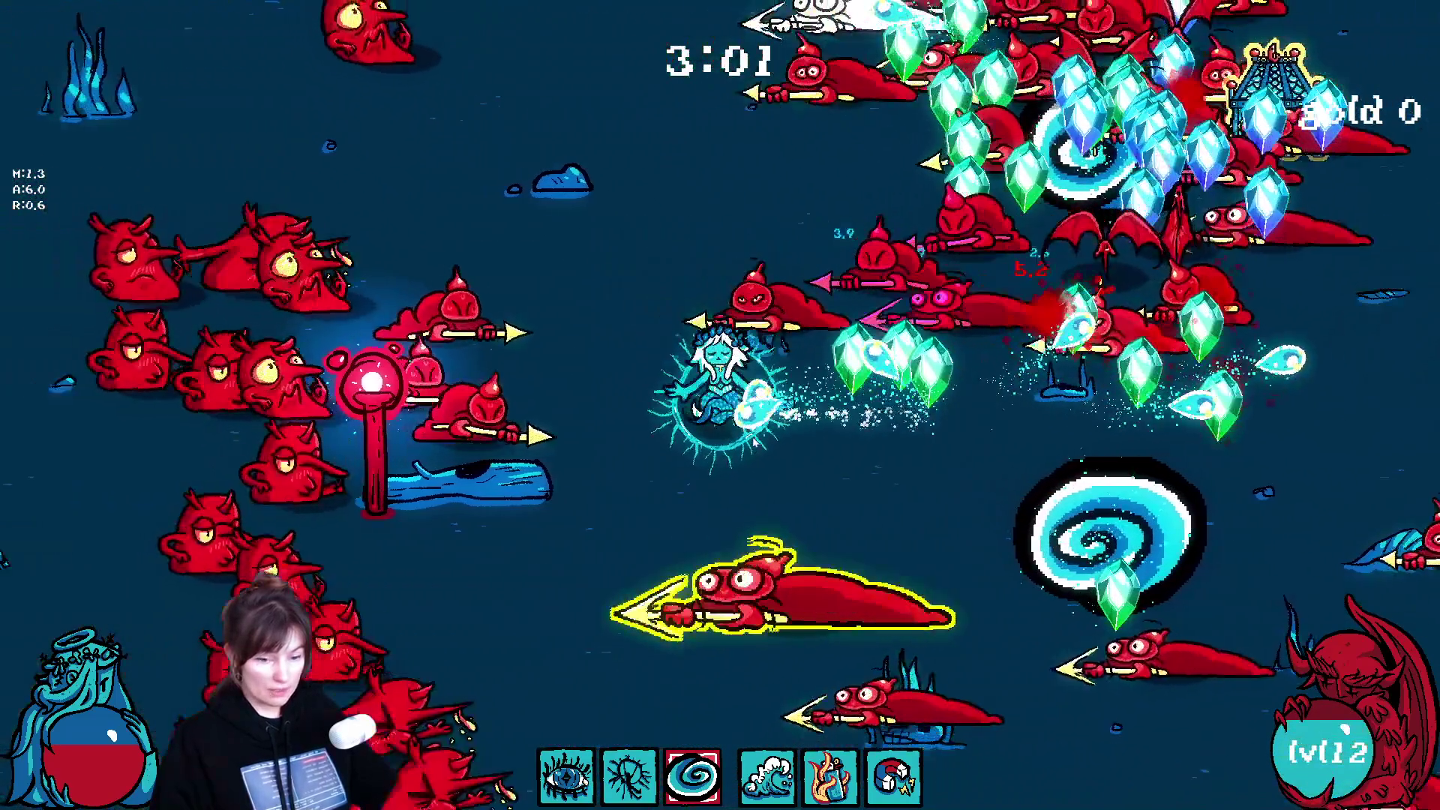
pyautogui.press('s')
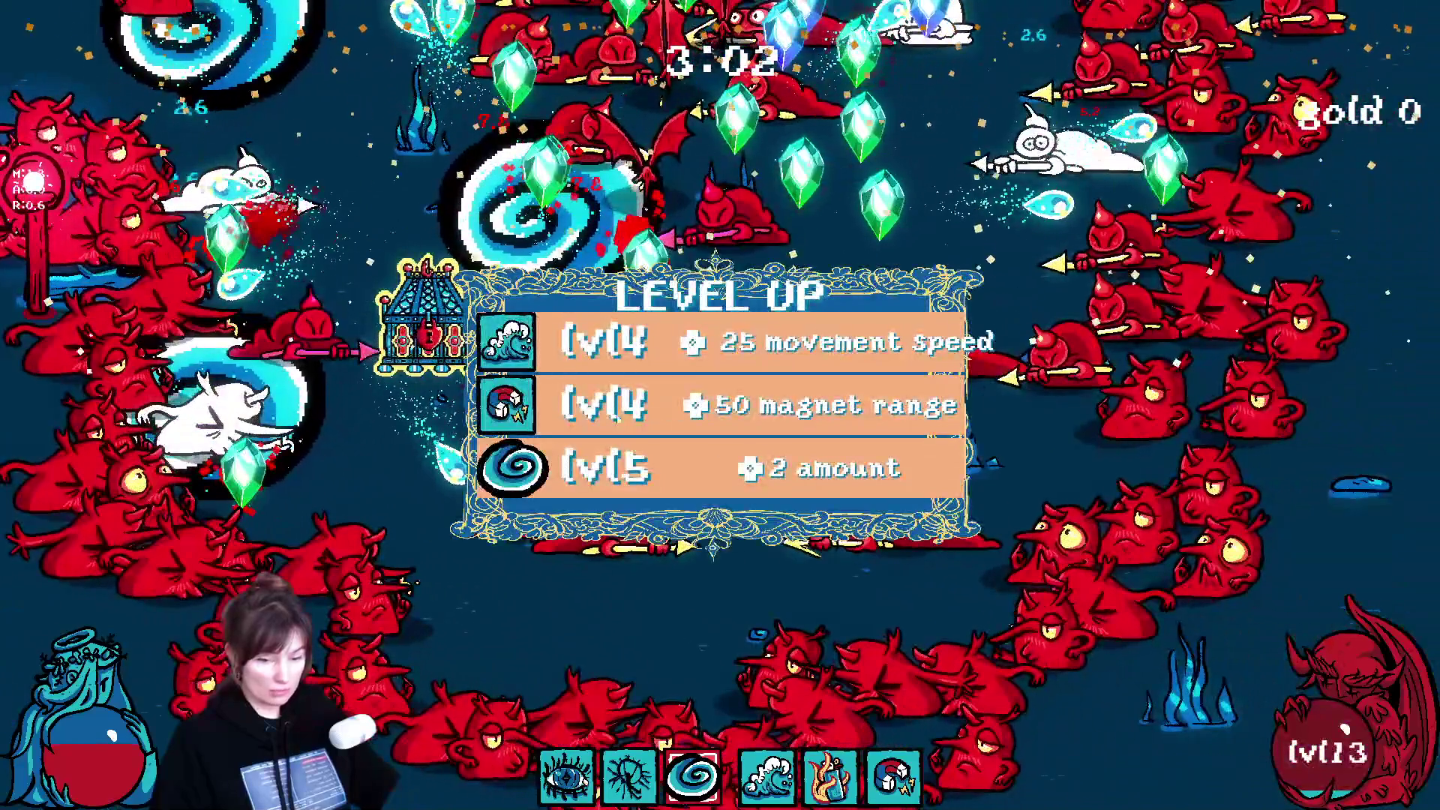
pyautogui.click(636, 425)
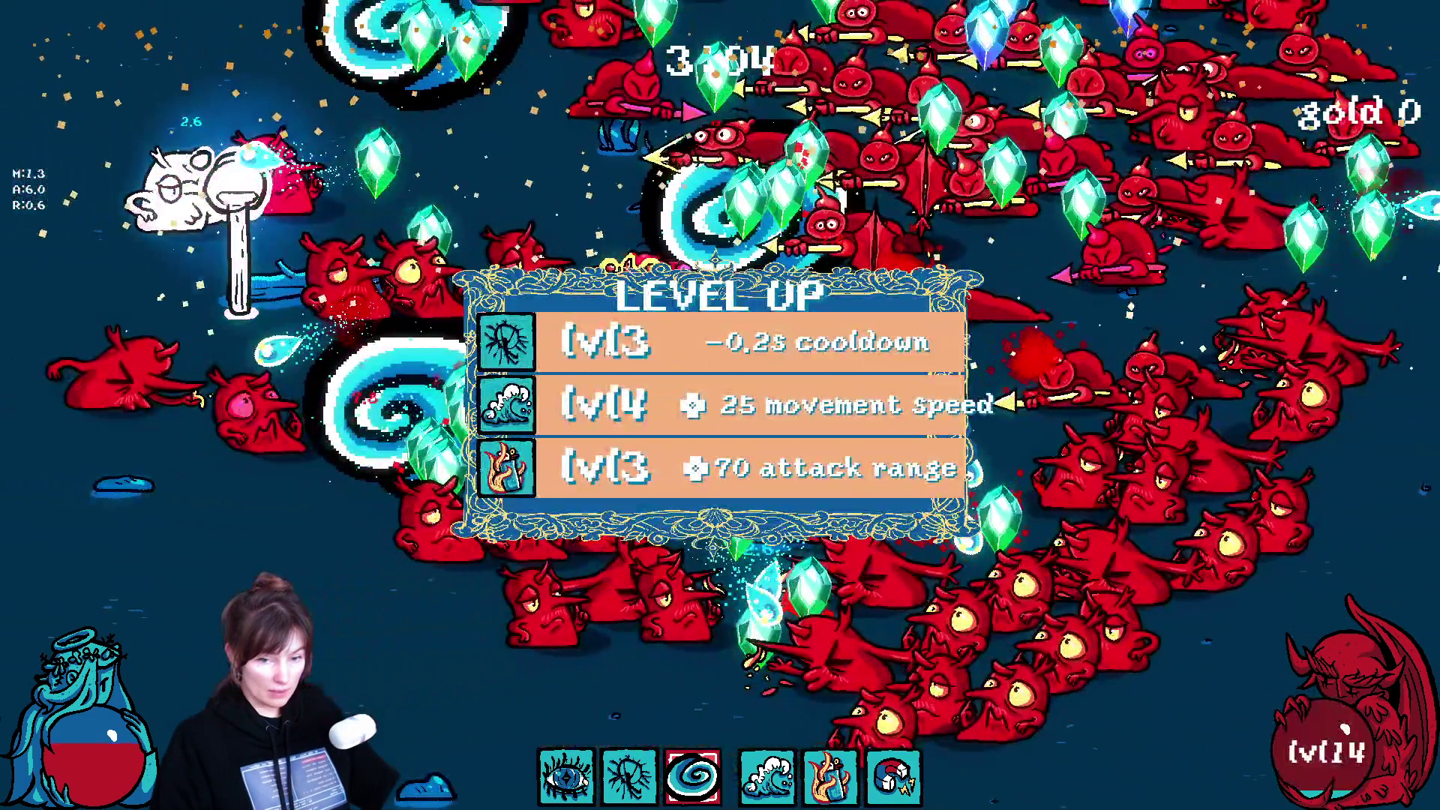
pyautogui.click(605, 400)
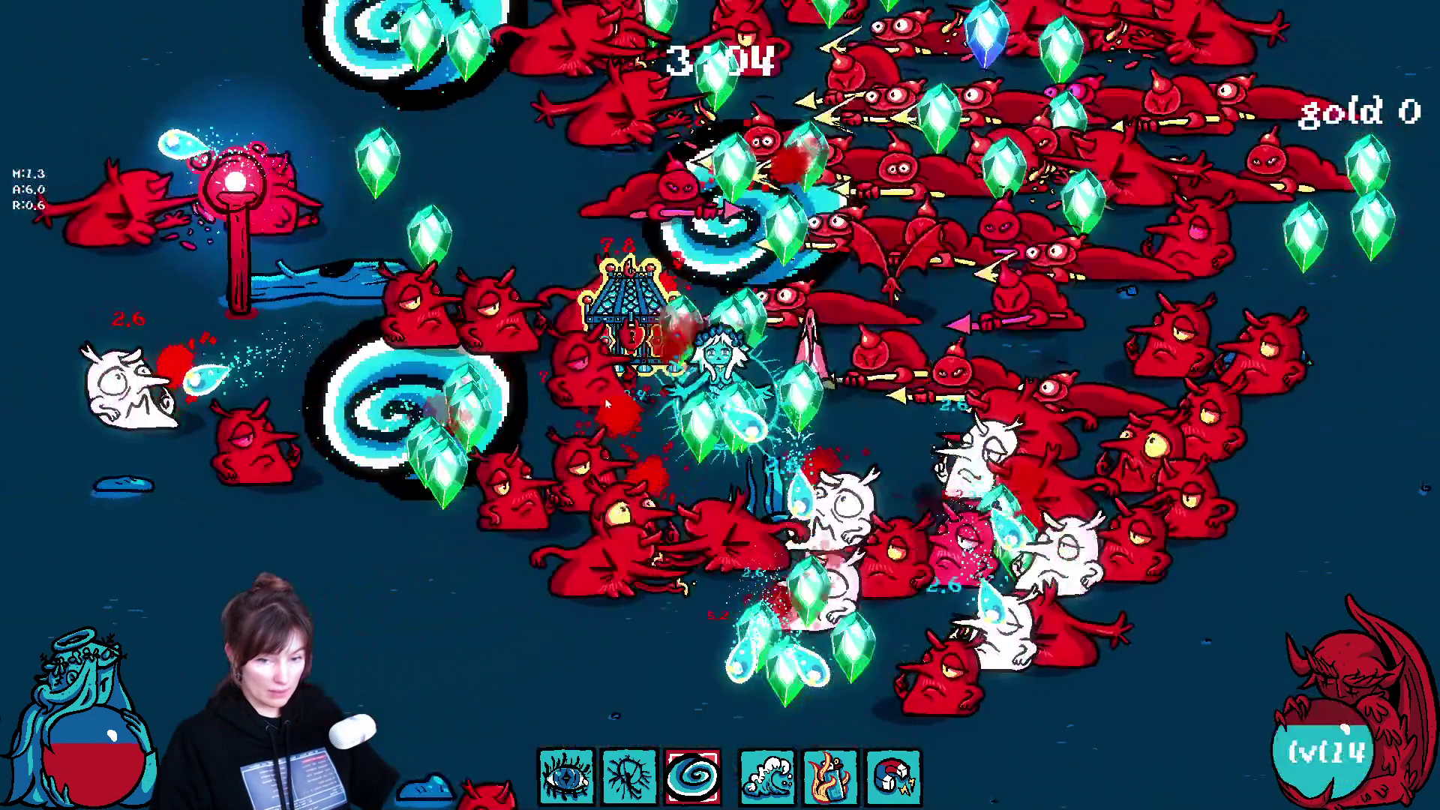
pyautogui.click(607, 405)
pyautogui.click(608, 424)
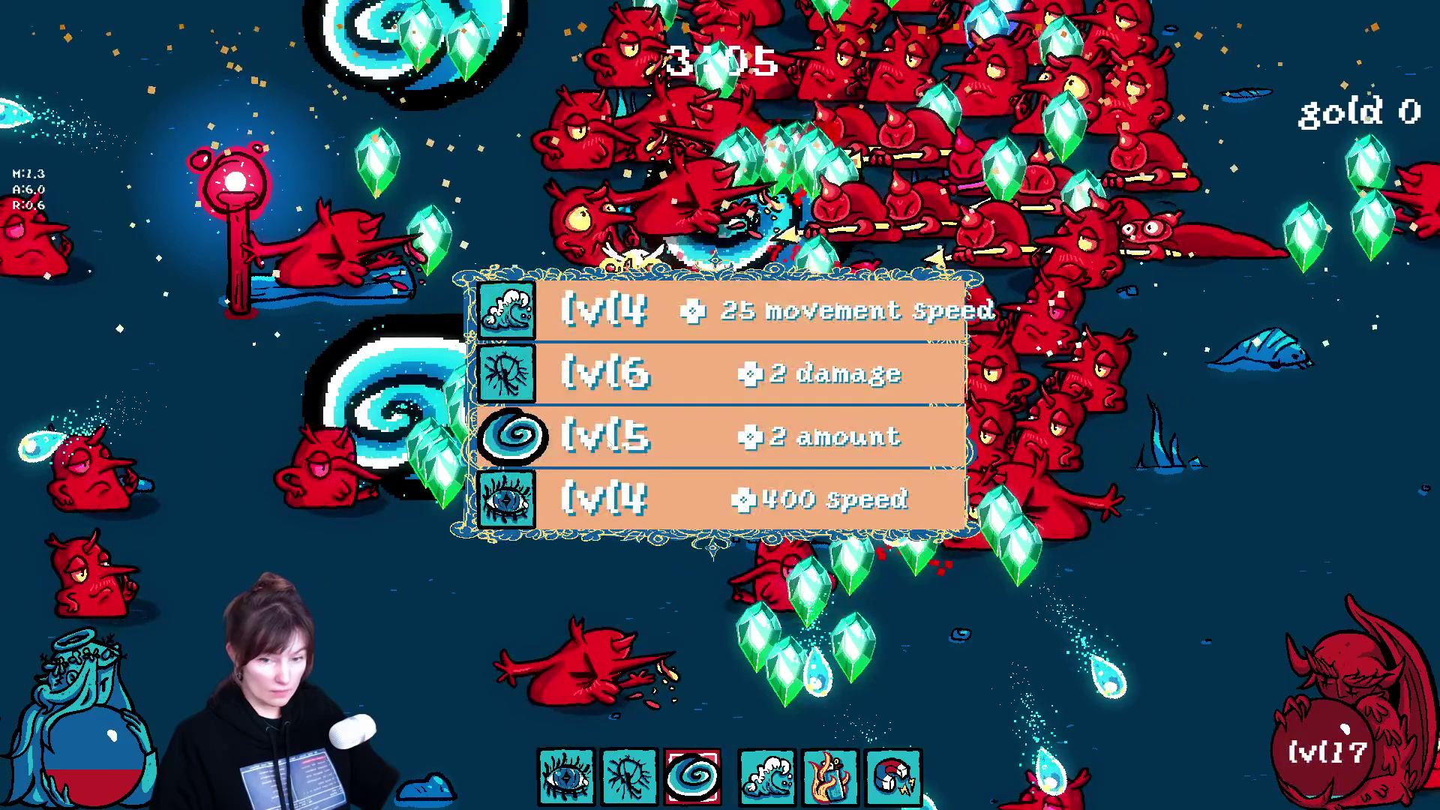
pyautogui.click(606, 439)
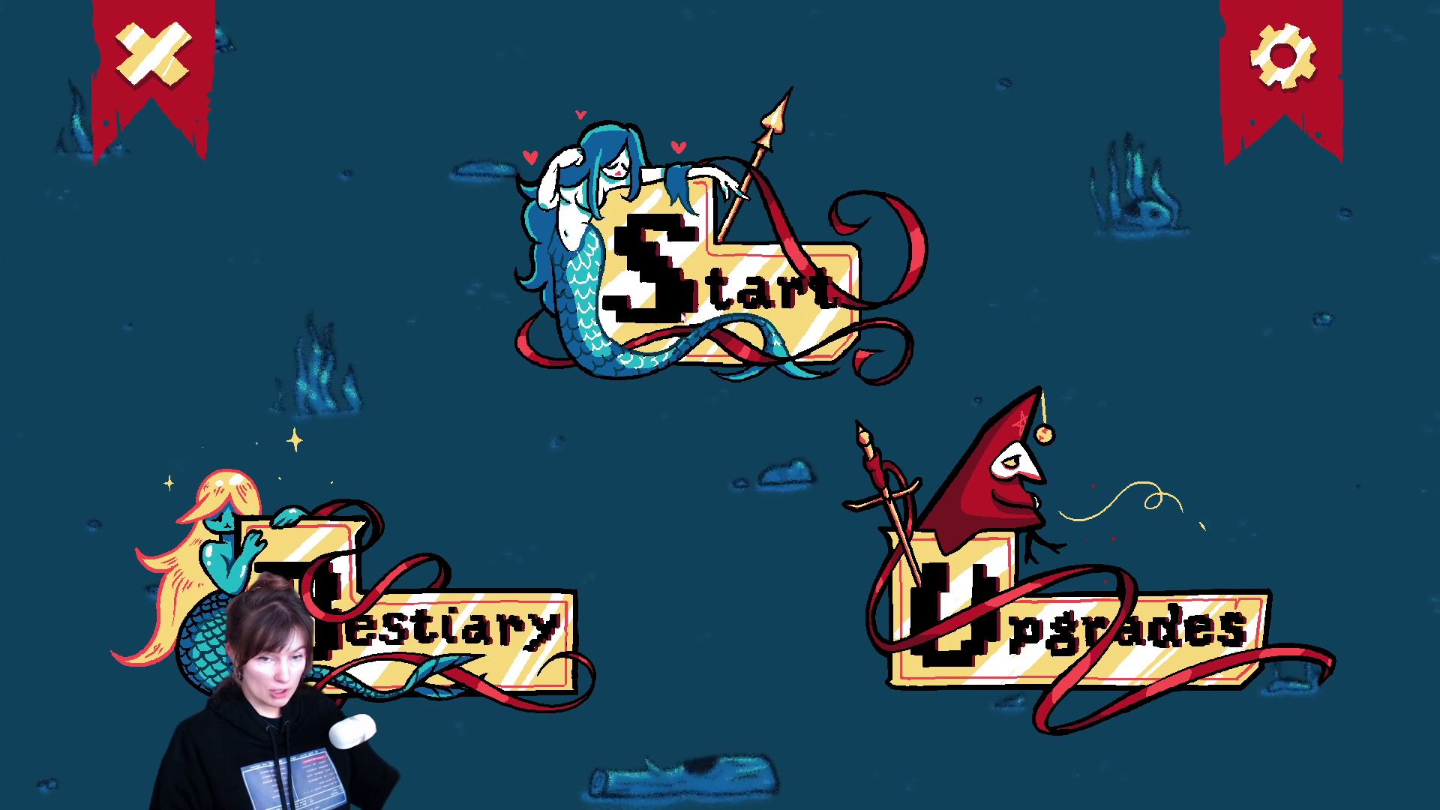
# Step: Start a new run as Nixie and move around the arena with WASD collecting gold
pyautogui.click(698, 316)
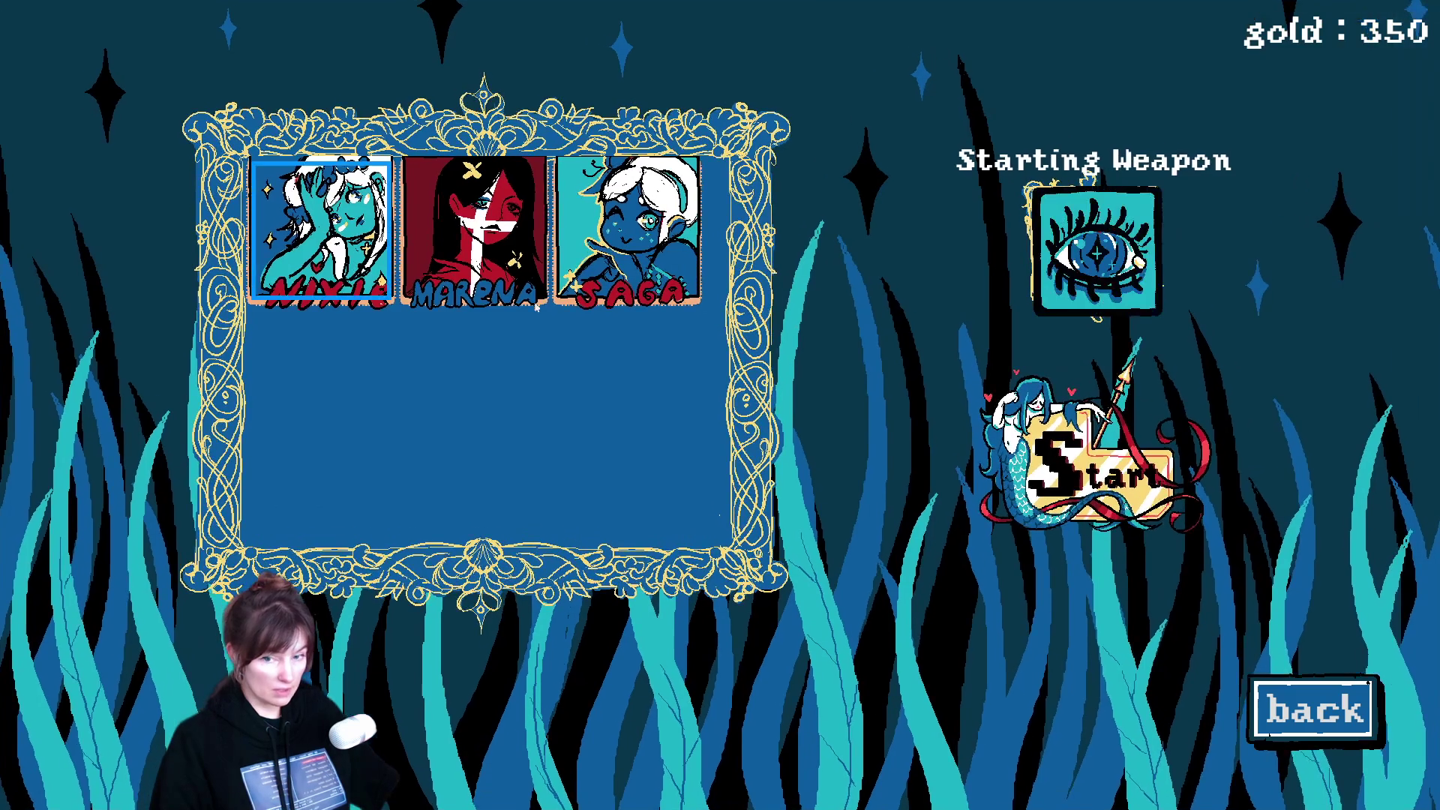
pyautogui.press('Return')
pyautogui.press('s')
pyautogui.press('a')
pyautogui.press('w')
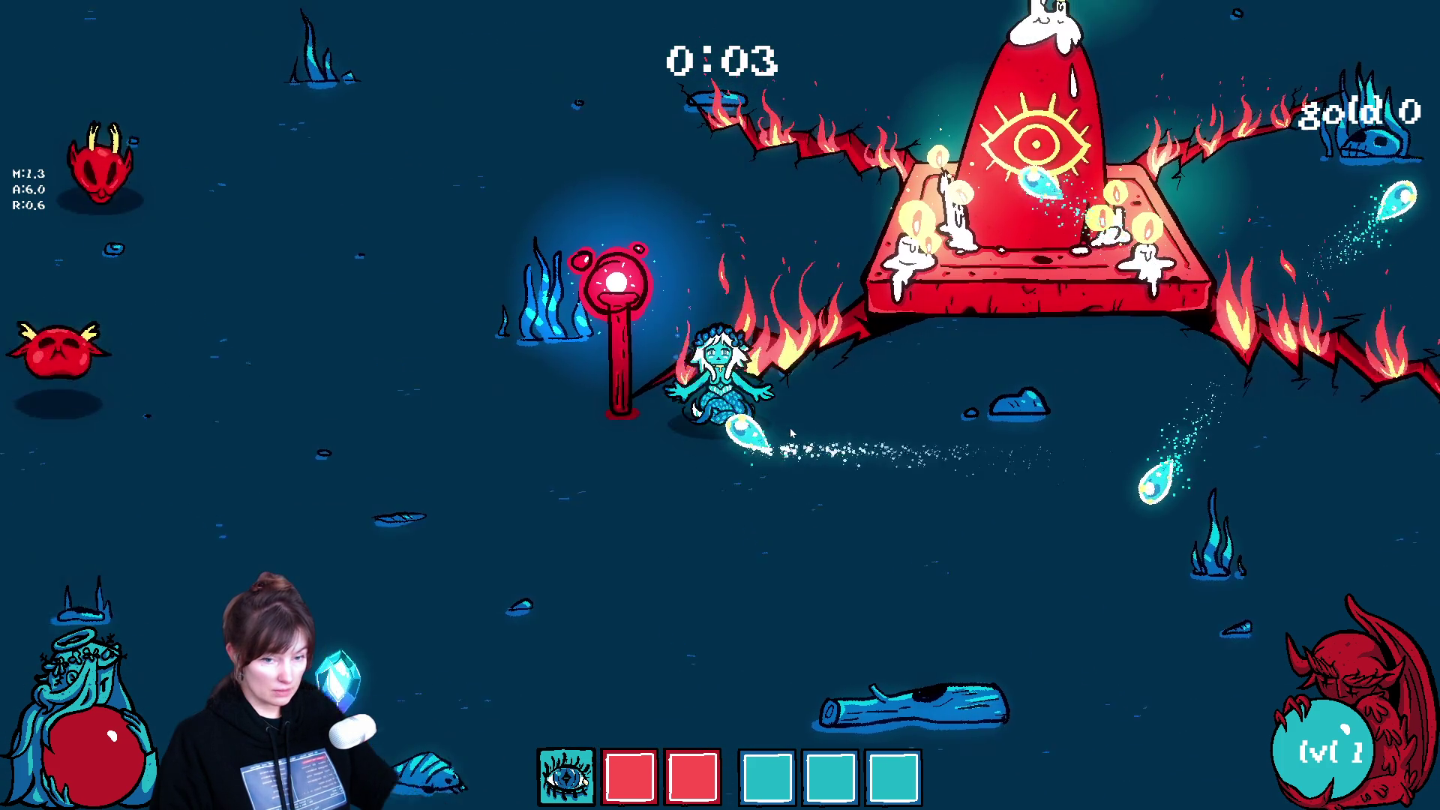
pyautogui.press('a')
pyautogui.press('d')
pyautogui.press('a')
pyautogui.press('s')
pyautogui.press('w')
pyautogui.press('d')
pyautogui.press('s')
pyautogui.press('w')
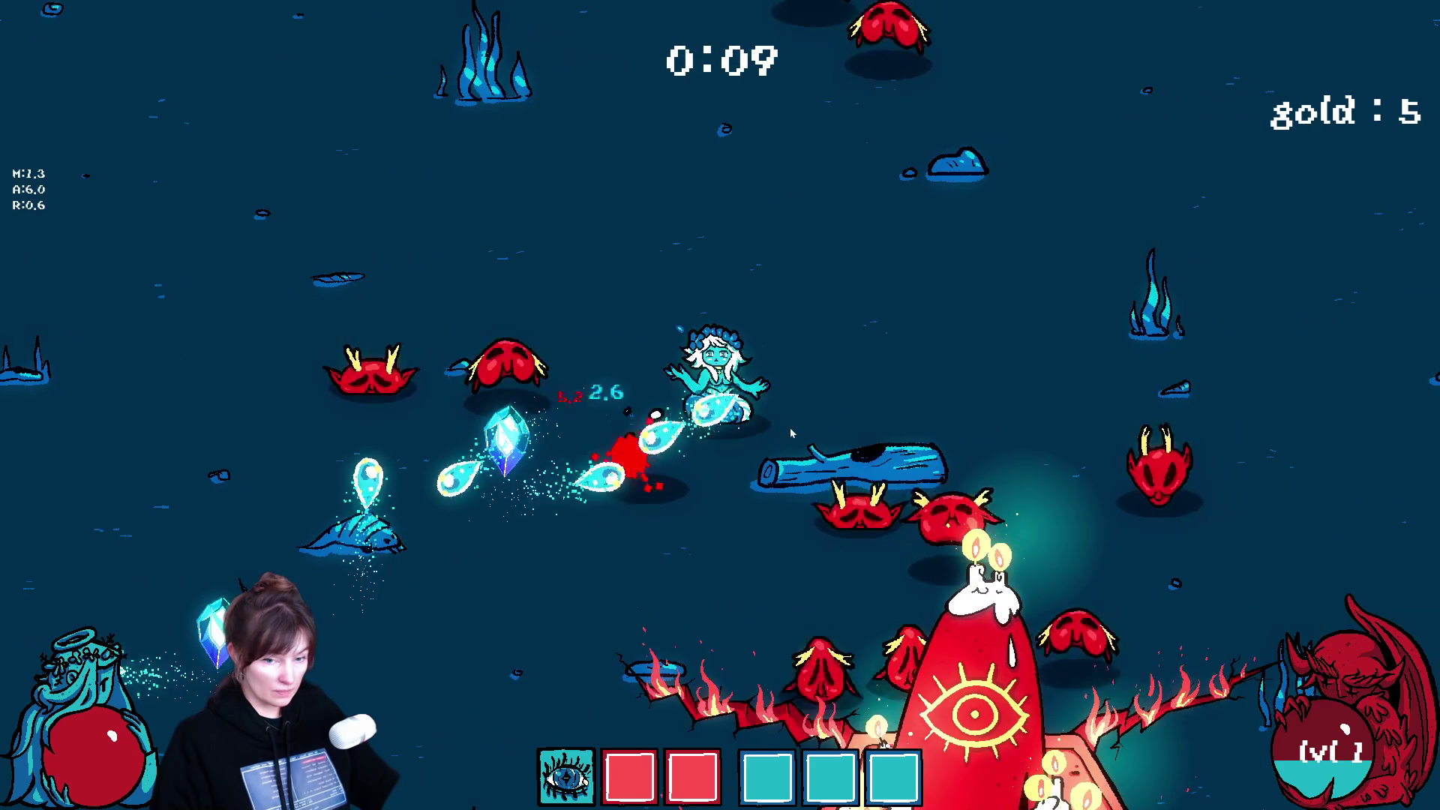
pyautogui.press('d')
pyautogui.press('w')
pyautogui.press('a')
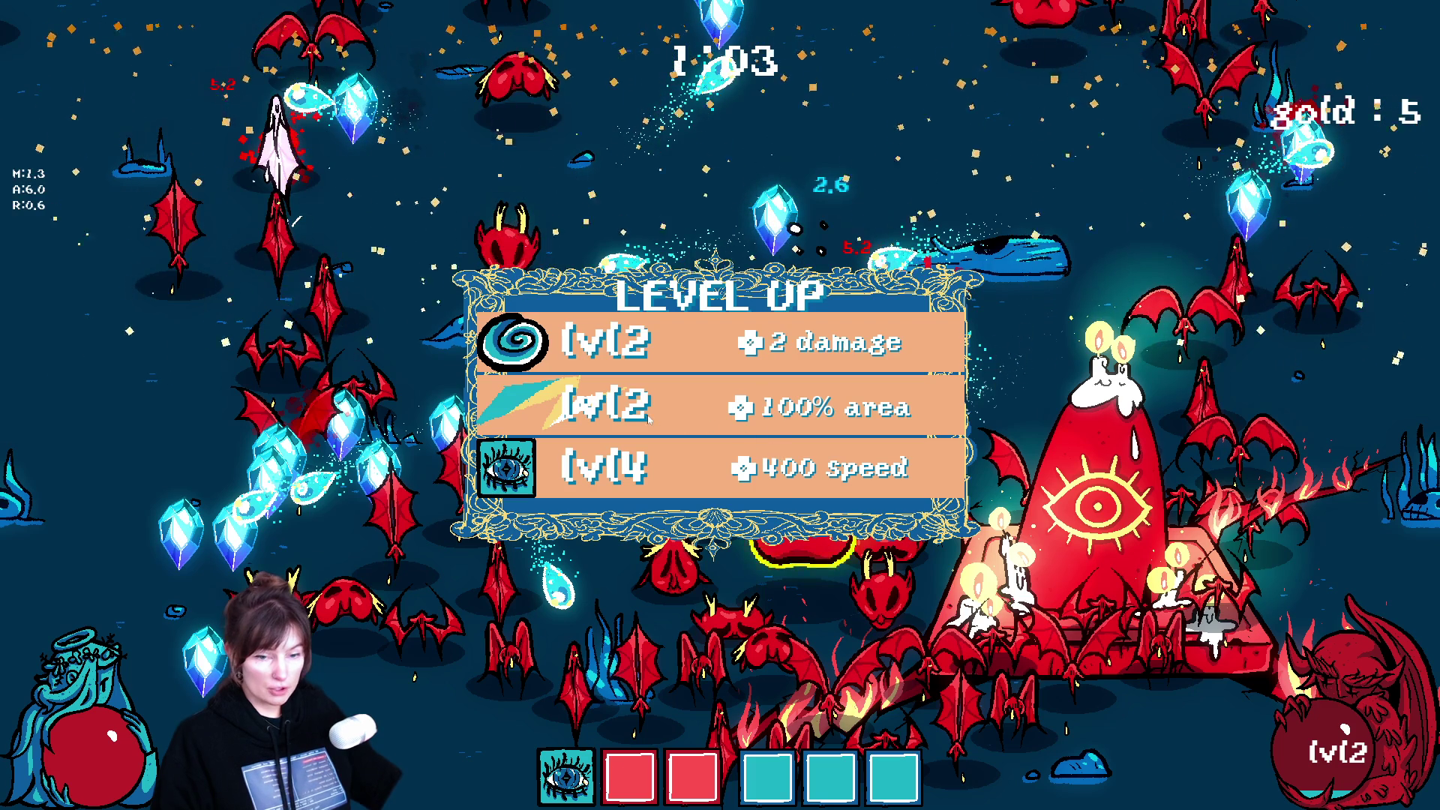
# Step: Take level-up rewards: area weapon level 3, projectile chalice, fire range, flower luck, filling all six slots
pyautogui.click(786, 426)
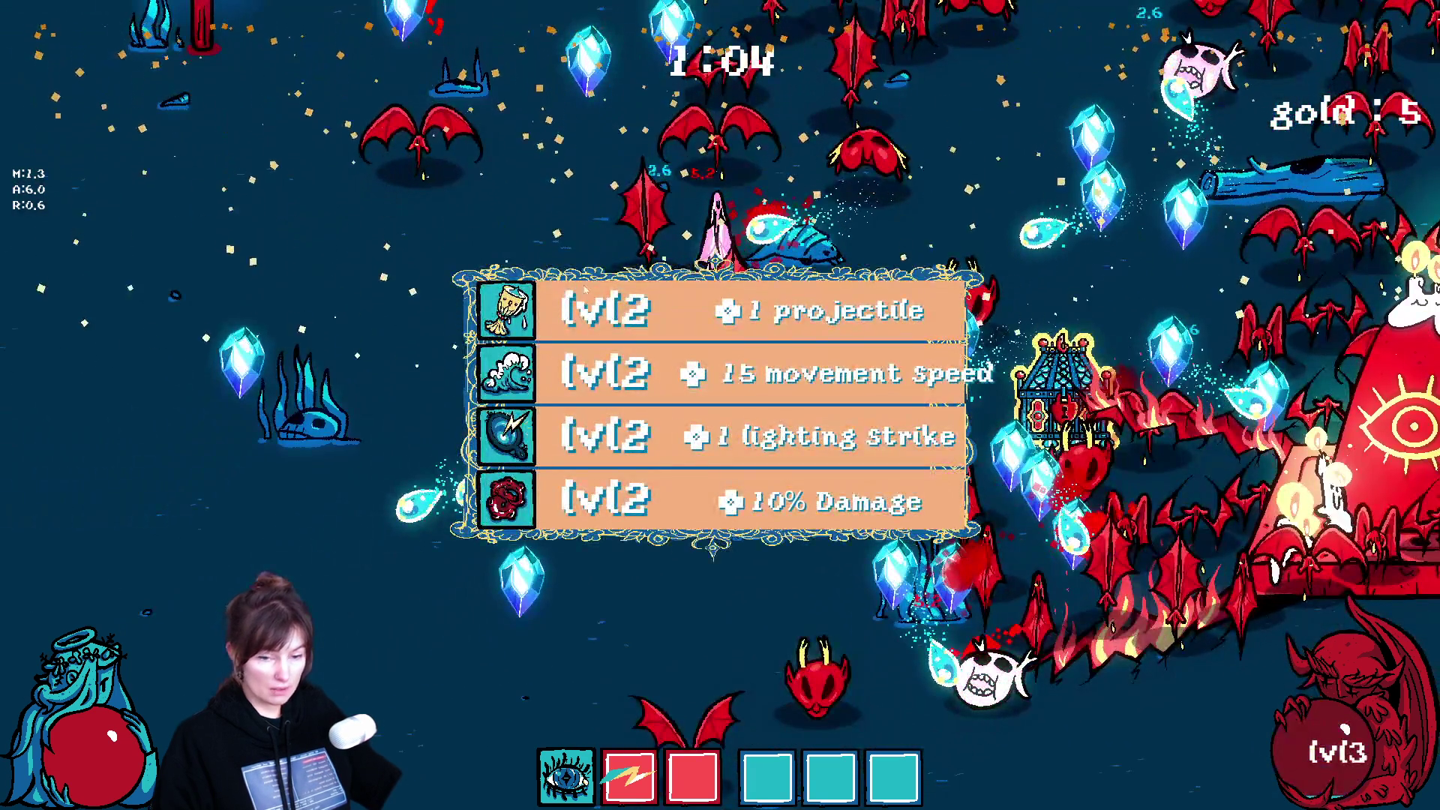
pyautogui.click(663, 312)
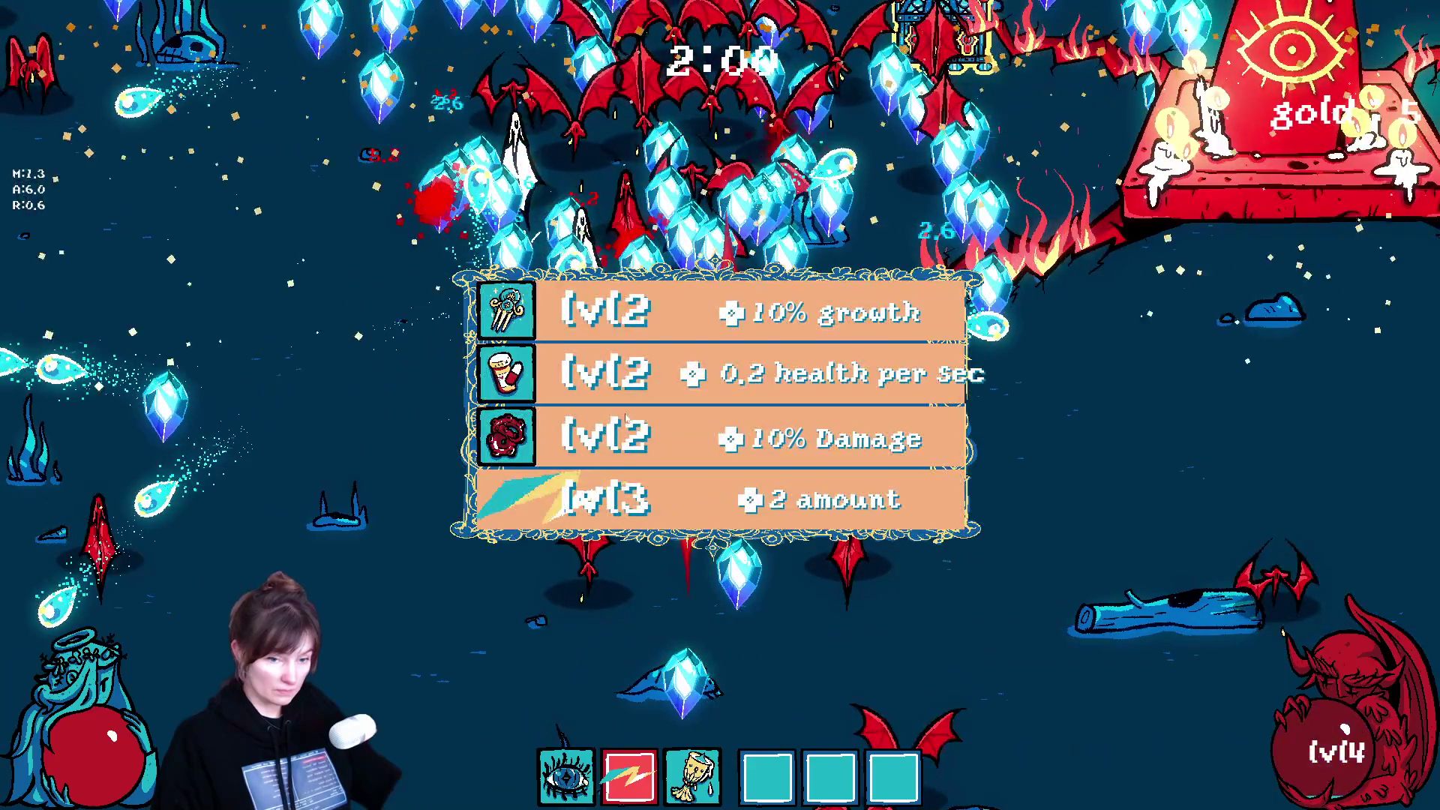
pyautogui.click(625, 420)
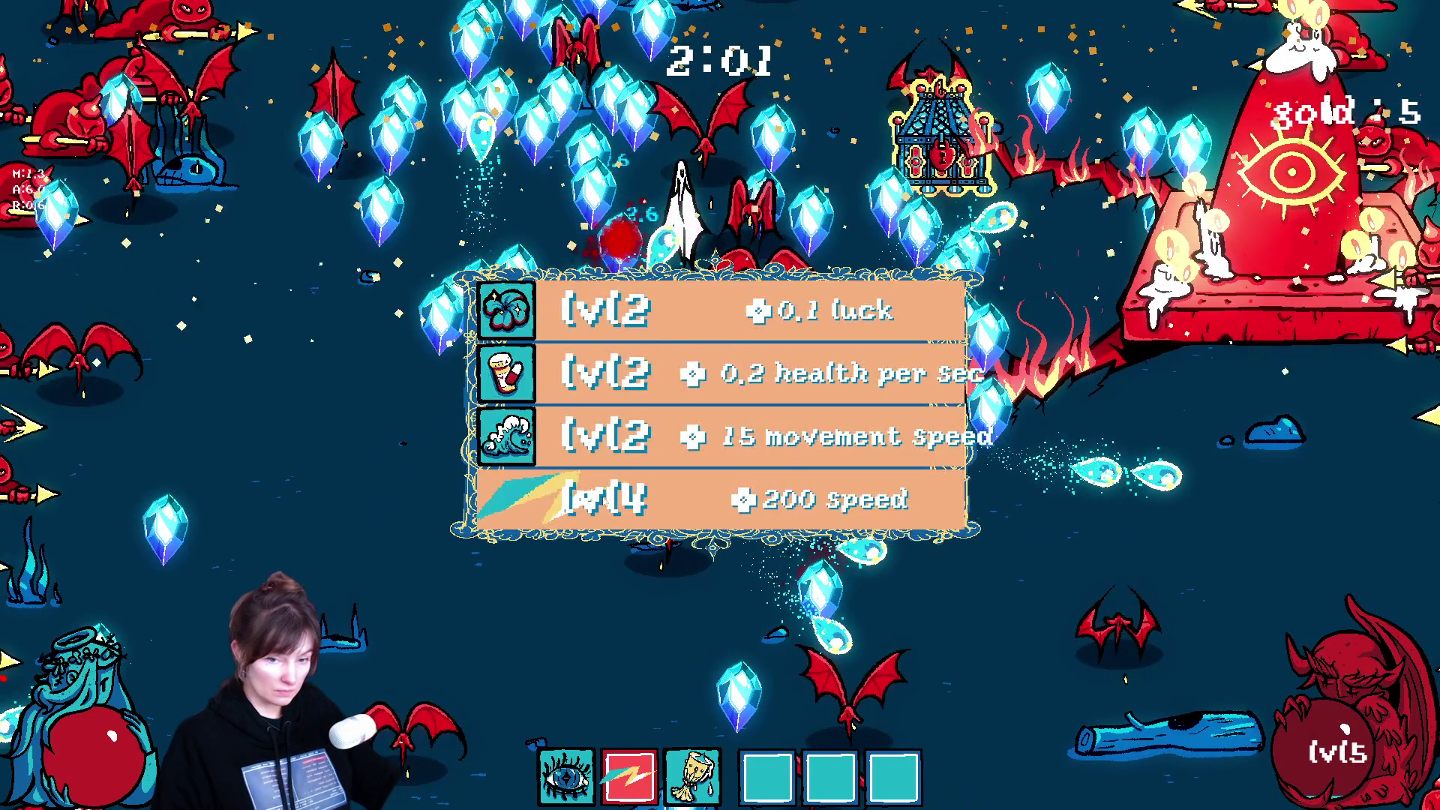
pyautogui.click(606, 498)
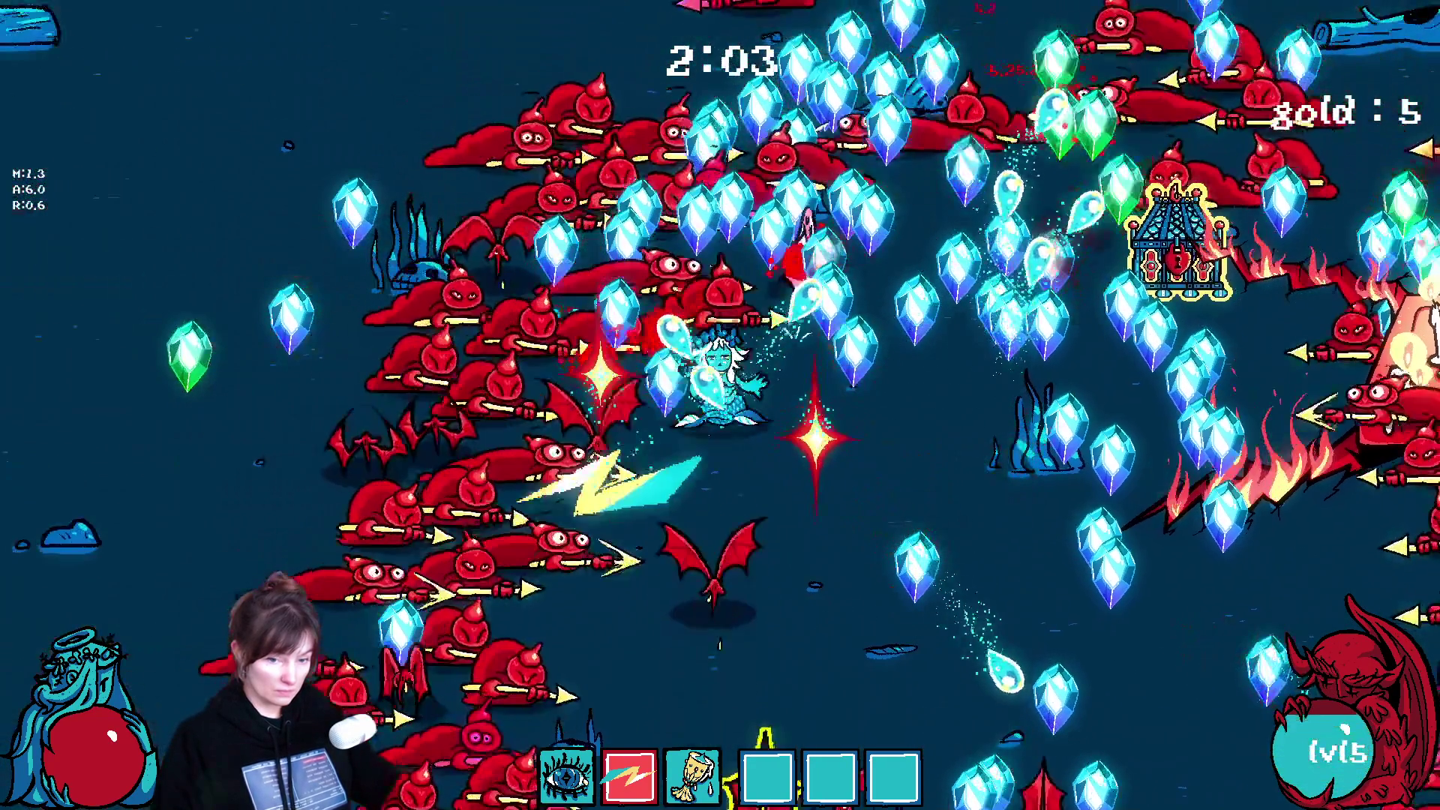
pyautogui.click(576, 354)
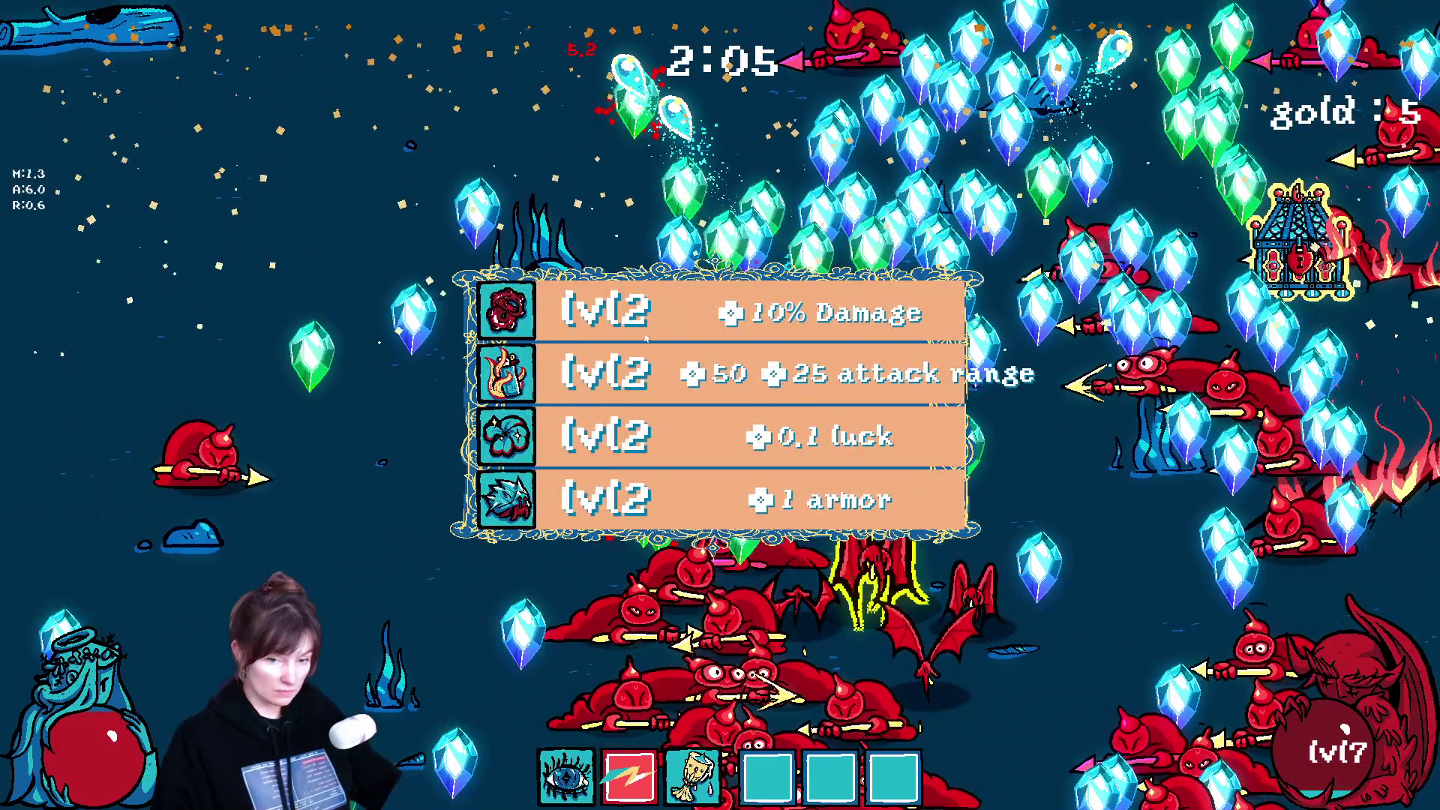
pyautogui.click(551, 372)
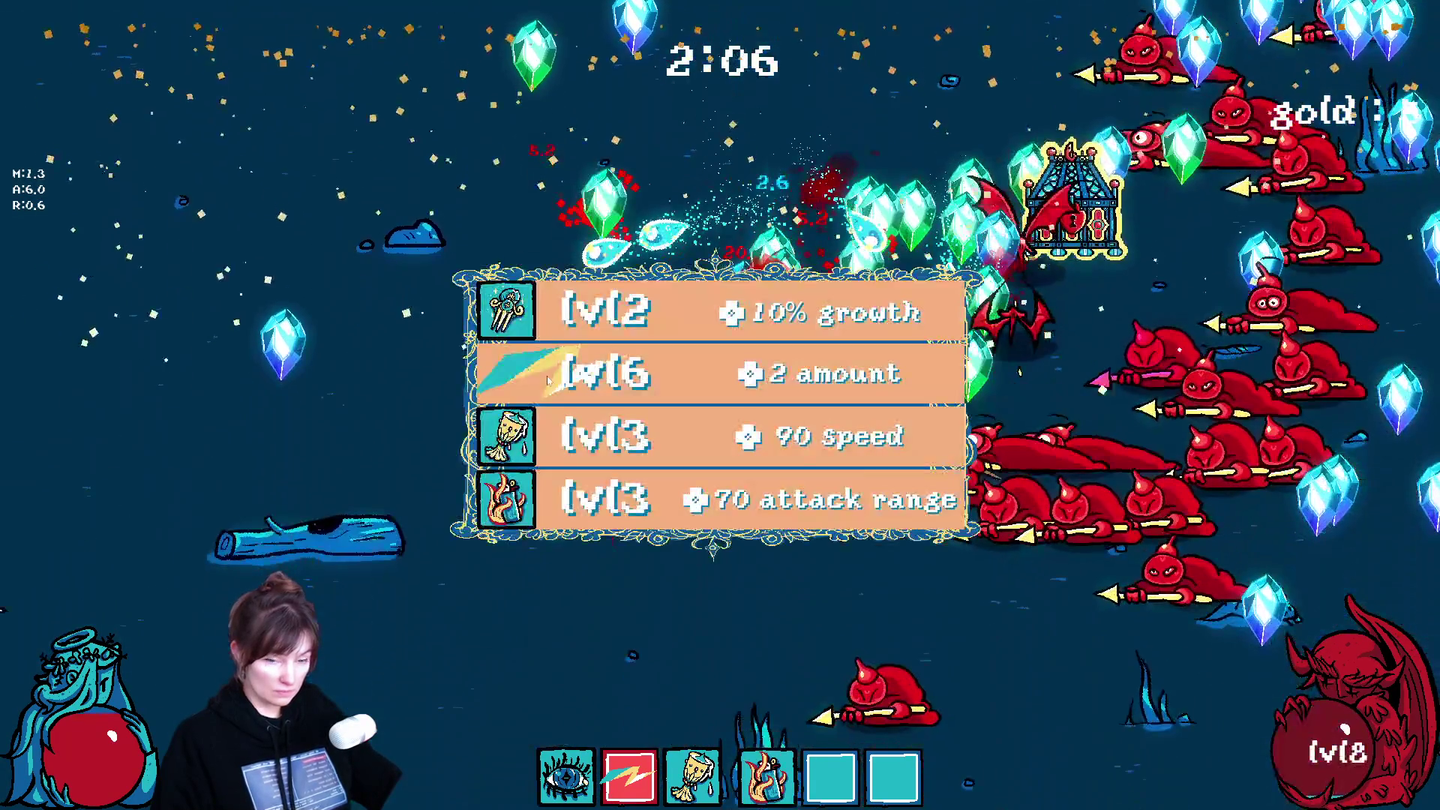
pyautogui.click(579, 384)
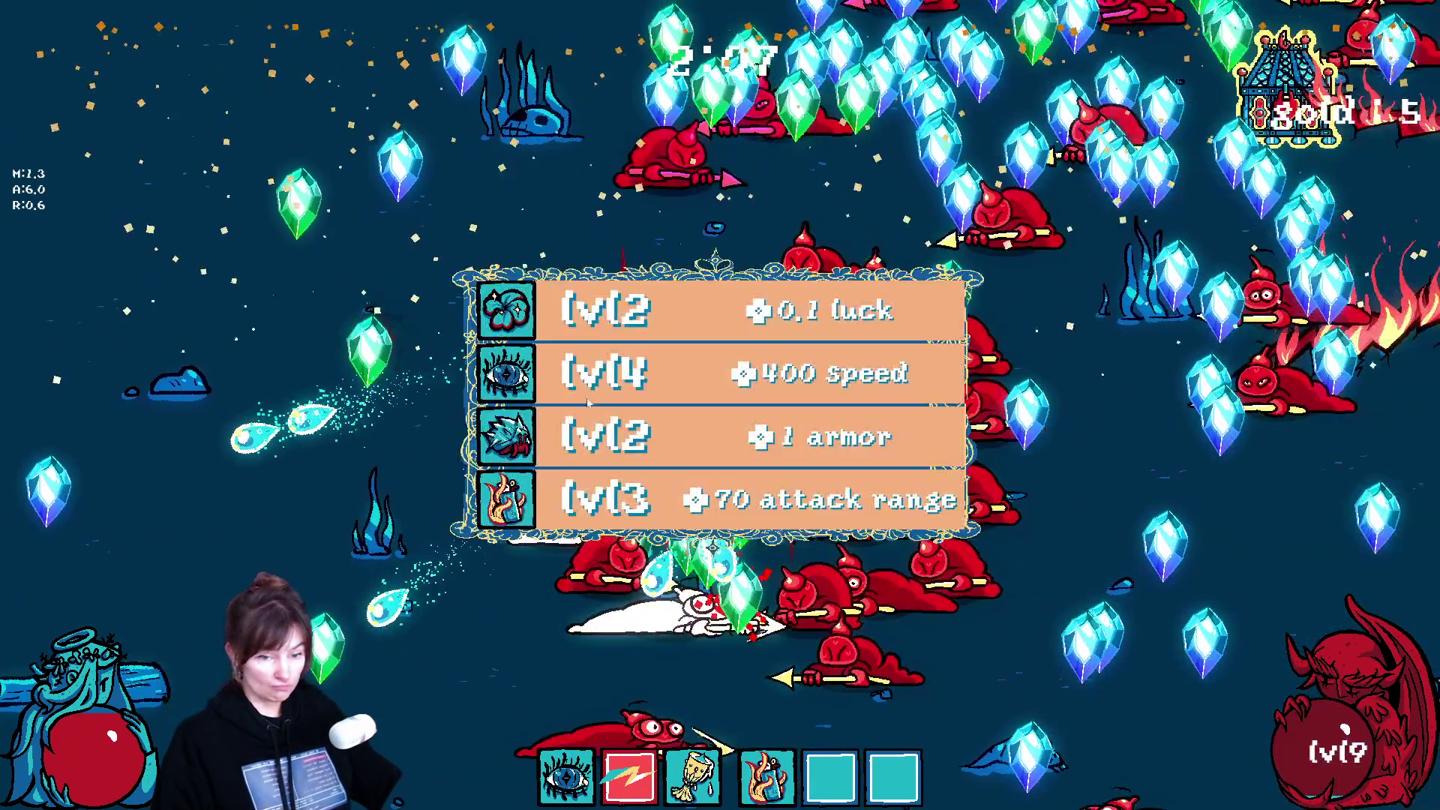
pyautogui.click(582, 366)
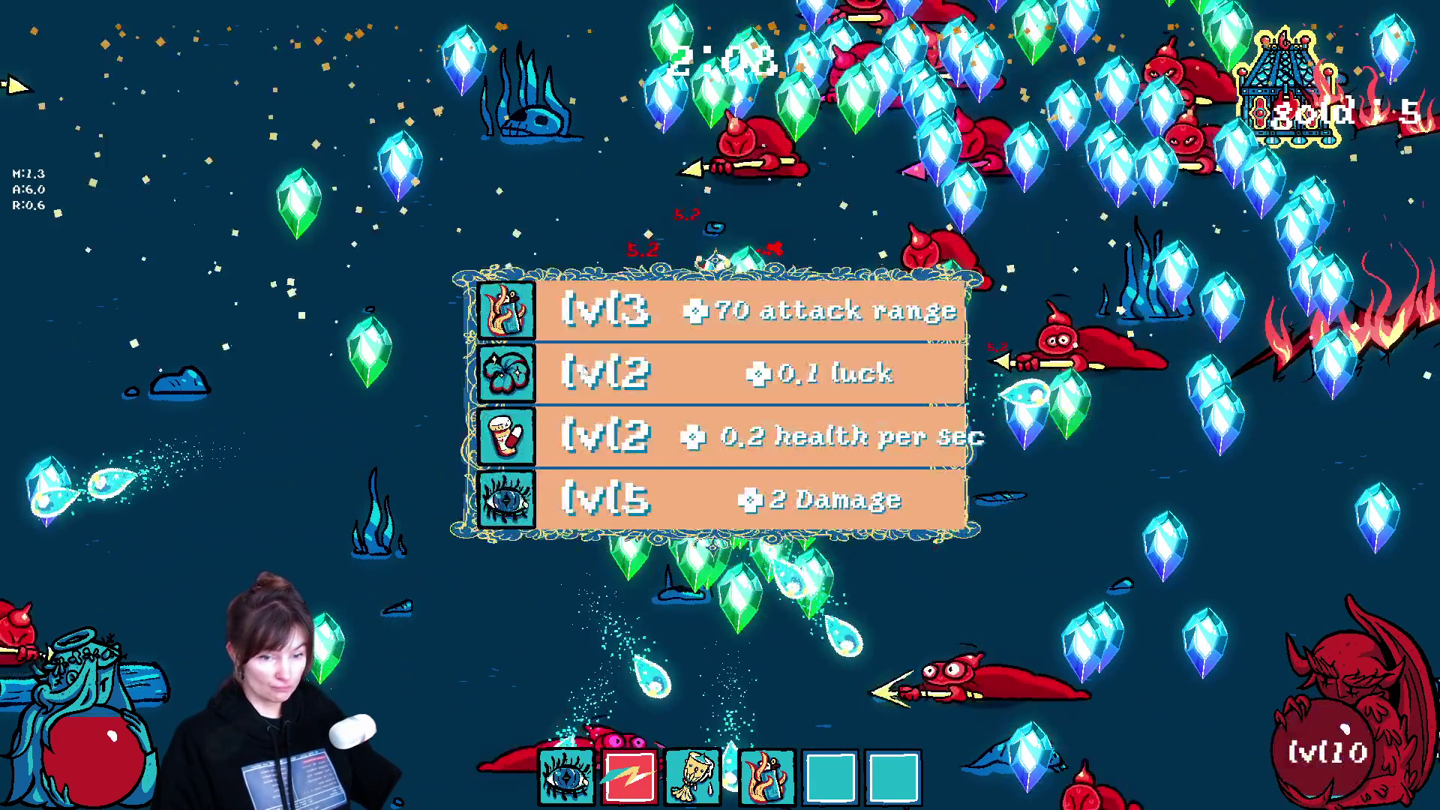
pyautogui.click(579, 372)
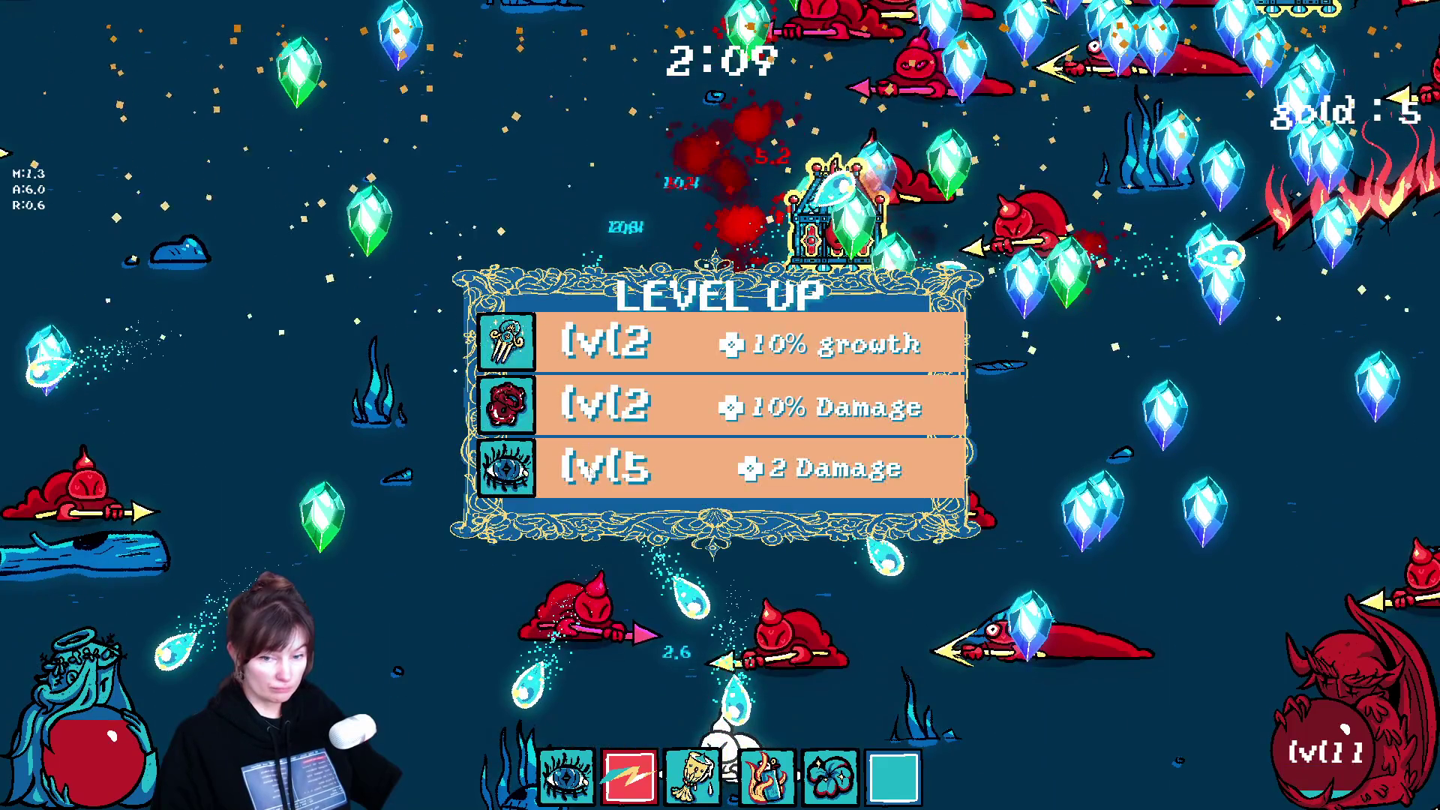
pyautogui.click(568, 386)
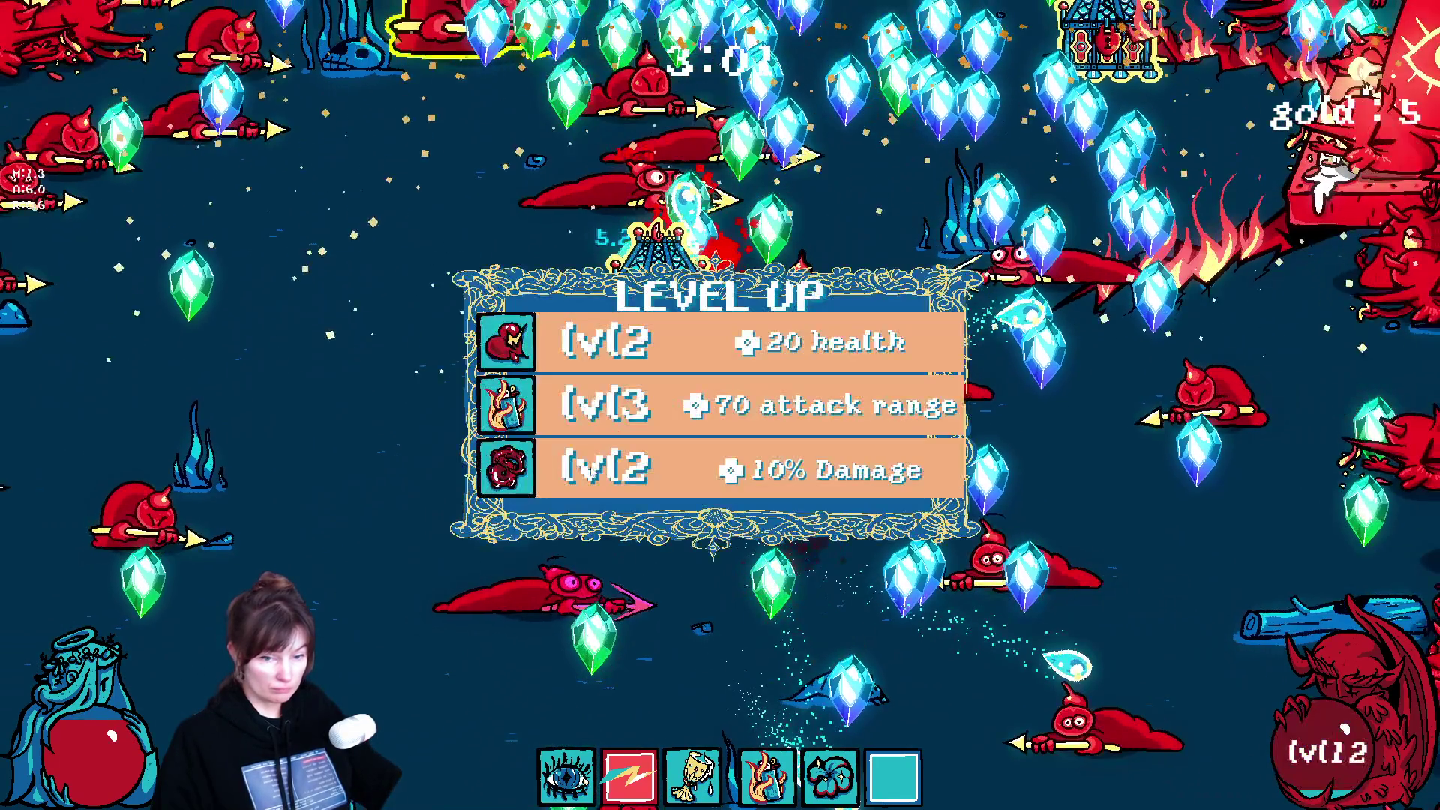
pyautogui.click(586, 360)
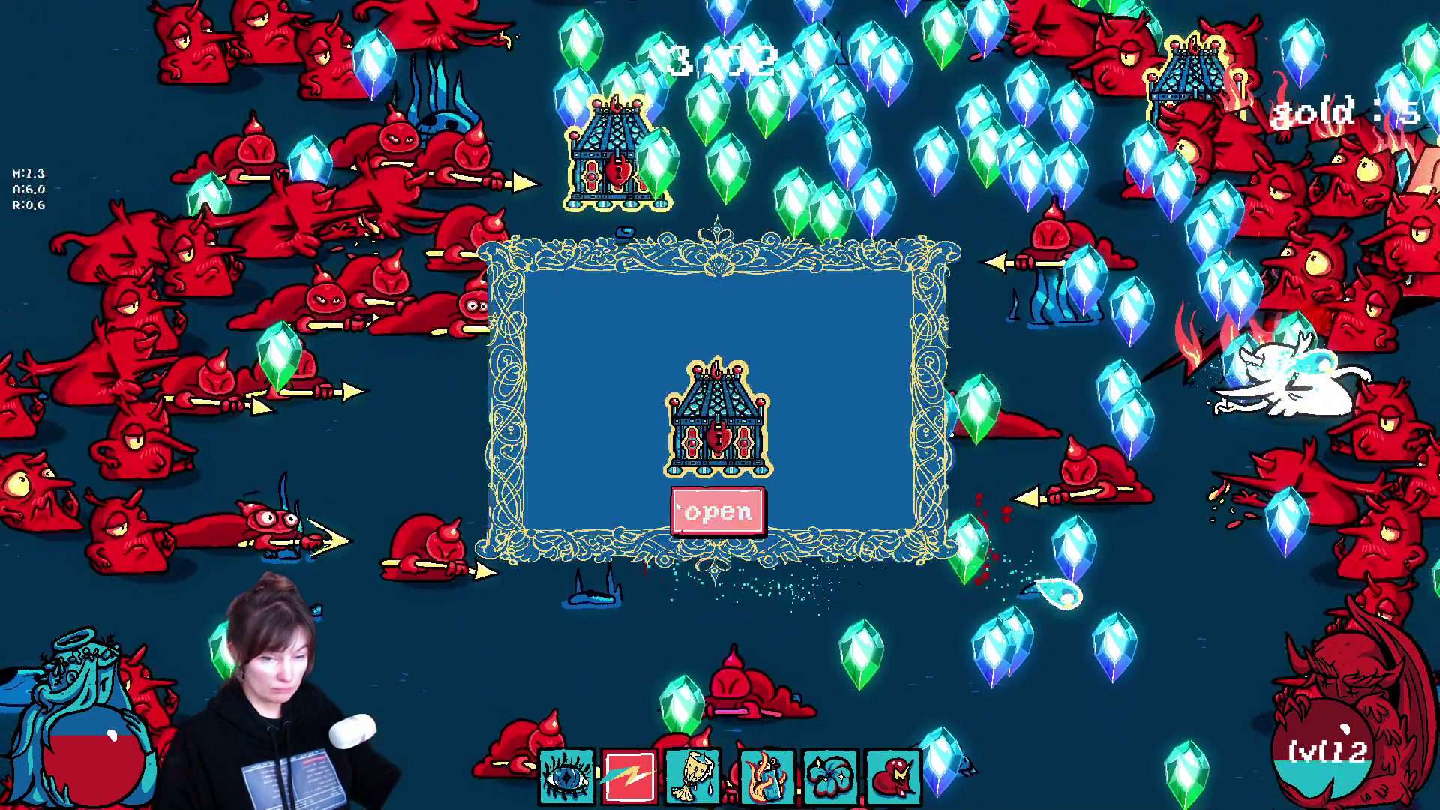
# Step: Open and dismiss the reward chest, then take the speed upgrade and a level 15 choice
pyautogui.click(705, 516)
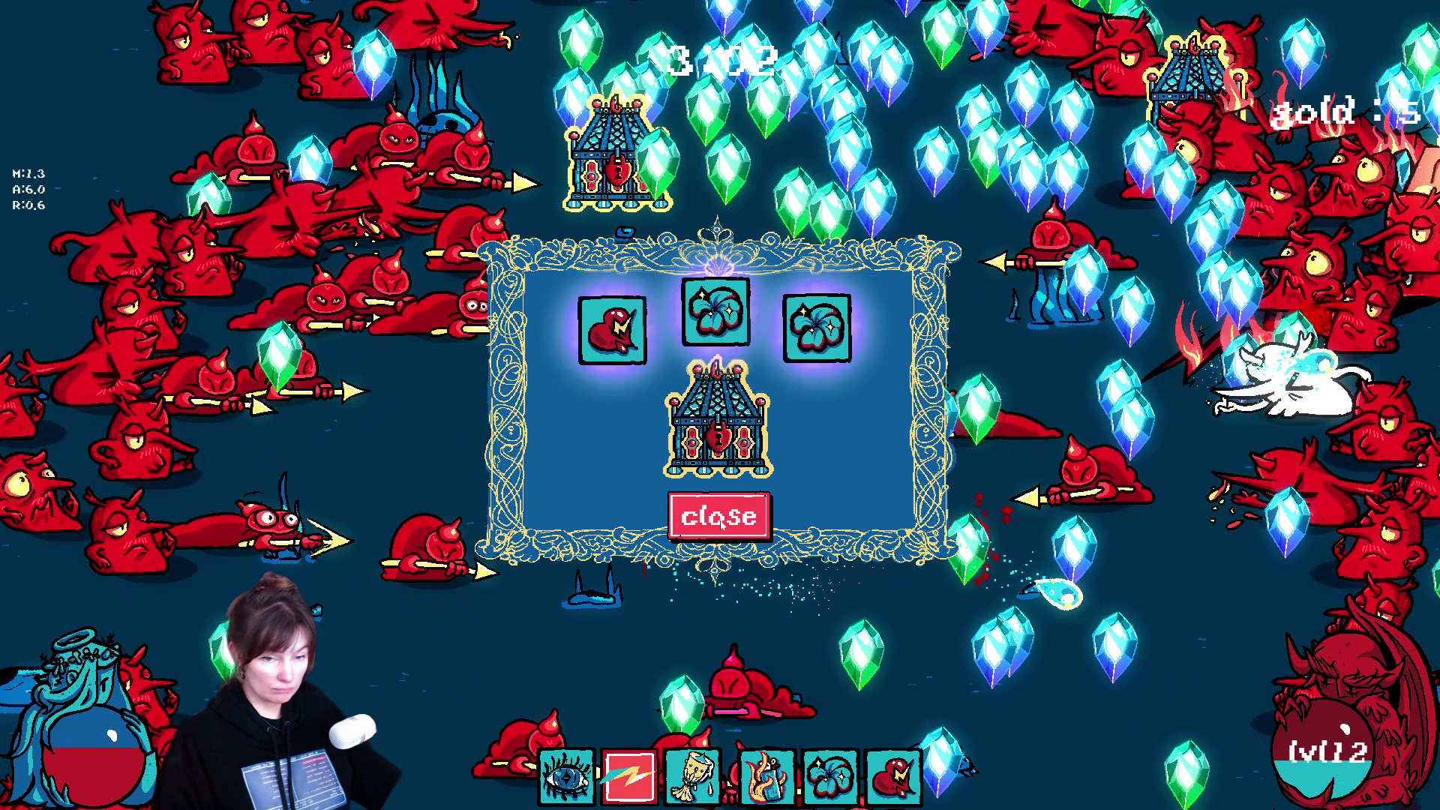
pyautogui.click(719, 520)
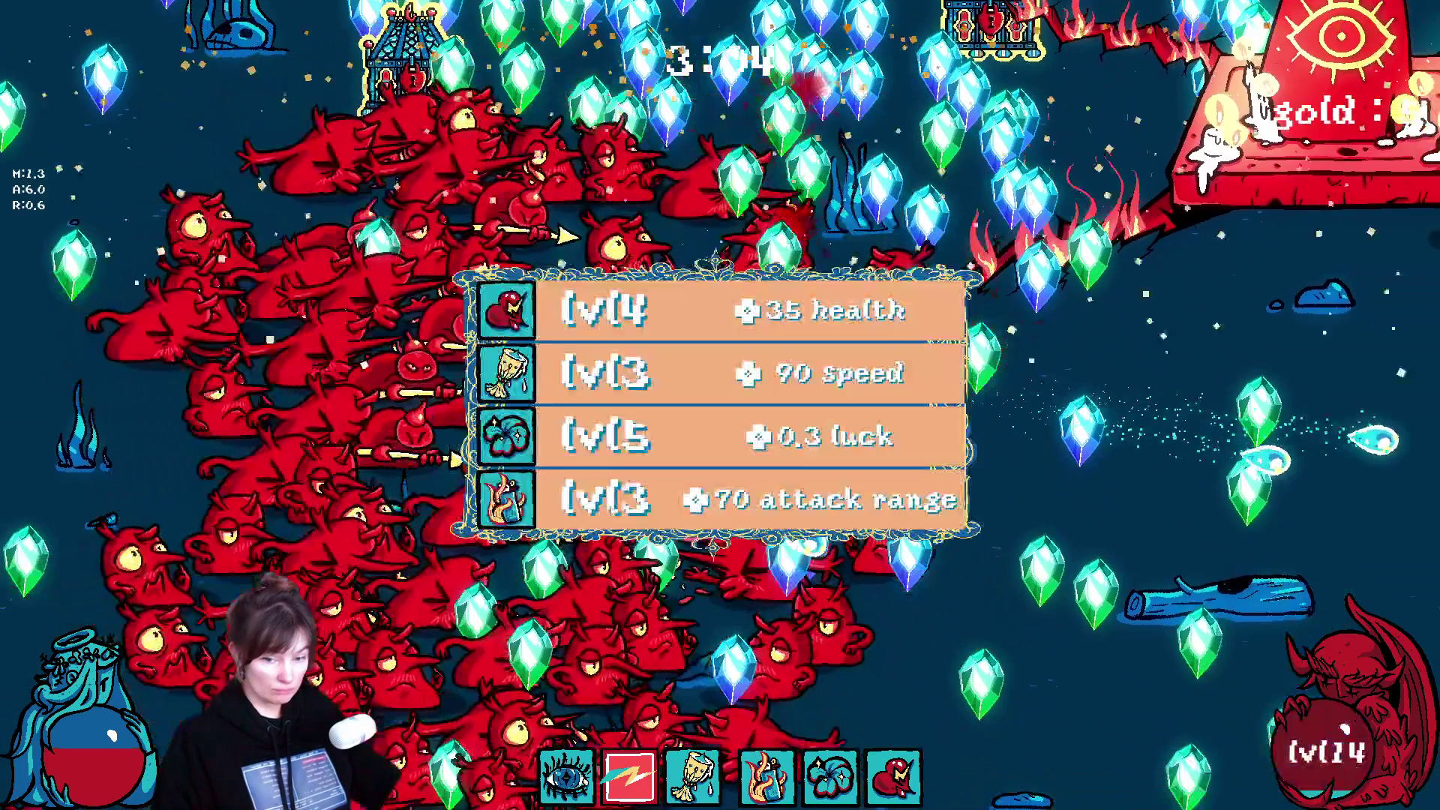
pyautogui.click(705, 375)
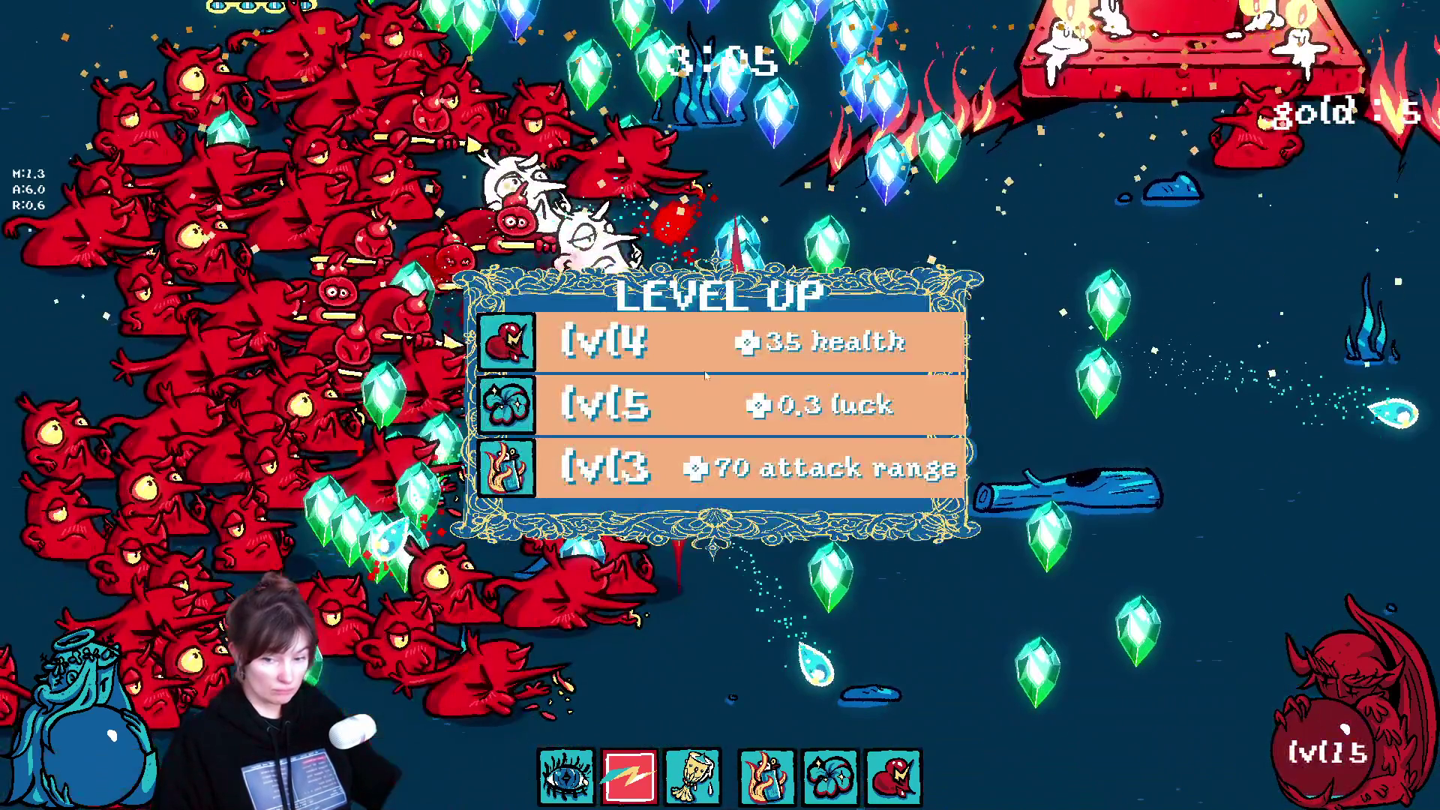
pyautogui.click(705, 376)
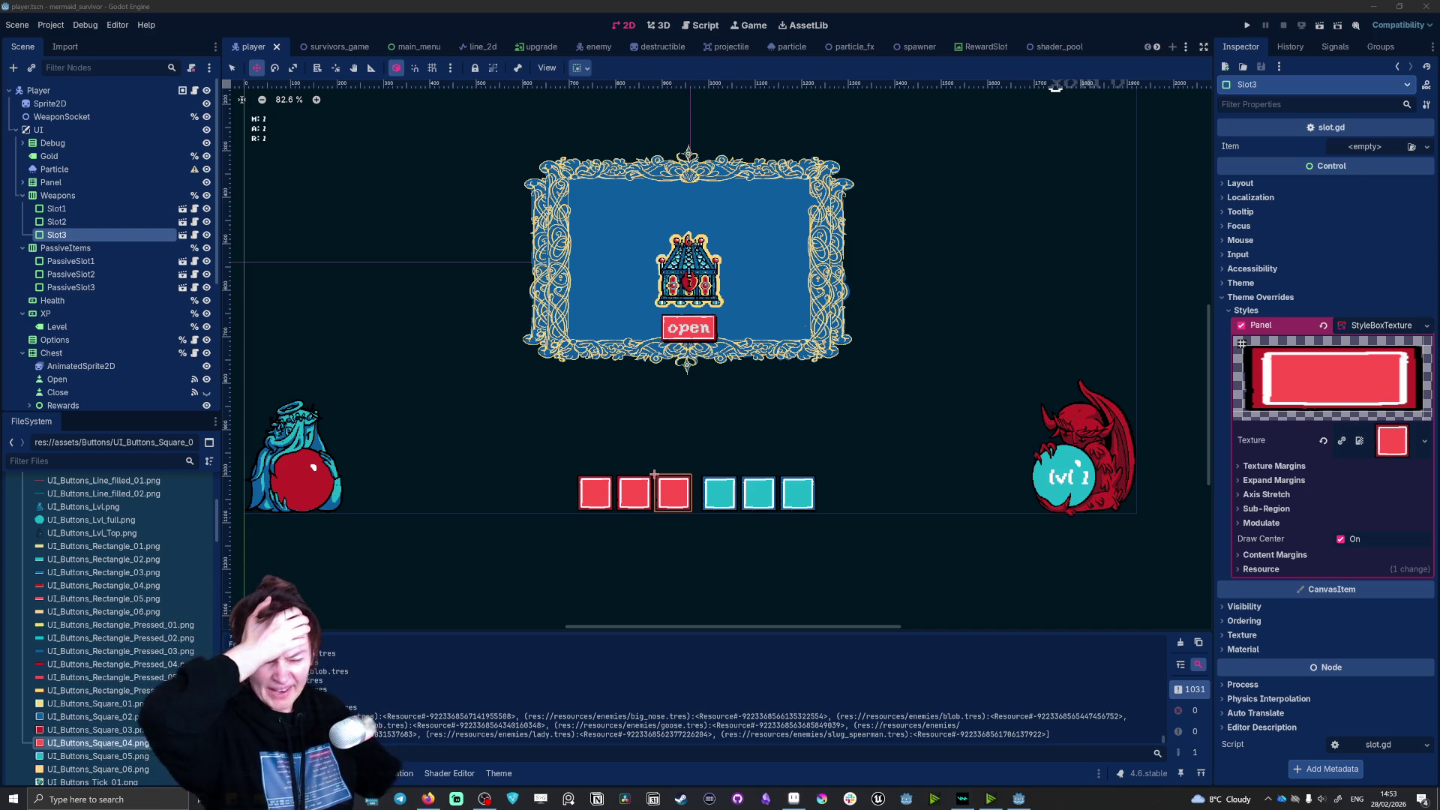
# Step: Select the XP progress bar node and set its Value to 0, keeping Max Value at 10.0
pyautogui.click(1099, 435)
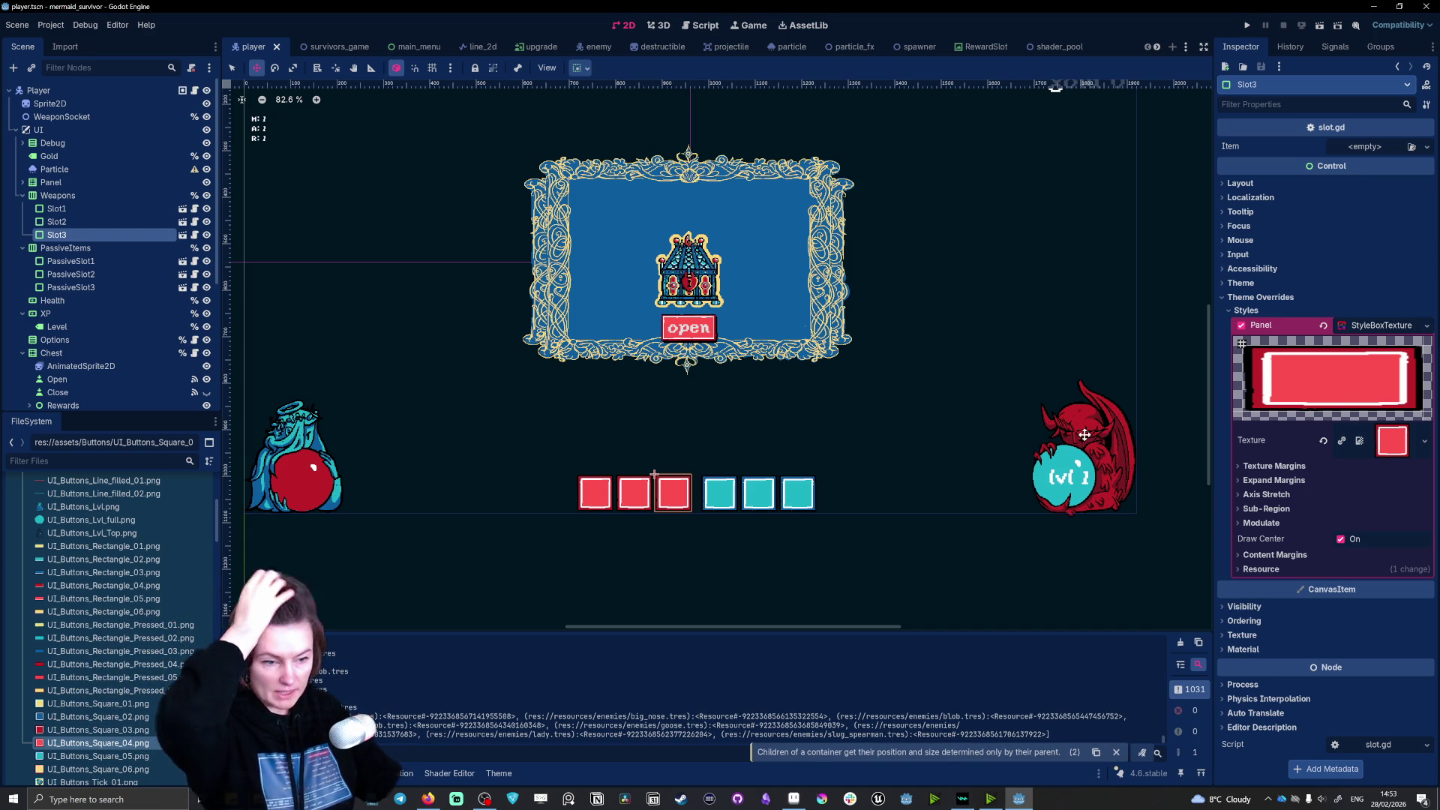
pyautogui.click(22, 196)
pyautogui.click(46, 287)
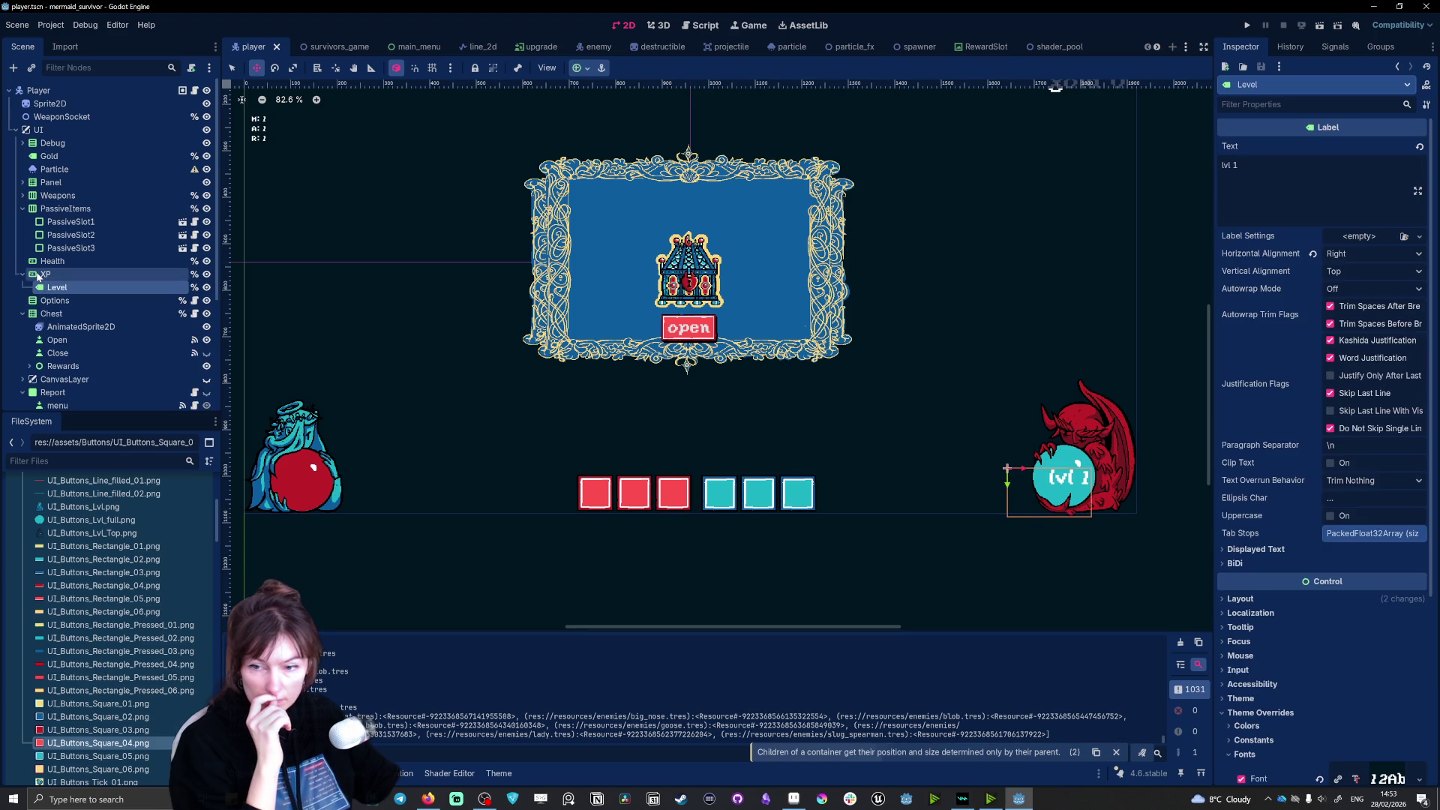
pyautogui.click(41, 275)
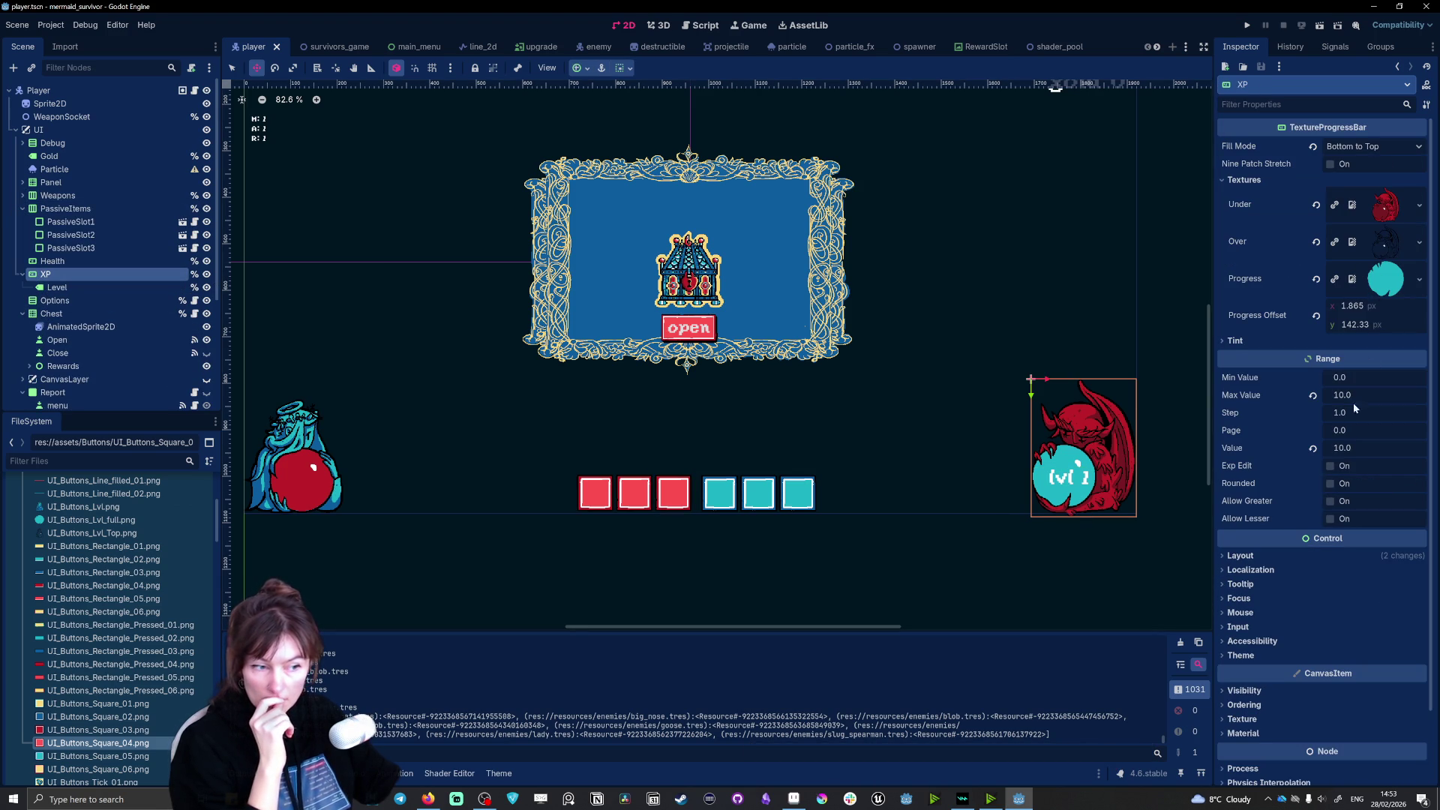
pyautogui.click(1344, 451)
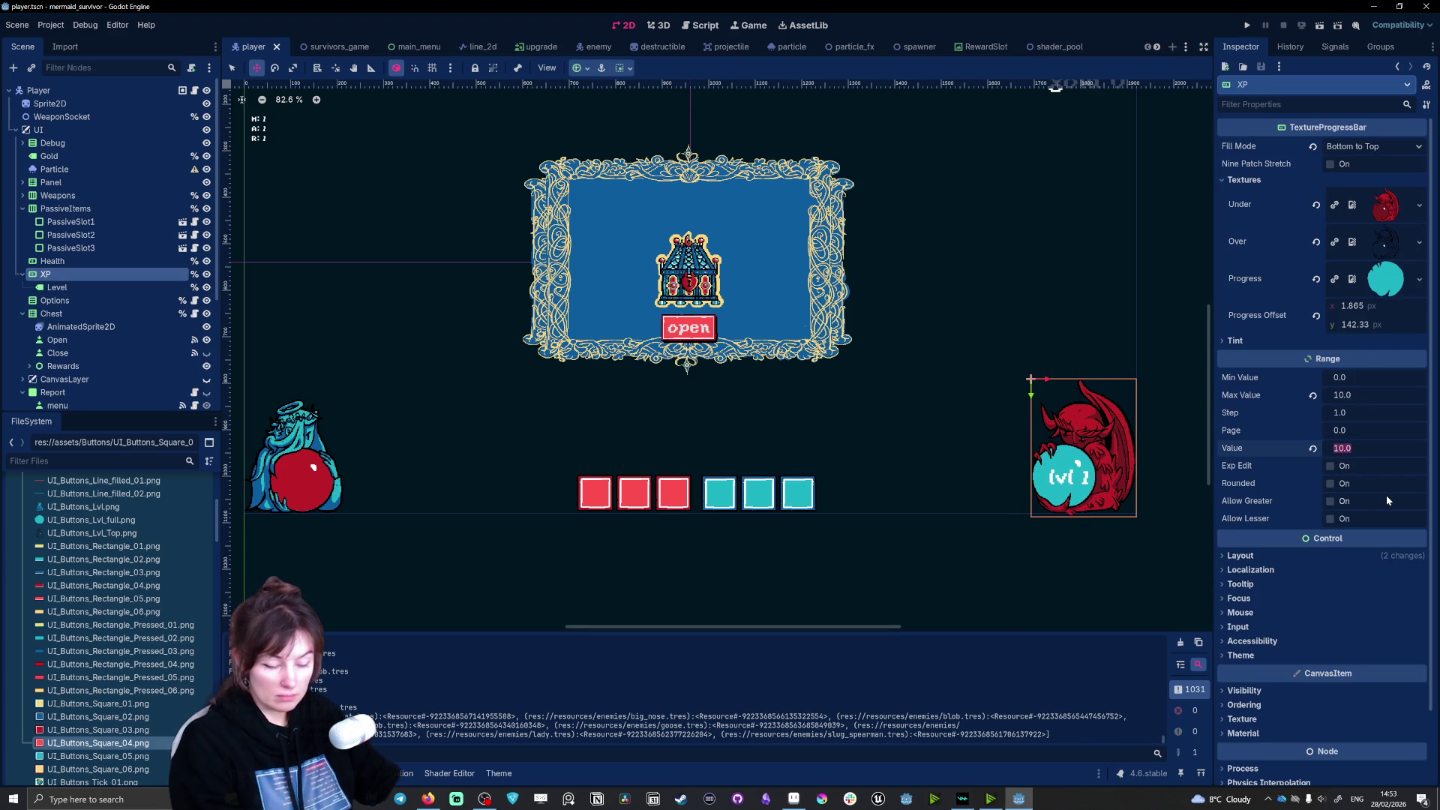
pyautogui.write('0')
pyautogui.press('Return')
pyautogui.click(1347, 396)
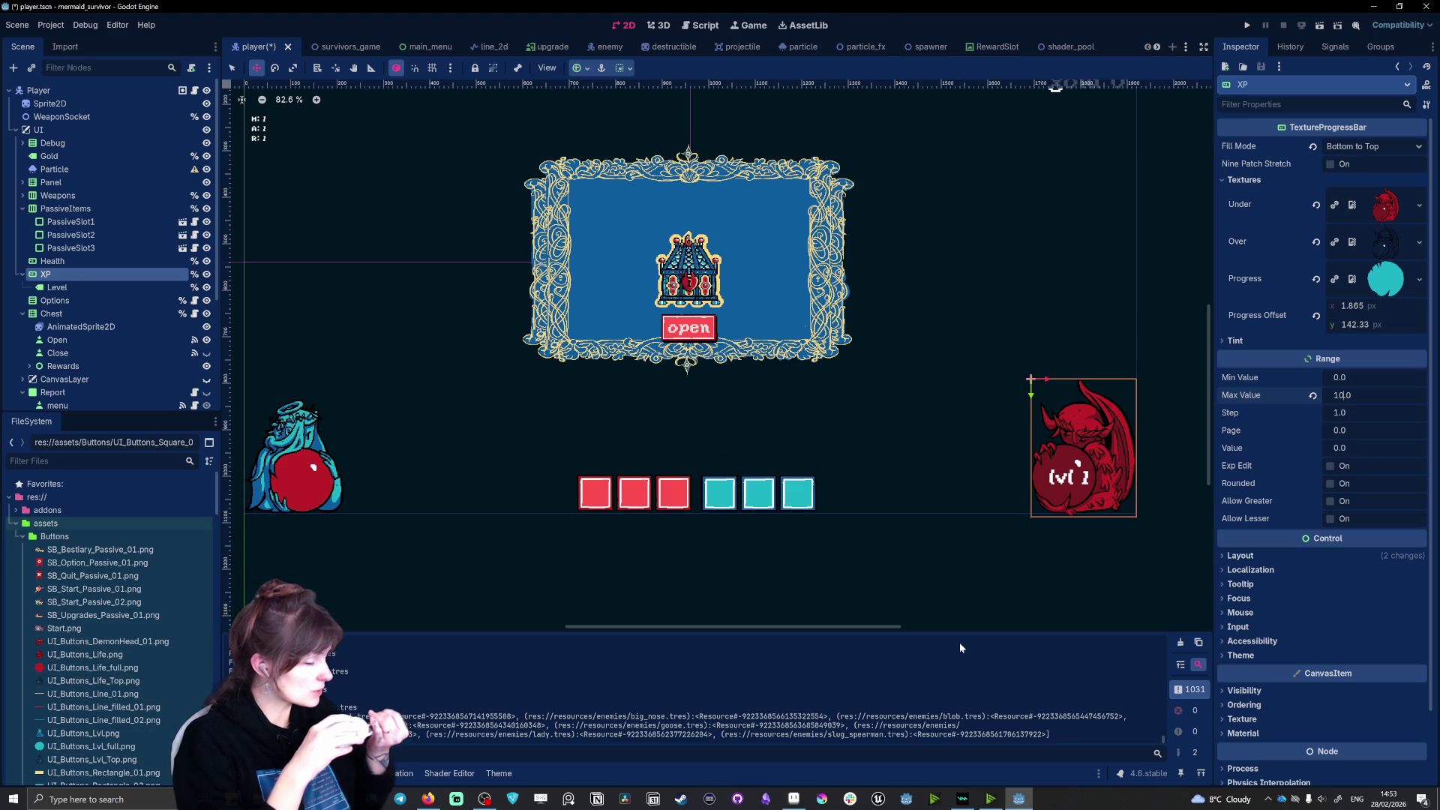
pyautogui.write('.')
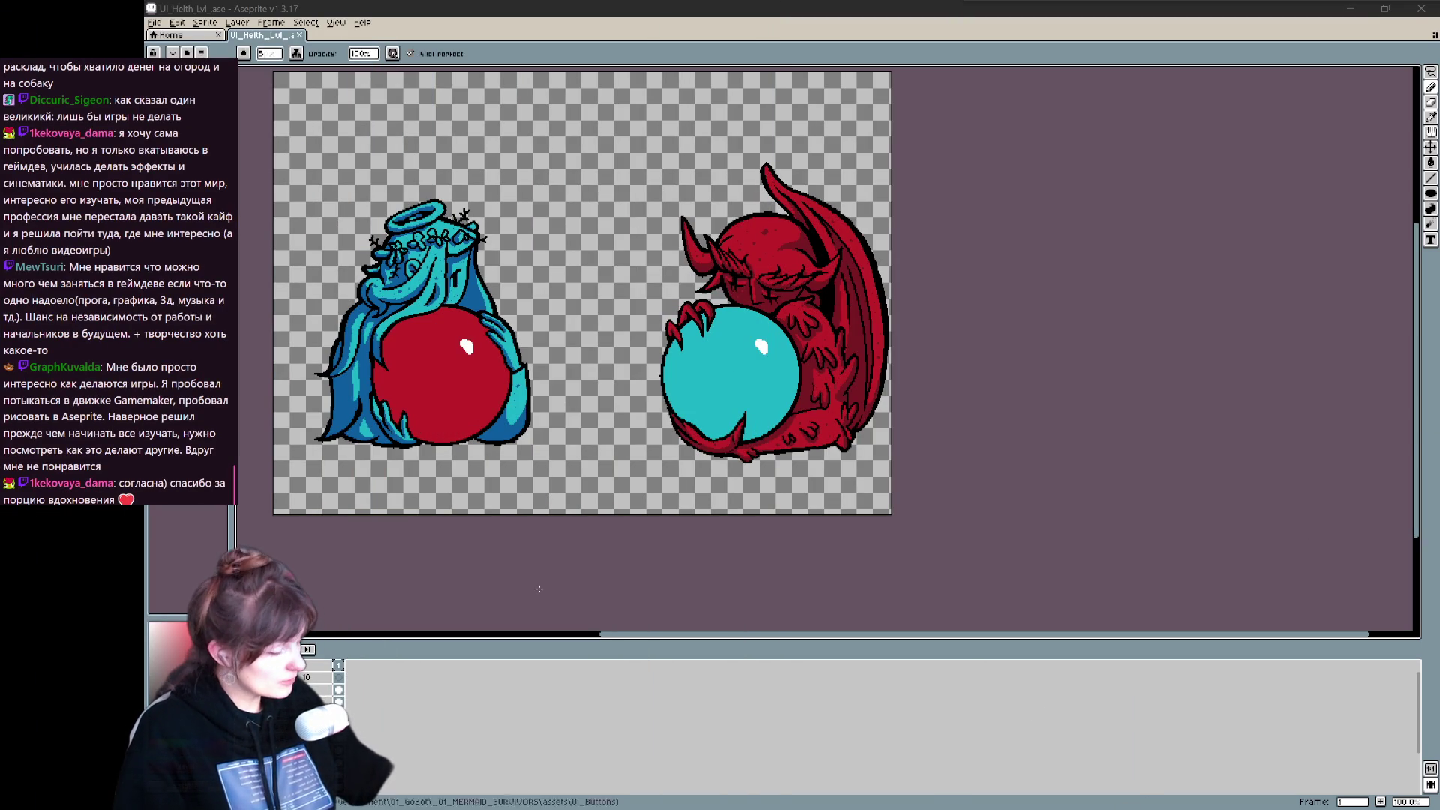
# Step: Start File > Open and go up from UI_Buttons to the assets folder
pyautogui.scroll(-4, 1090, 224)
pyautogui.scroll(3, 1090, 224)
pyautogui.scroll(-2, 1090, 224)
pyautogui.scroll(2, 1090, 224)
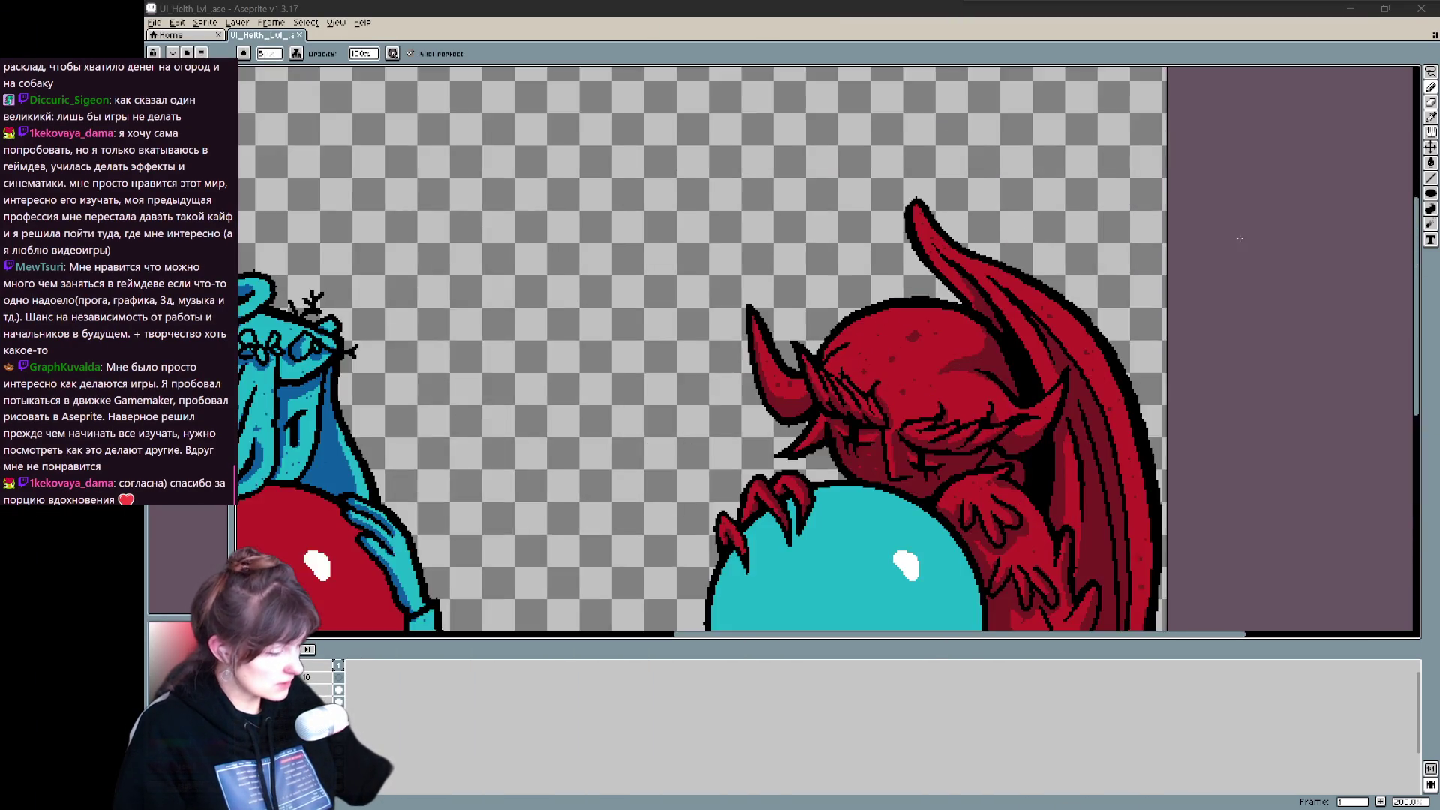
pyautogui.scroll(-1, 1089, 225)
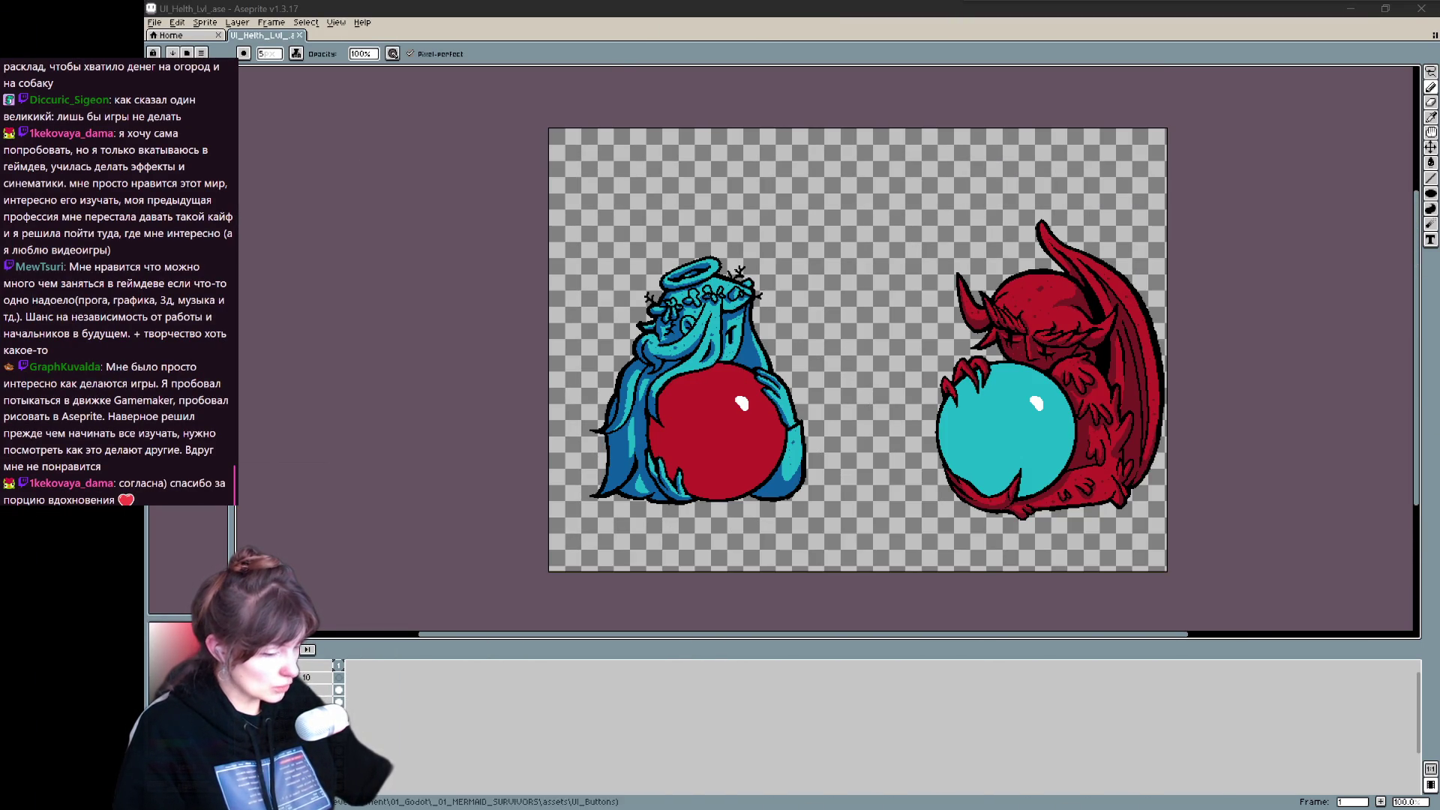
pyautogui.click(151, 22)
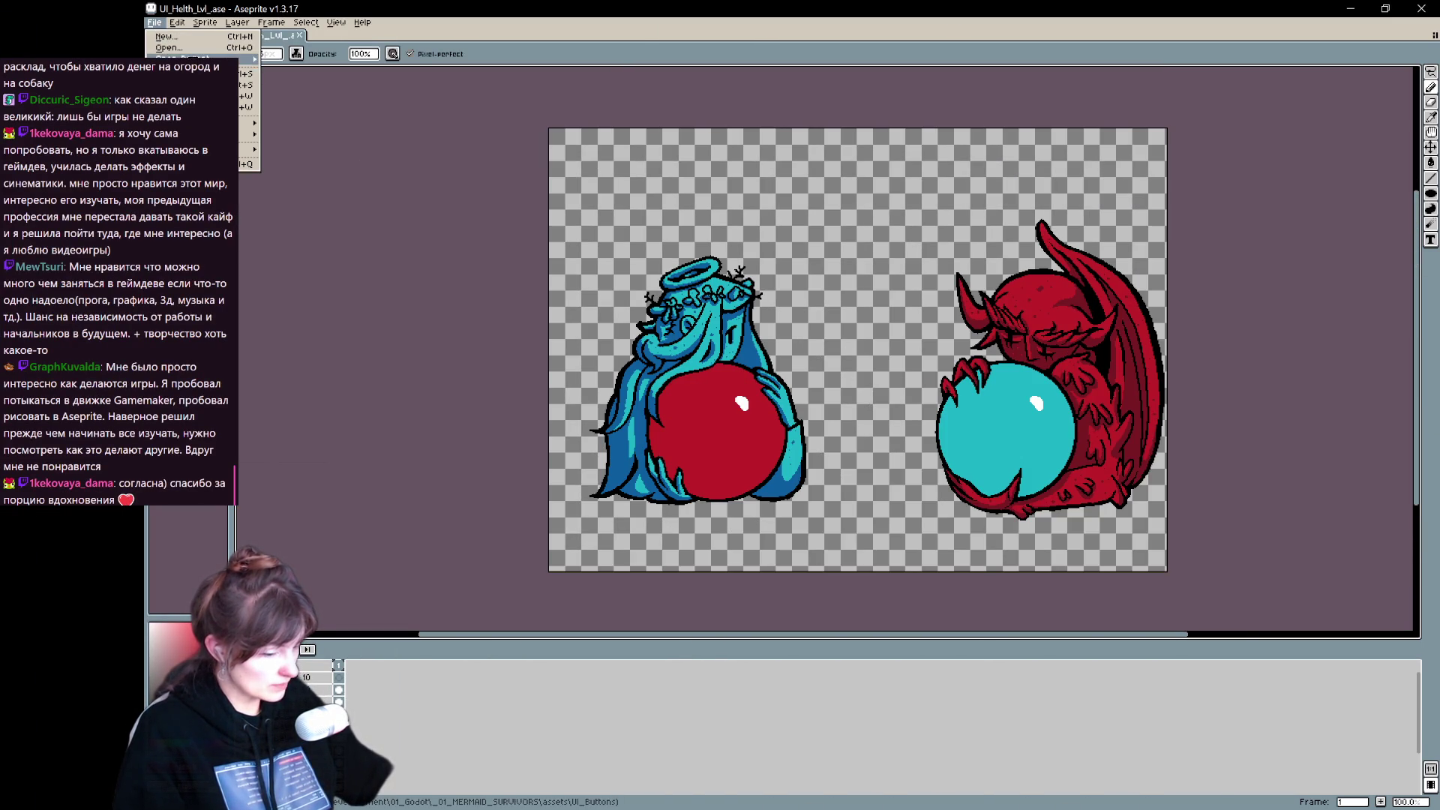
pyautogui.click(190, 48)
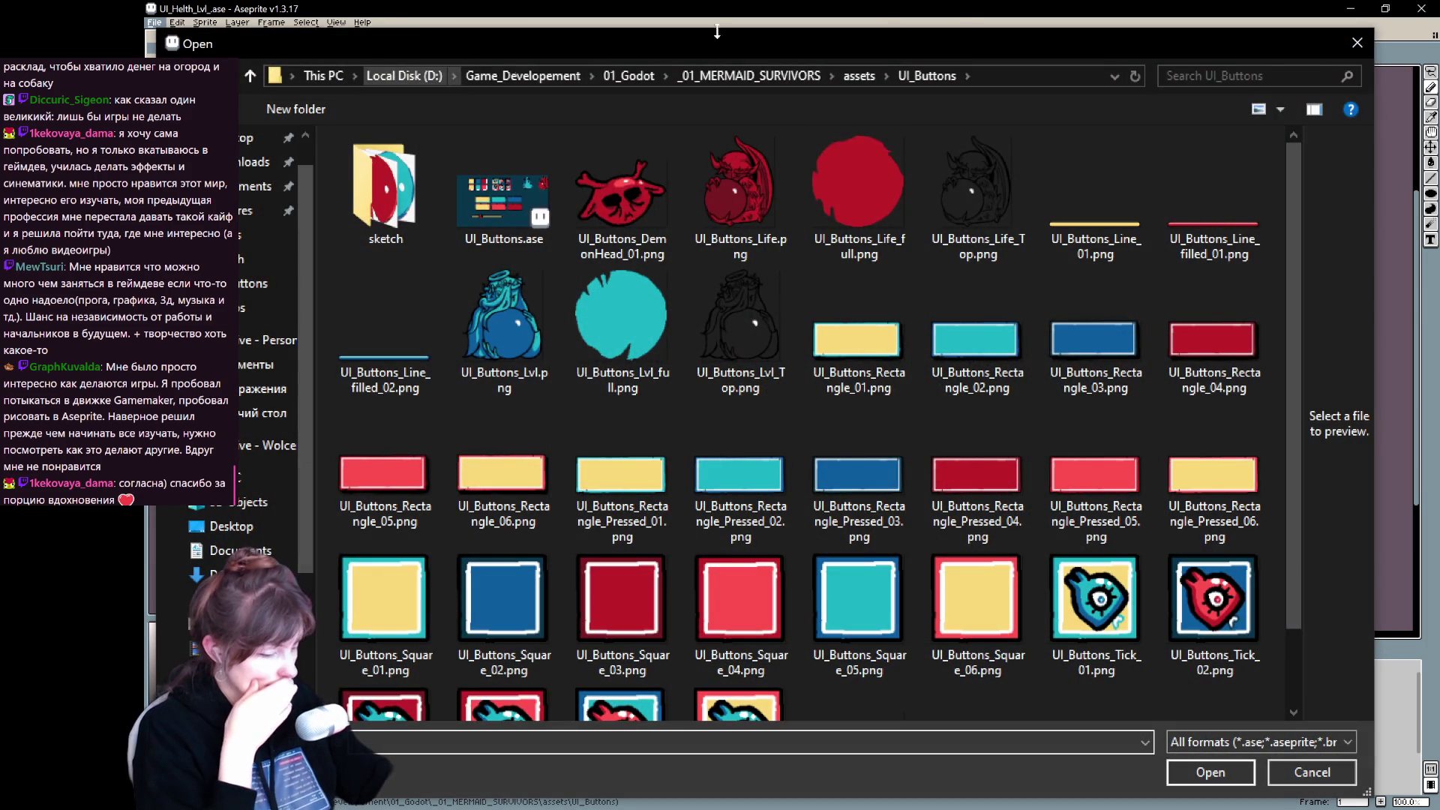
pyautogui.click(859, 77)
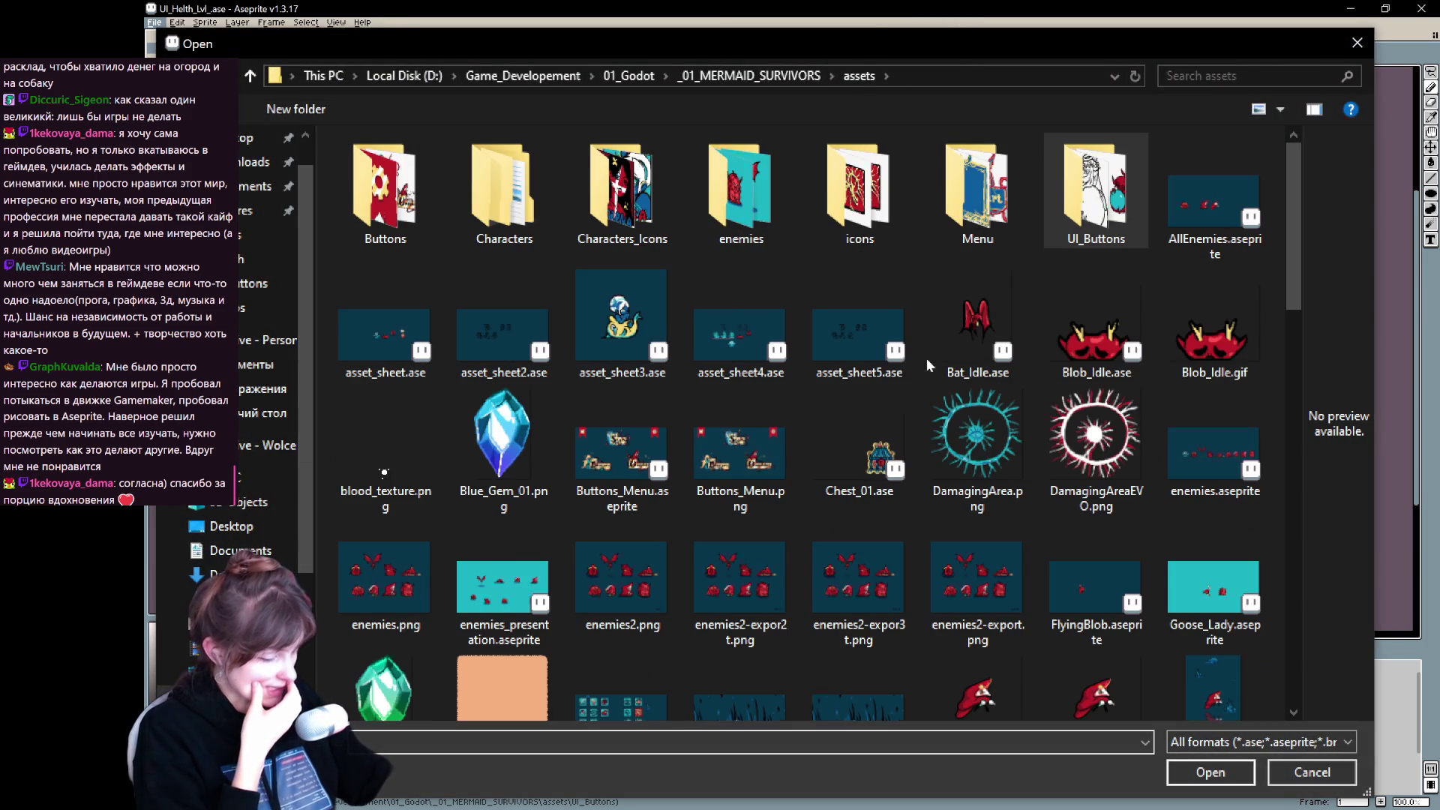
# Step: Preview the green, blue and red gem images, then open Blue_Gem_01.png
pyautogui.scroll(-8, 930, 374)
pyautogui.scroll(10, 930, 373)
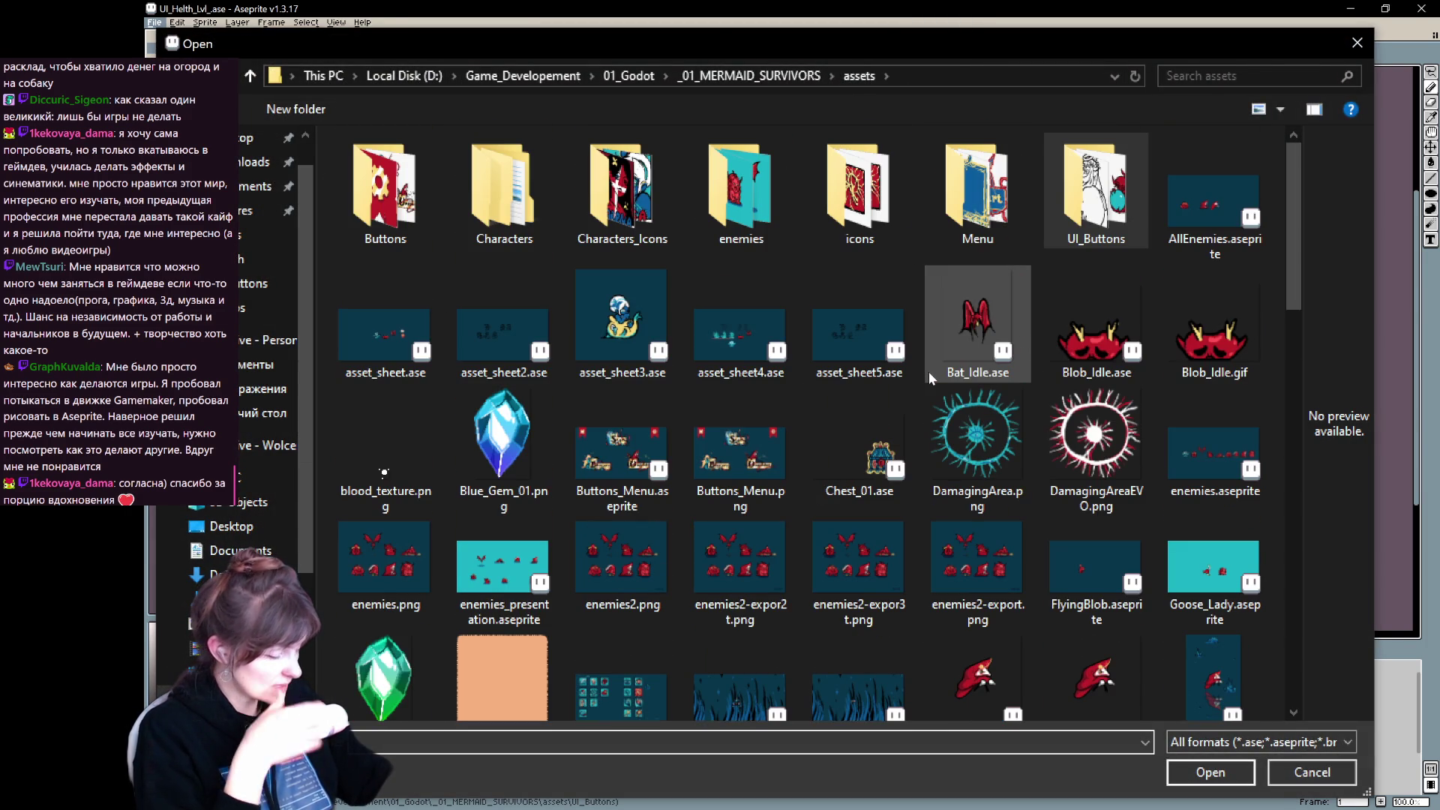
pyautogui.scroll(-10, 928, 375)
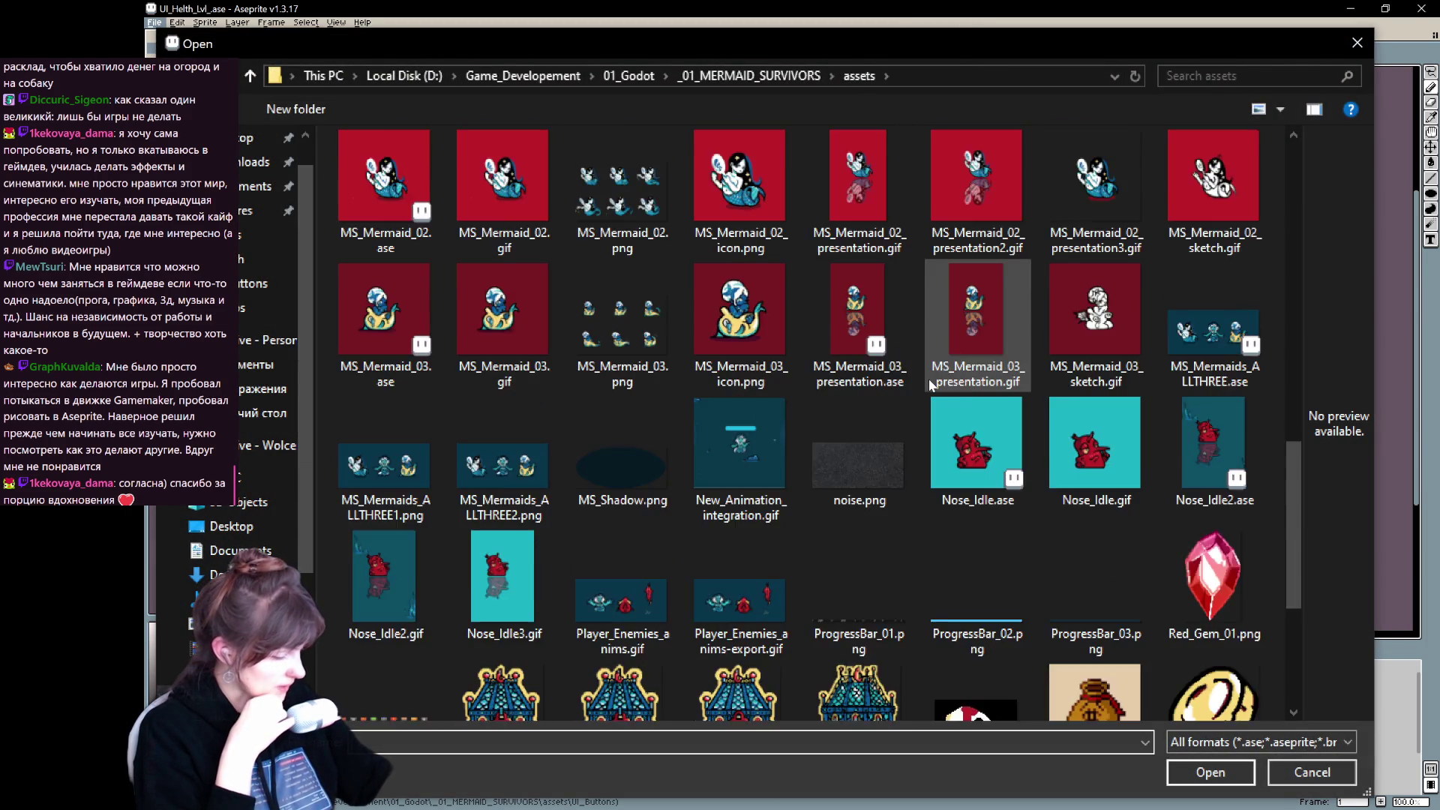
pyautogui.scroll(-5, 928, 381)
pyautogui.scroll(5, 928, 384)
pyautogui.scroll(-5, 929, 384)
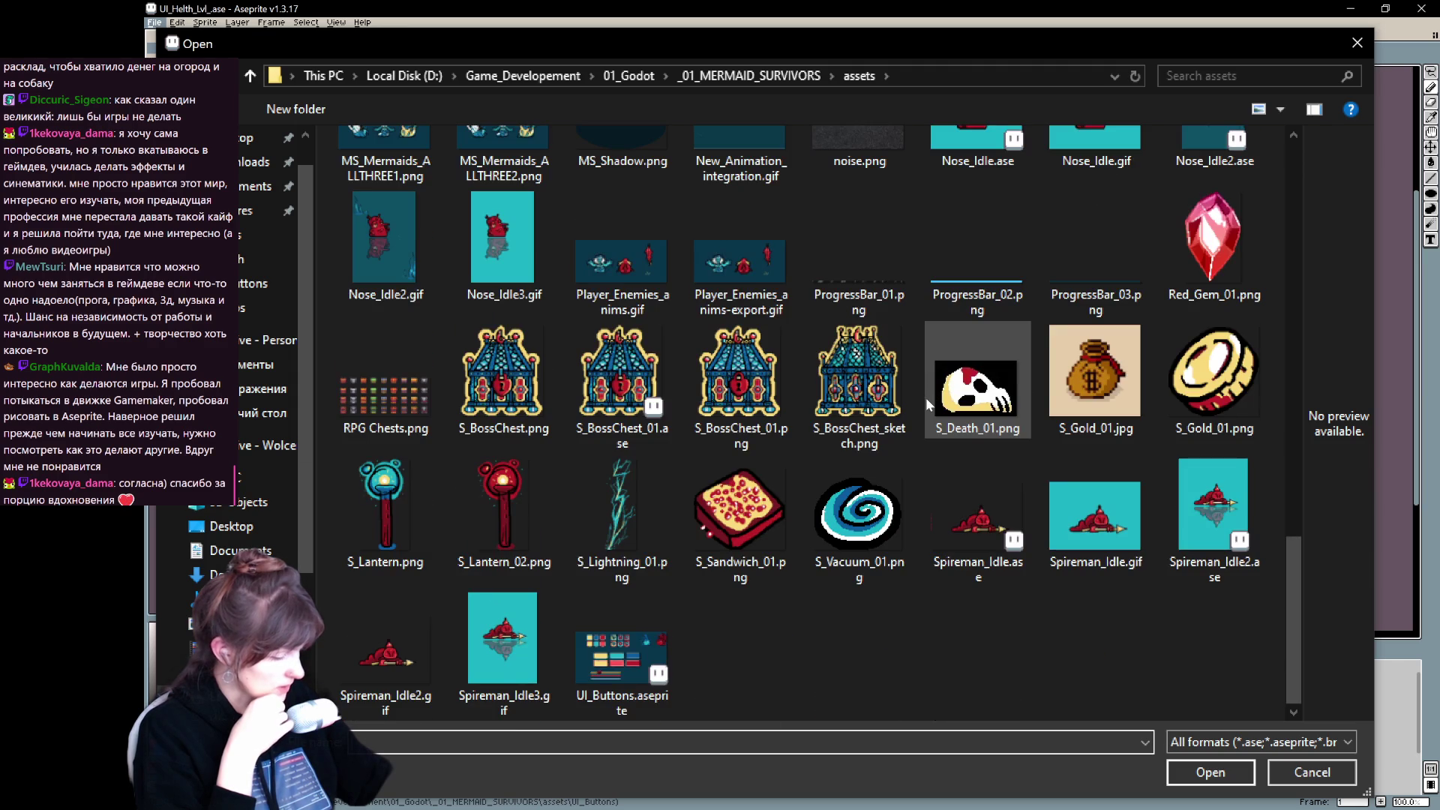
pyautogui.scroll(5, 925, 398)
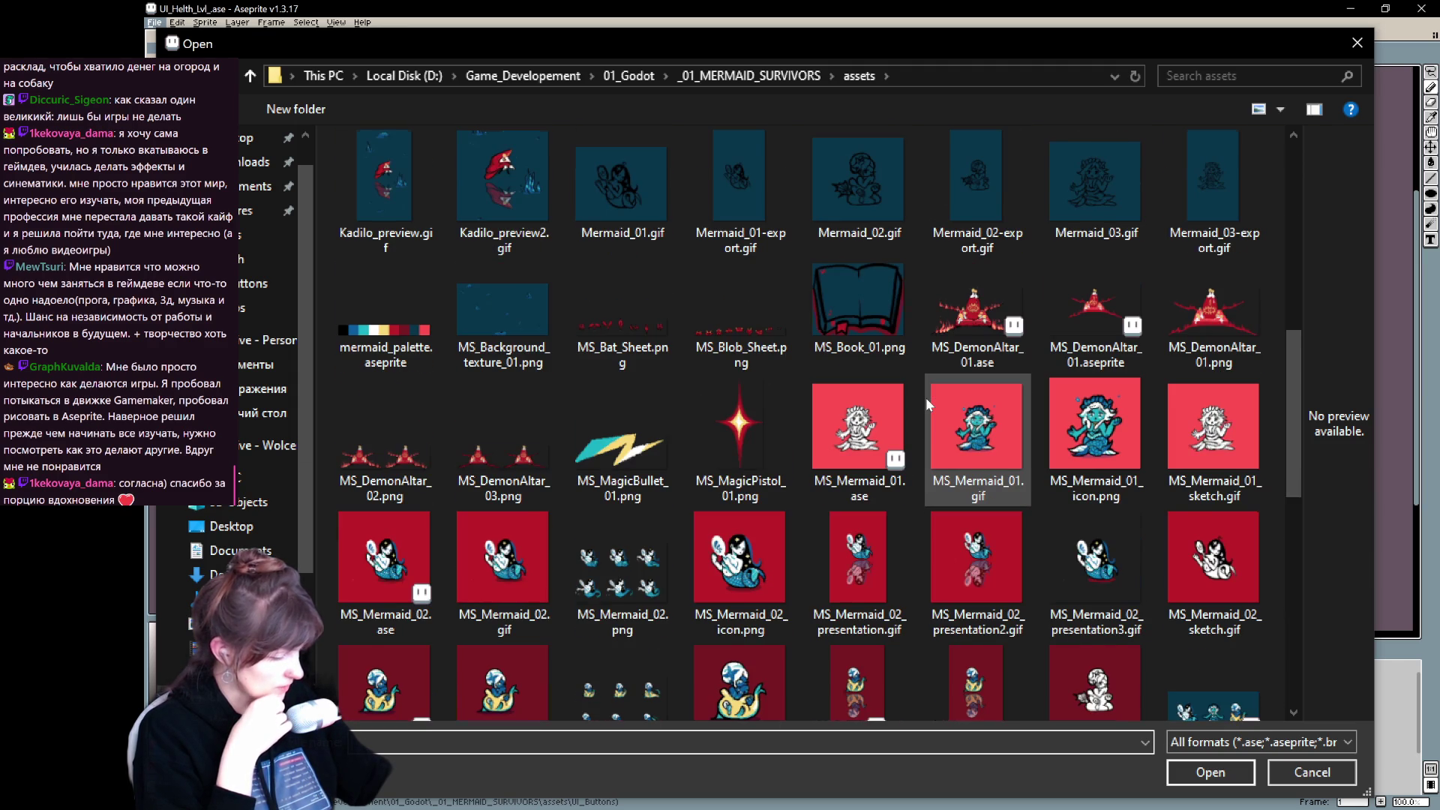
pyautogui.scroll(3, 926, 397)
pyautogui.click(384, 431)
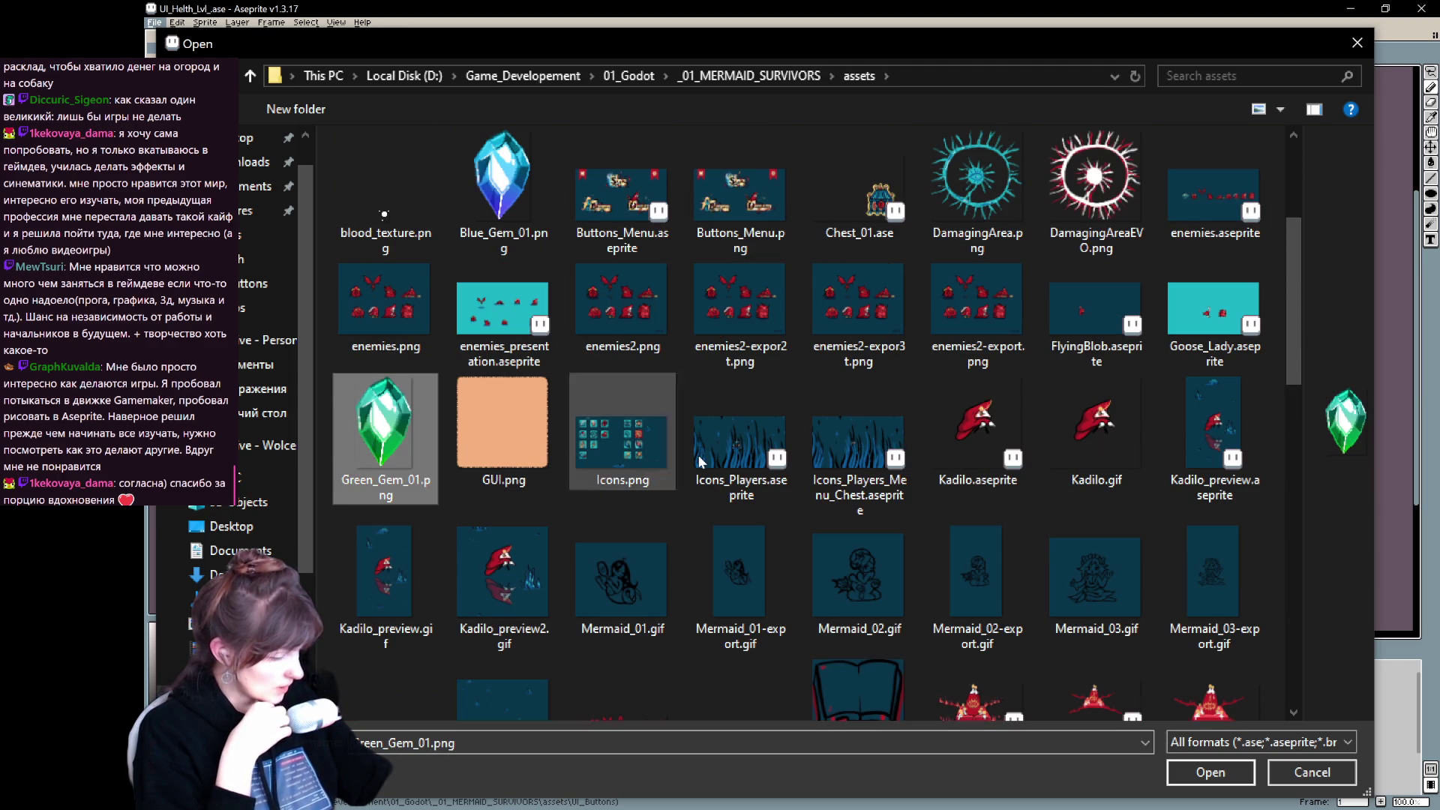
pyautogui.scroll(3, 666, 461)
pyautogui.click(501, 424)
pyautogui.scroll(-8, 742, 480)
pyautogui.scroll(2, 741, 475)
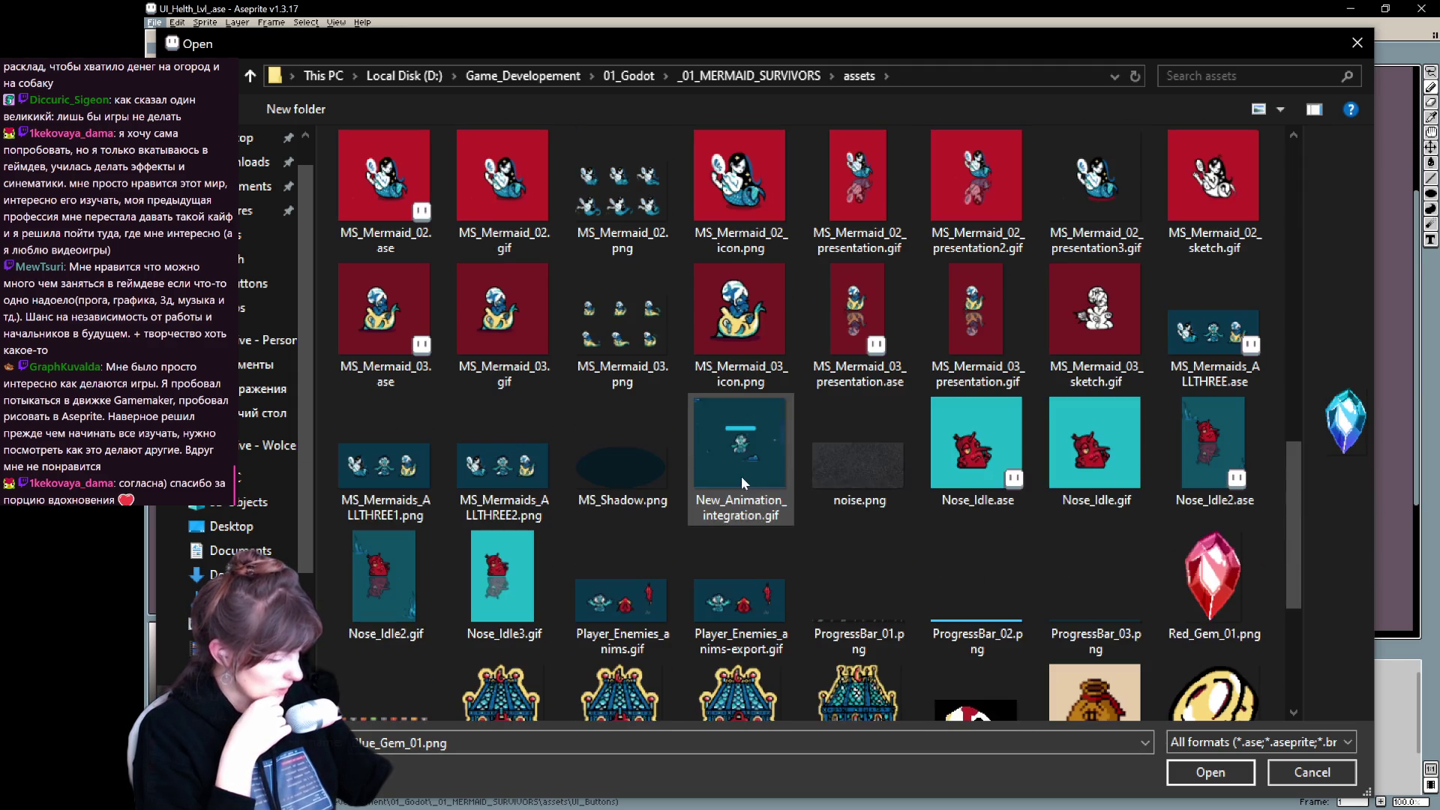
pyautogui.click(1250, 609)
pyautogui.scroll(6, 898, 548)
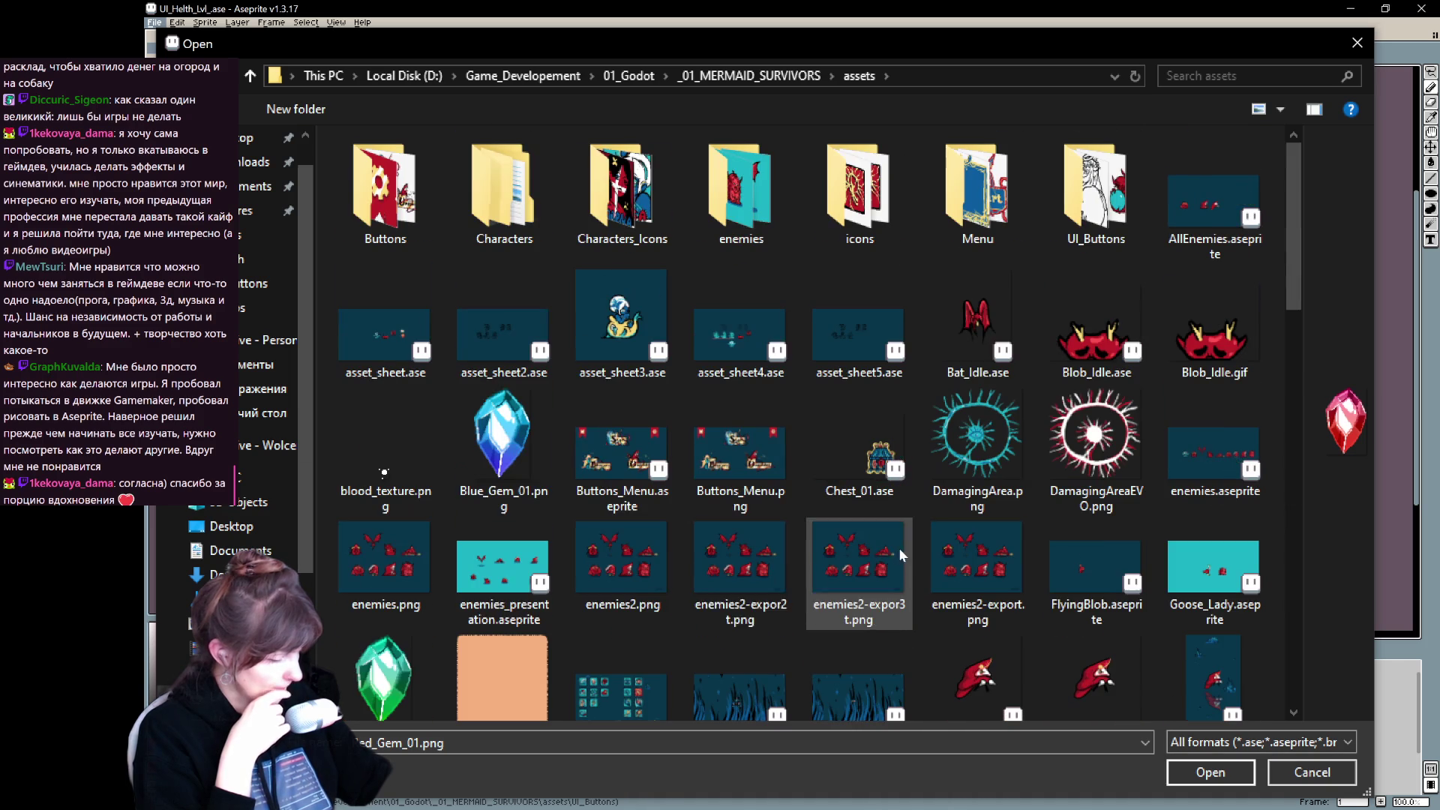
pyautogui.doubleClick(504, 429)
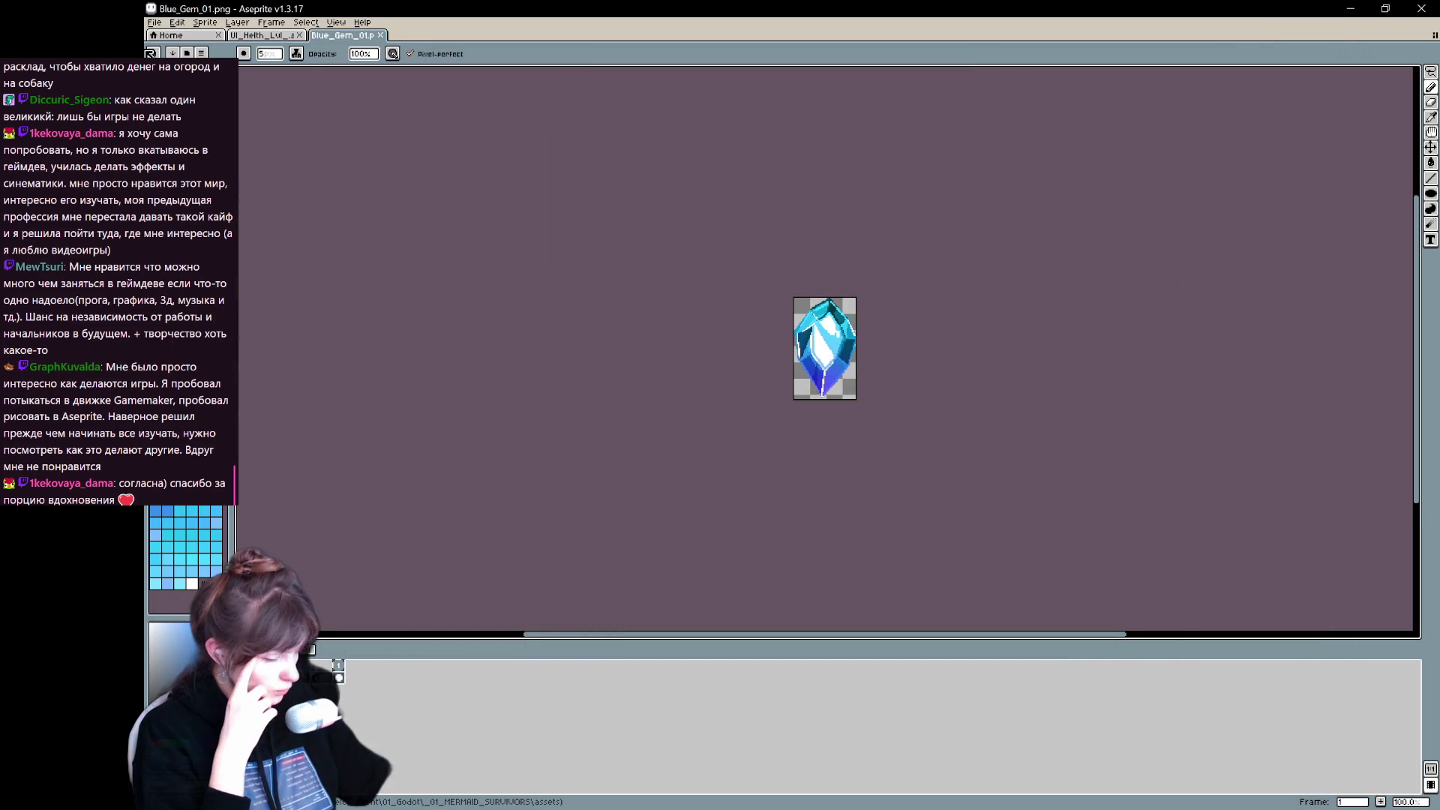
# Step: Open the Canvas Size settings twice and cancel without resizing
pyautogui.scroll(4, 920, 359)
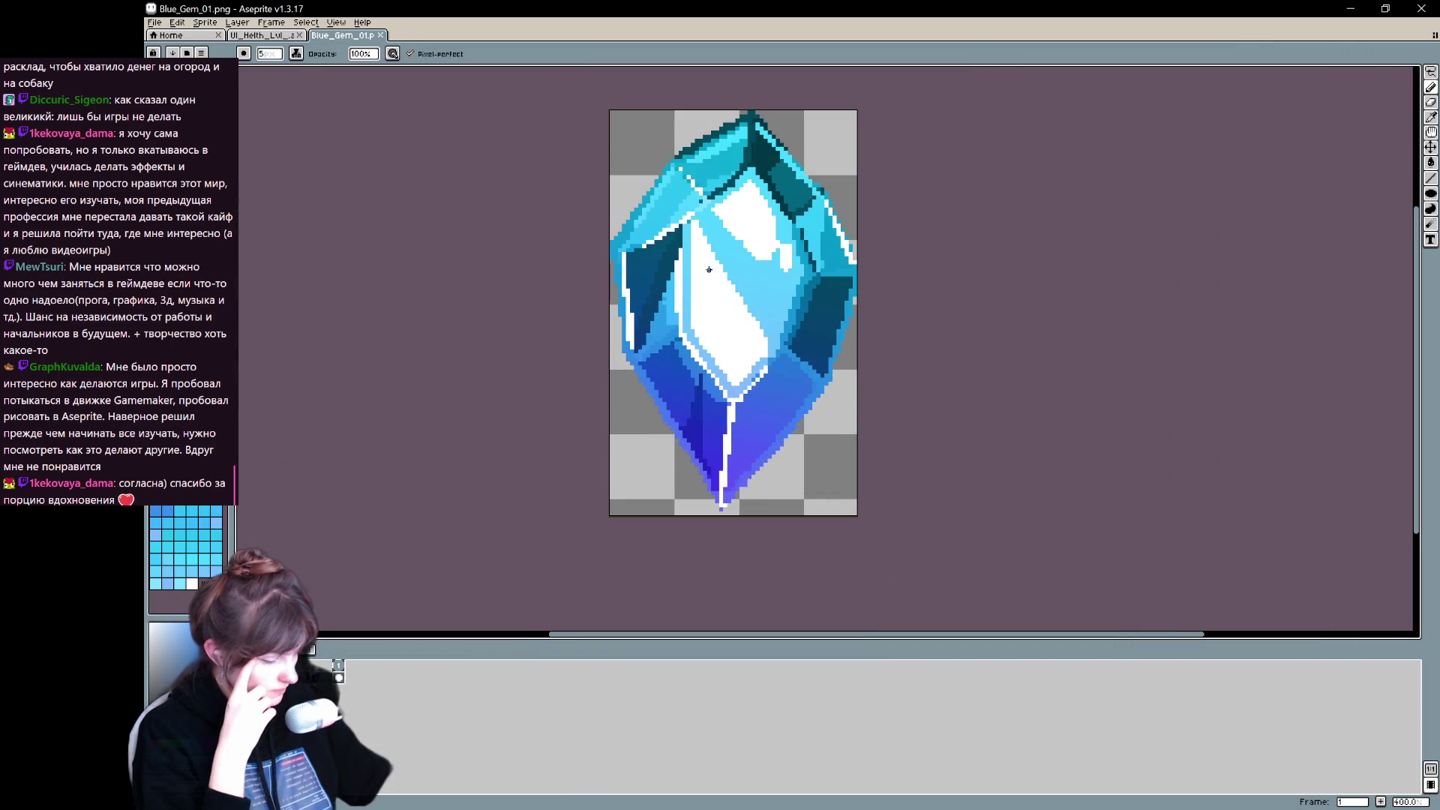
pyautogui.scroll(-2, 719, 253)
pyautogui.scroll(1, 750, 165)
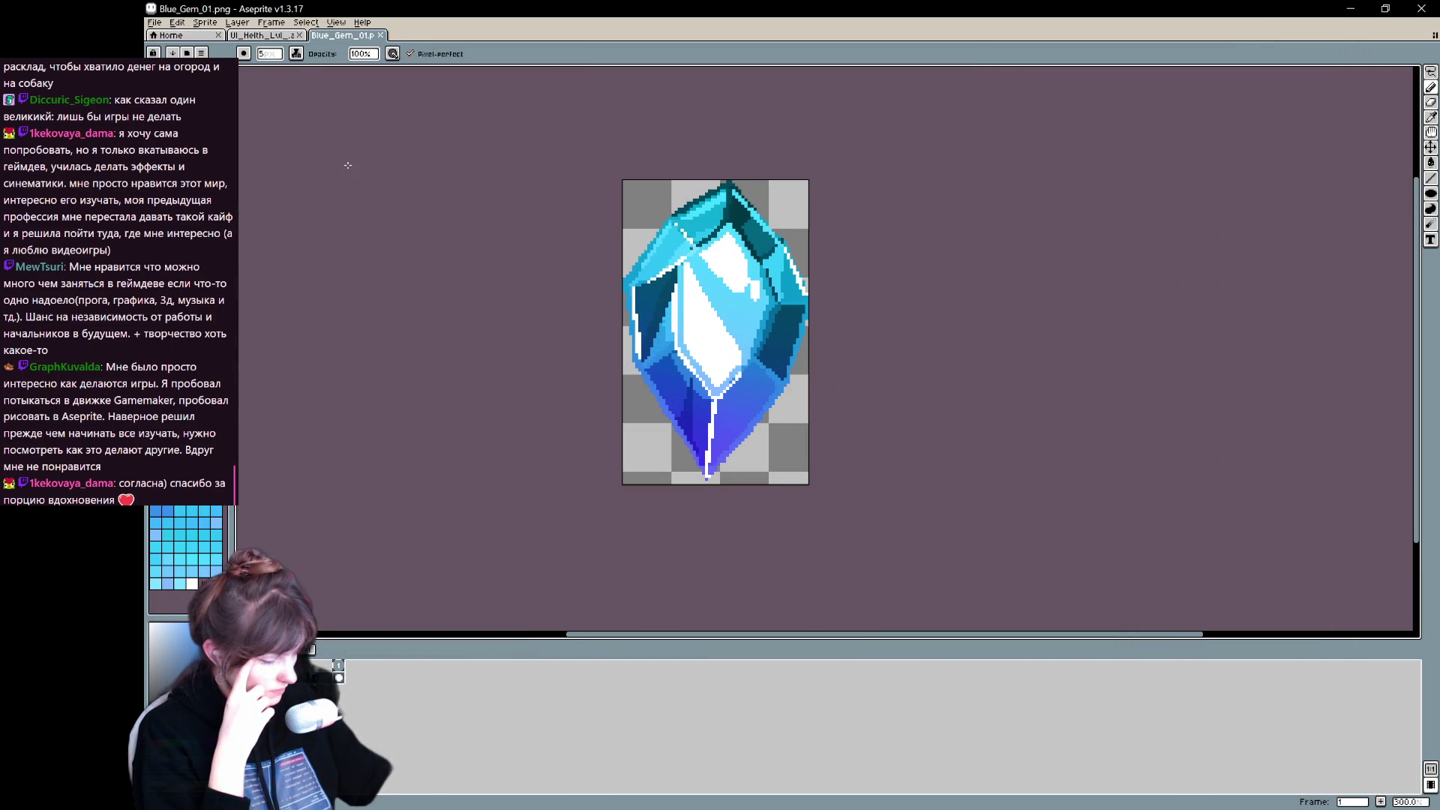
pyautogui.click(178, 22)
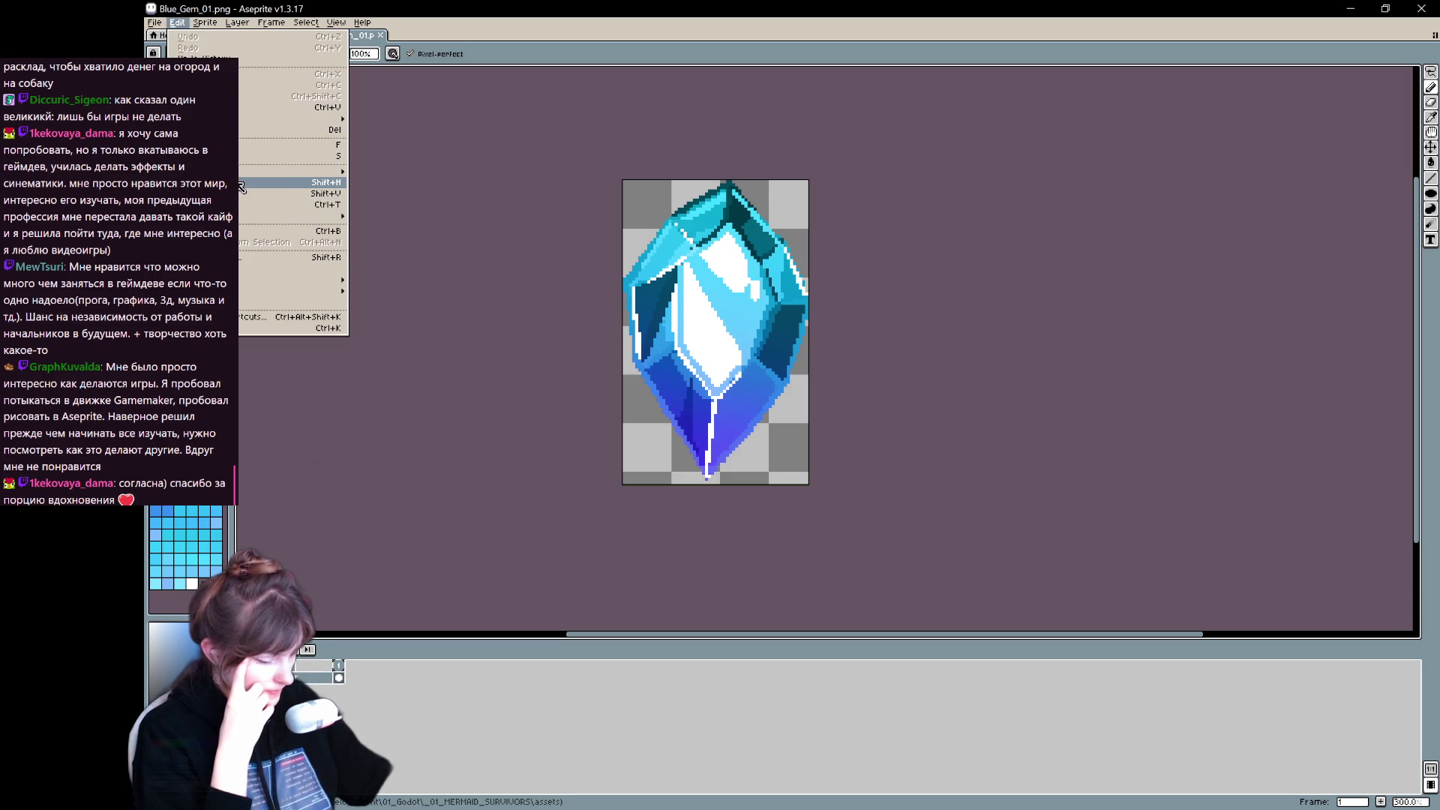
pyautogui.moveTo(214, 27)
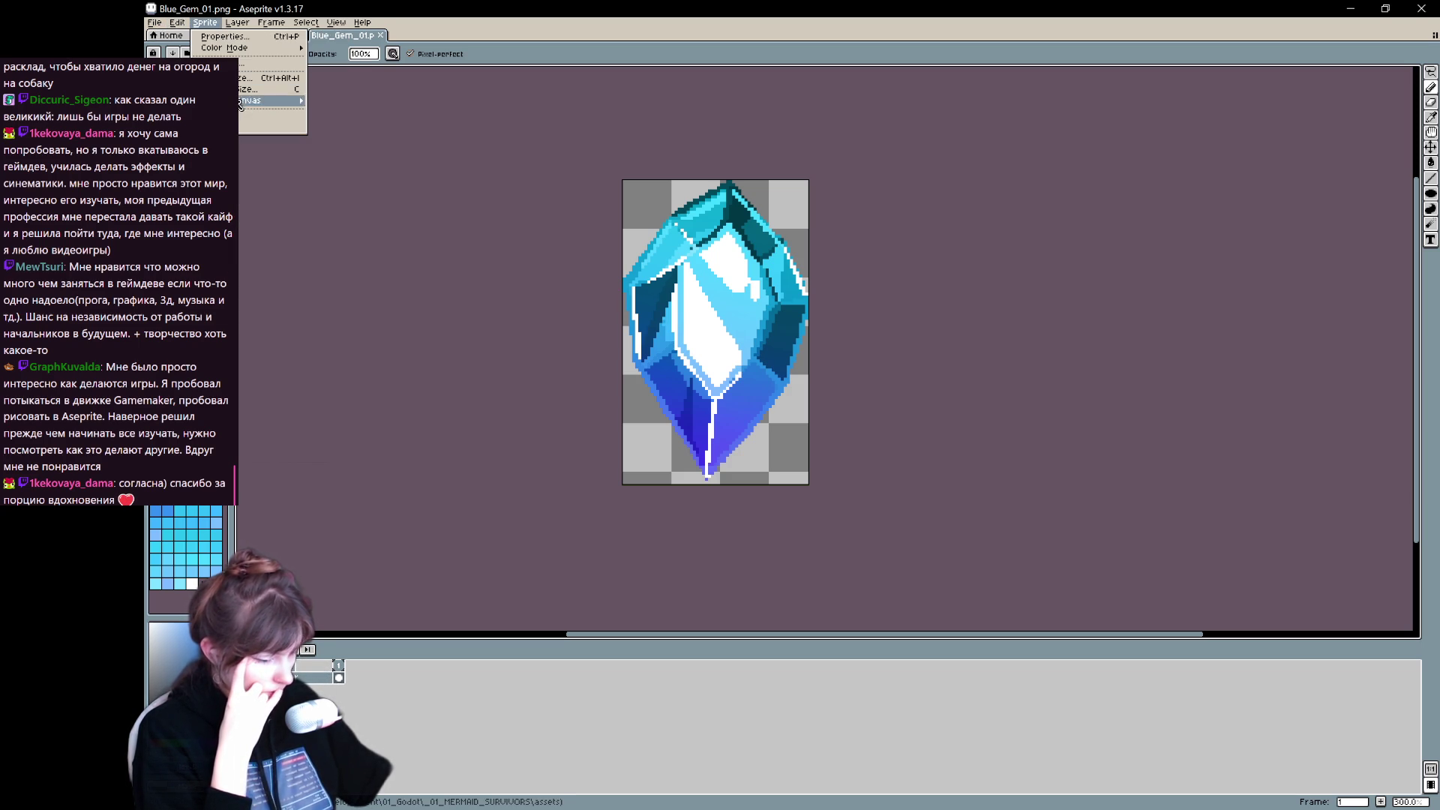
pyautogui.click(249, 88)
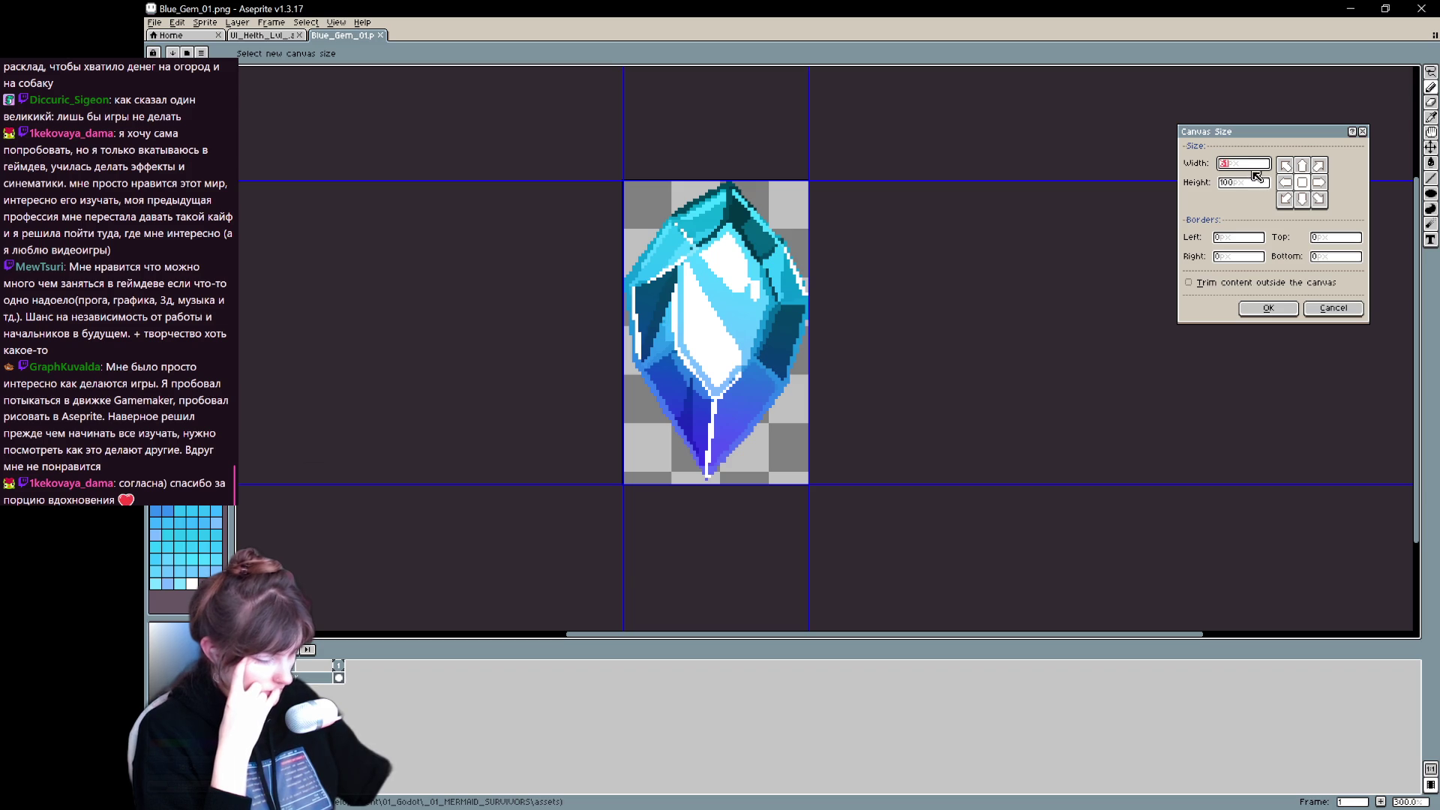
pyautogui.click(1334, 309)
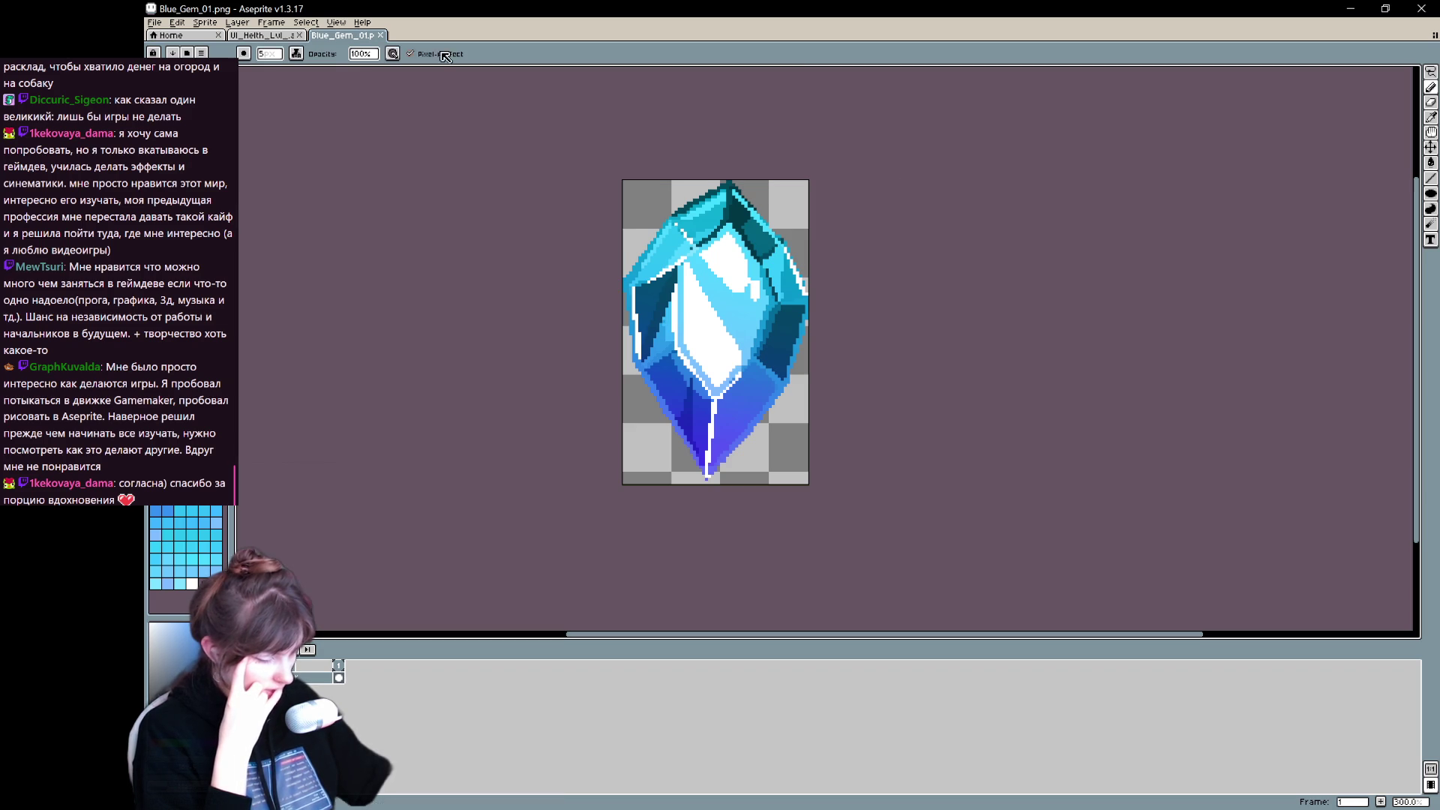
pyautogui.click(204, 23)
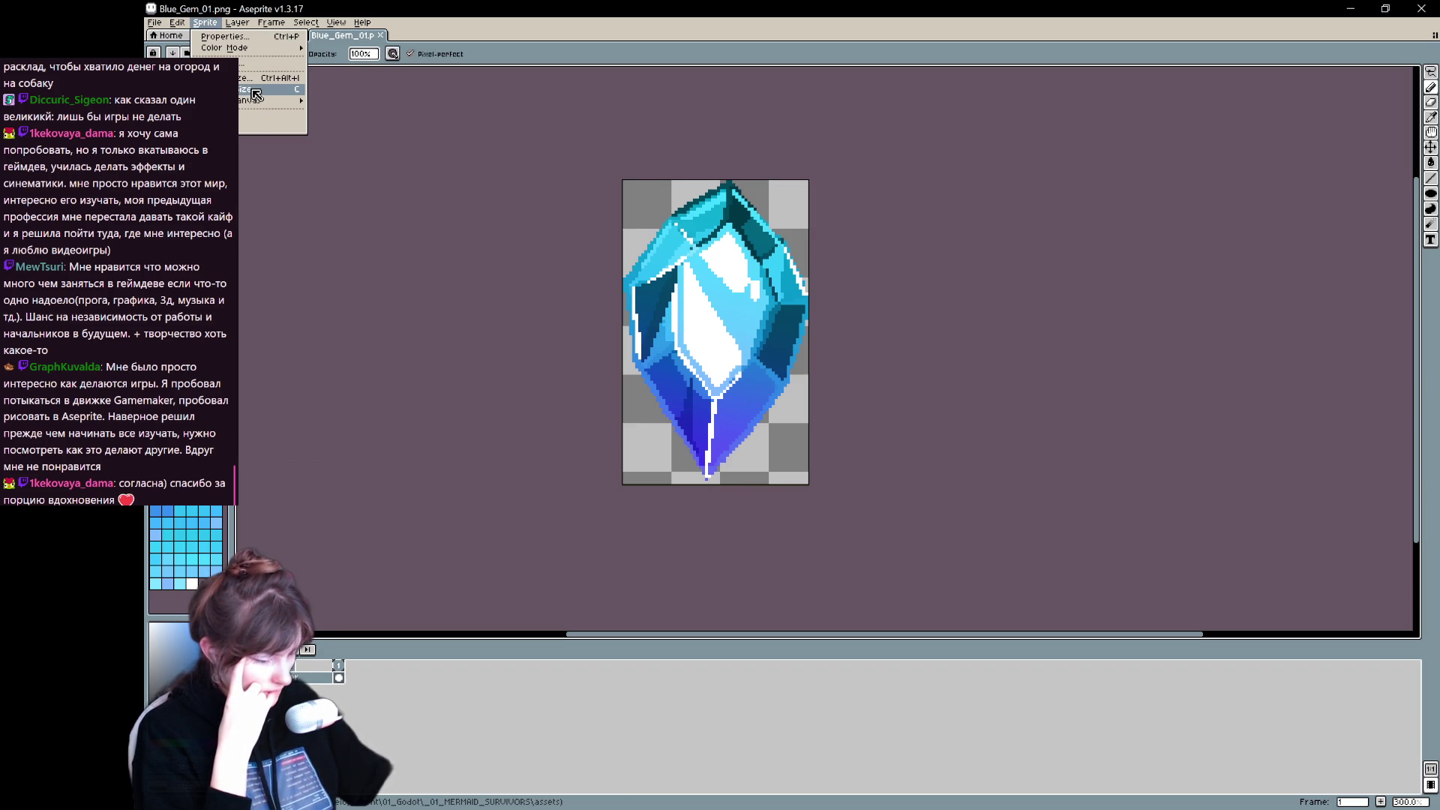
pyautogui.click(255, 90)
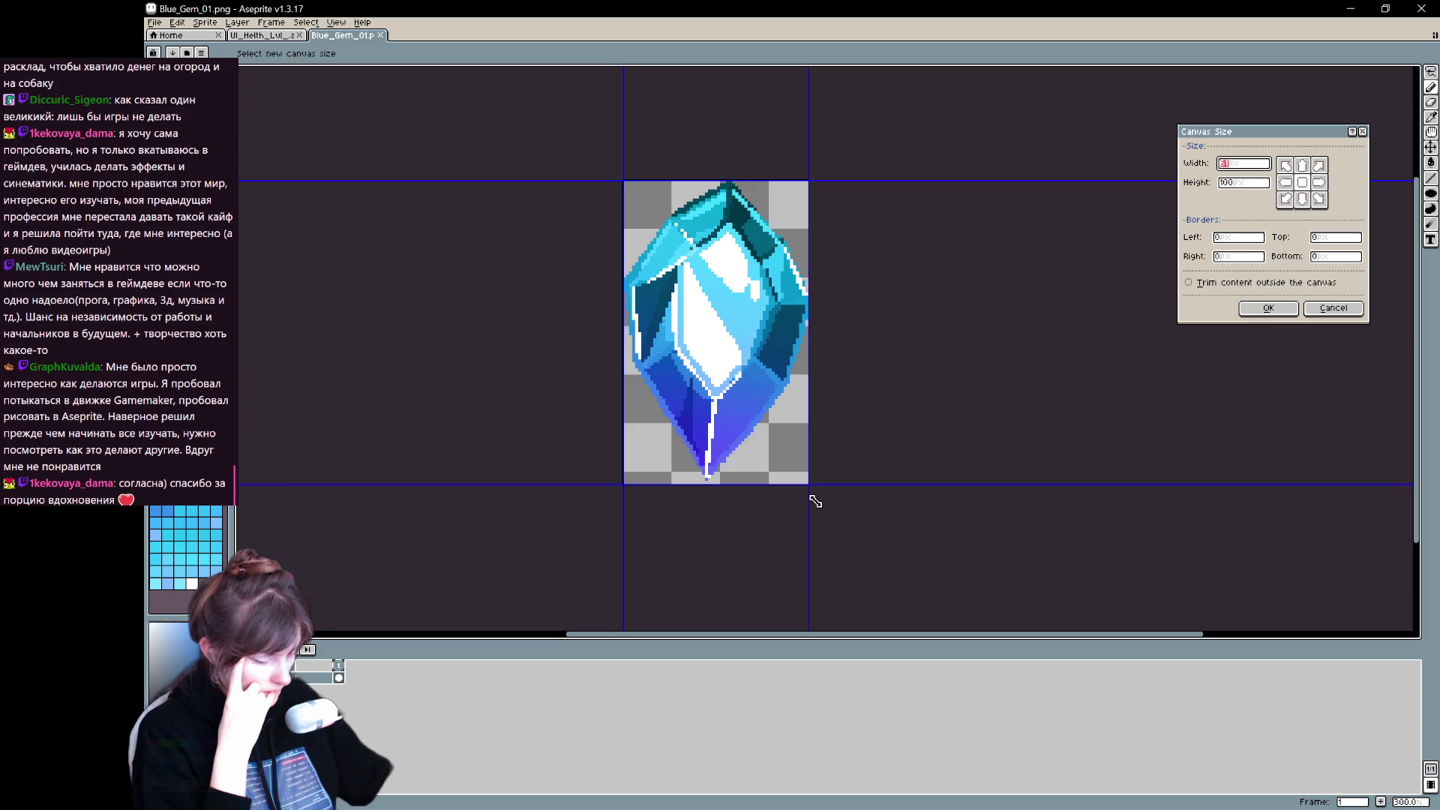
pyautogui.click(1334, 308)
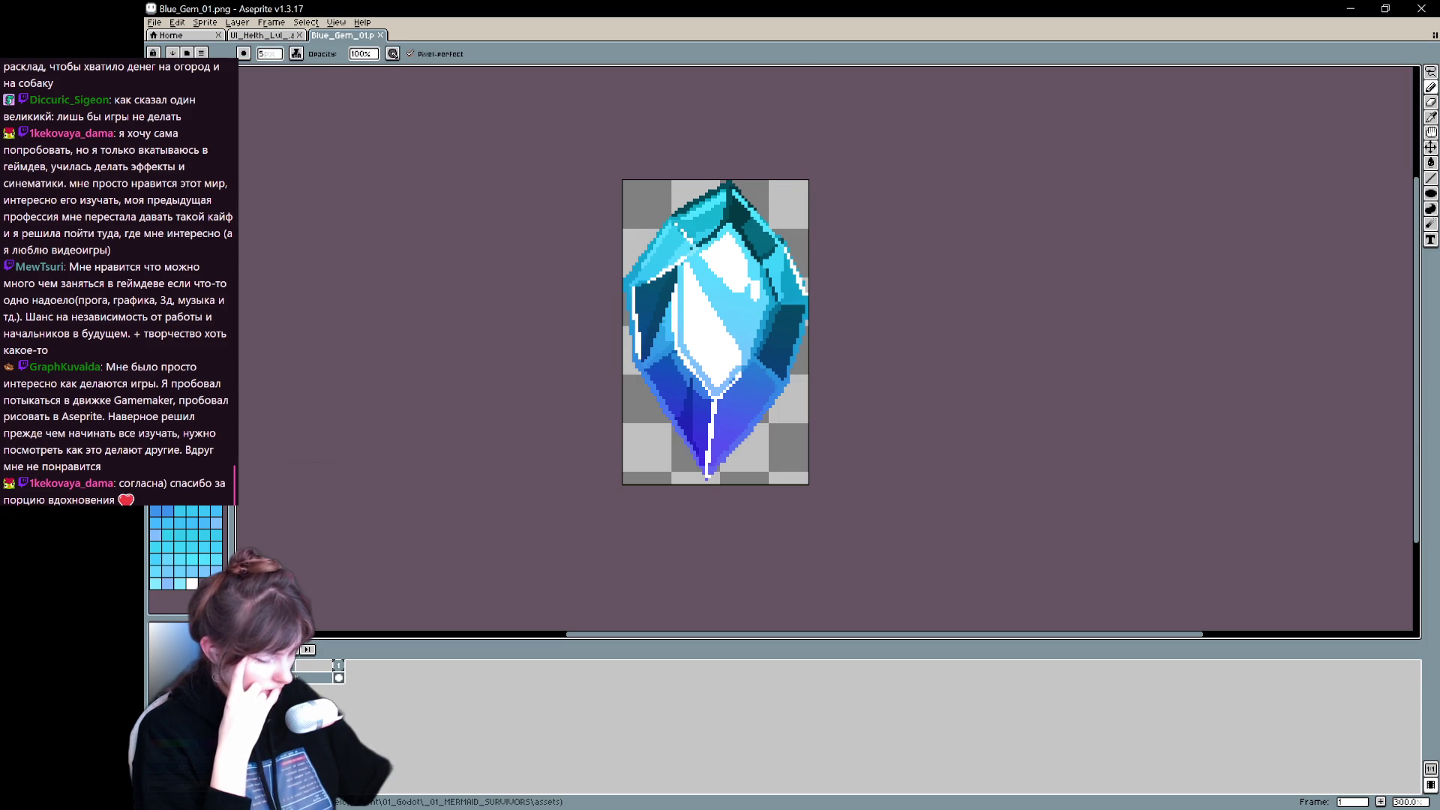
# Step: Scale the blue gem to 60% height with Sprite Size and start Save As
pyautogui.click(204, 22)
pyautogui.click(247, 77)
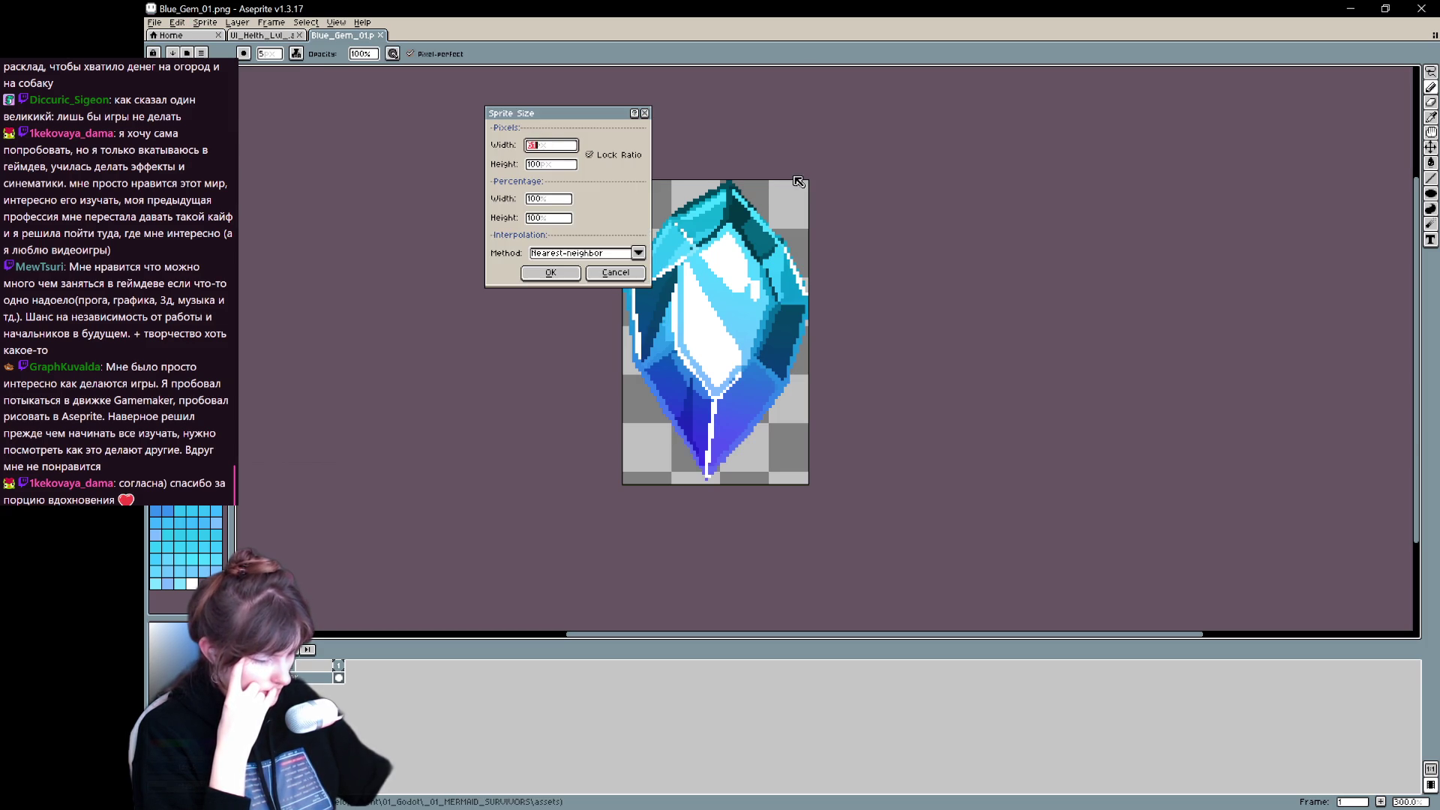
pyautogui.moveTo(562, 121); pyautogui.dragTo(427, 265)
pyautogui.click(425, 311)
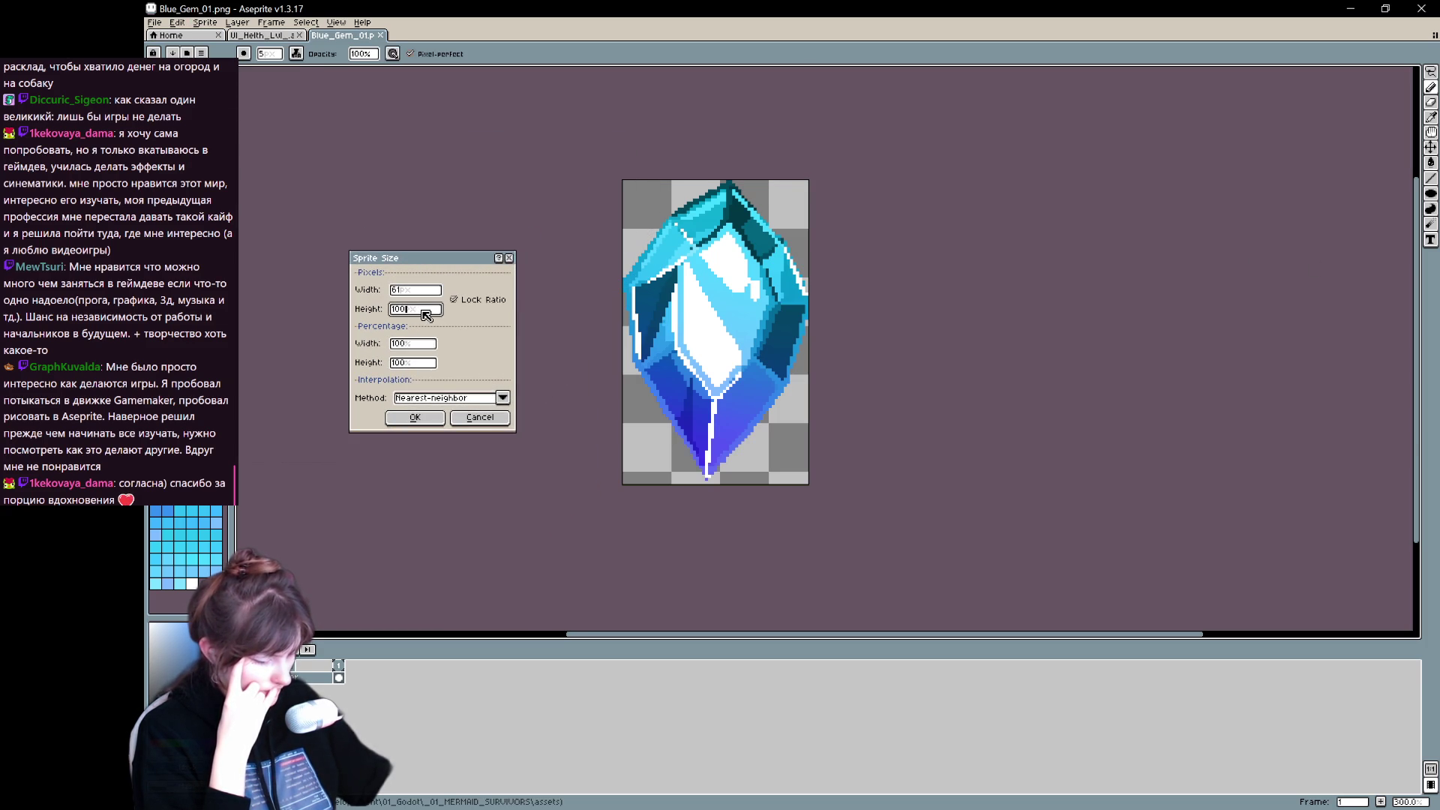
pyautogui.write('60')
pyautogui.click(415, 417)
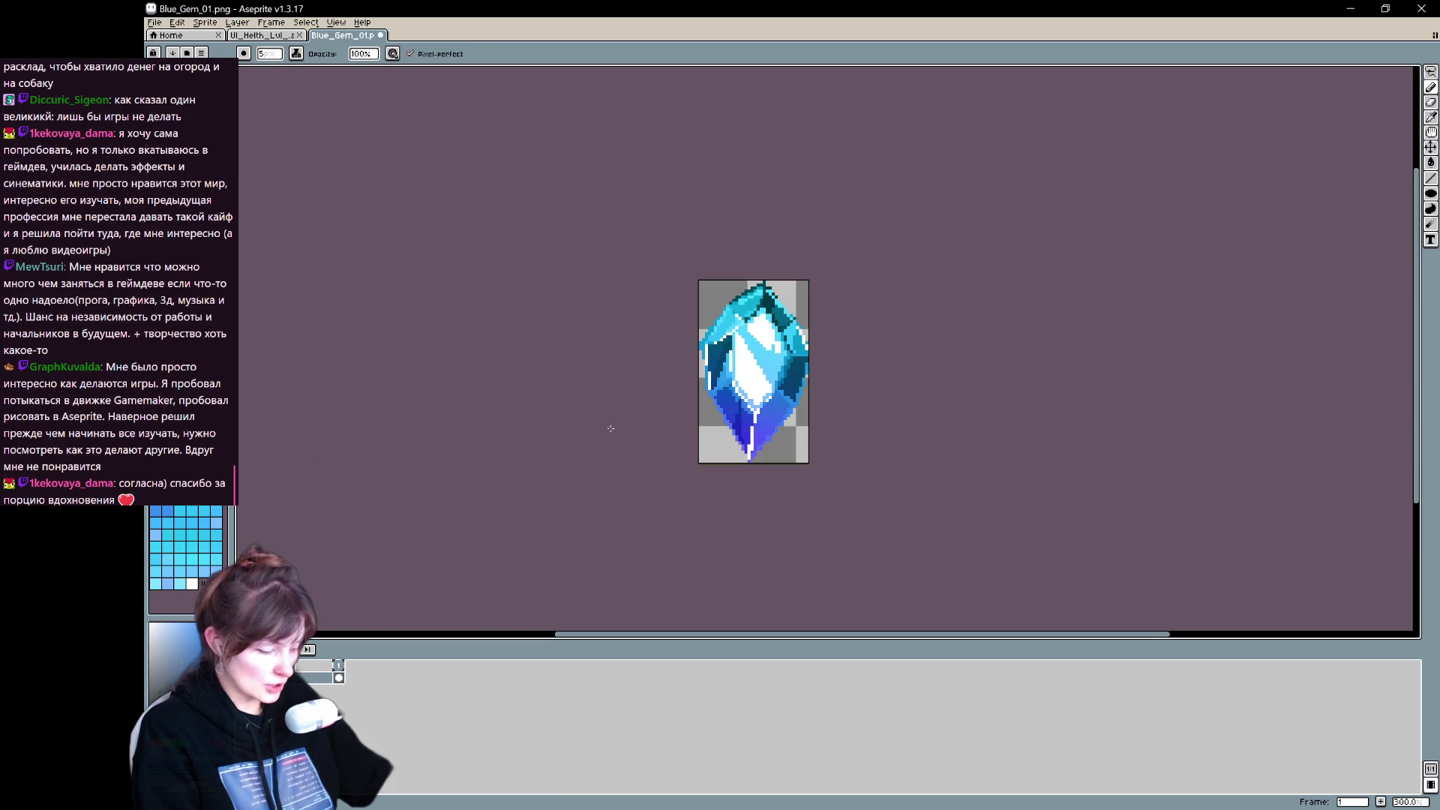
pyautogui.hotkey('ctrl', 'shift', 's')
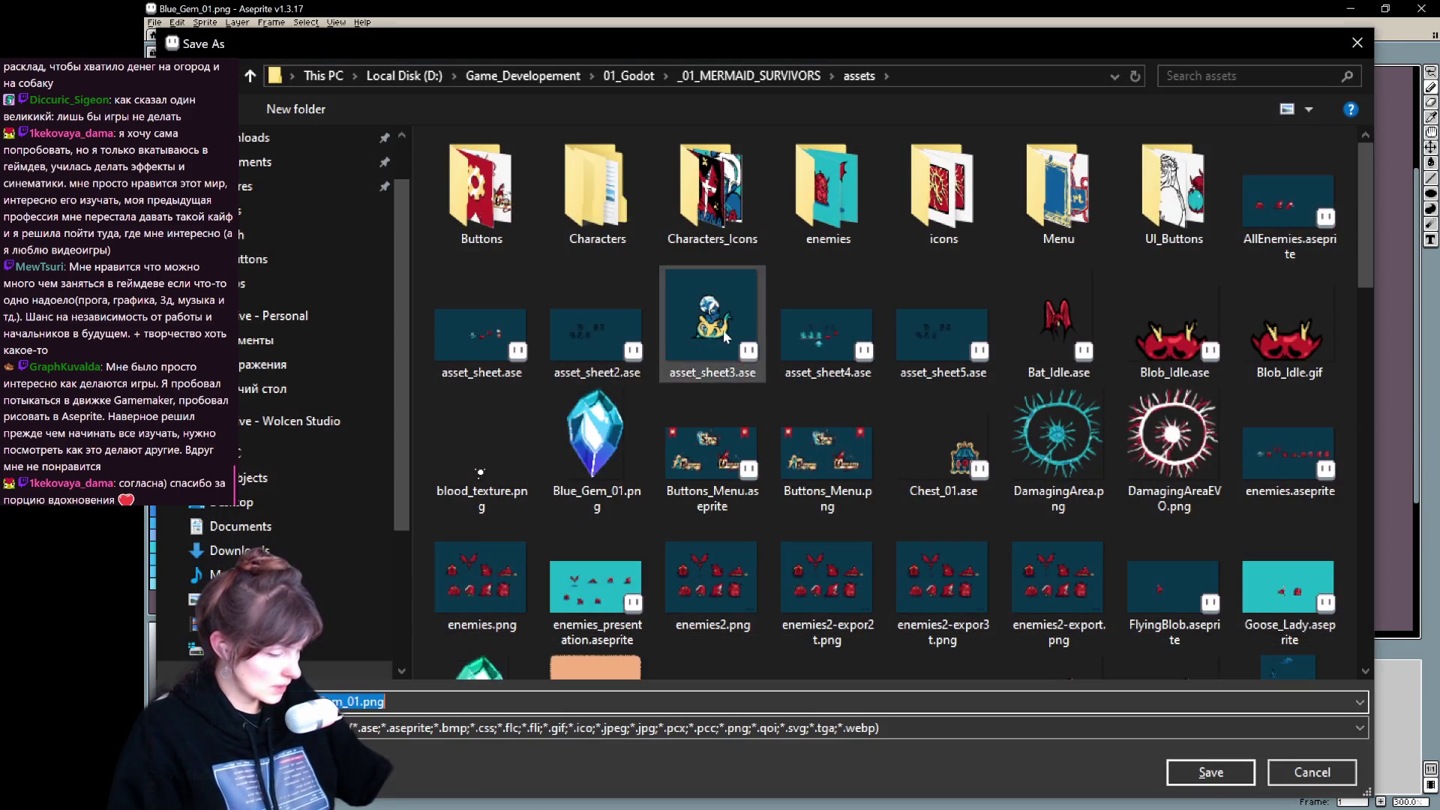
# Step: Save over the existing Blue_Gem_01.png and switch back to the Godot editor
pyautogui.click(1187, 773)
pyautogui.click(834, 421)
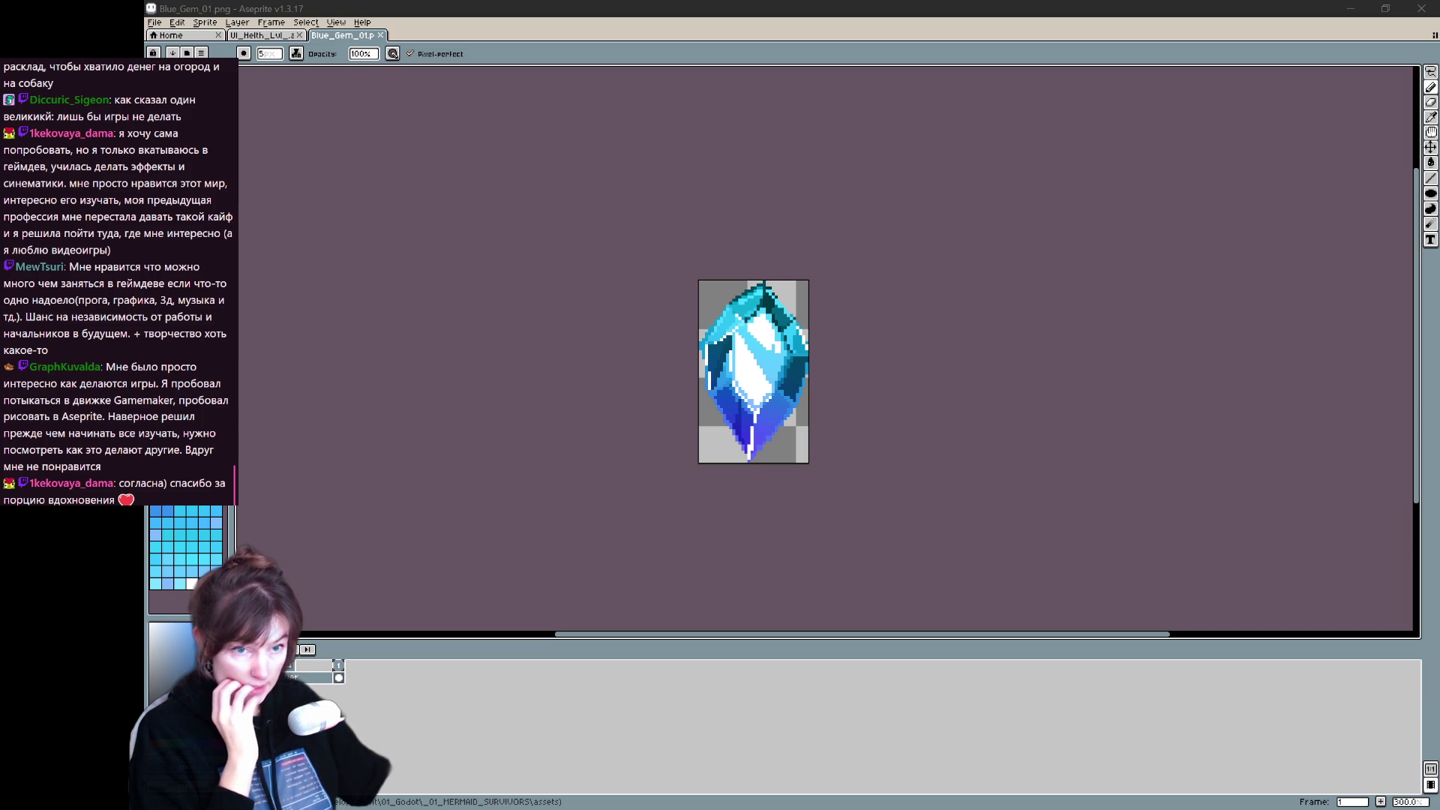
pyautogui.hotkey('alt', 'Tab')
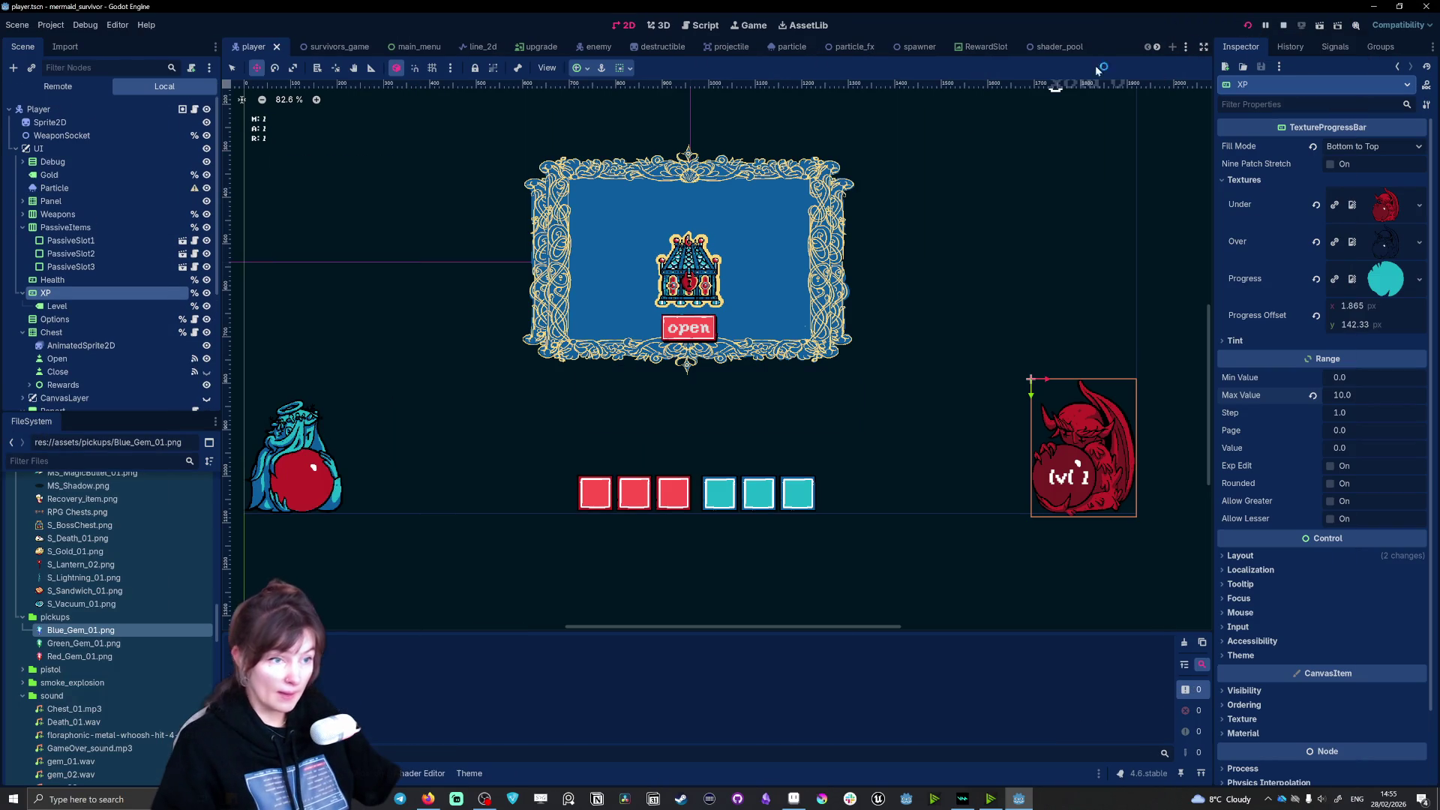
# Step: Run the project with F5, enable fullscreen, and start a run as Nixie
pyautogui.press('F5')
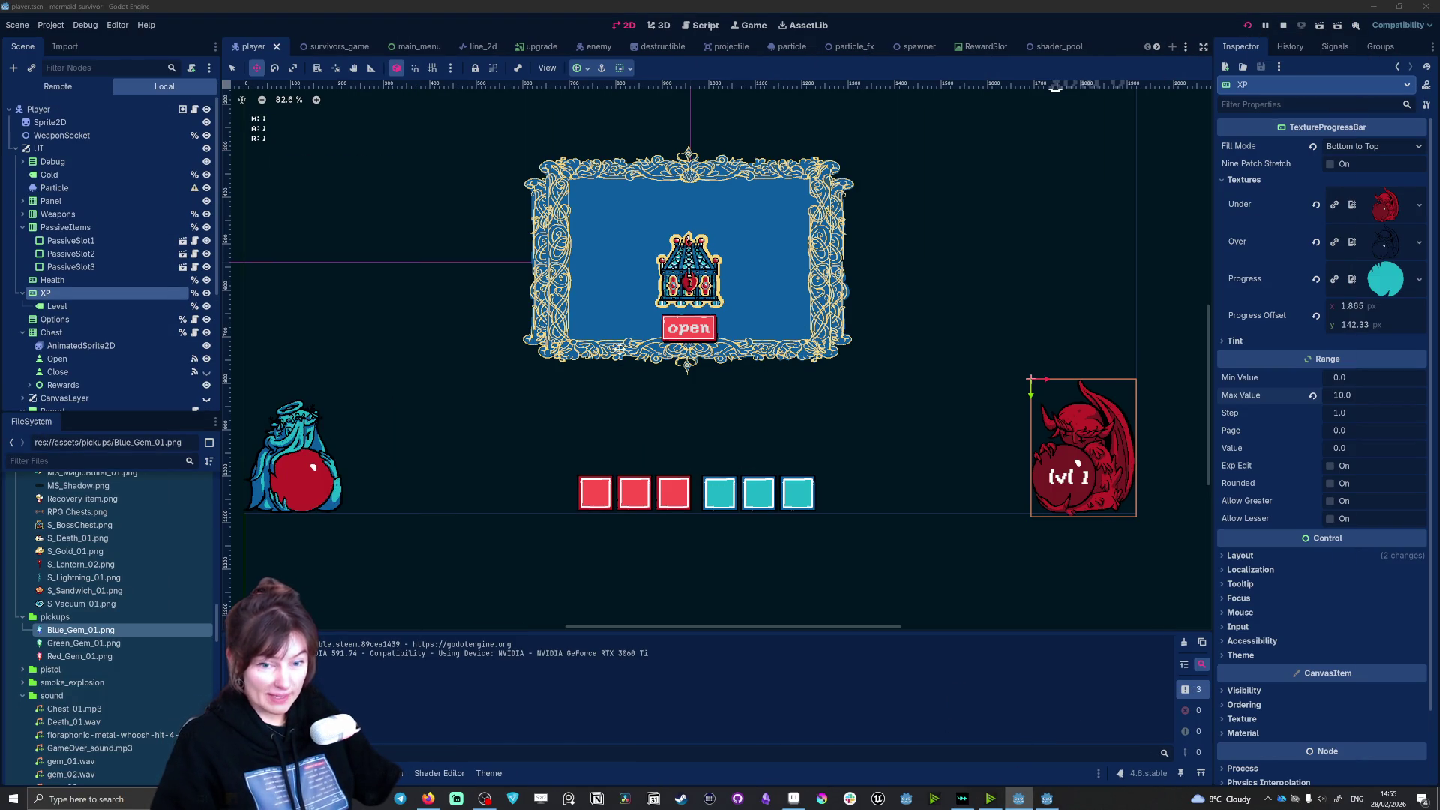
pyautogui.click(1001, 219)
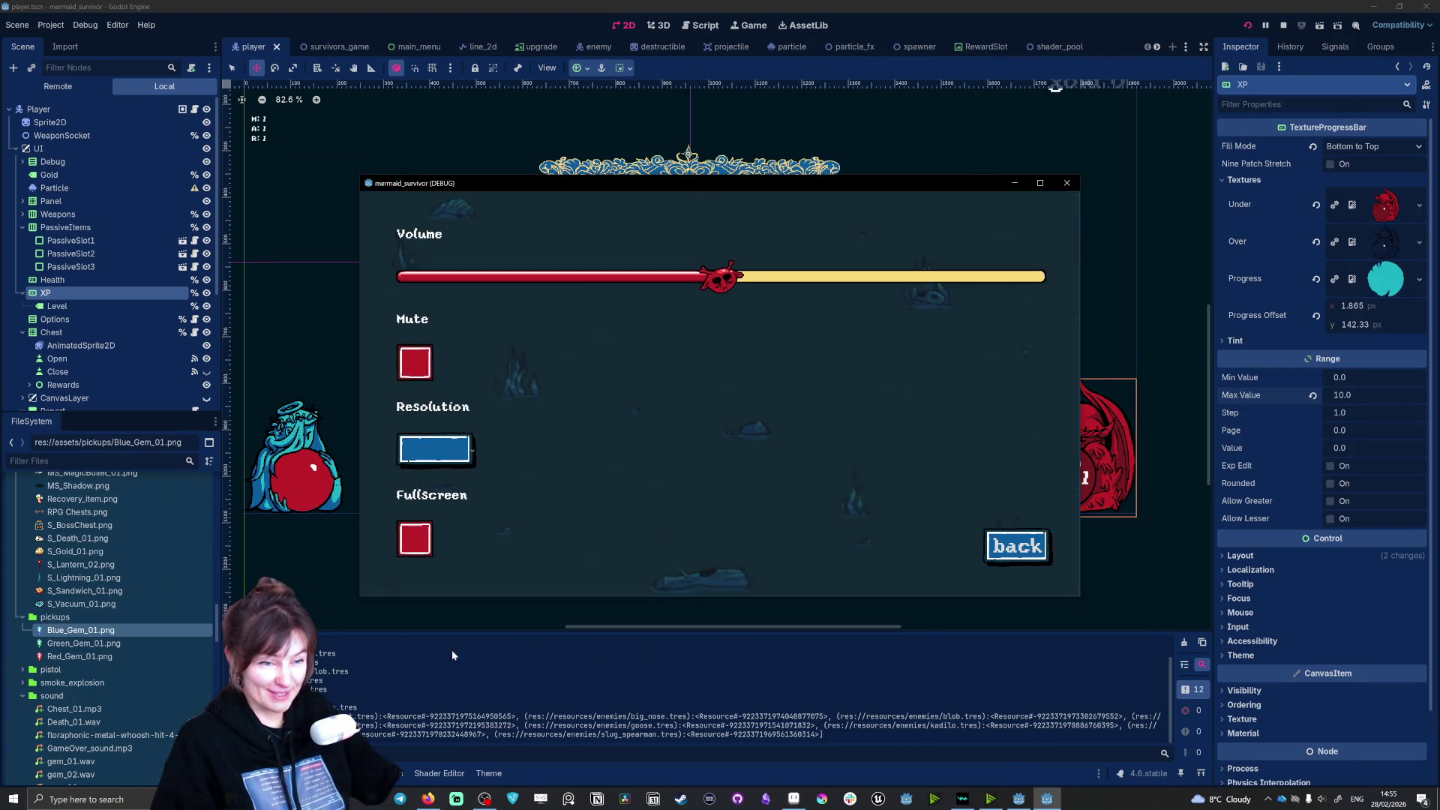
pyautogui.click(412, 538)
pyautogui.click(825, 322)
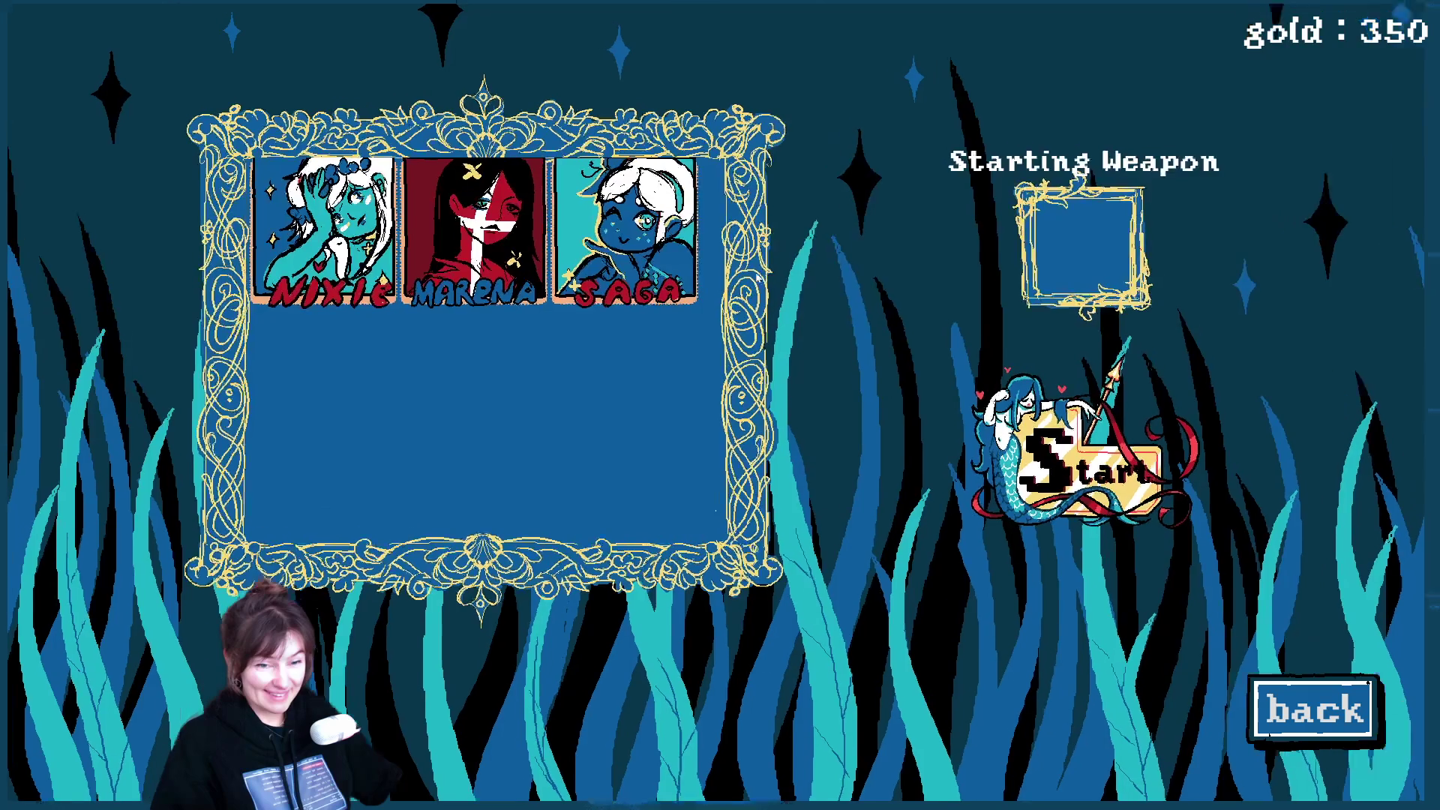
pyautogui.click(375, 289)
pyautogui.click(1174, 499)
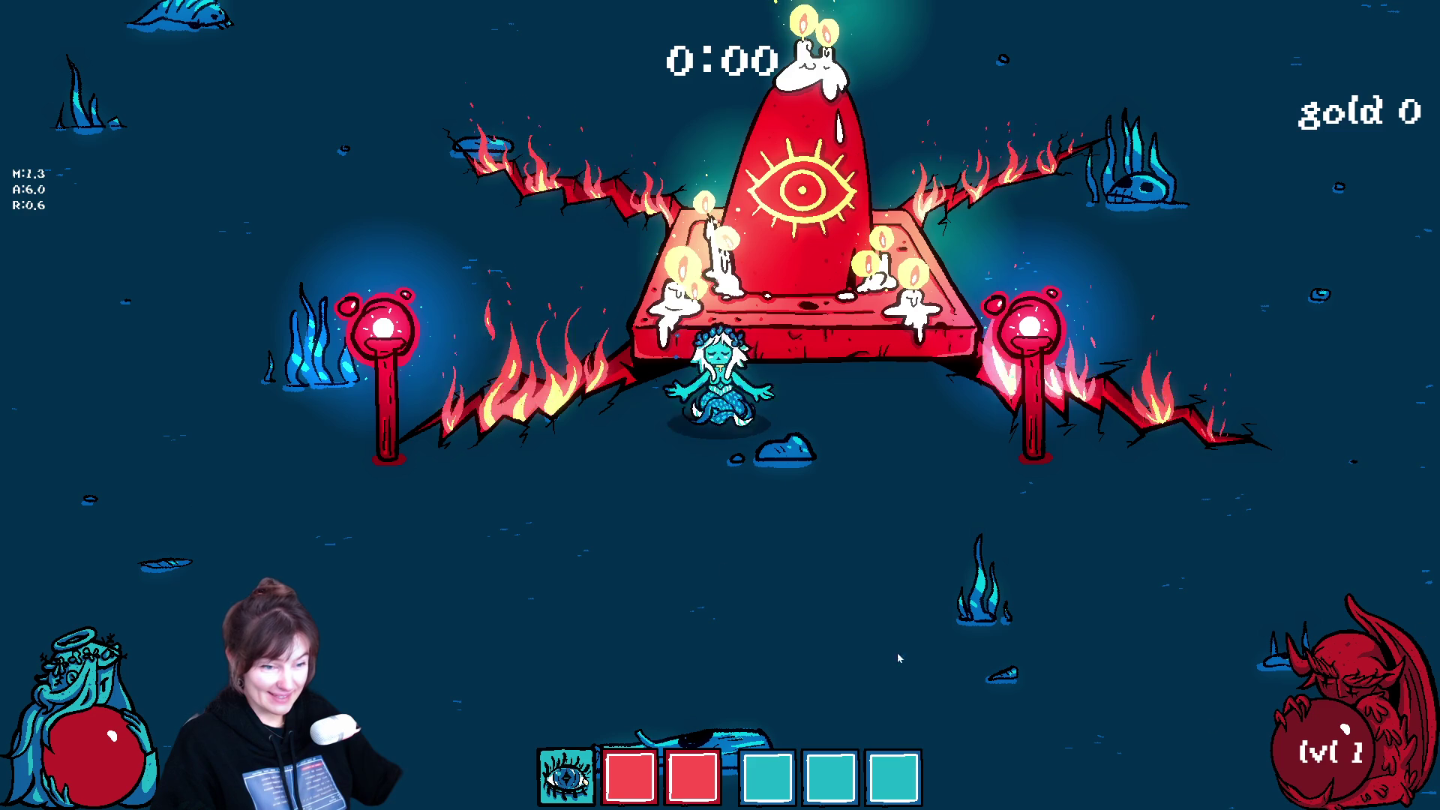
# Step: Walk around the arena with WASD and take the vortex 2 damage upgrade
pyautogui.press('s')
pyautogui.press('a')
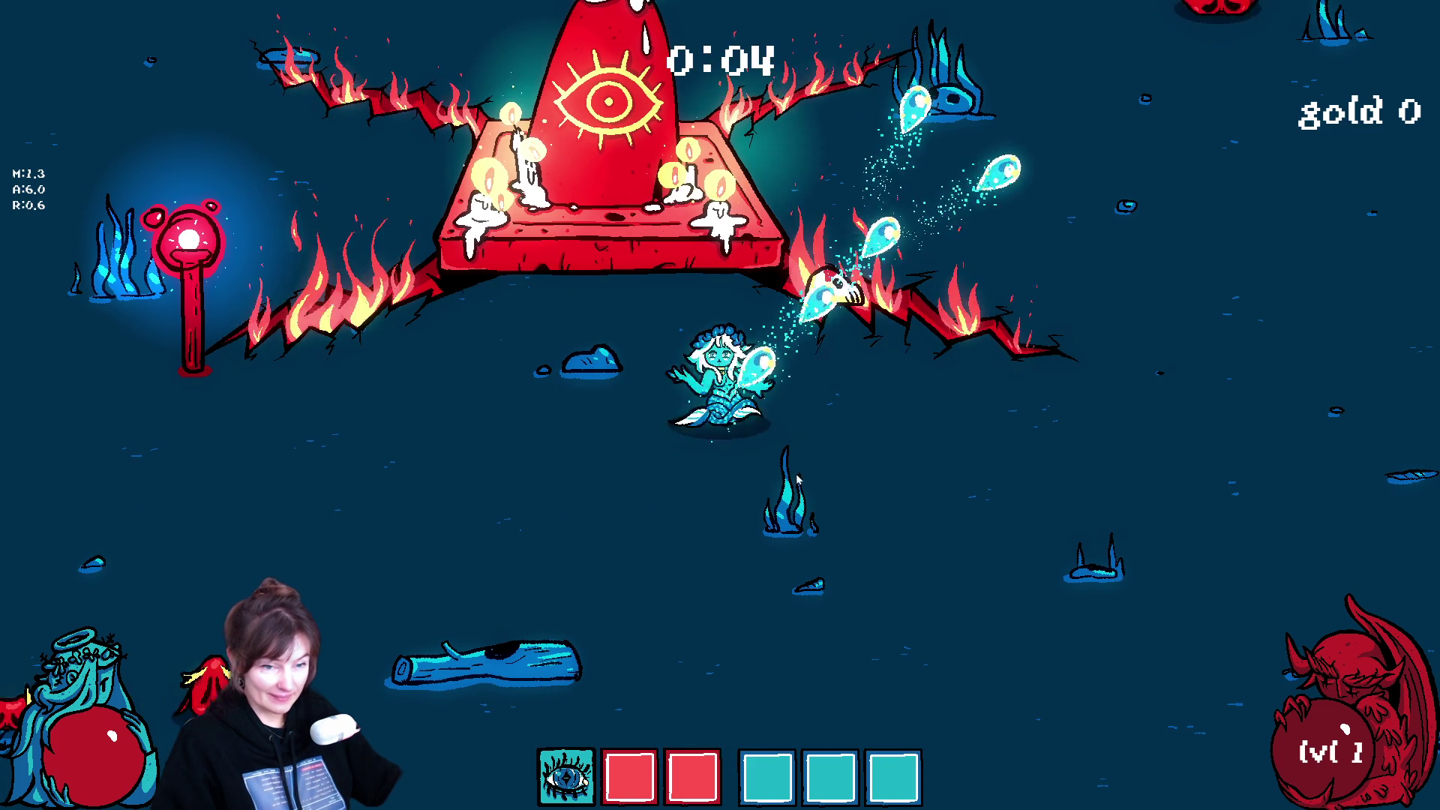
pyautogui.press('s')
pyautogui.press('a')
pyautogui.press('a')
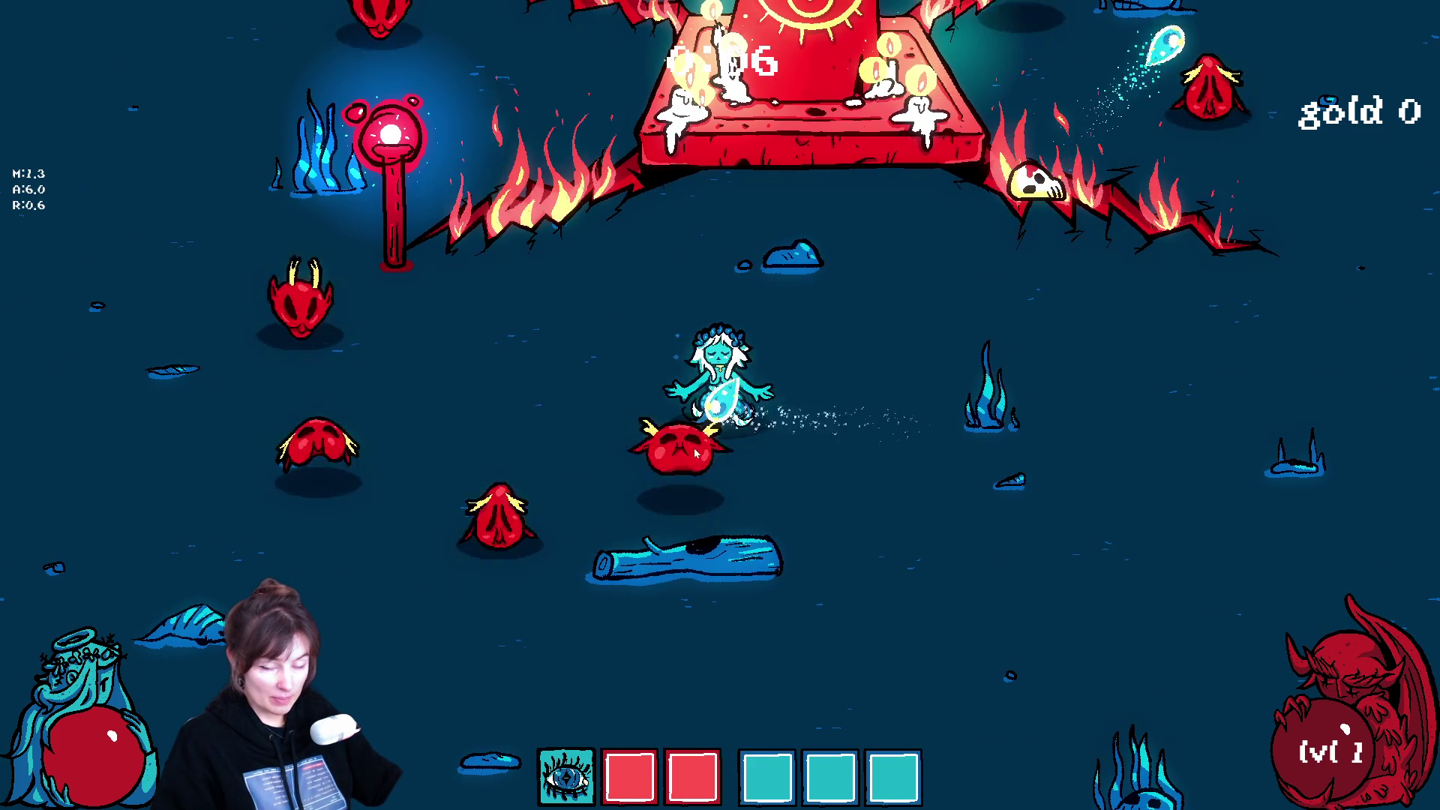
pyautogui.press('d')
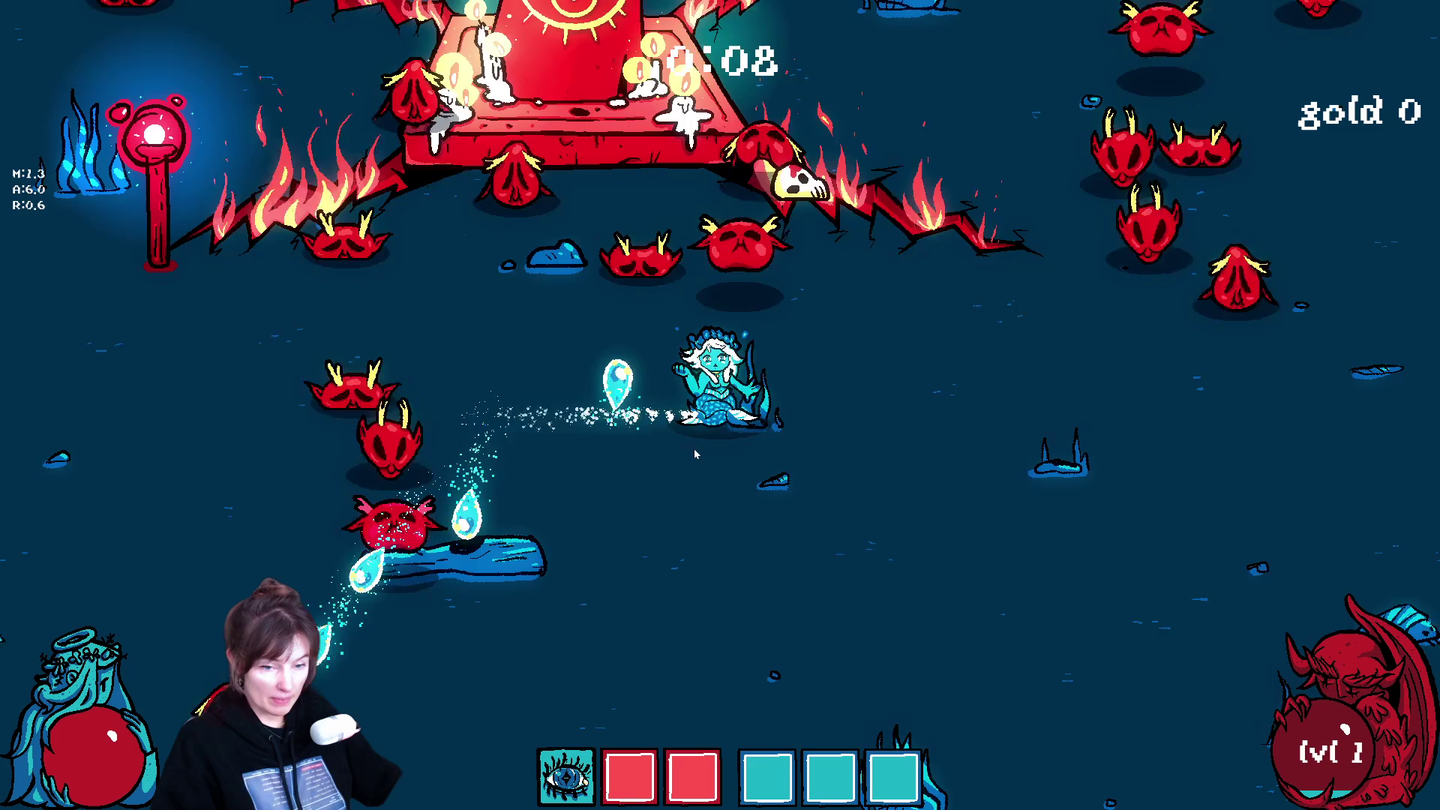
pyautogui.press('s')
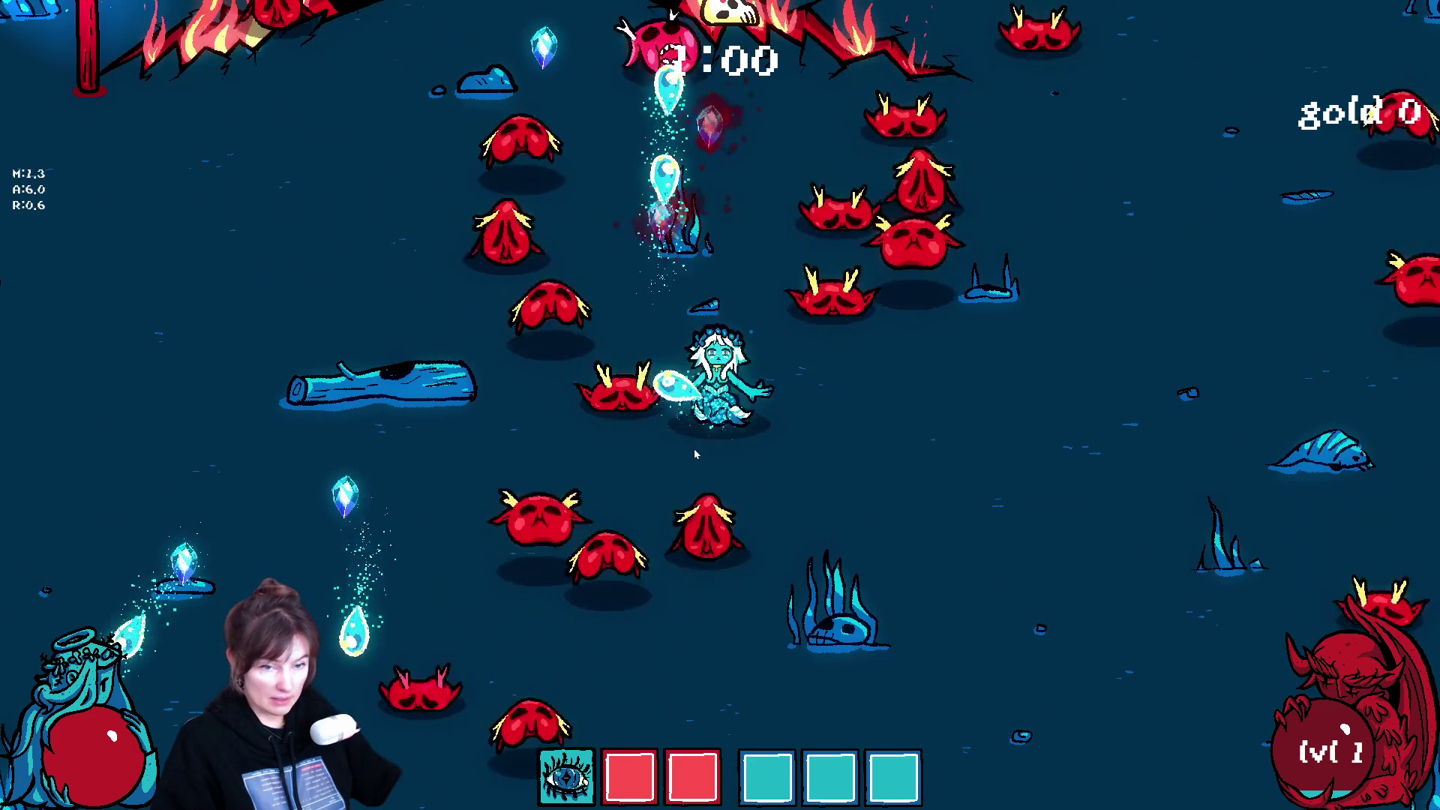
pyautogui.press('a')
pyautogui.press('w')
pyautogui.press('s')
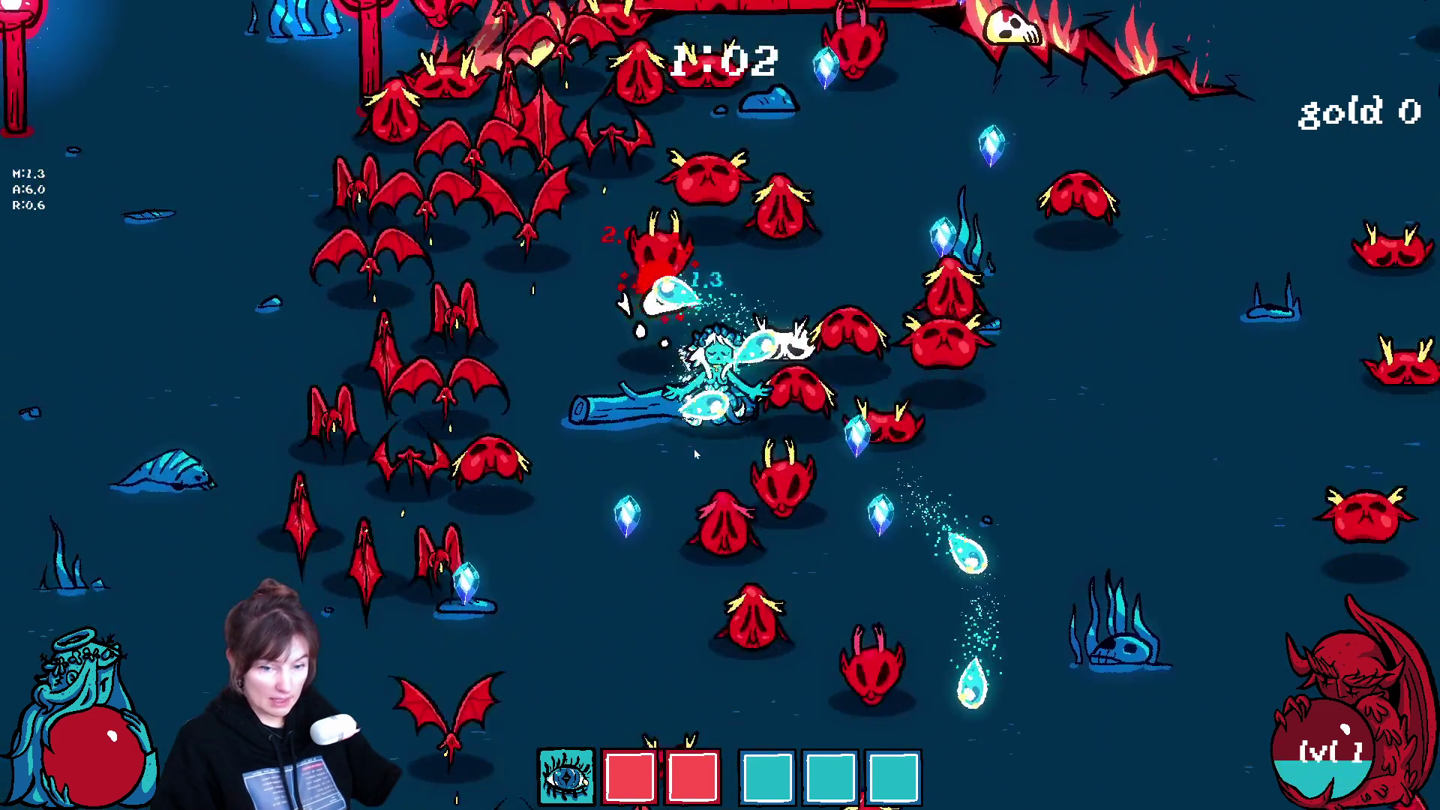
pyautogui.press('d')
pyautogui.press('d')
pyautogui.press('s')
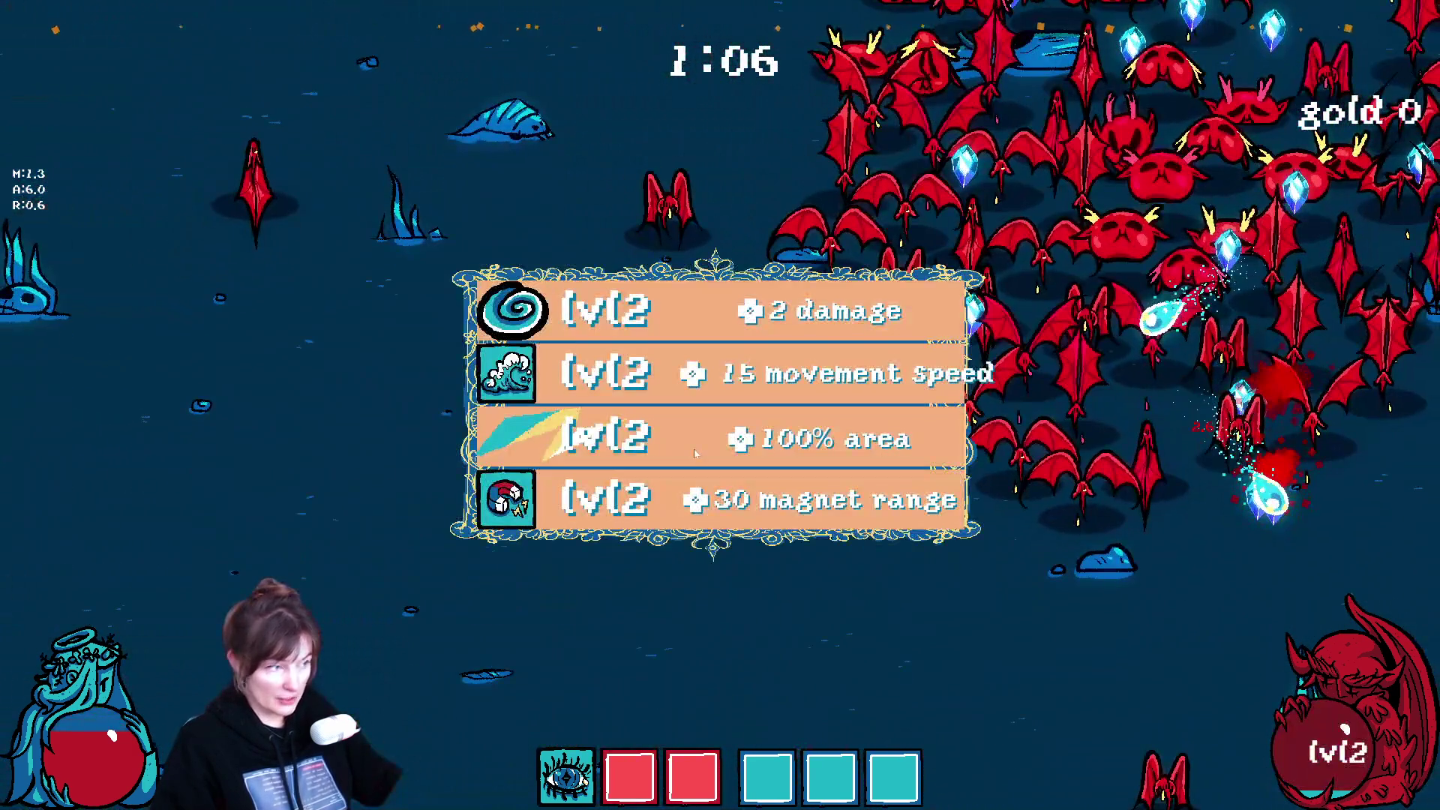
pyautogui.click(638, 307)
# Step: Dodge the demon swarm and take 10% growth, 10% damage, 15 speed and lightning 2 amount
pyautogui.press('d')
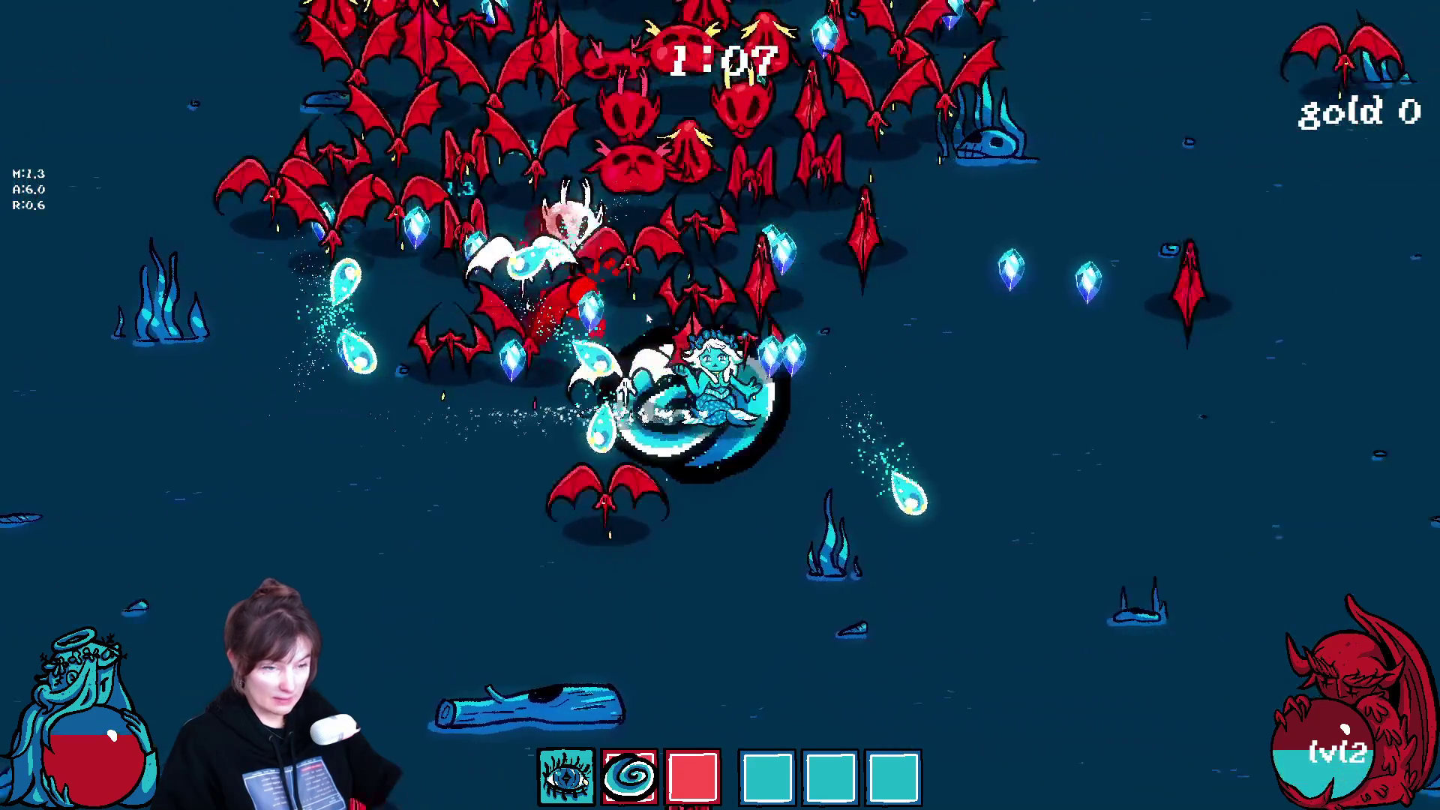
pyautogui.press('s')
pyautogui.press('a')
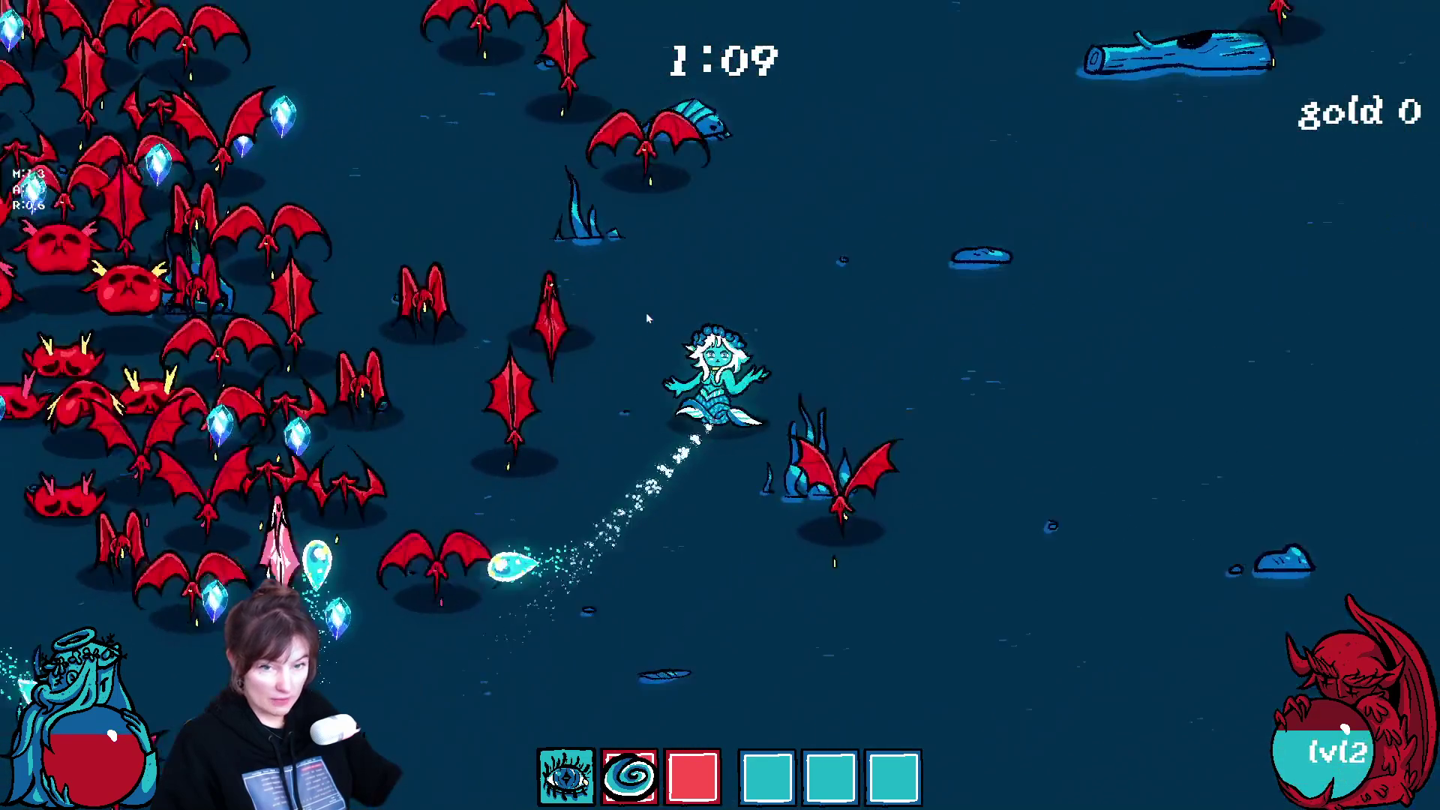
pyautogui.press('w')
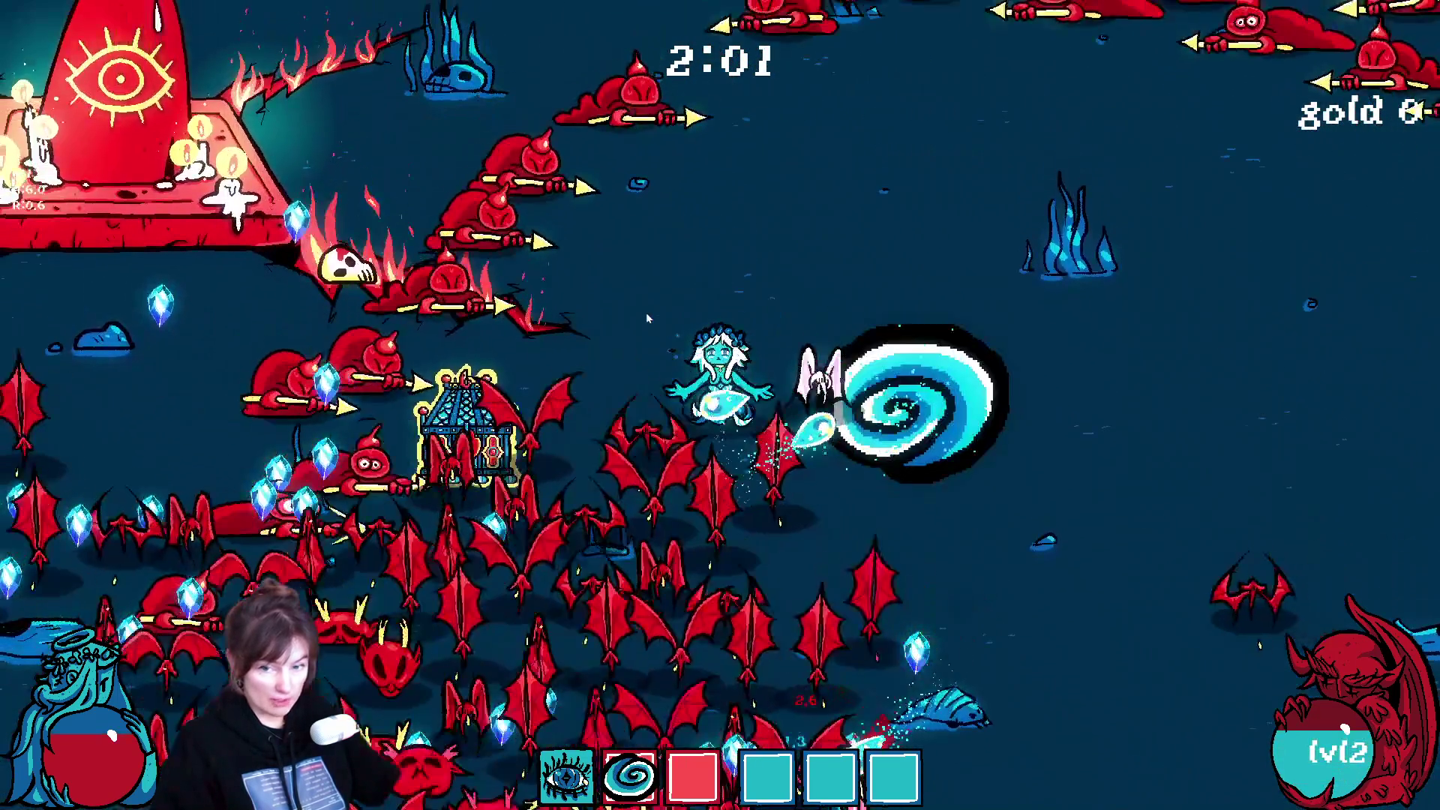
pyautogui.press('a')
pyautogui.press('w')
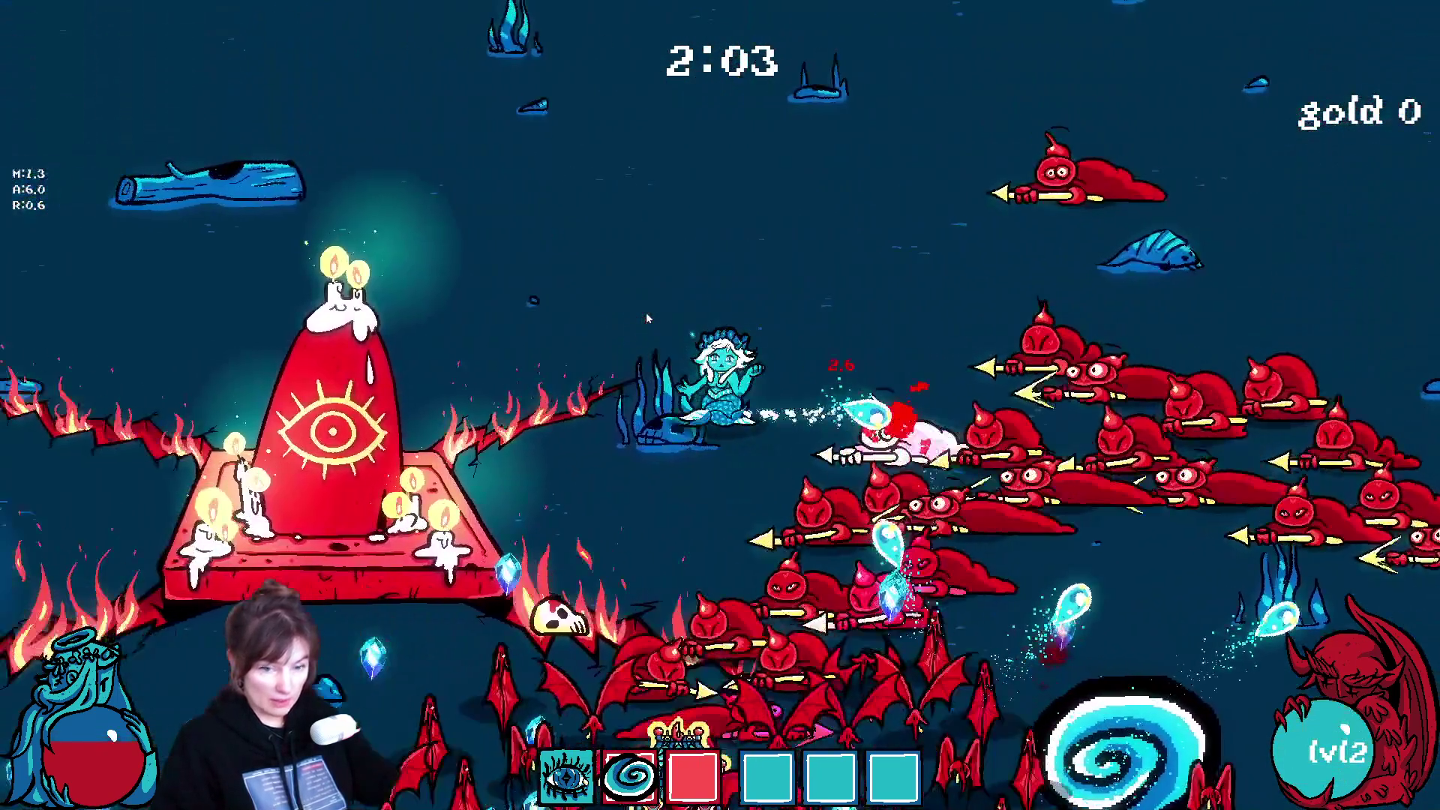
pyautogui.press('s')
pyautogui.press('d')
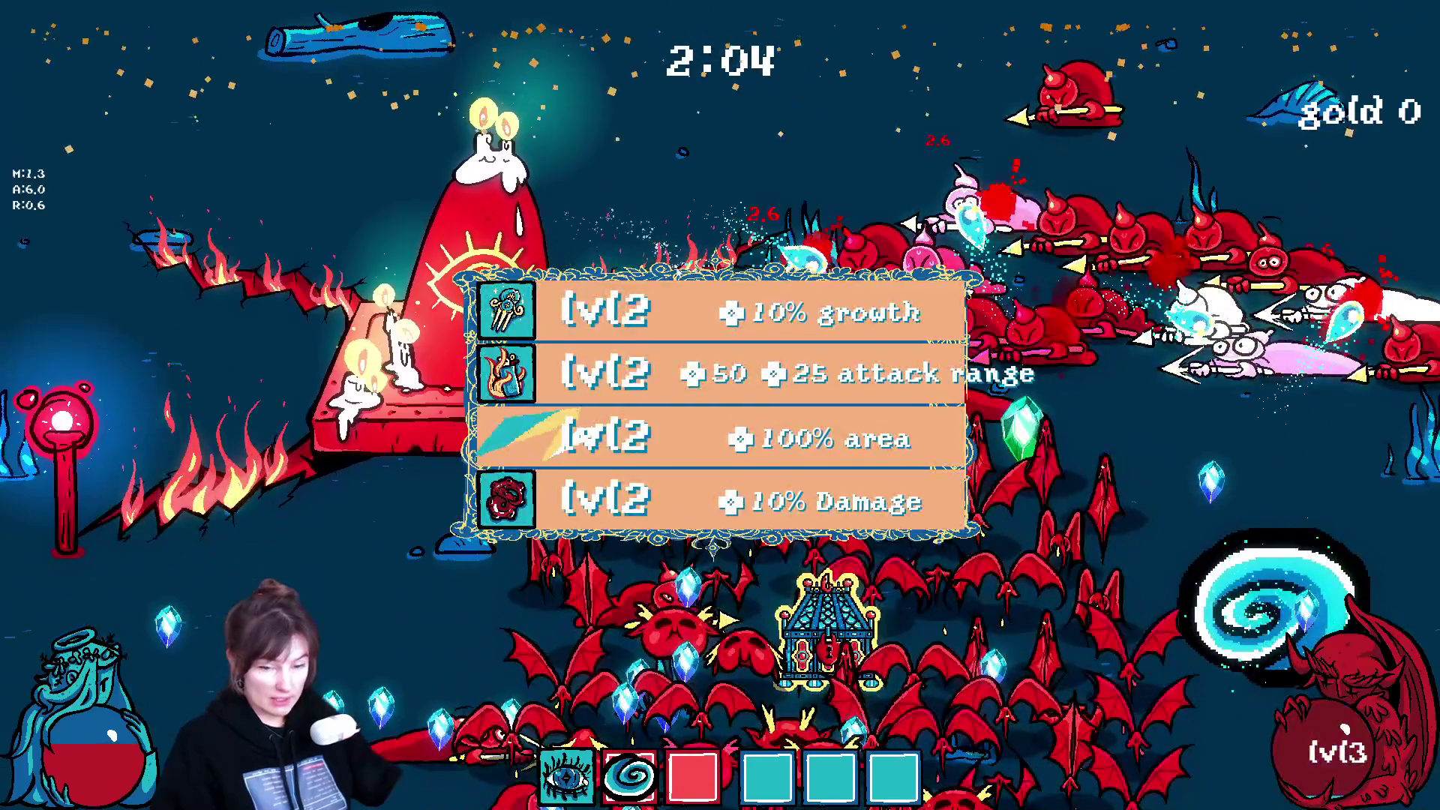
pyautogui.click(621, 329)
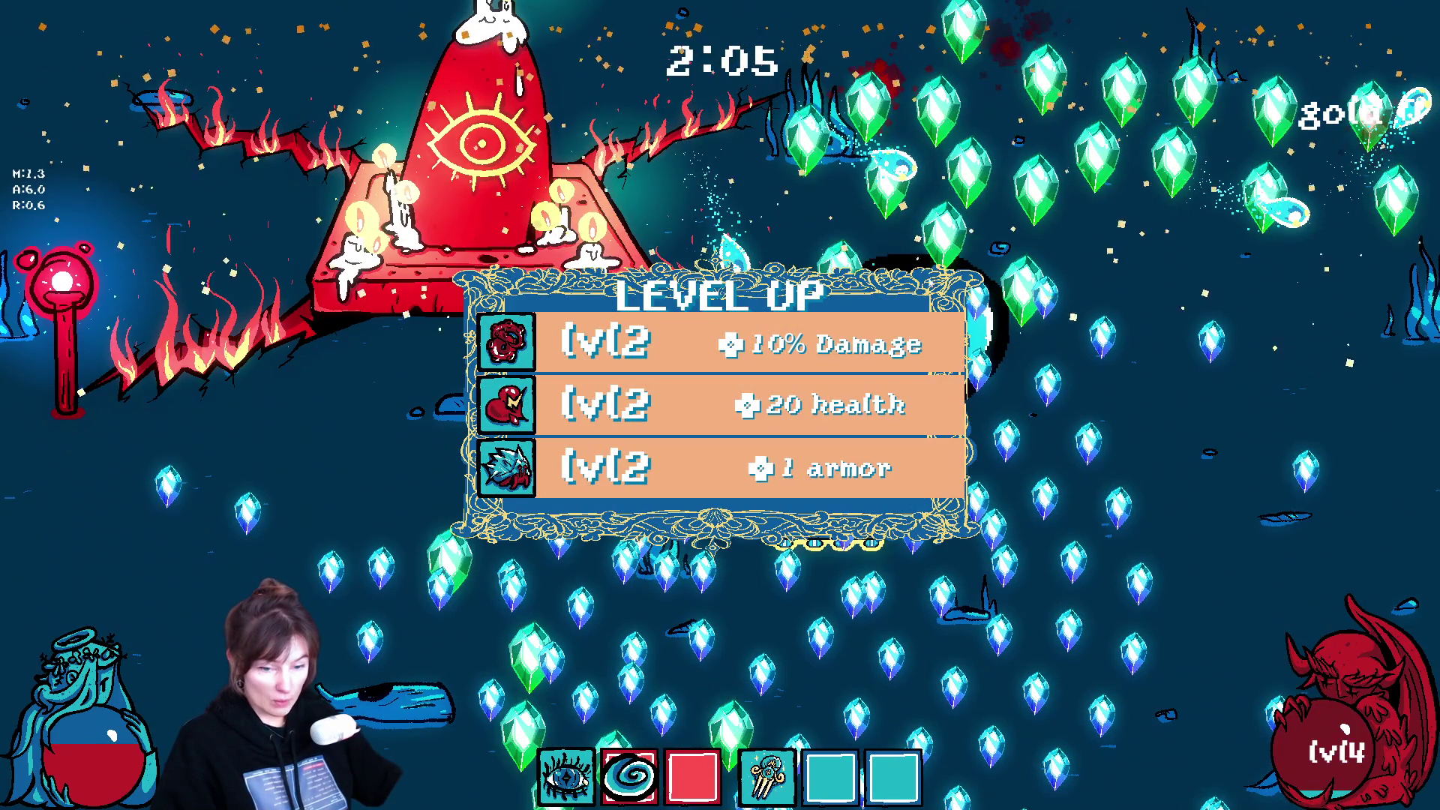
pyautogui.click(644, 366)
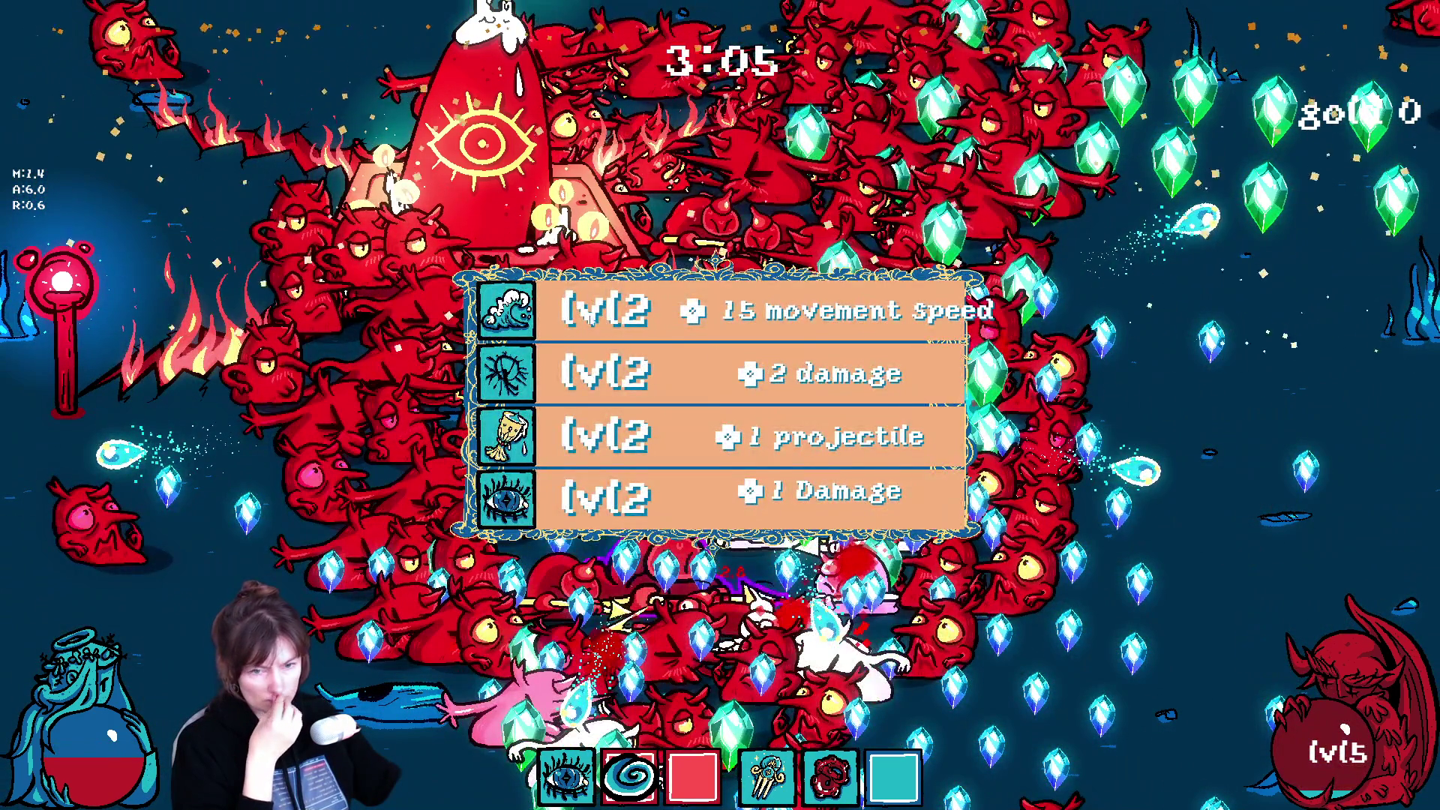
pyautogui.click(580, 333)
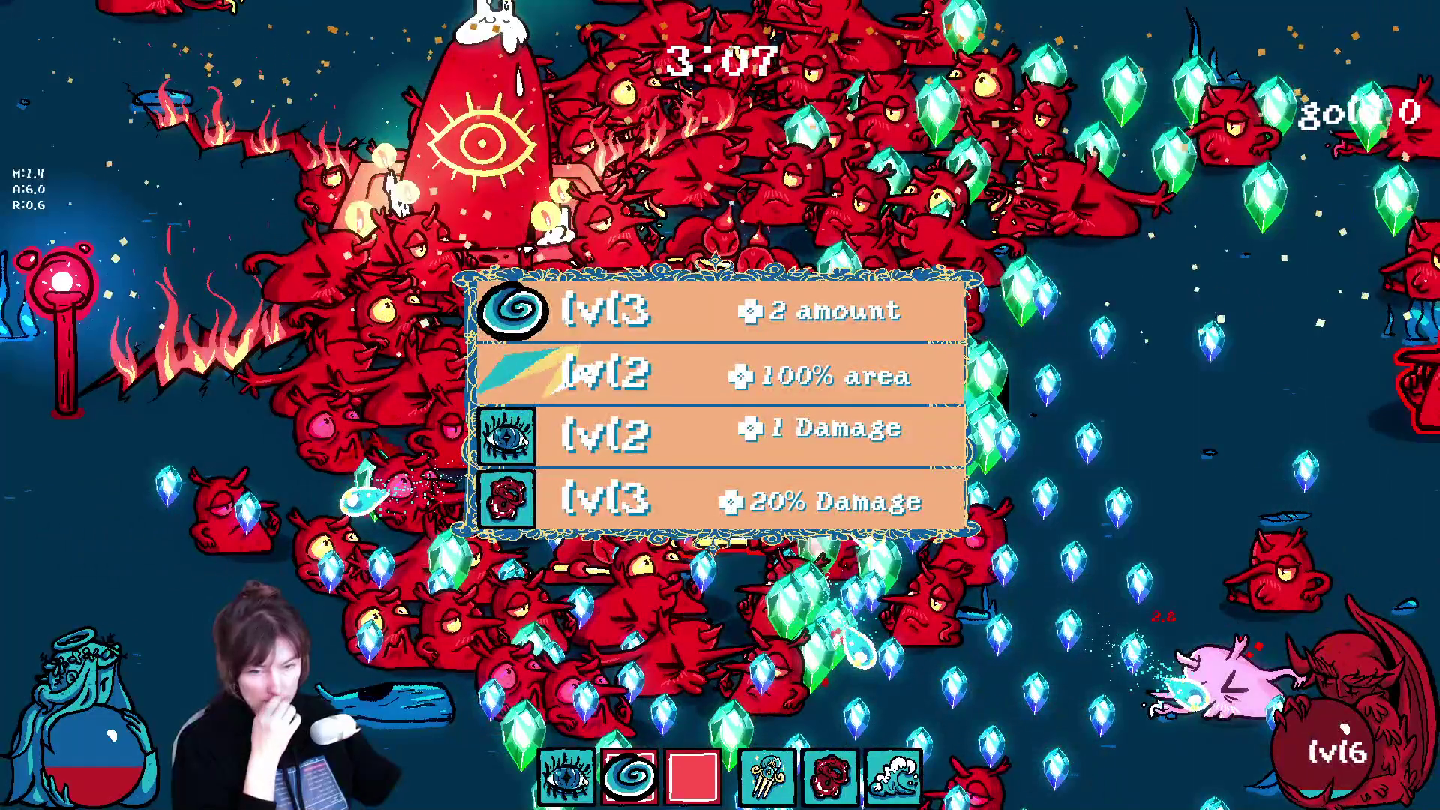
pyautogui.click(587, 342)
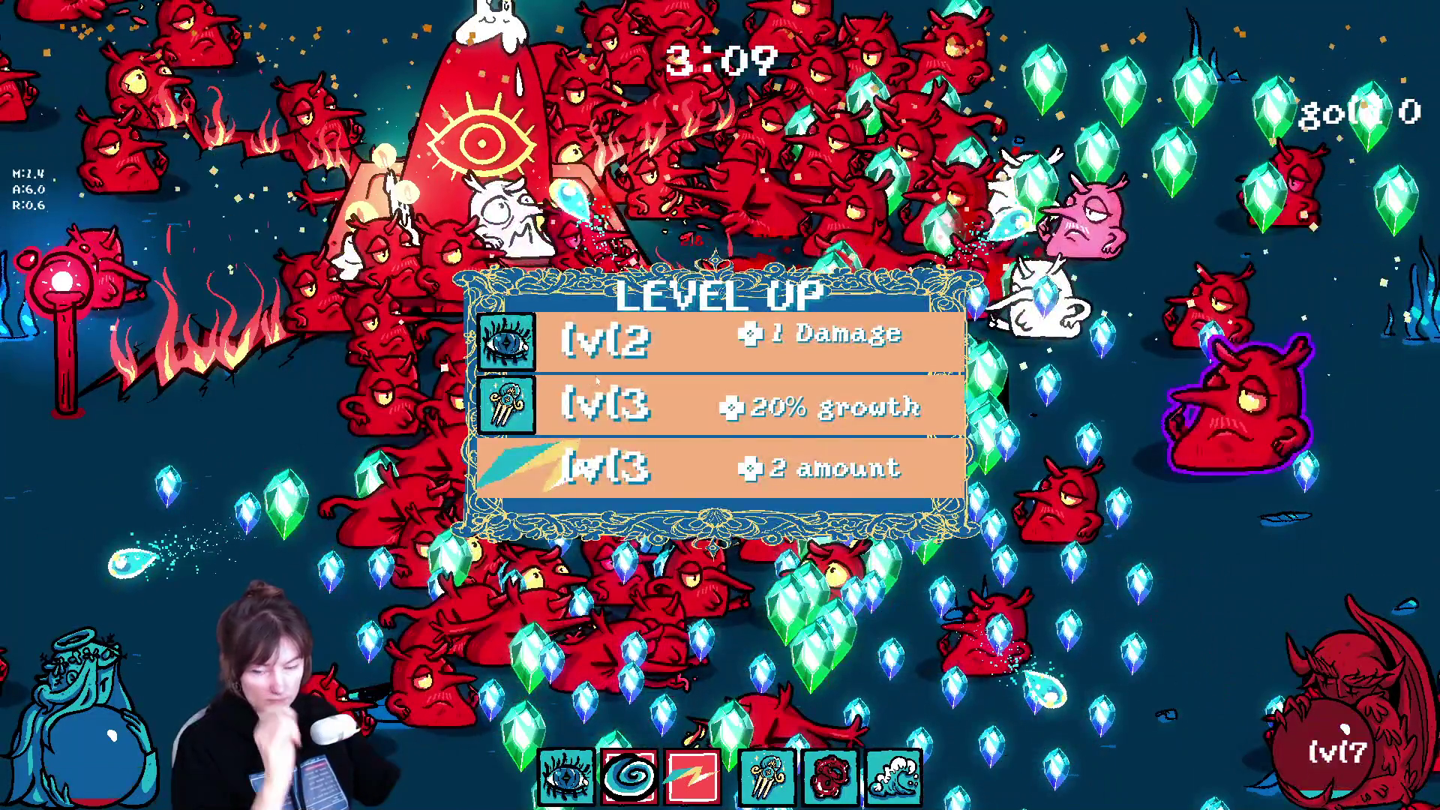
# Step: Pause to view weapon stats, return to the main menu, and stop the game with F8
pyautogui.press('Escape')
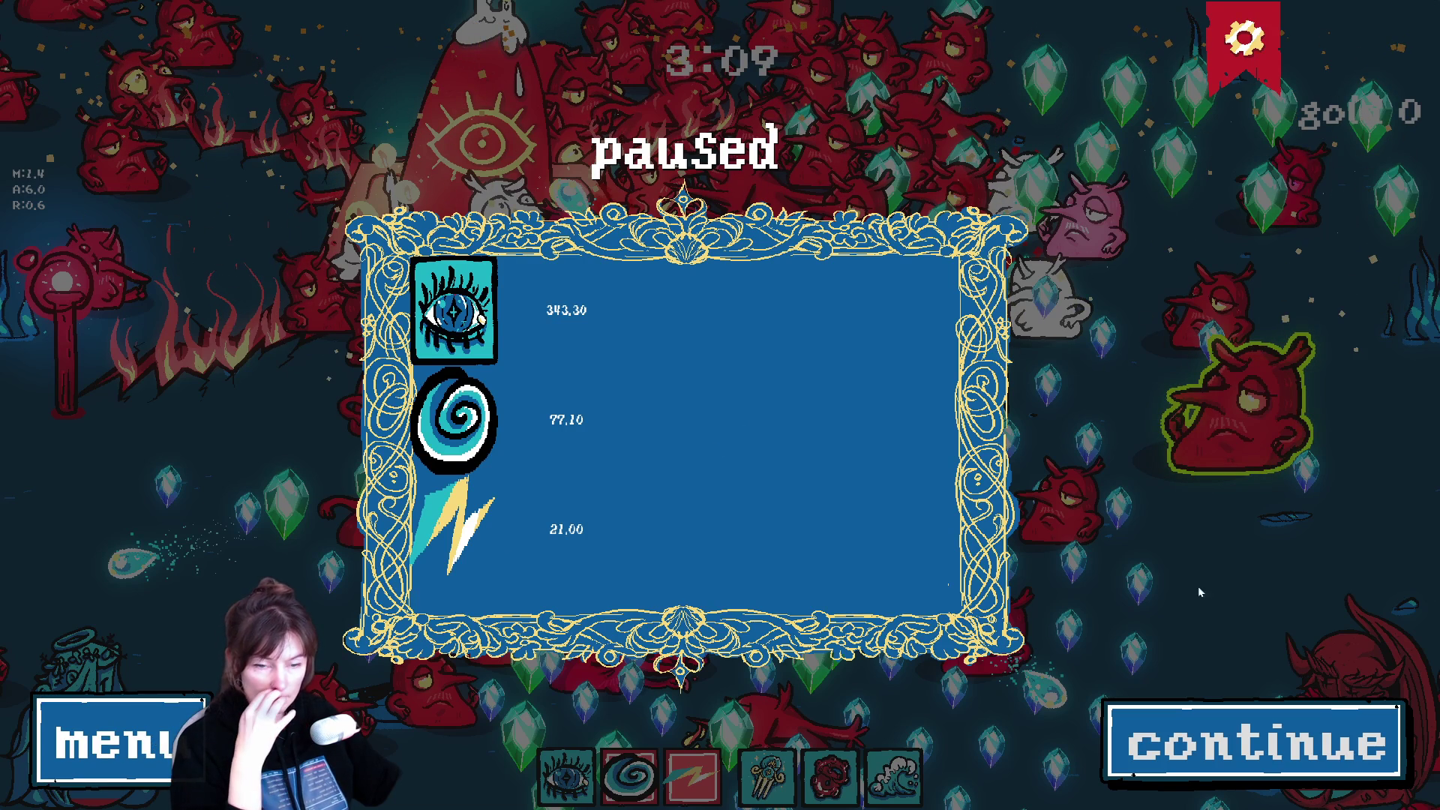
pyautogui.click(113, 739)
pyautogui.press('F8')
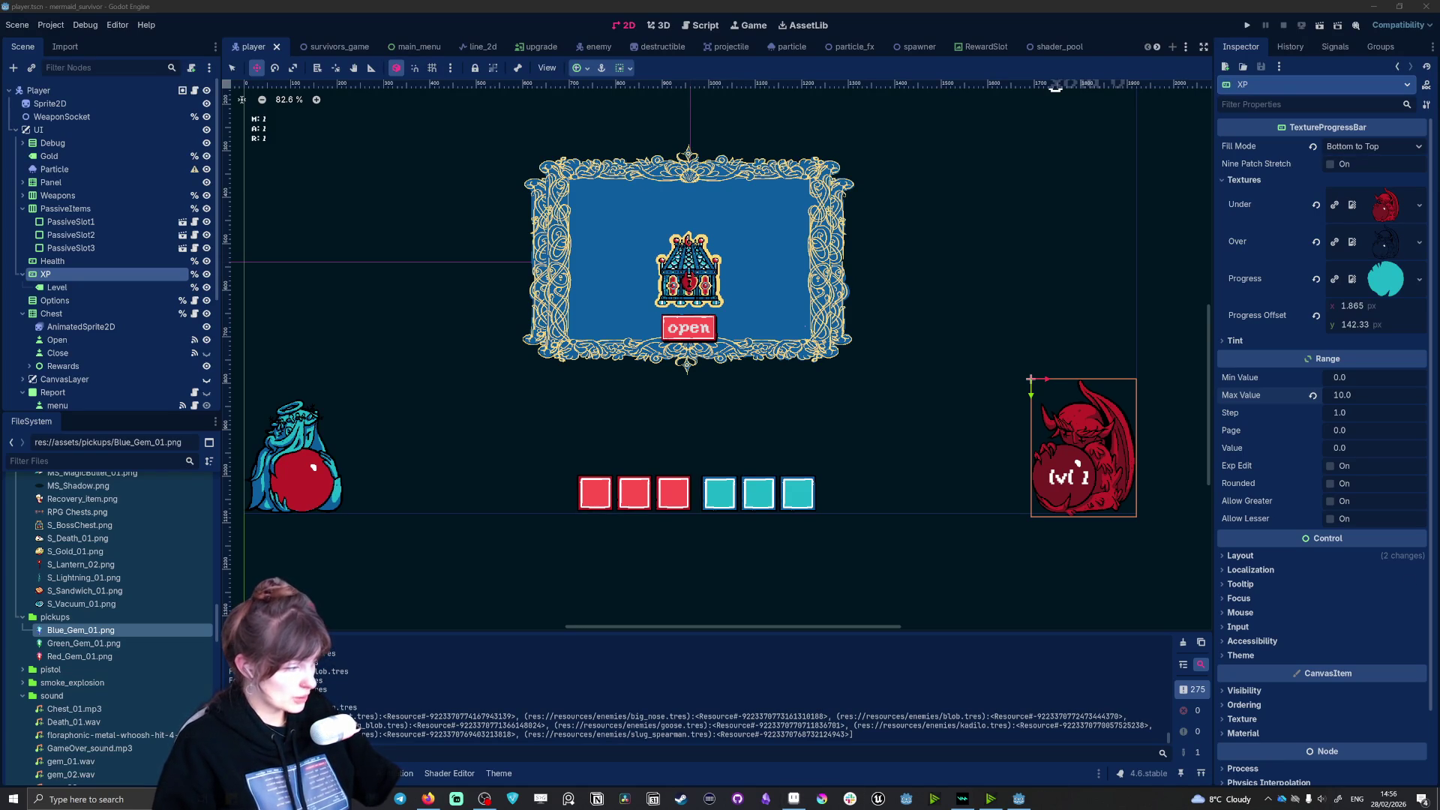
# Step: Back in Aseprite, open the green gem and shrink it to 65% with Sprite Size
pyautogui.hotkey('alt', 'Tab')
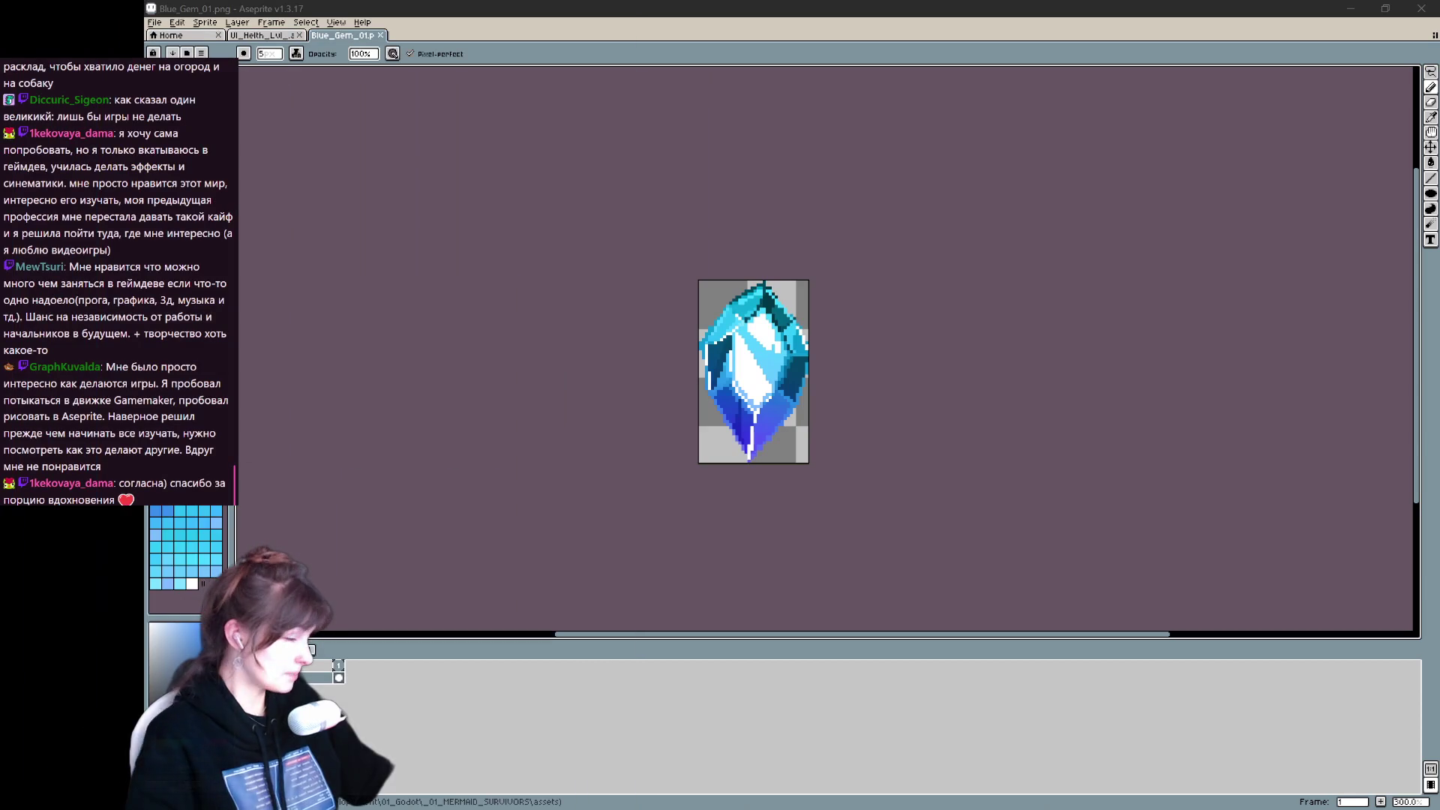
pyautogui.press('Return')
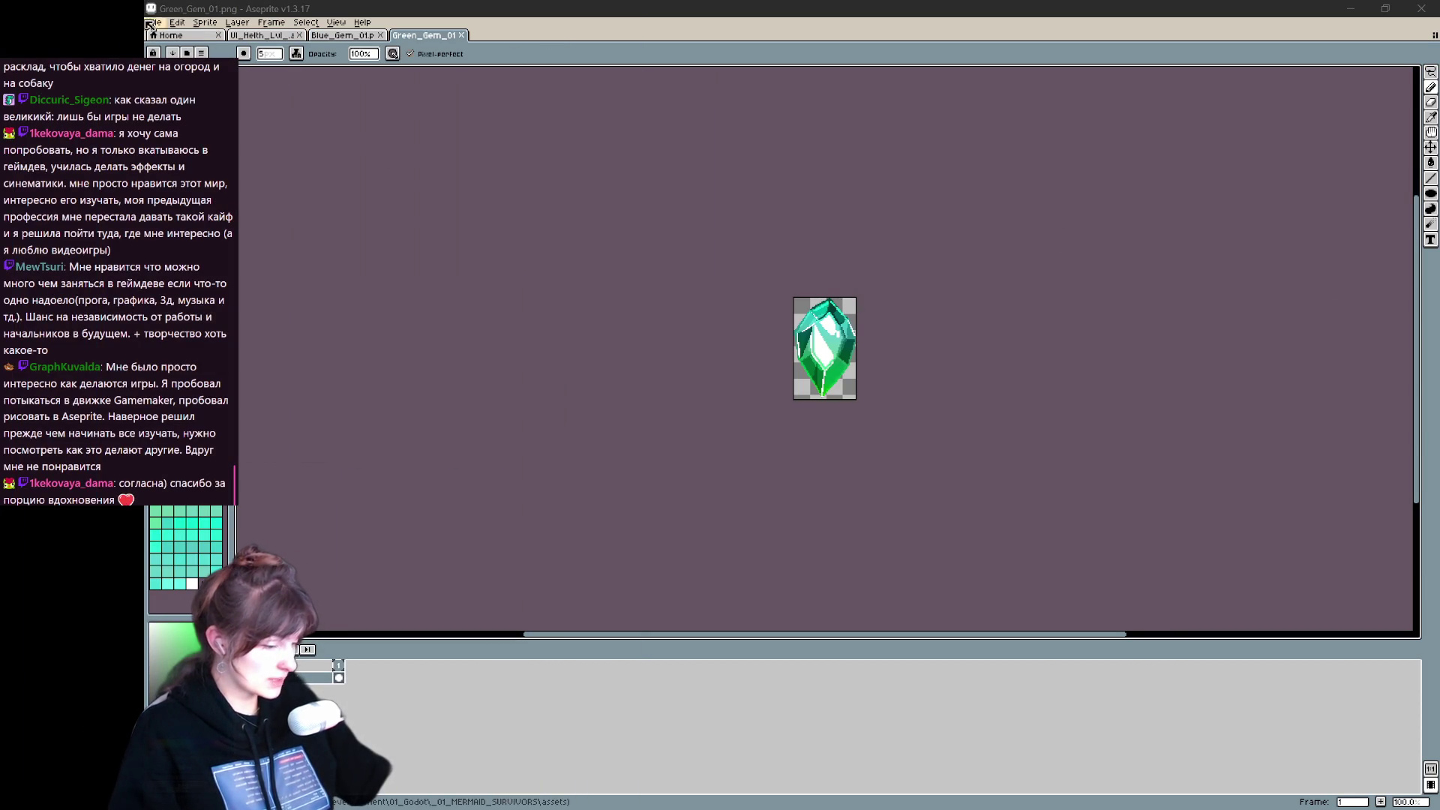
pyautogui.click(155, 22)
pyautogui.moveTo(210, 122)
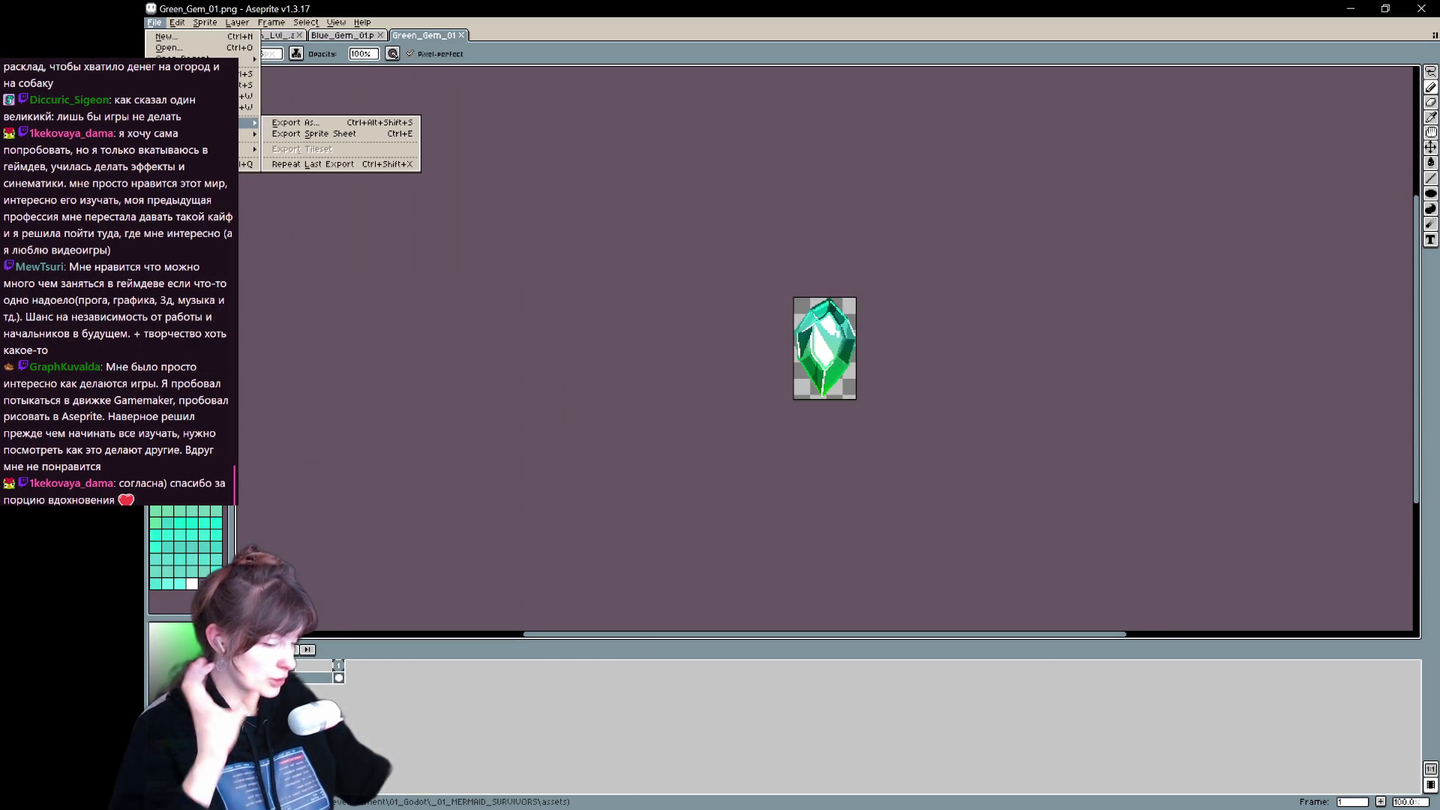
pyautogui.moveTo(209, 25)
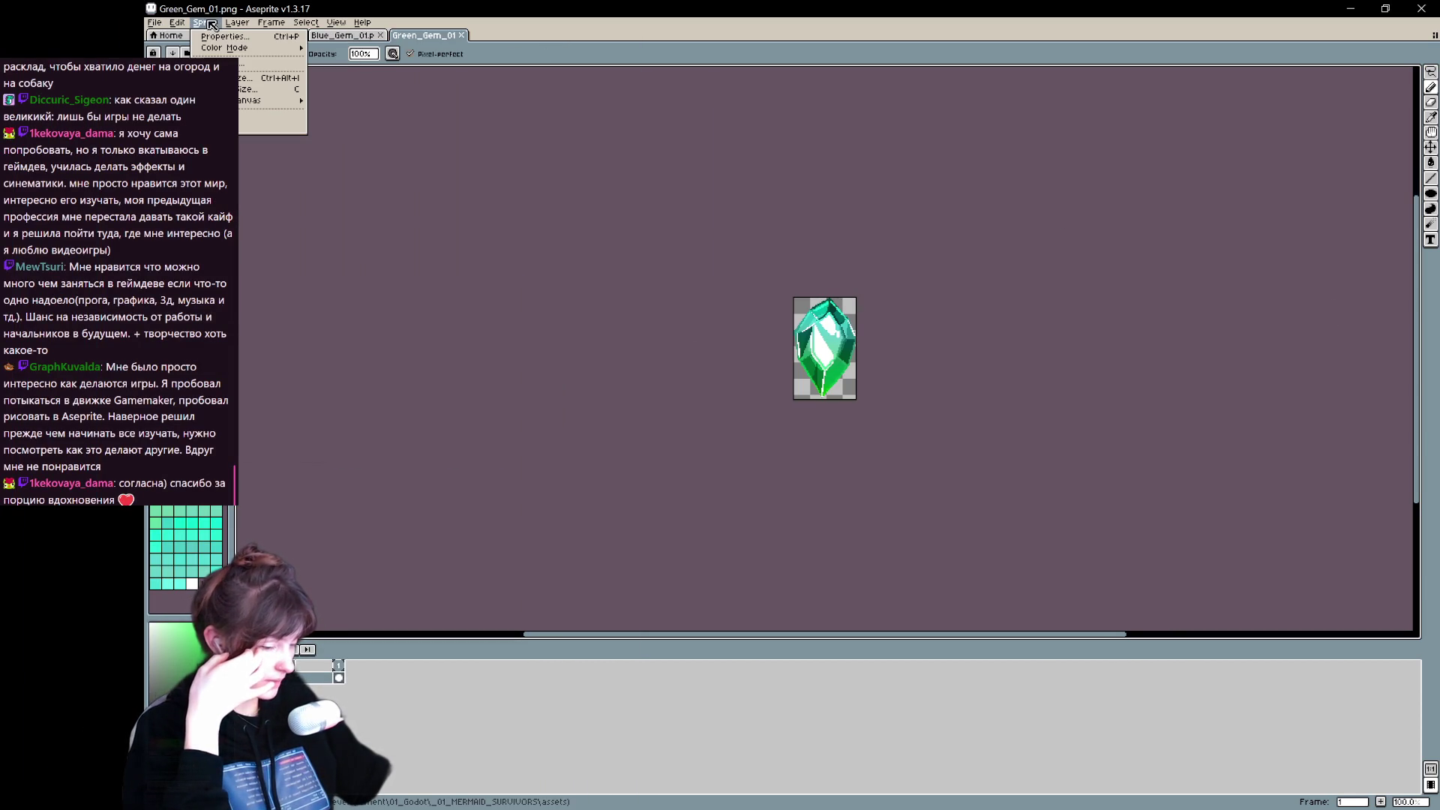
pyautogui.click(270, 78)
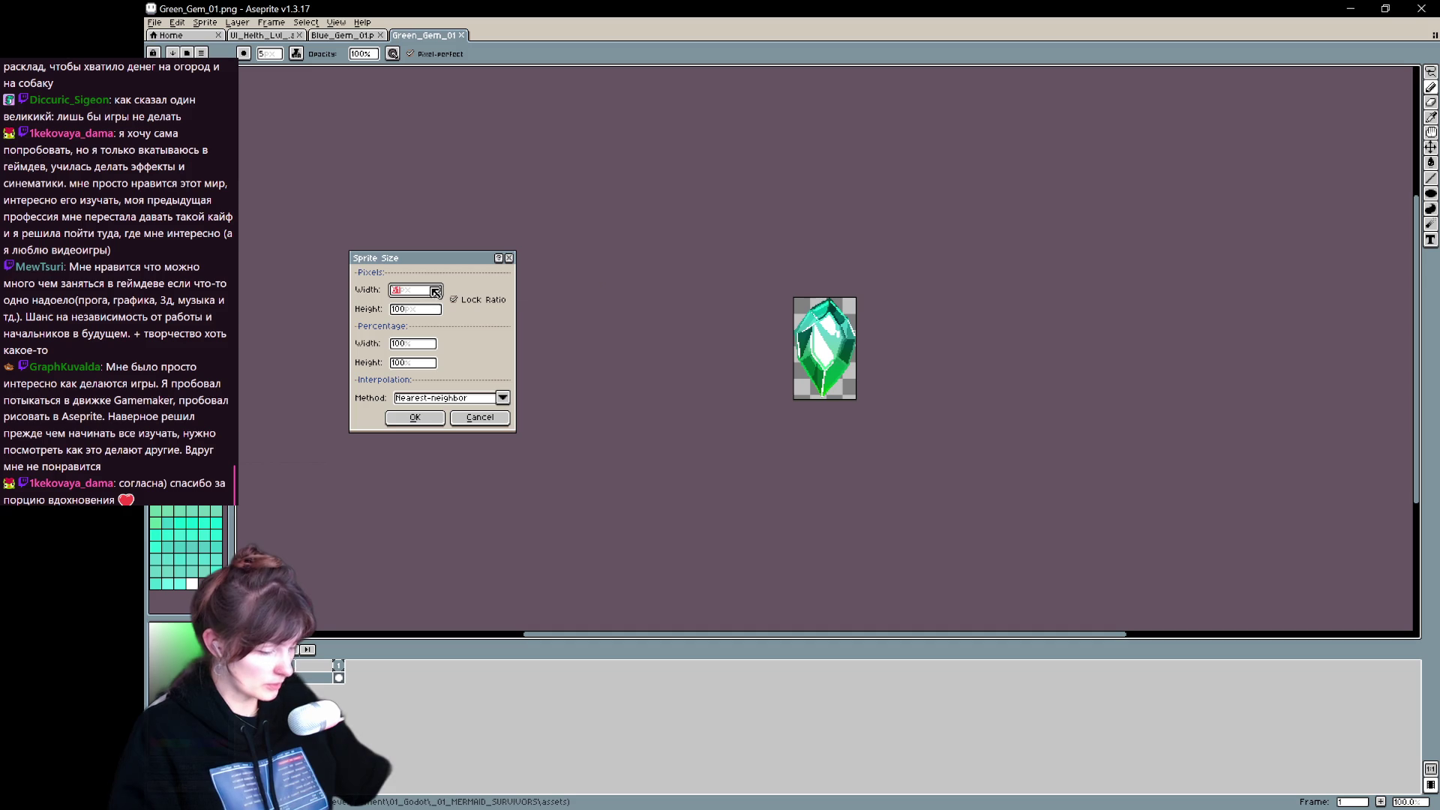
pyautogui.press('Tab')
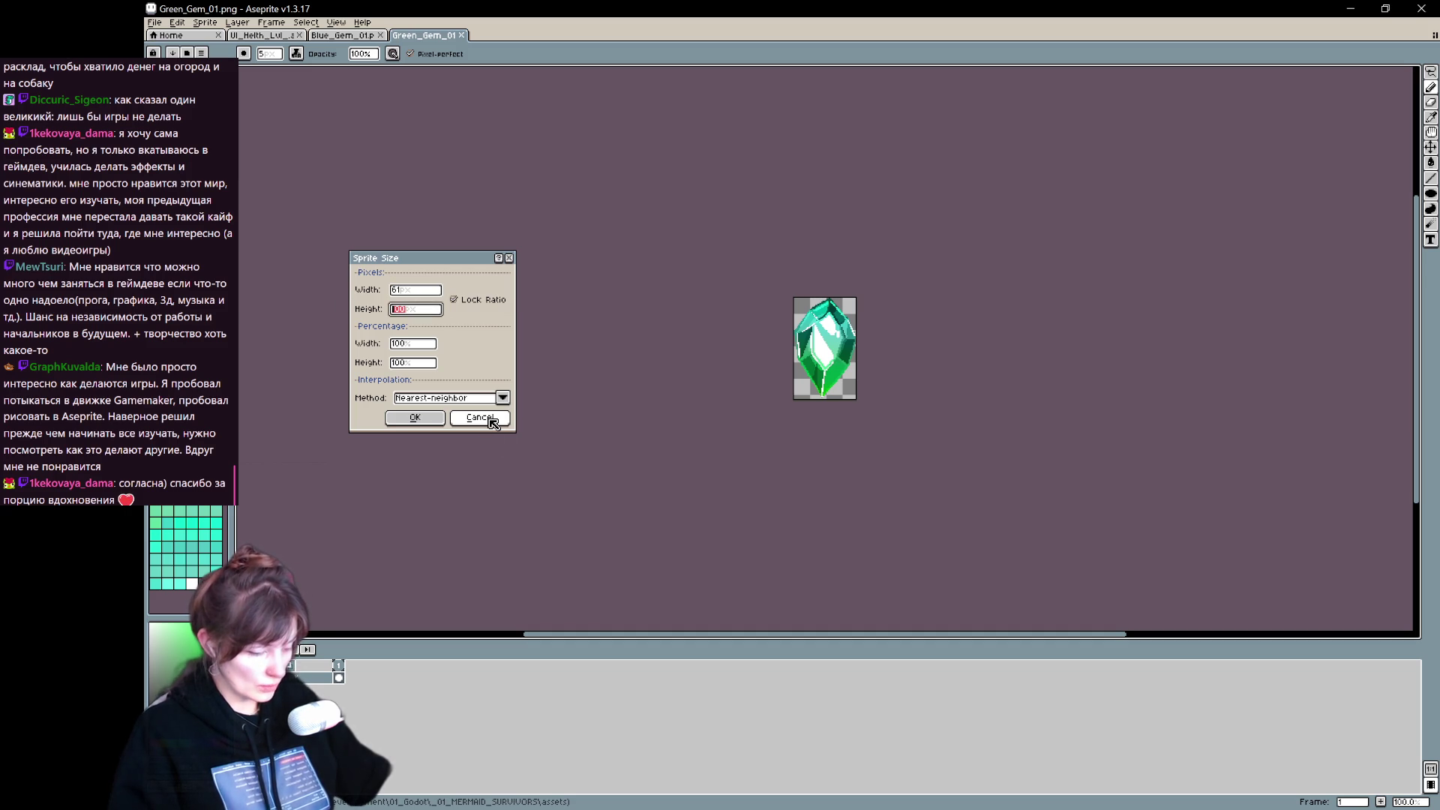
pyautogui.click(426, 419)
# Step: Save it over Green_Gem_01.png, confirming the replacement
pyautogui.hotkey('ctrl', 'shift', 's')
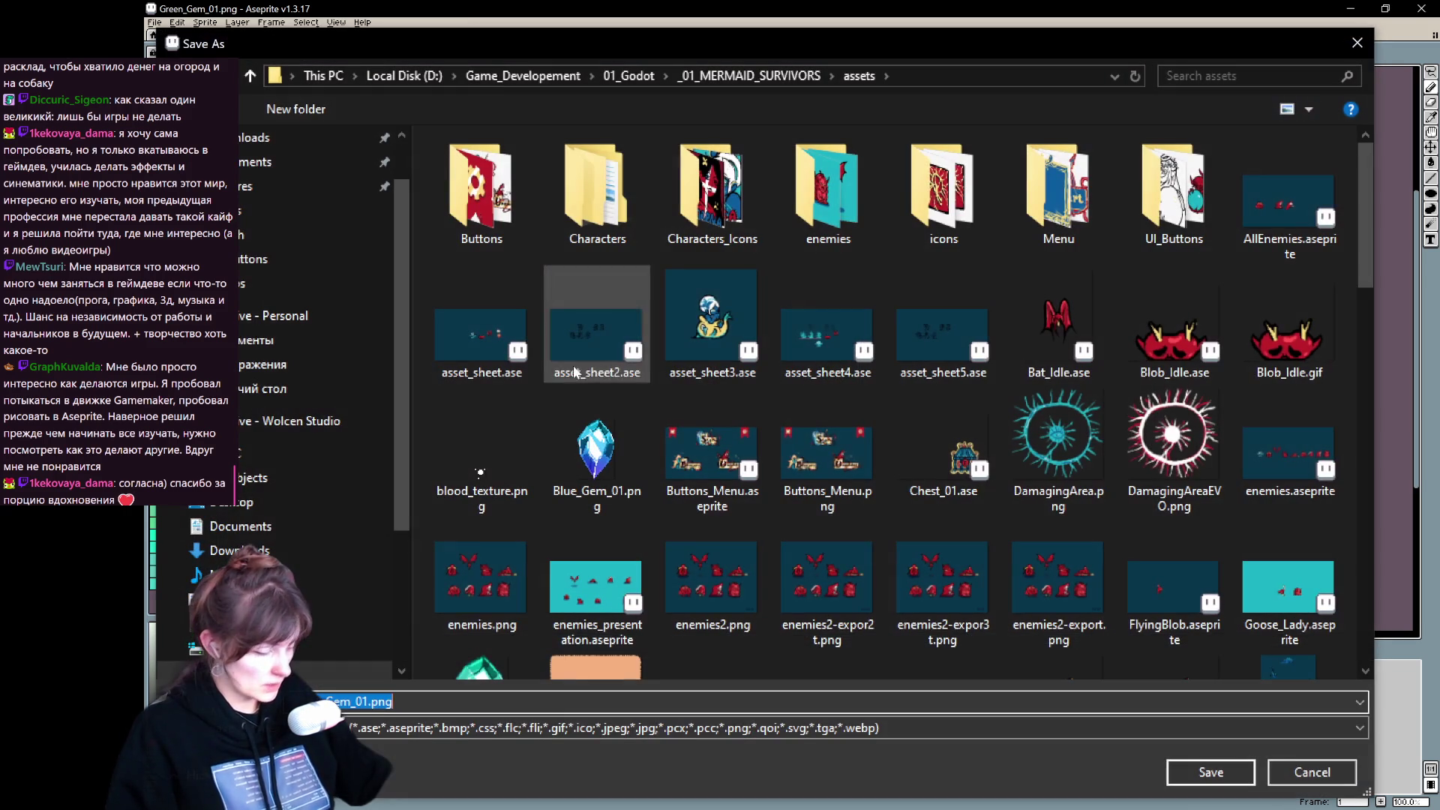
pyautogui.click(1223, 783)
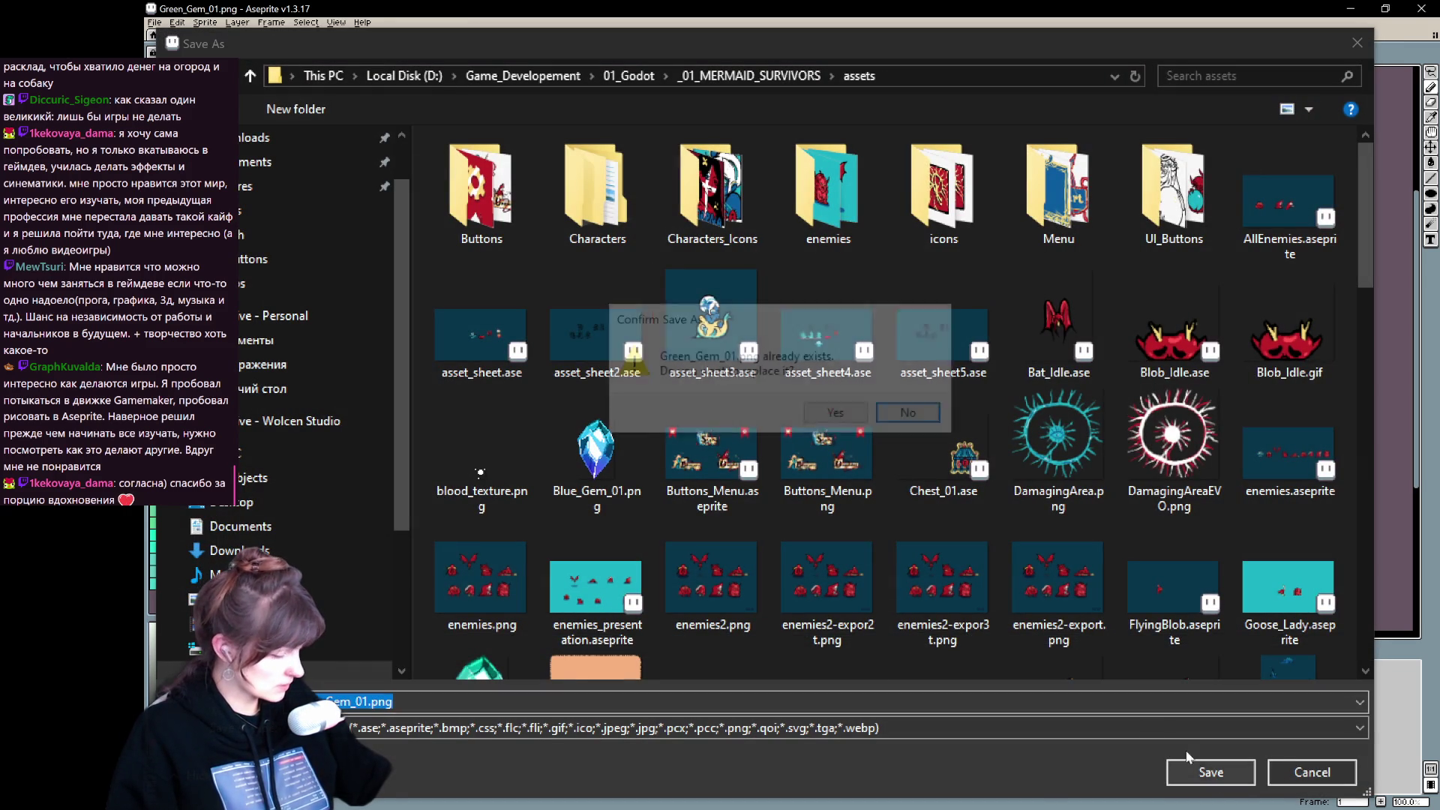
pyautogui.click(823, 419)
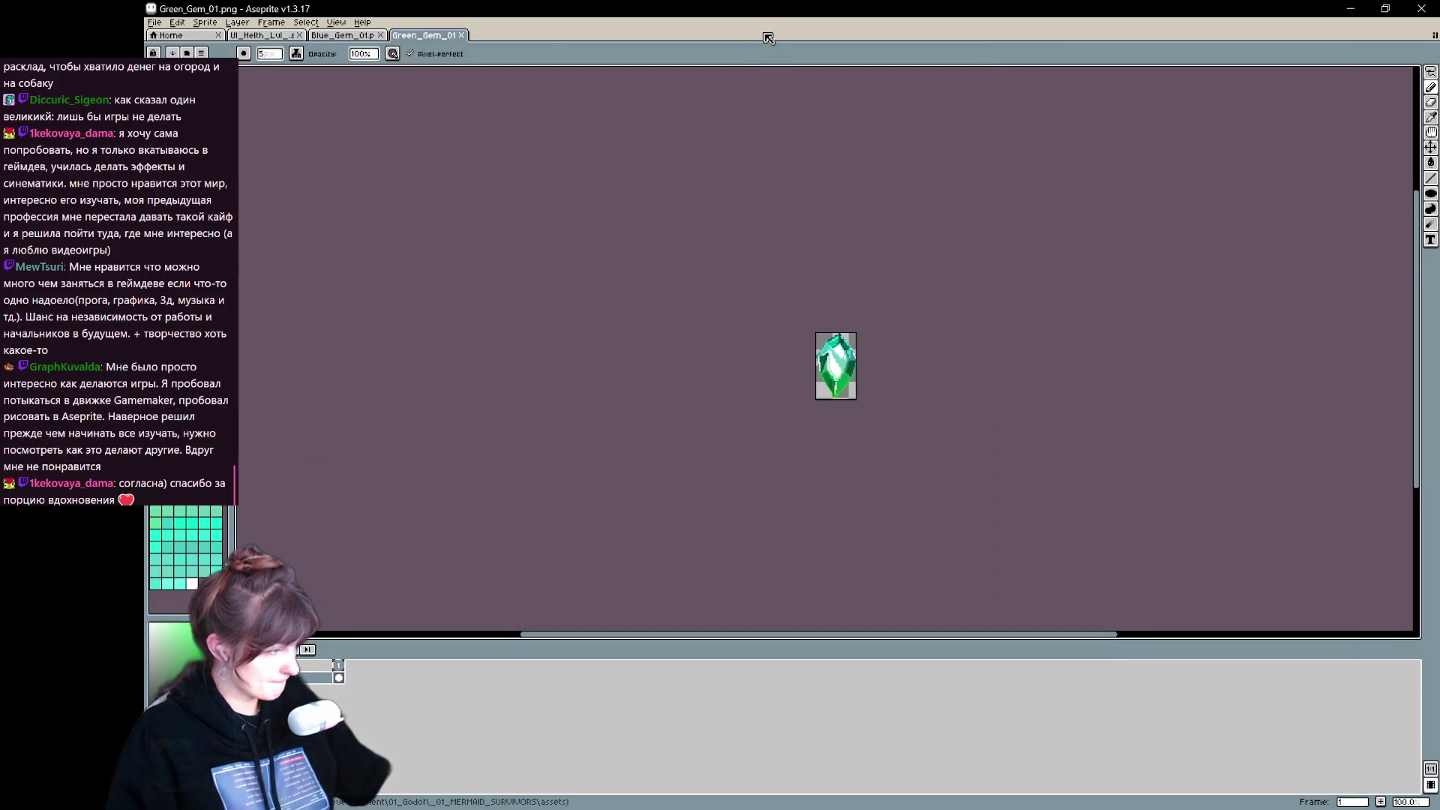
pyautogui.moveTo(765, 37); pyautogui.dragTo(764, 39)
# Step: Scale the red gem to 70% via Sprite Size, then switch back to Godot
pyautogui.click(155, 23)
pyautogui.moveTo(216, 25)
pyautogui.click(247, 77)
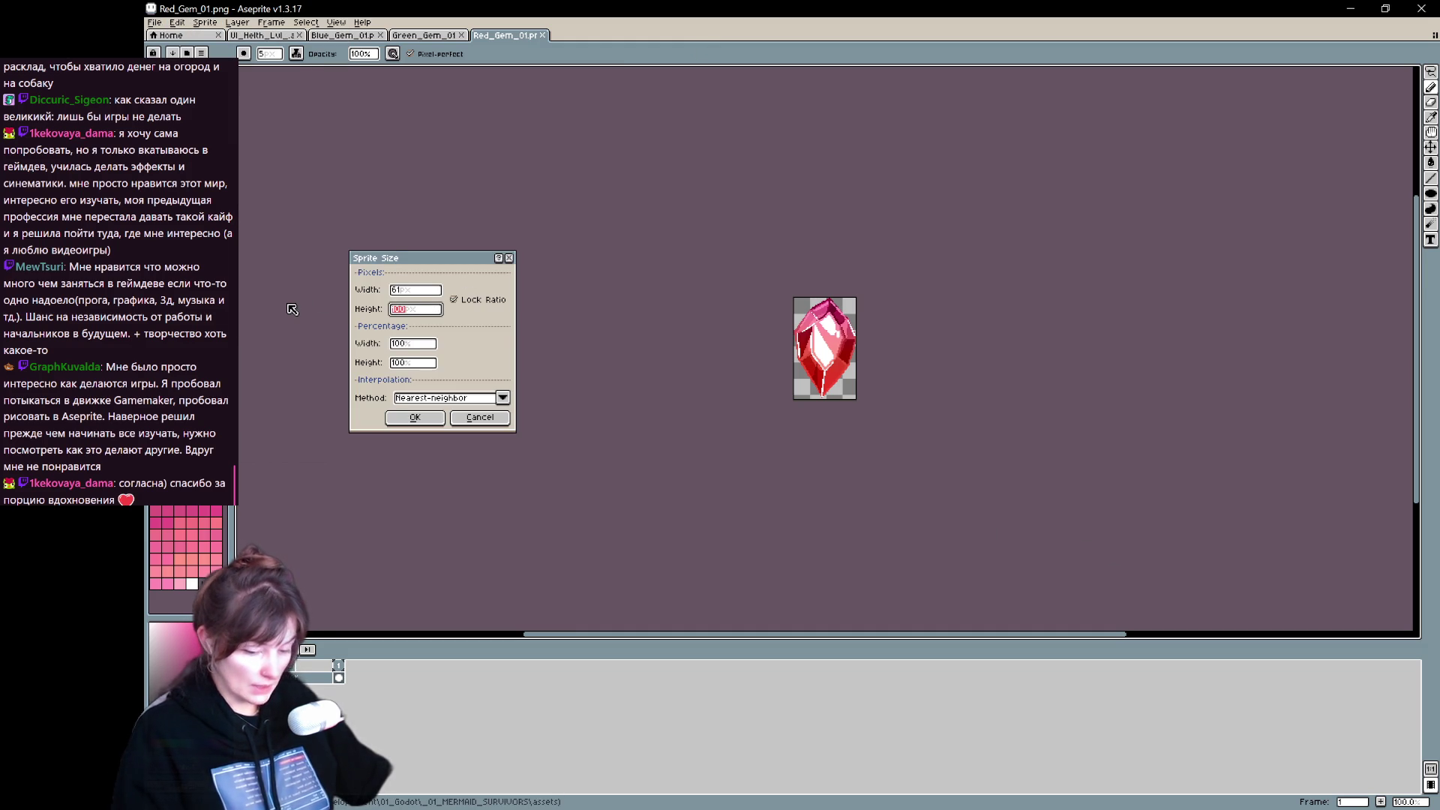
pyautogui.click(415, 420)
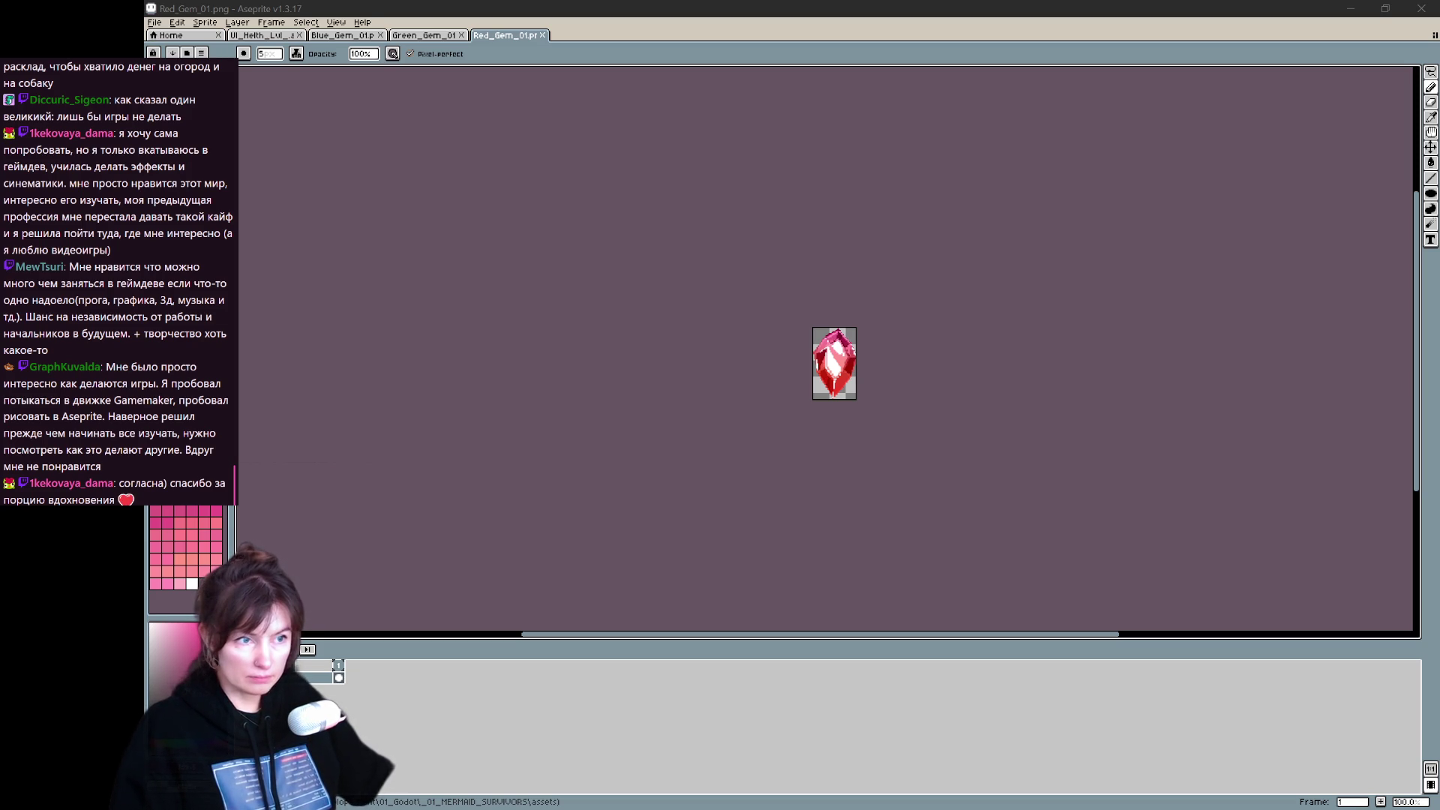
pyautogui.hotkey('alt', 'Tab')
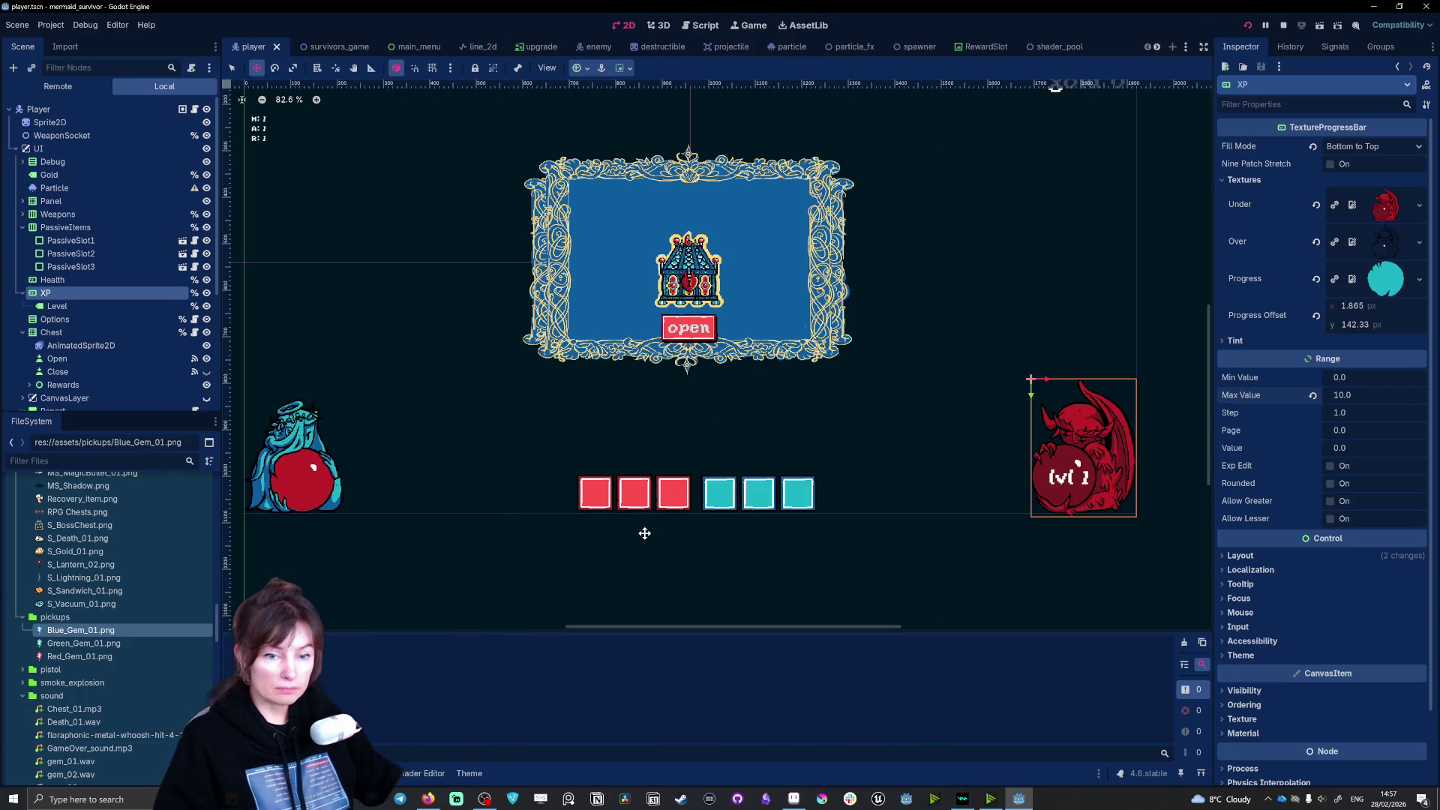
# Step: Run the project, then return from the new game to the game's main menu
pyautogui.click(1048, 799)
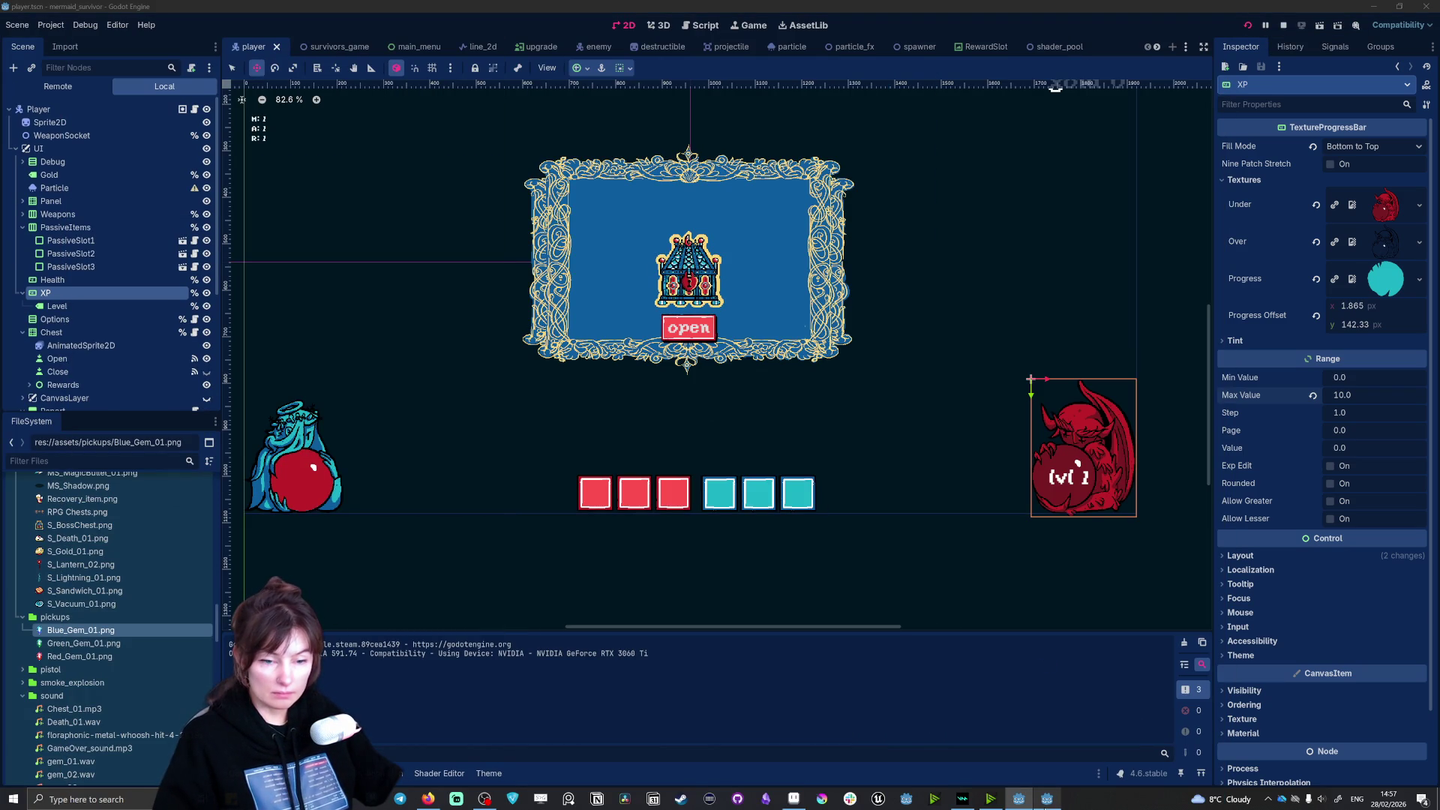
pyautogui.click(722, 360)
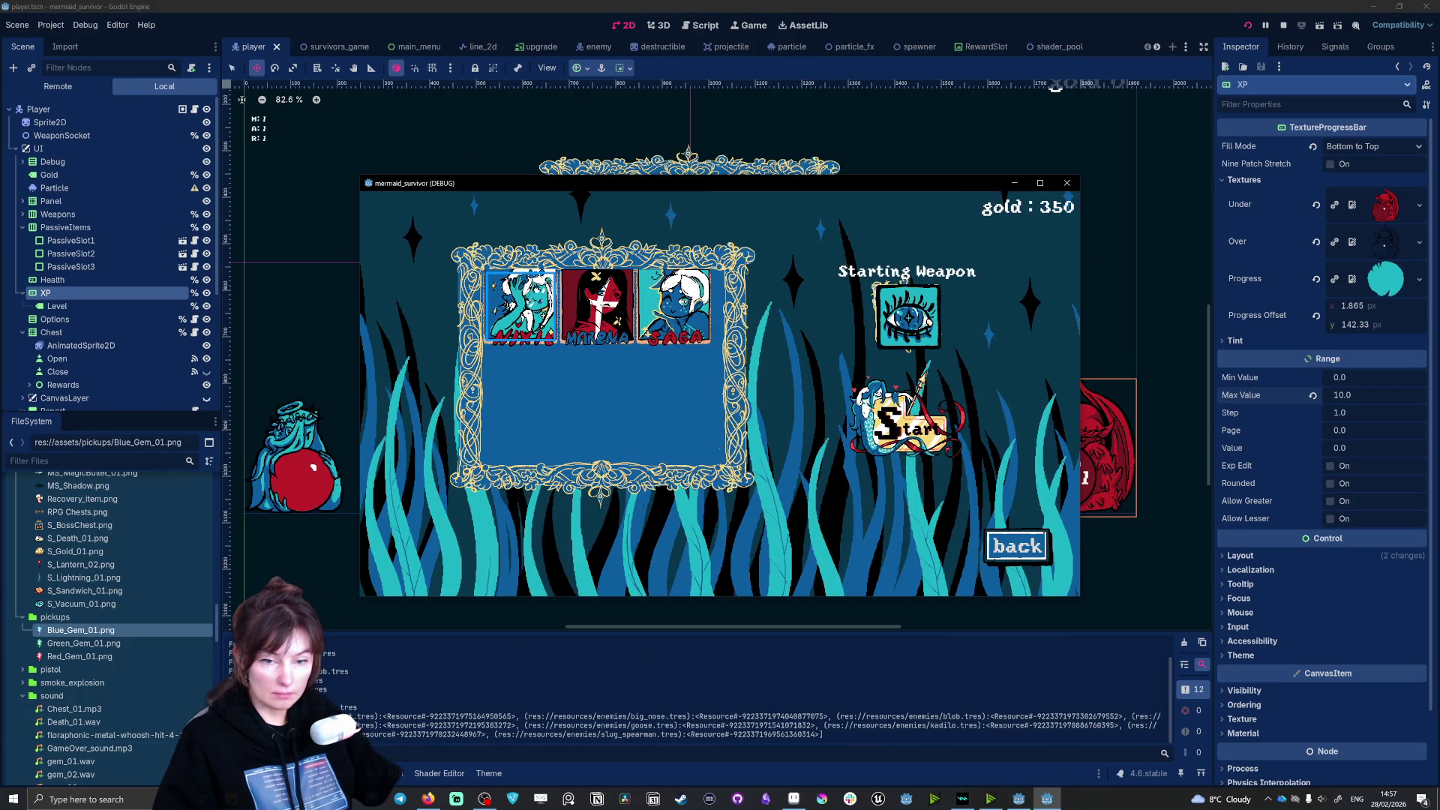
pyautogui.click(1015, 545)
# Step: Turn on Fullscreen in the game's Options, then start a run from character select
pyautogui.click(1003, 218)
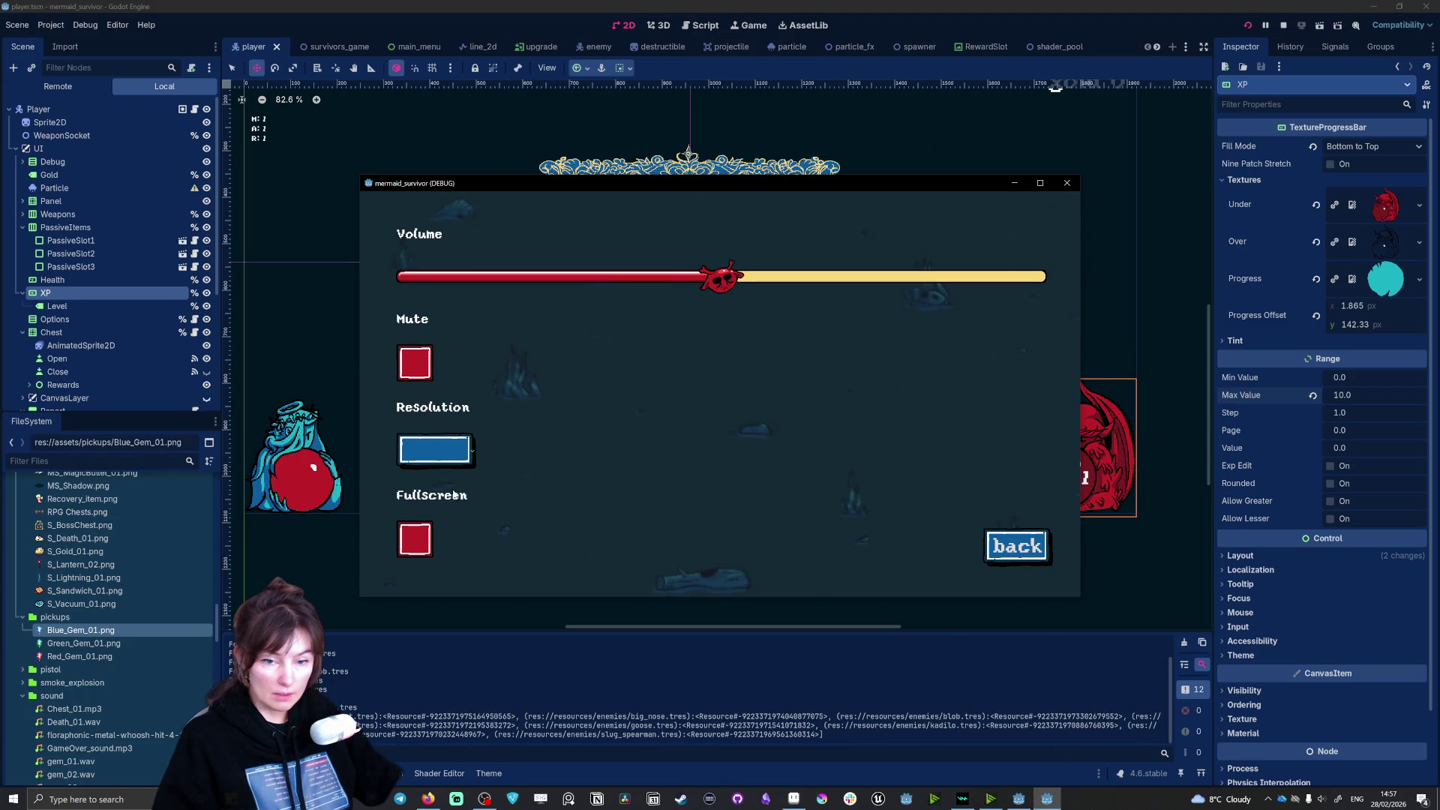
pyautogui.click(416, 540)
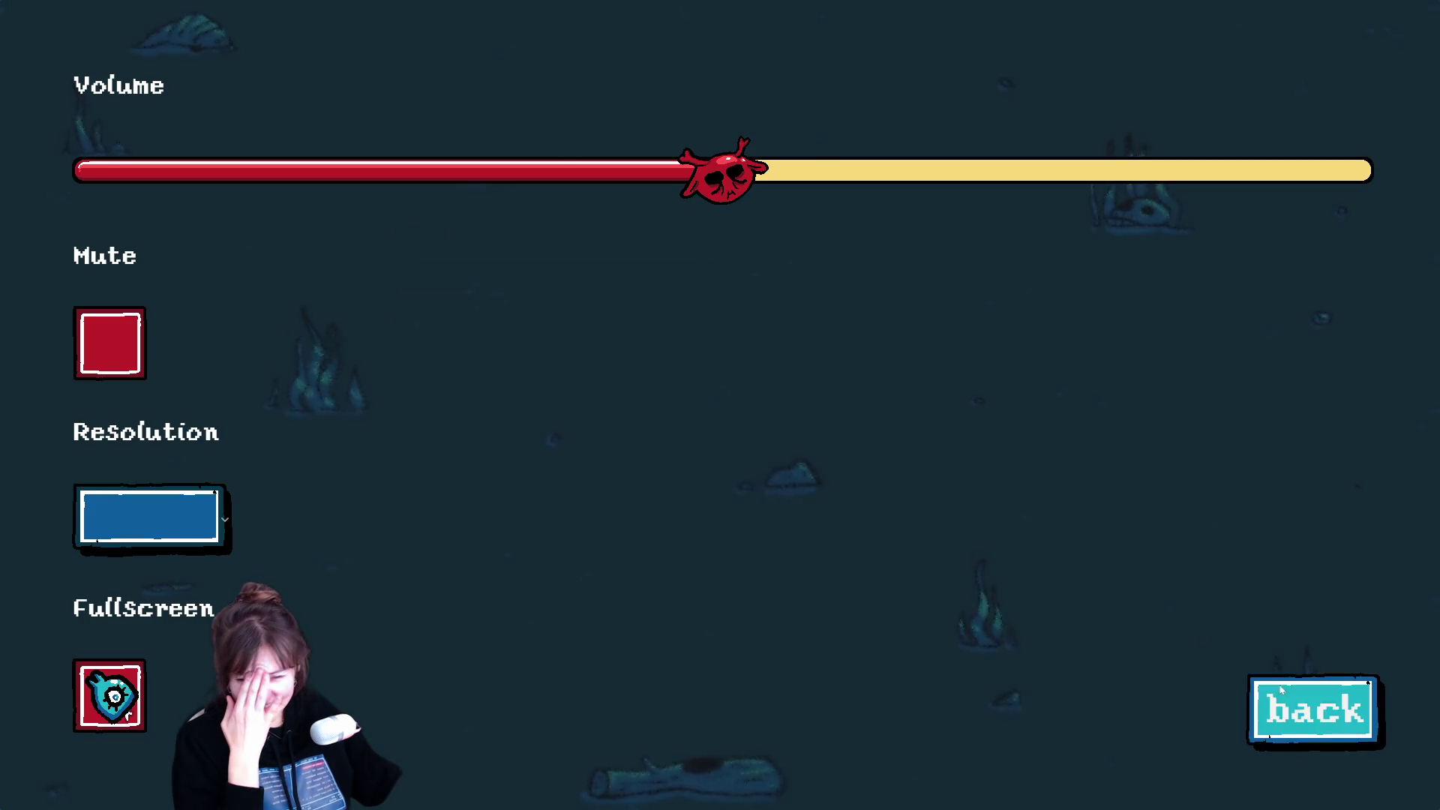
pyautogui.click(1290, 705)
pyautogui.click(735, 270)
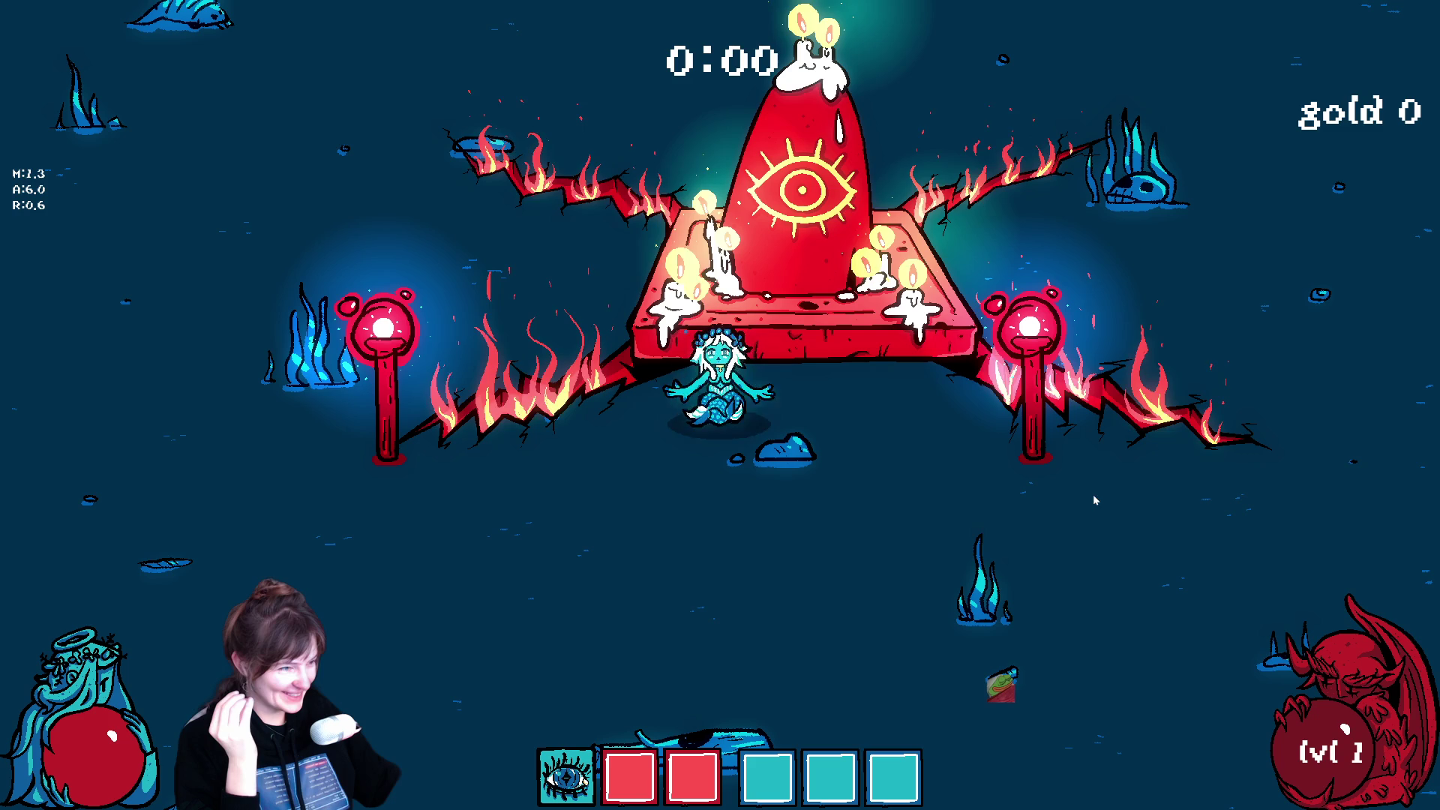
pyautogui.click(1093, 493)
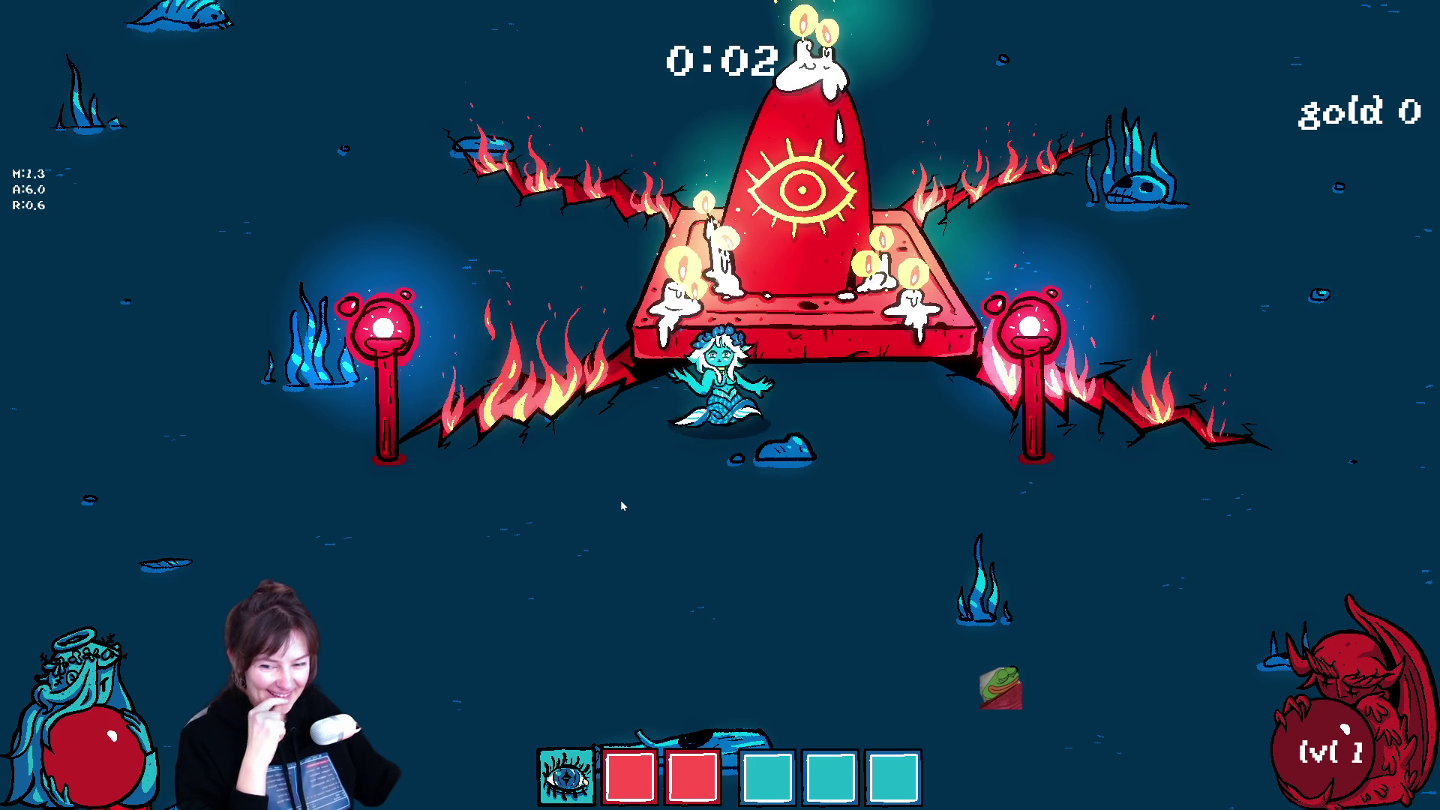
# Step: Pause and resume, dodge enemies with WASD, and take the spiral damage upgrade
pyautogui.press('Escape')
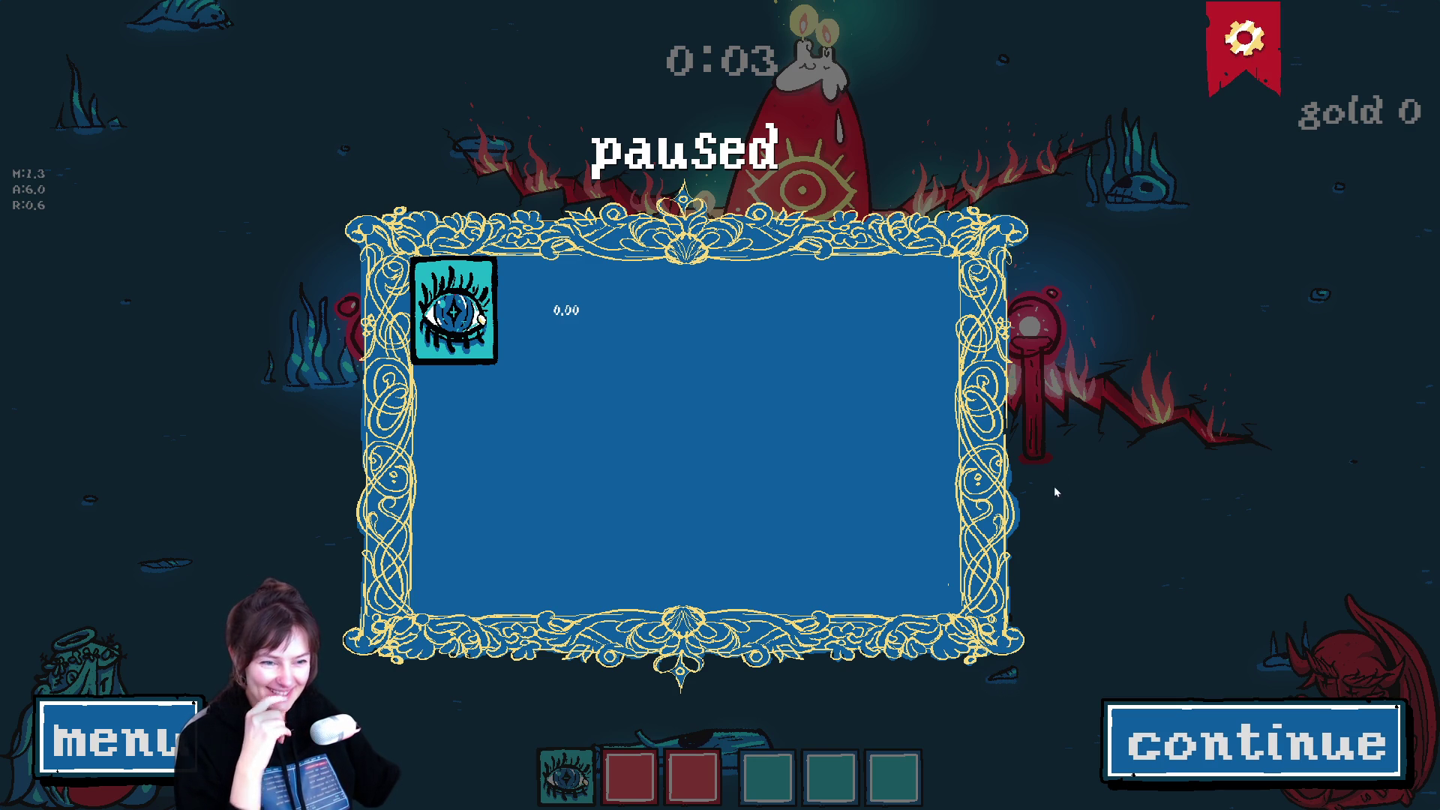
pyautogui.press('Escape')
pyautogui.press('s')
pyautogui.press('a')
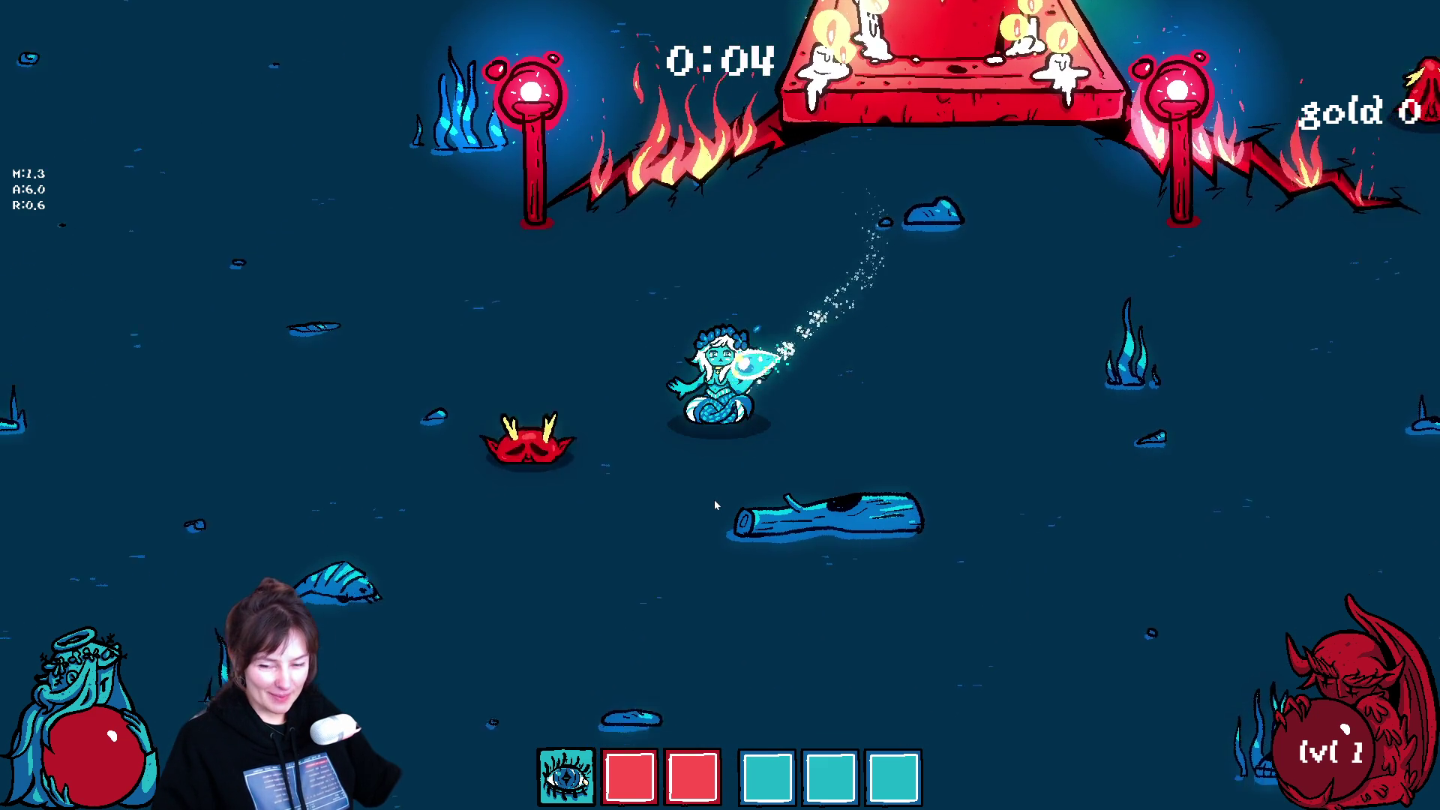
pyautogui.press('d')
pyautogui.press('a')
pyautogui.press('s')
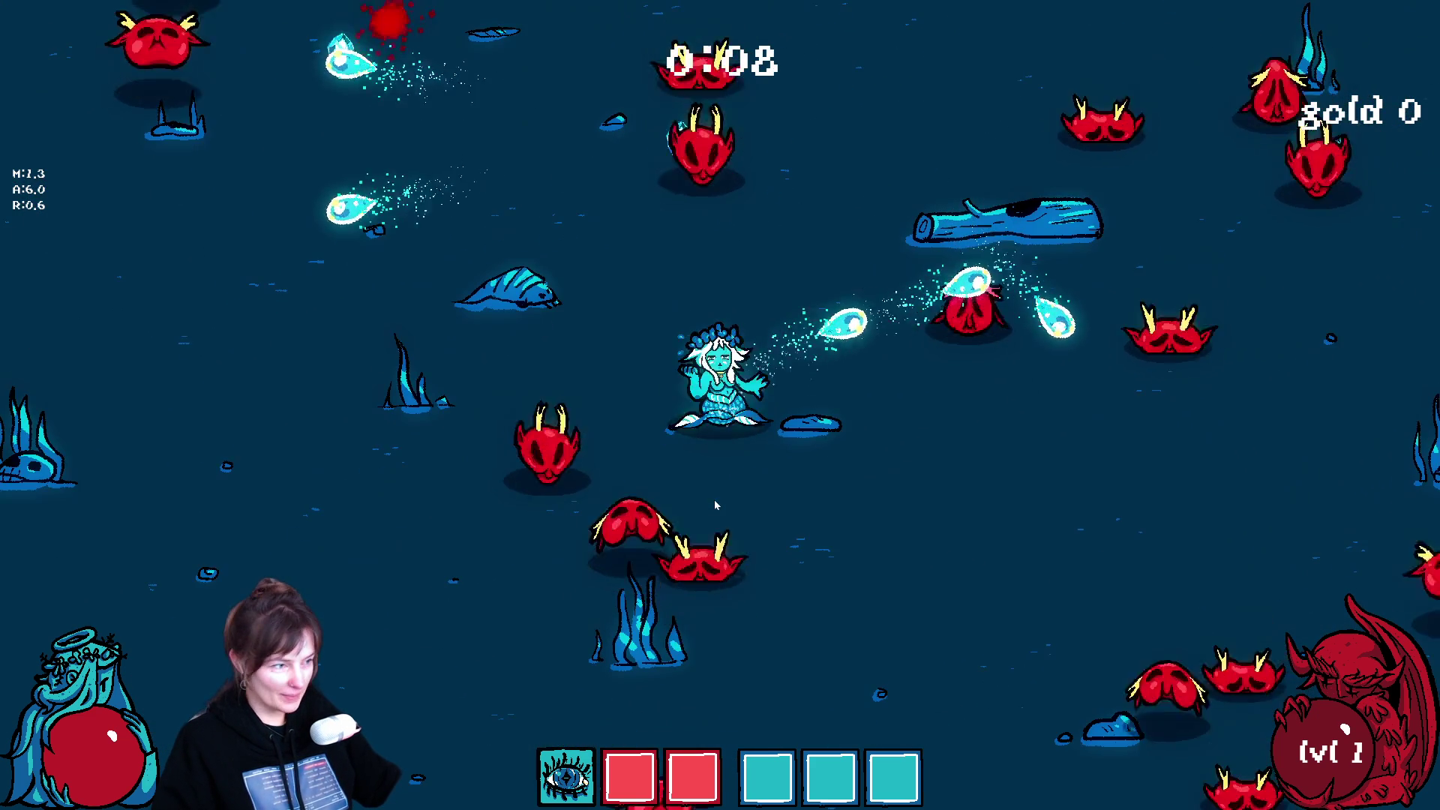
pyautogui.press('d')
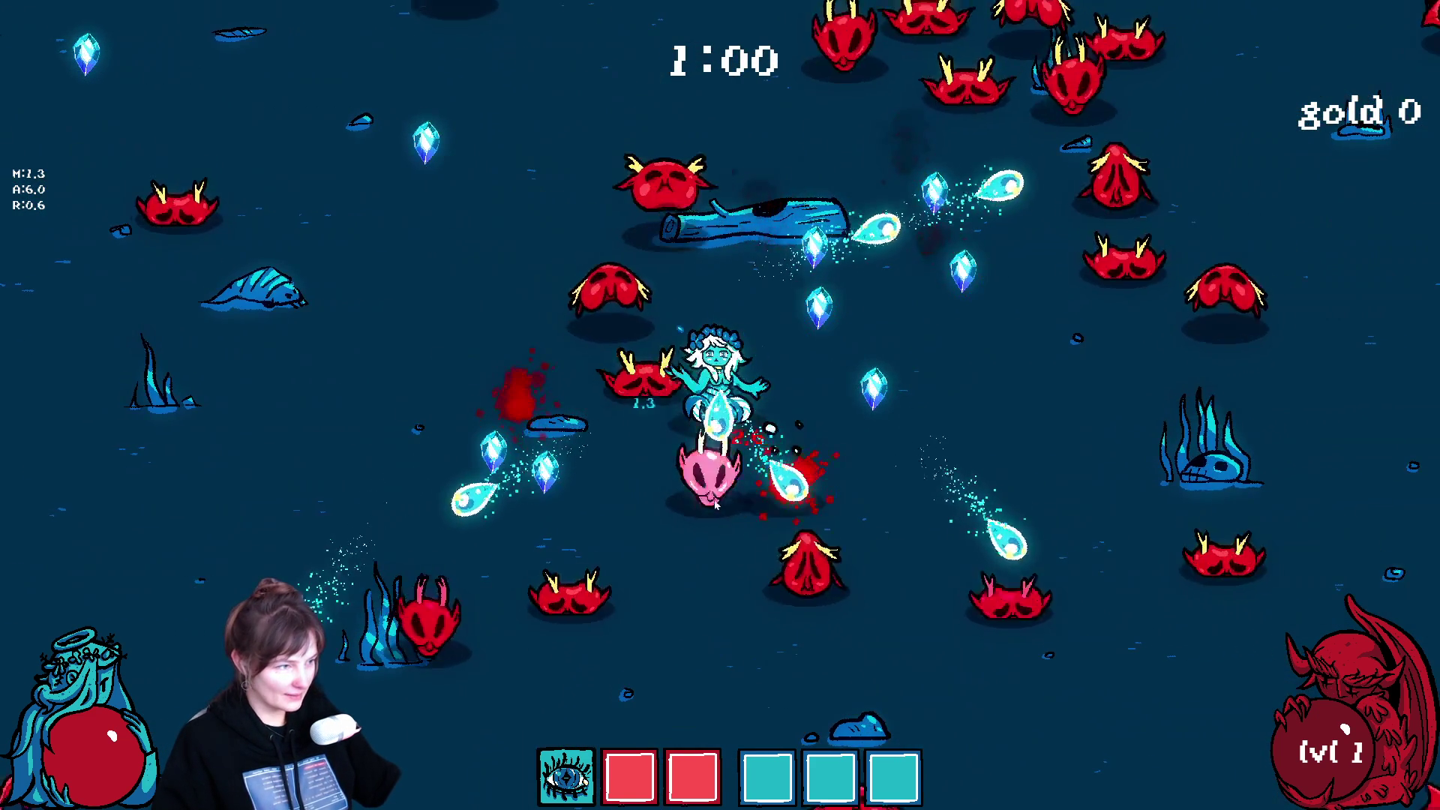
pyautogui.press('a')
pyautogui.press('w')
pyautogui.press('a')
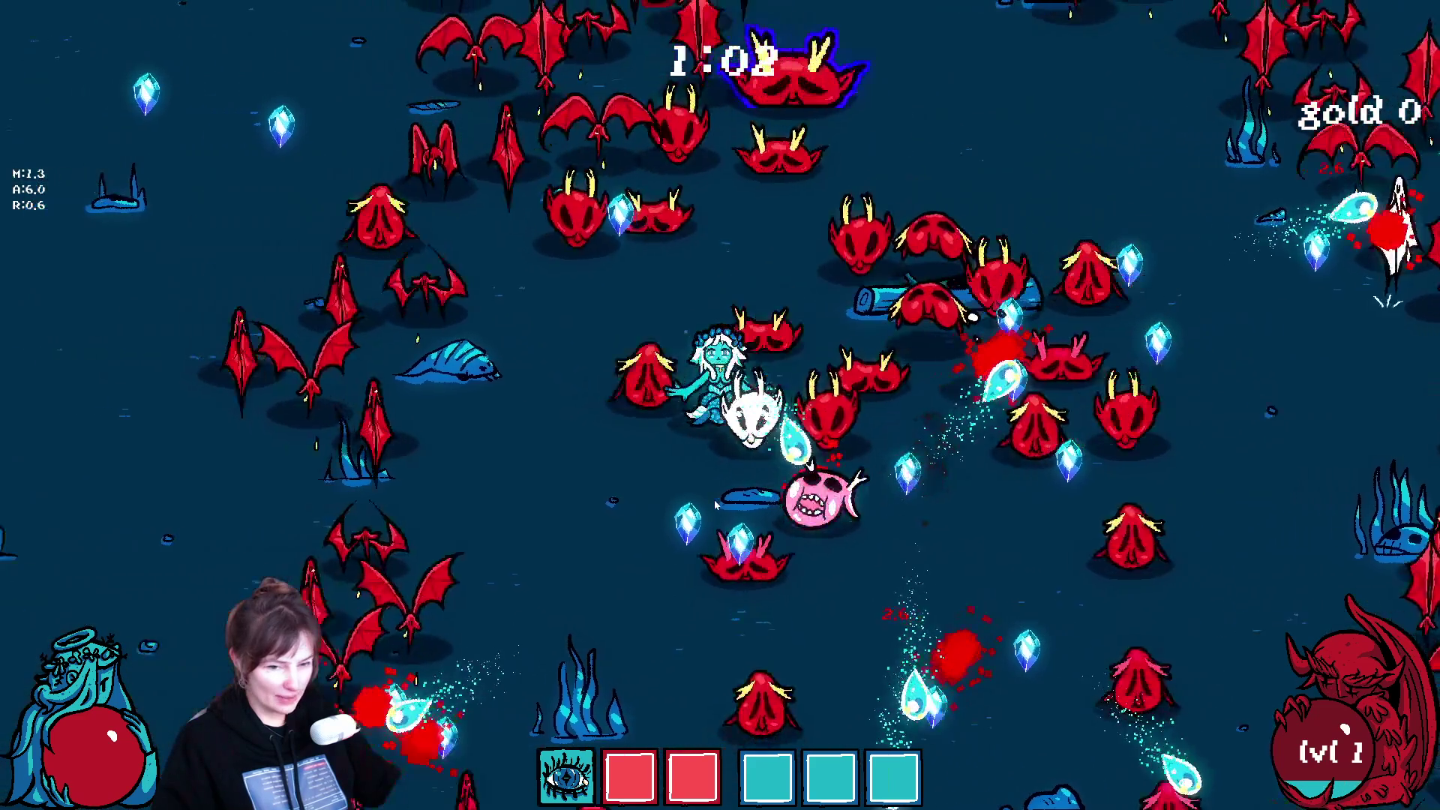
pyautogui.press('a')
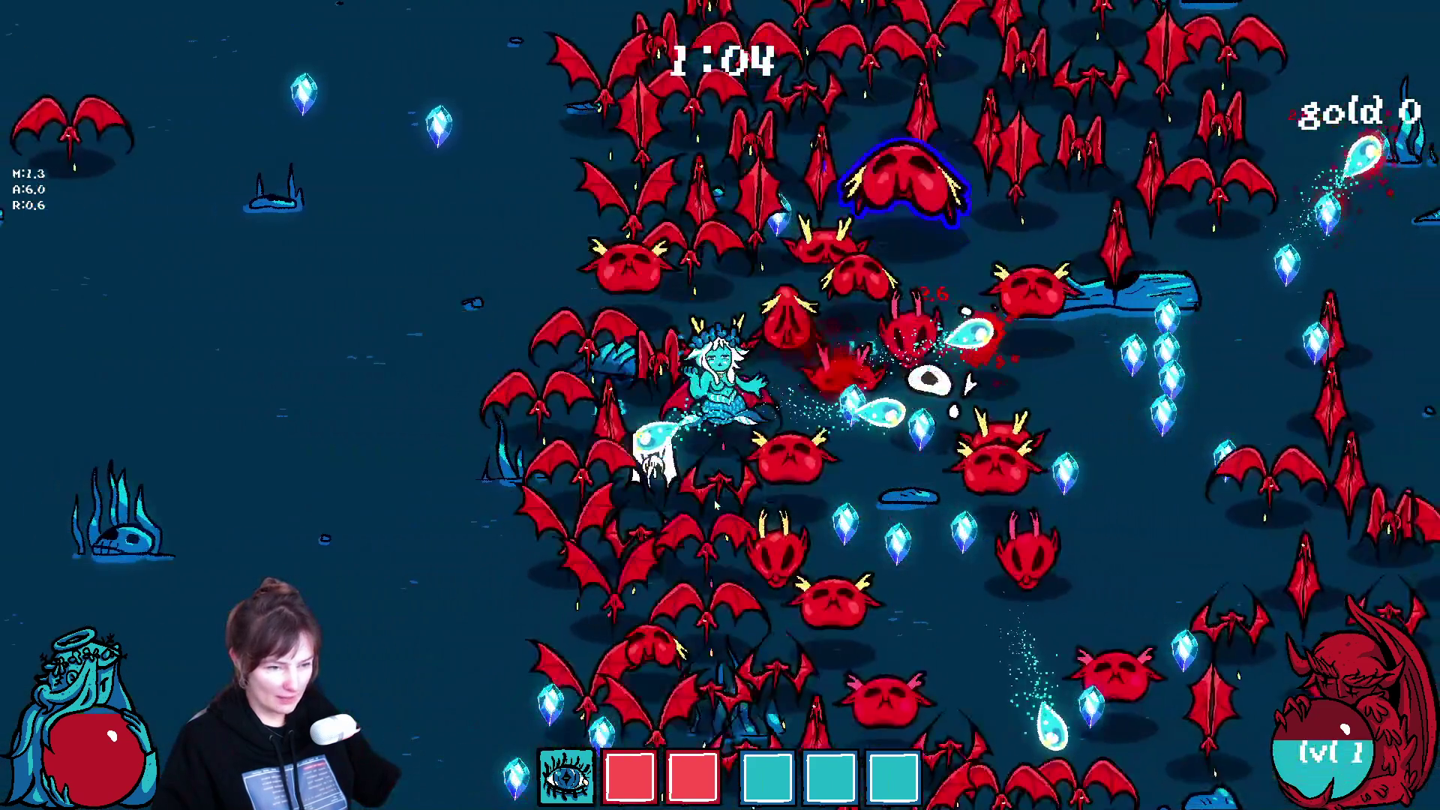
pyautogui.press('s')
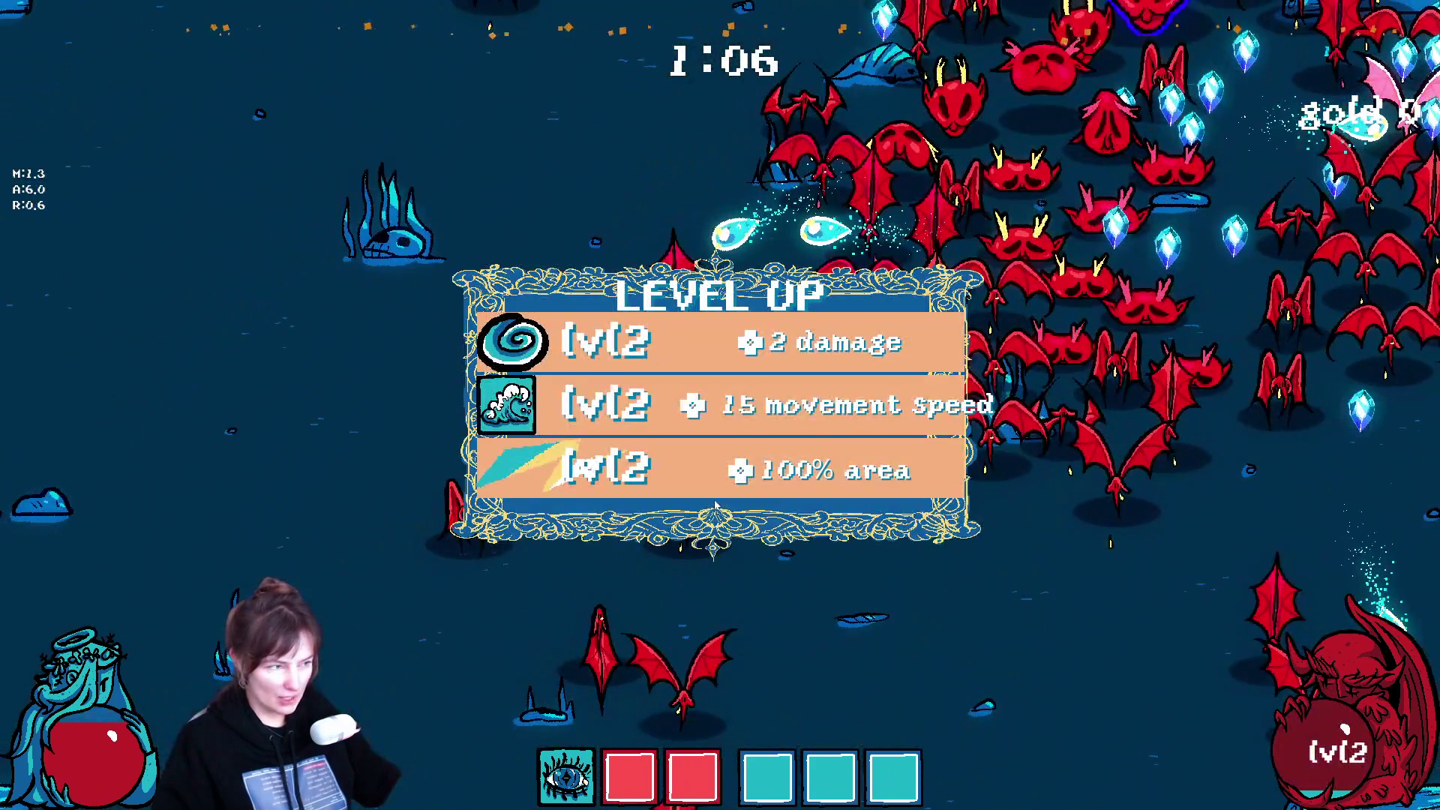
pyautogui.click(619, 353)
# Step: Keep moving and pick the area and attack range upgrades at the next level-ups
pyautogui.press('a')
pyautogui.press('w')
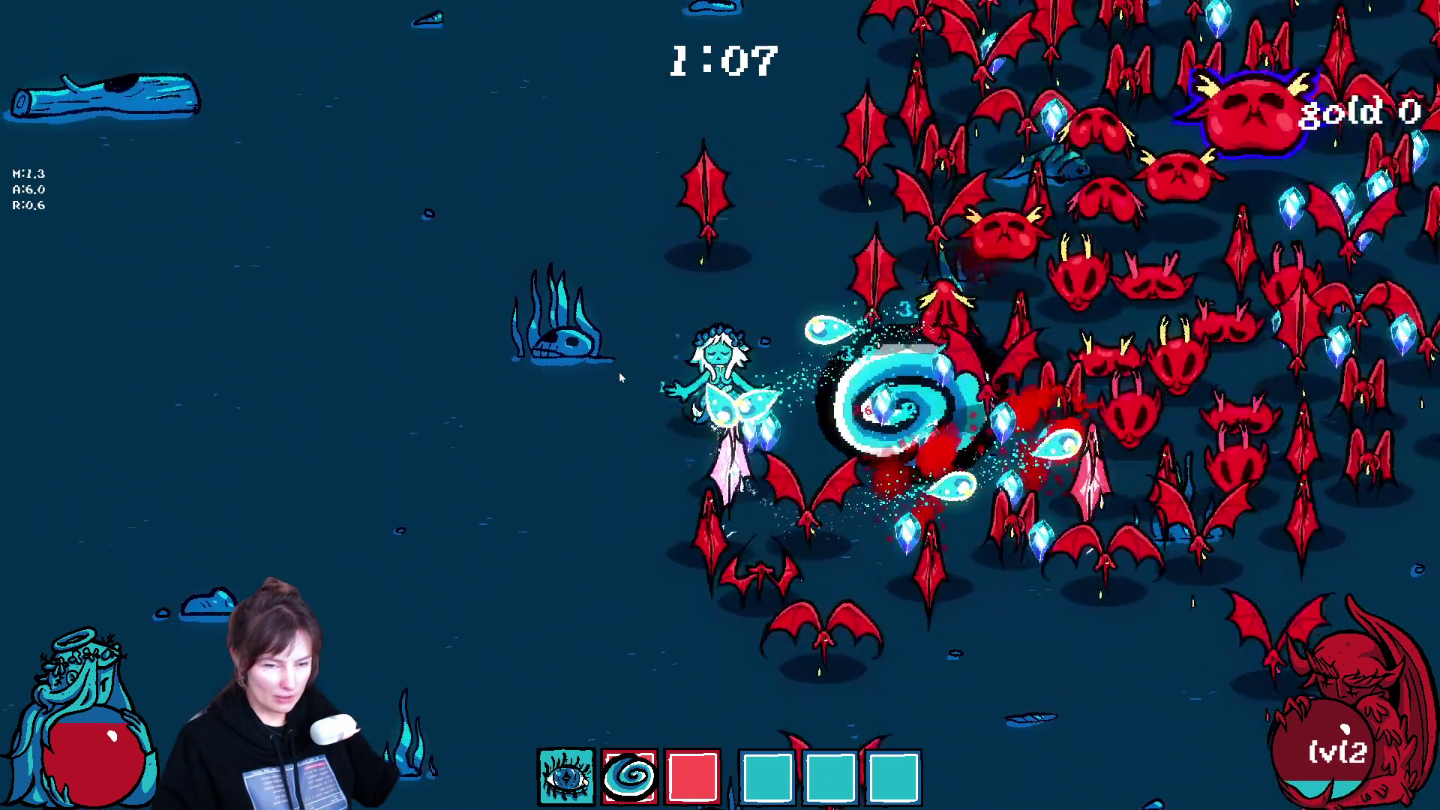
pyautogui.press('s')
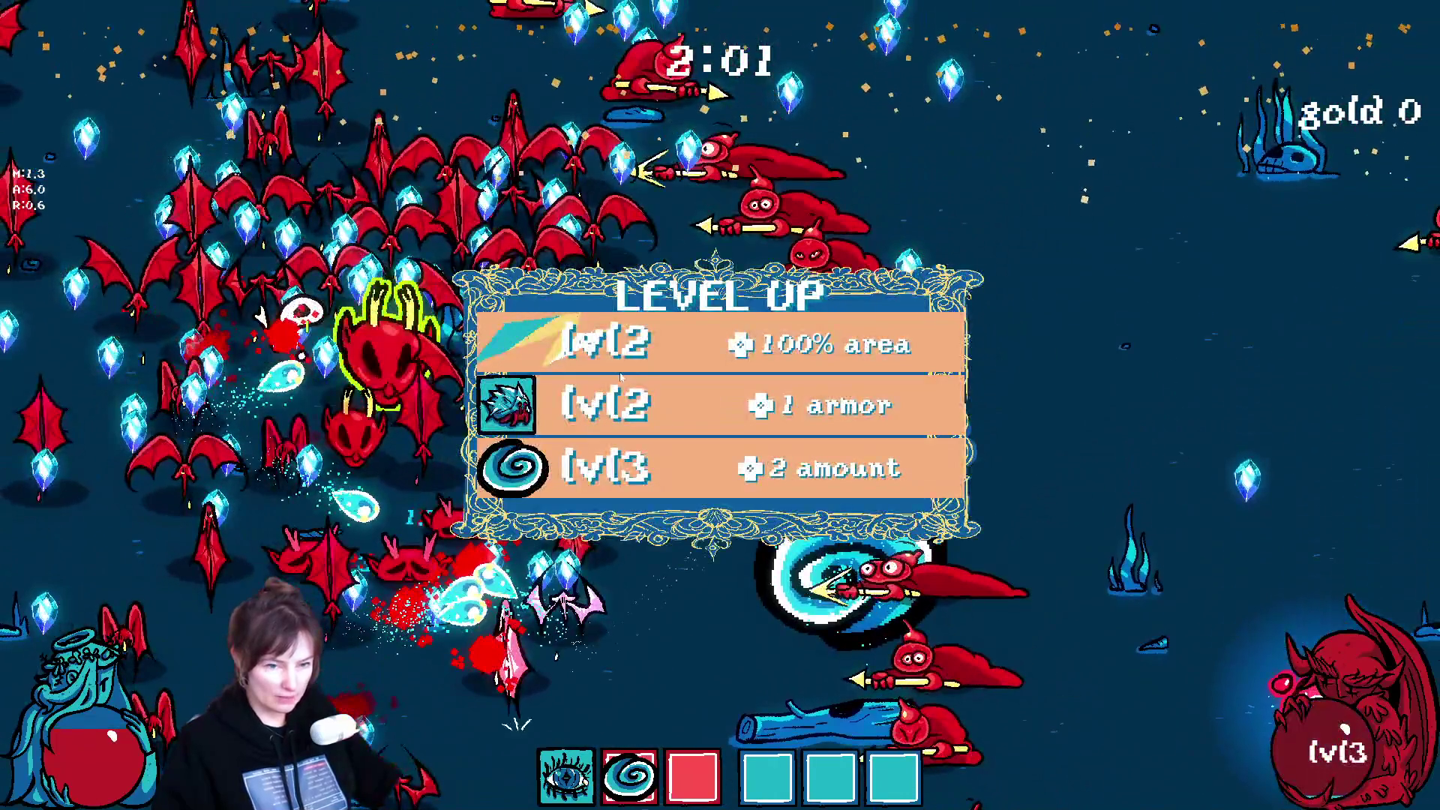
pyautogui.click(619, 357)
pyautogui.press('d')
pyautogui.press('s')
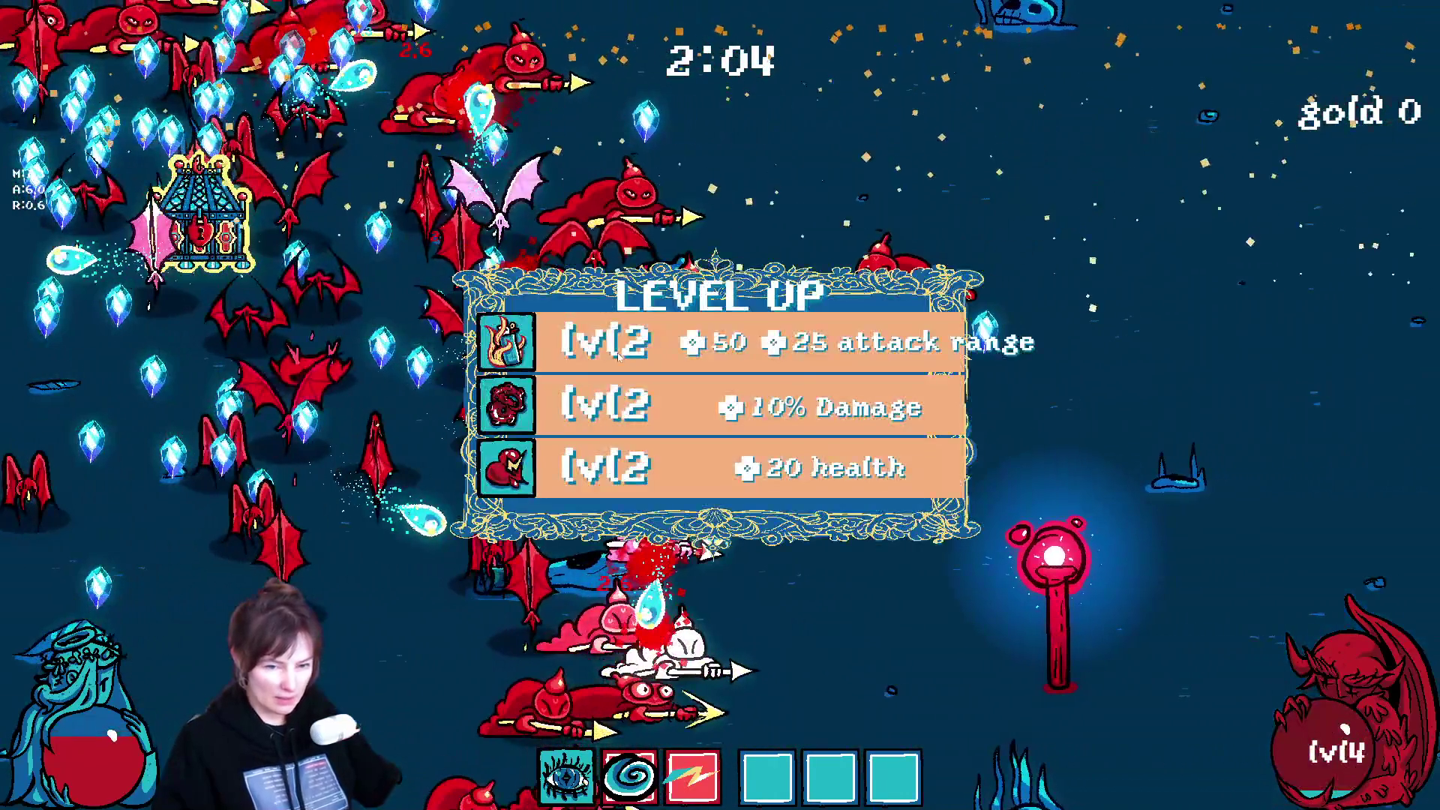
pyautogui.click(610, 352)
# Step: Keep dodging the swarm and choose the first upgrade at level 5
pyautogui.press('d')
pyautogui.press('s')
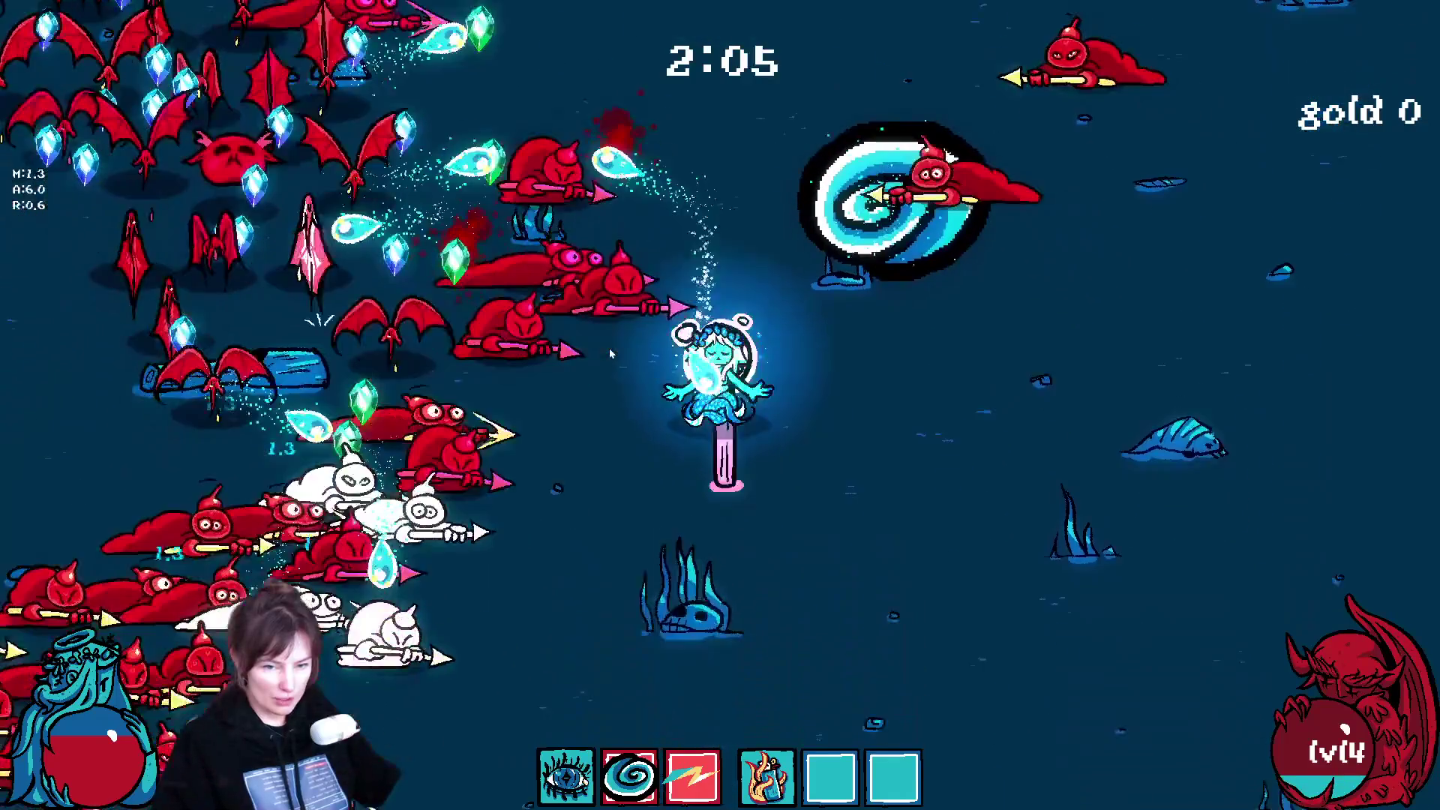
pyautogui.press('d')
pyautogui.press('w')
pyautogui.press('d')
pyautogui.press('w')
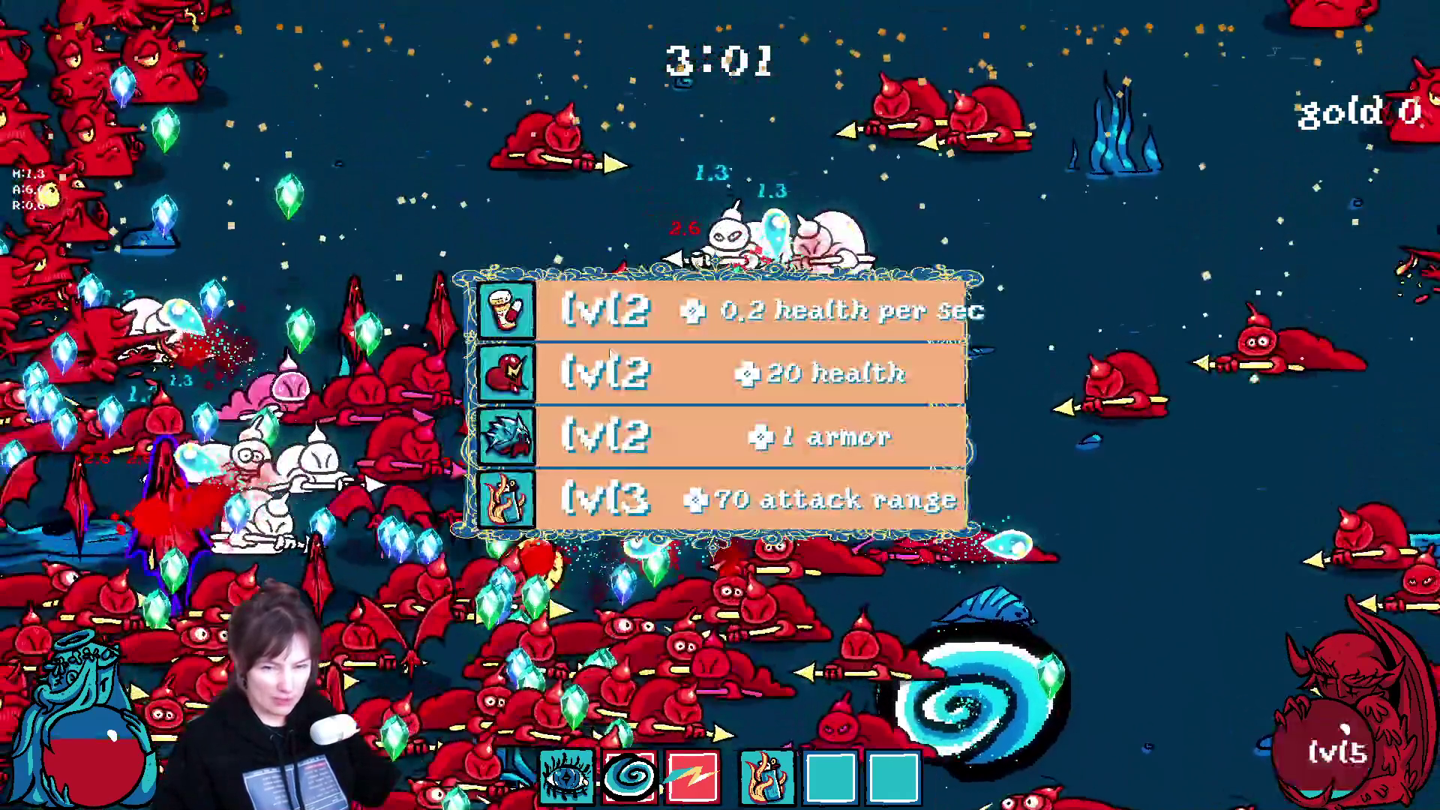
pyautogui.press('1')
pyautogui.press('w')
pyautogui.press('a')
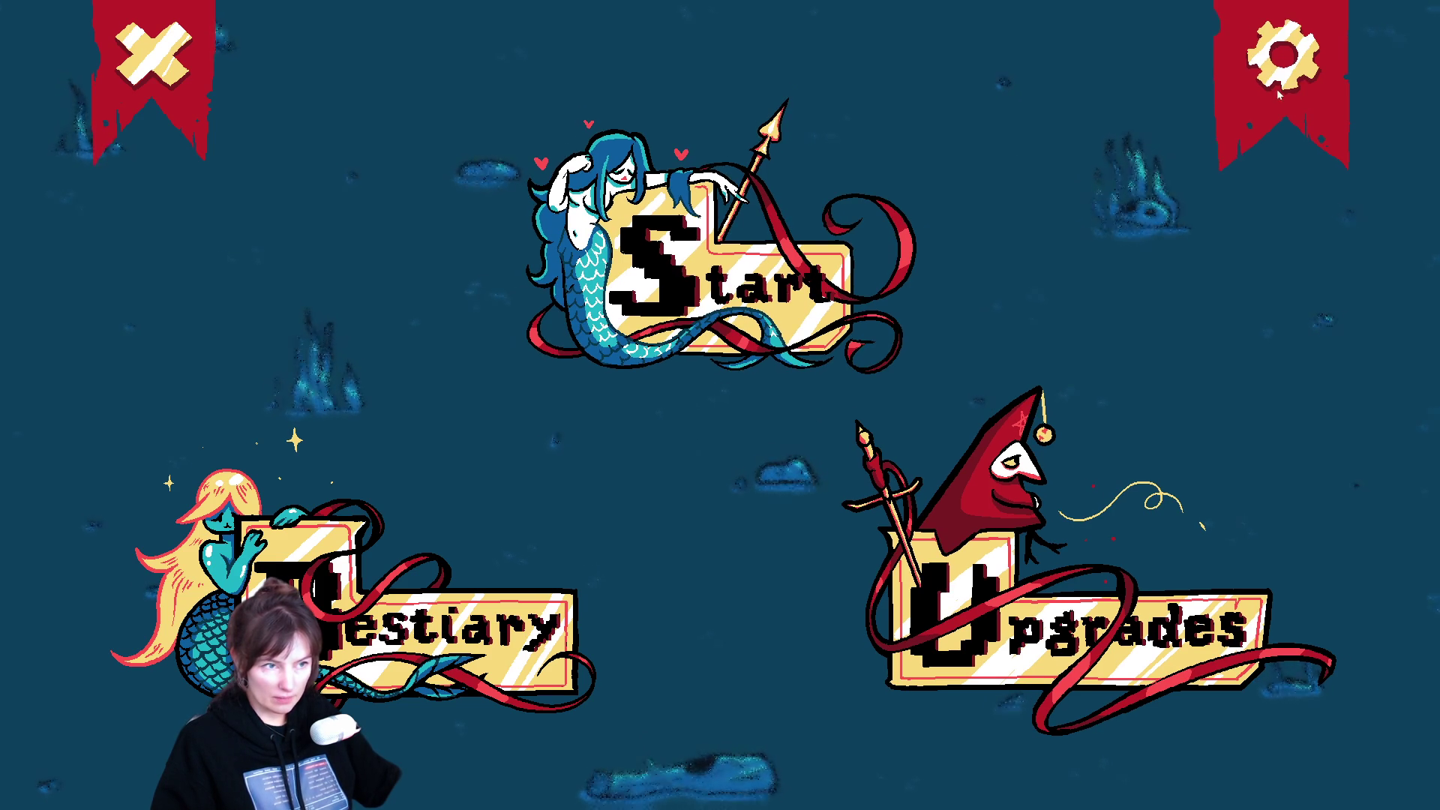
# Step: Close the game window to get back to the player scene in the editor
pyautogui.click(153, 96)
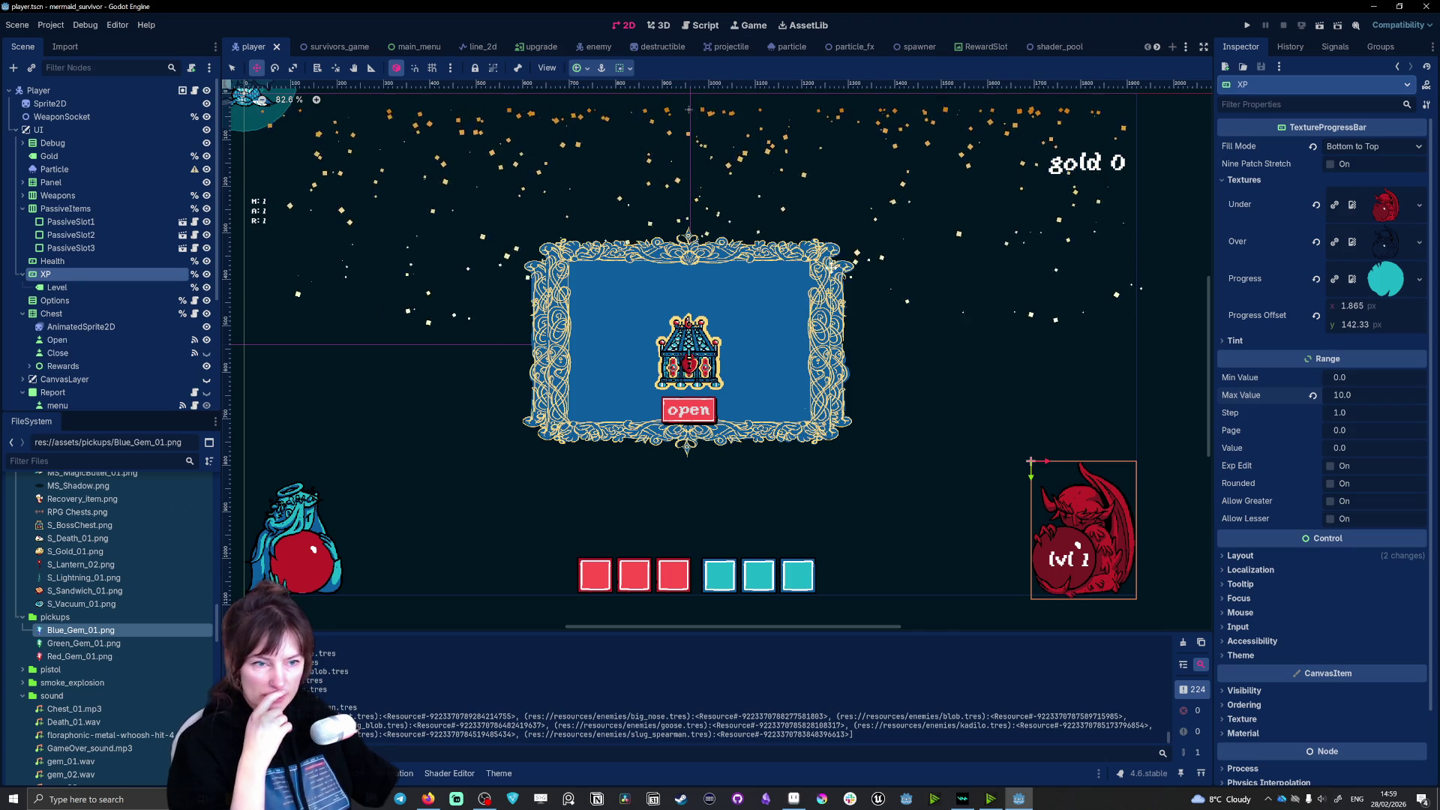
pyautogui.scroll(-2, 825, 272)
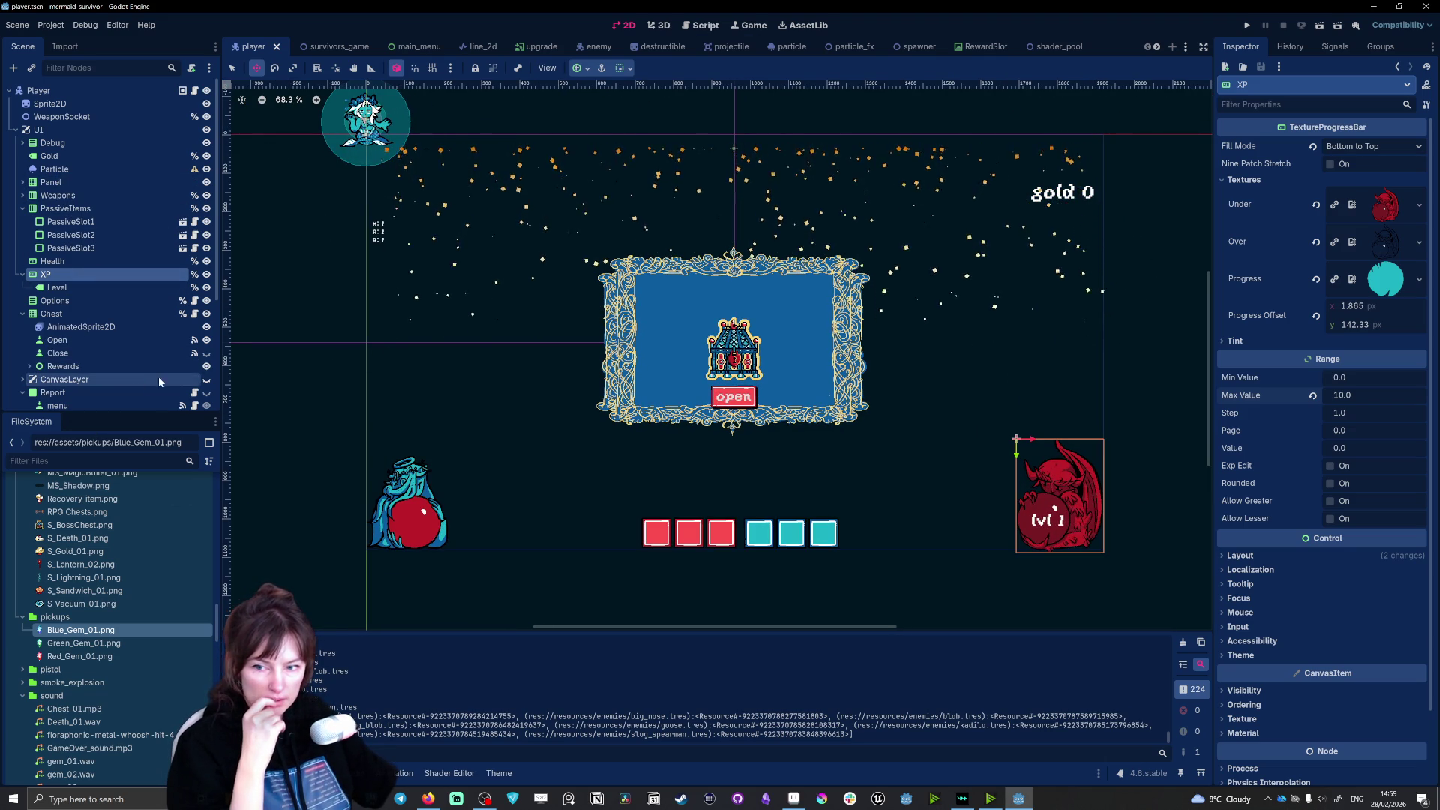
# Step: Toggle the CanvasLayer node's visibility in the Scene dock, then save and rerun the project
pyautogui.click(207, 379)
pyautogui.scroll(-3, 552, 491)
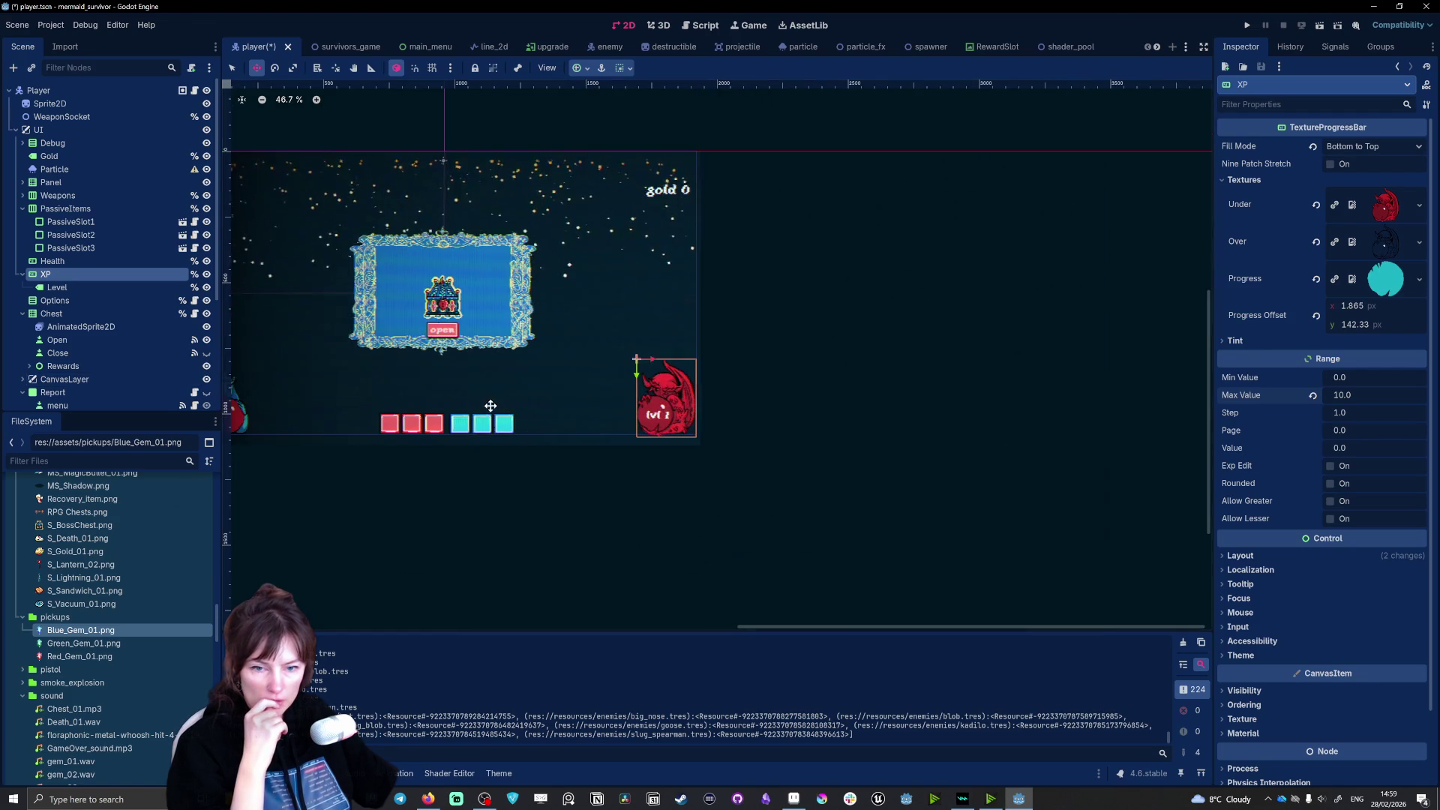
pyautogui.scroll(2, 331, 345)
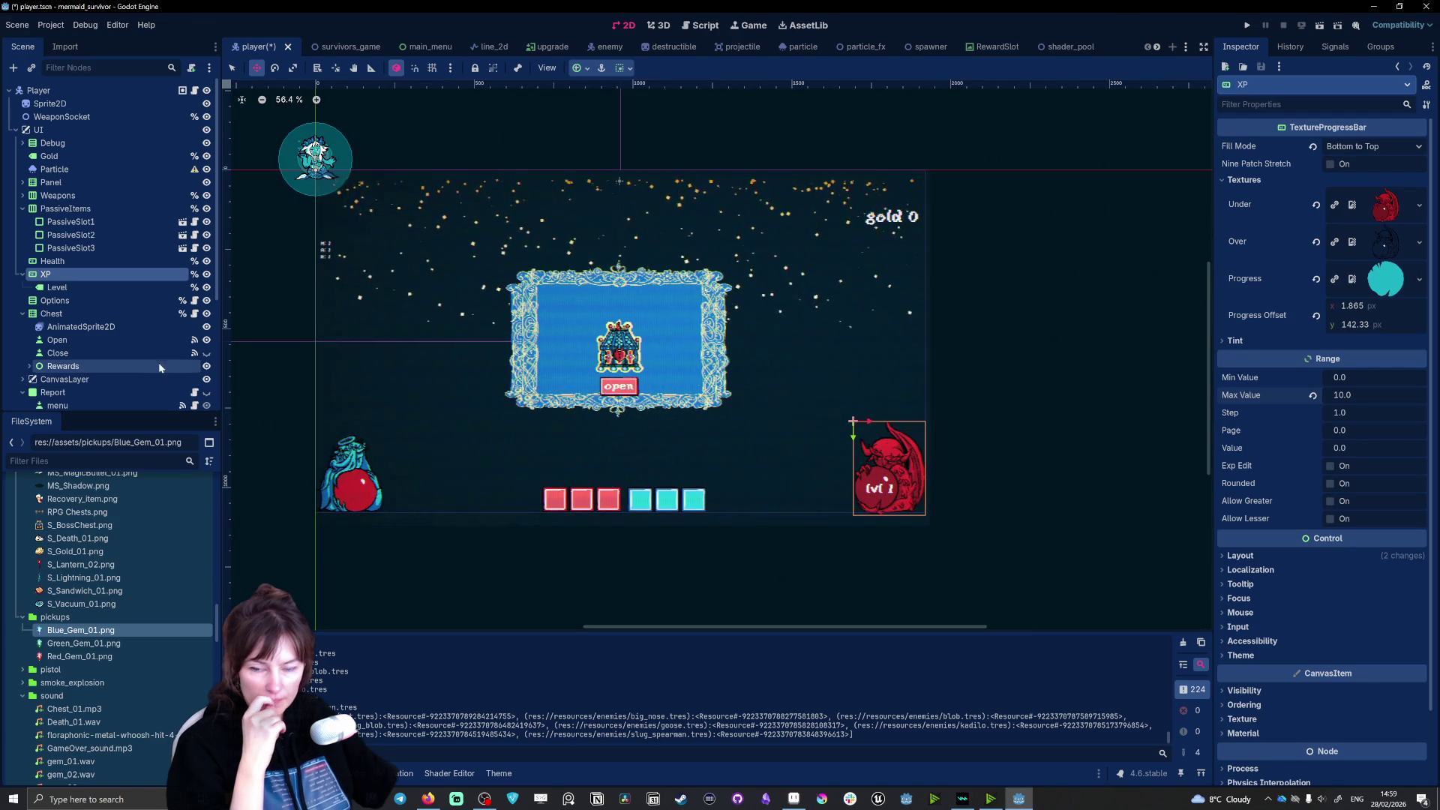
pyautogui.scroll(-3, 141, 385)
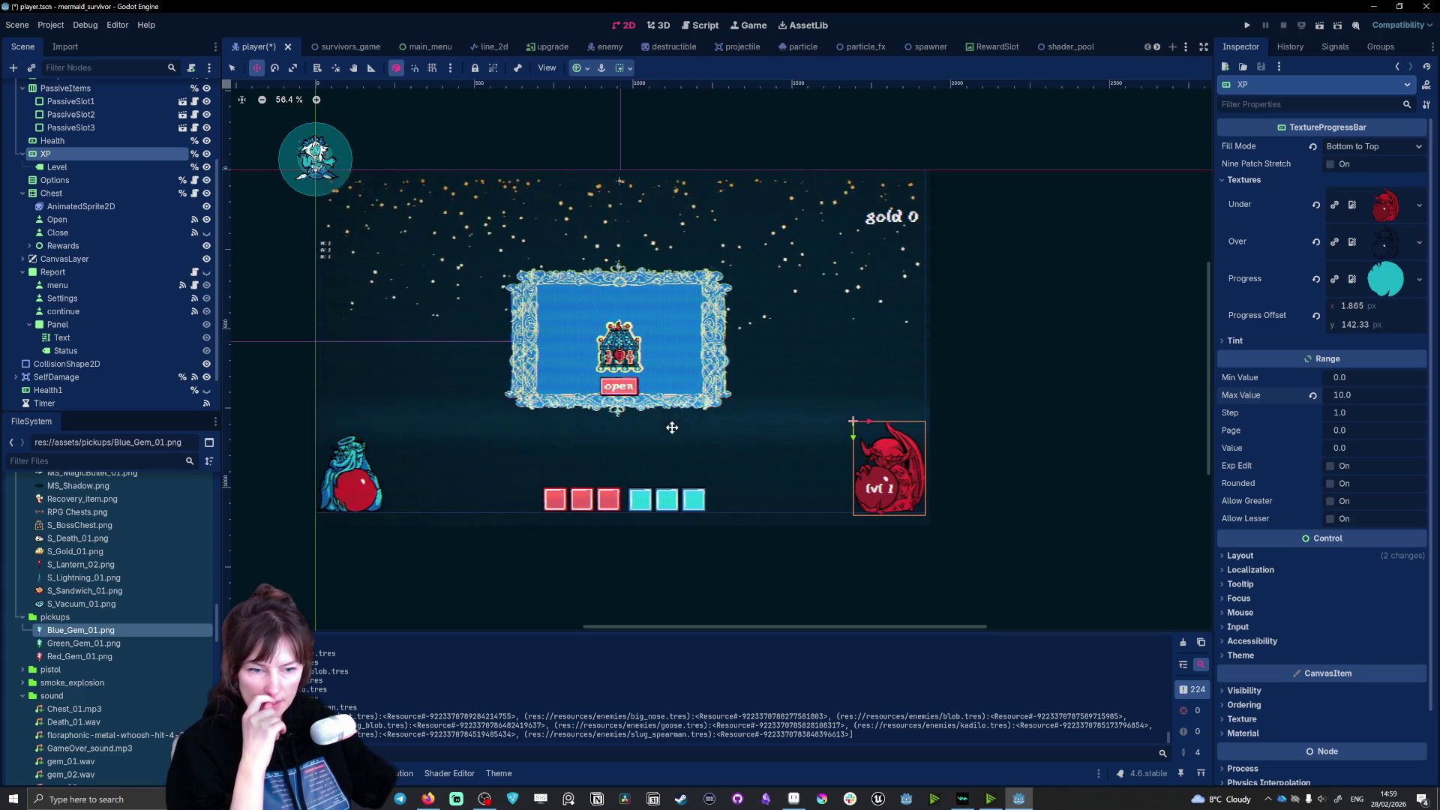
pyautogui.click(1247, 26)
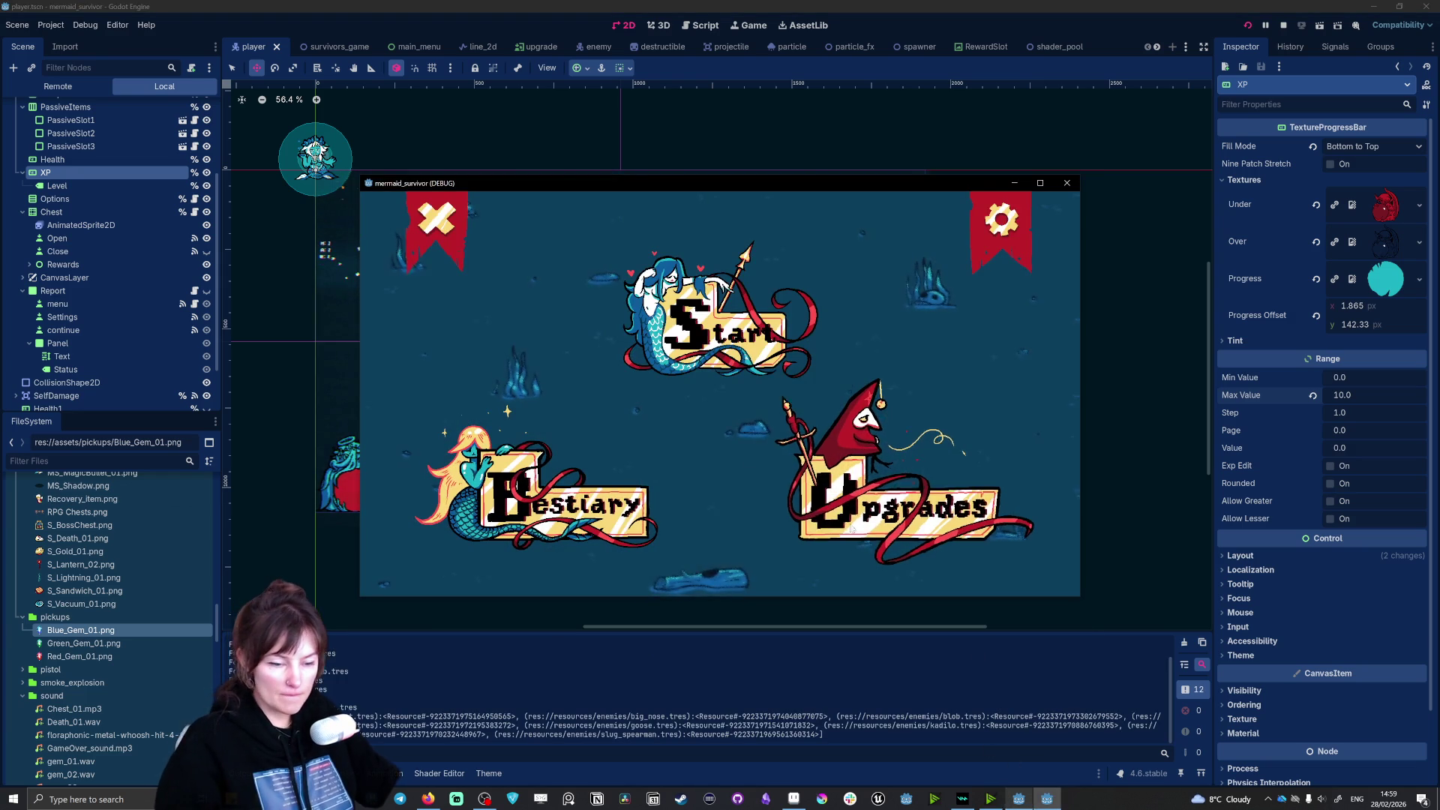
# Step: Start a run with the chosen mermaid, maximize the game window, and swim around
pyautogui.click(709, 322)
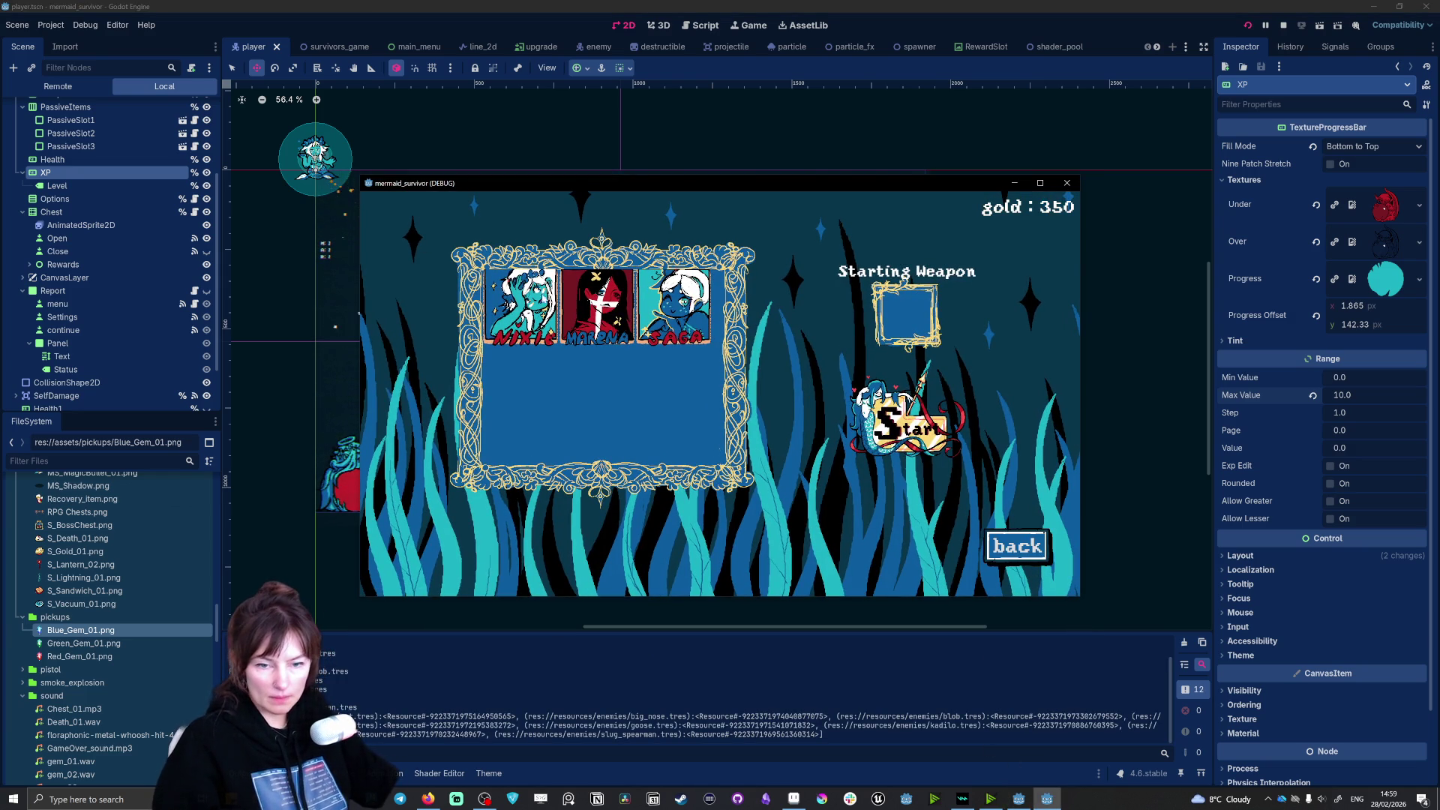
pyautogui.click(909, 426)
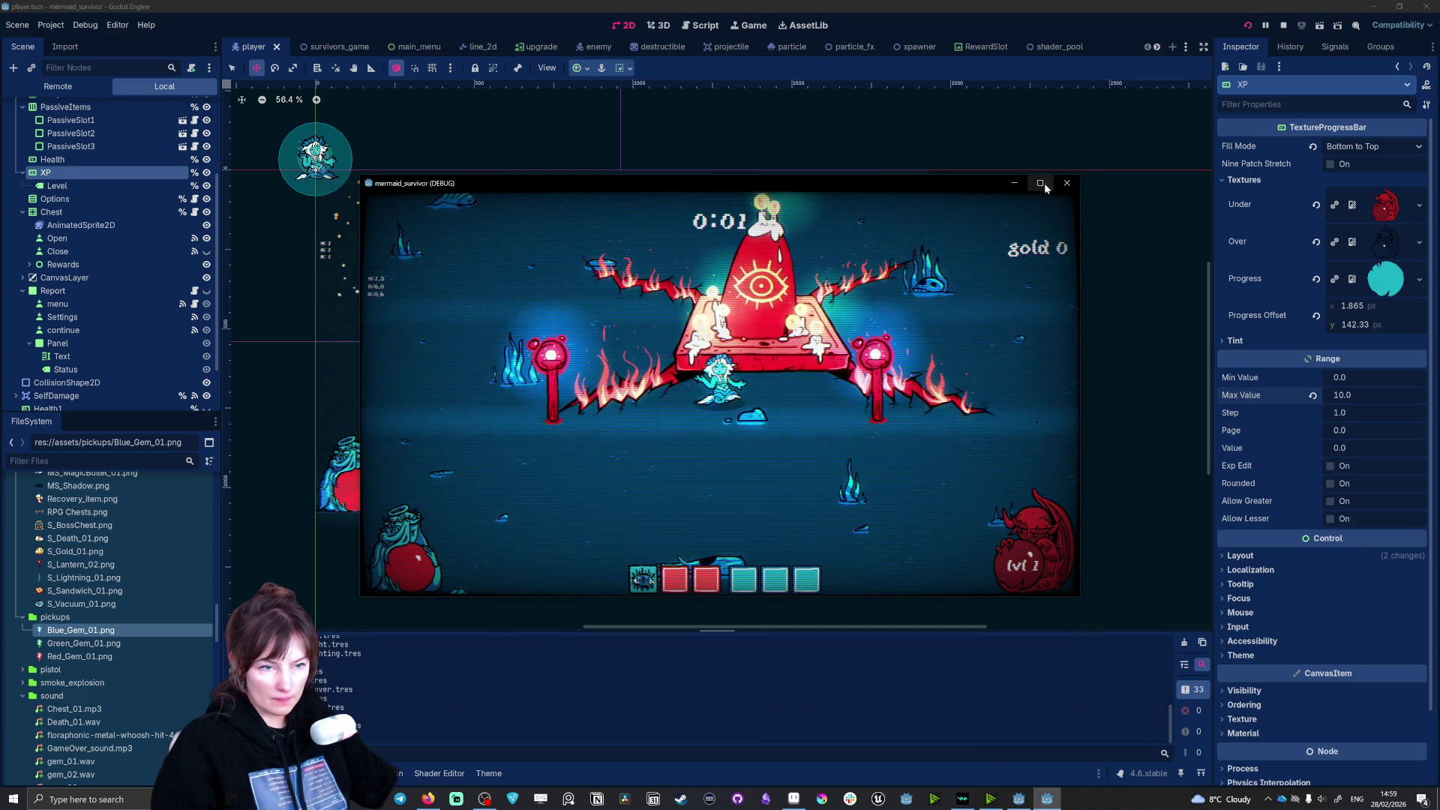
pyautogui.click(1041, 183)
pyautogui.press('s')
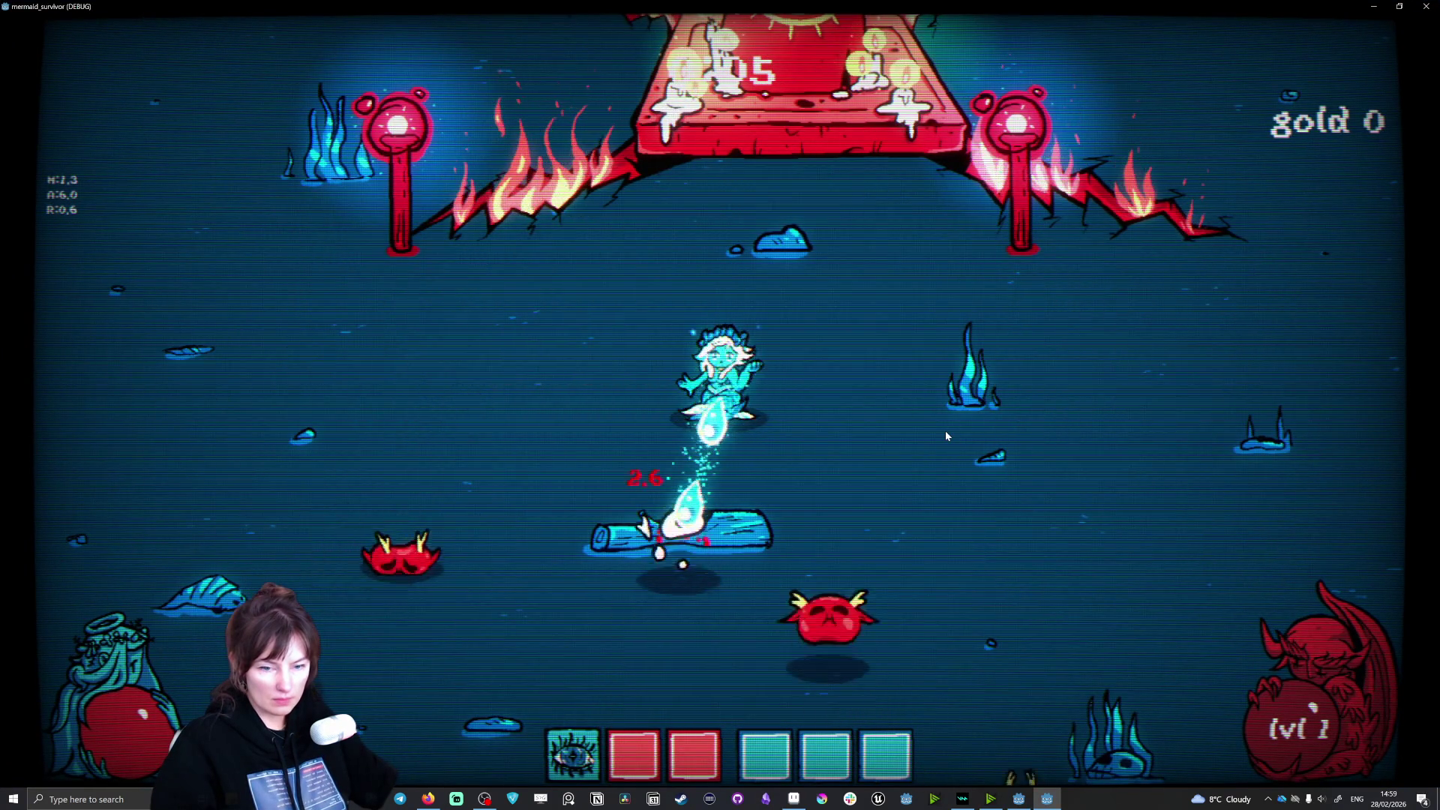
pyautogui.press('w')
pyautogui.press('a')
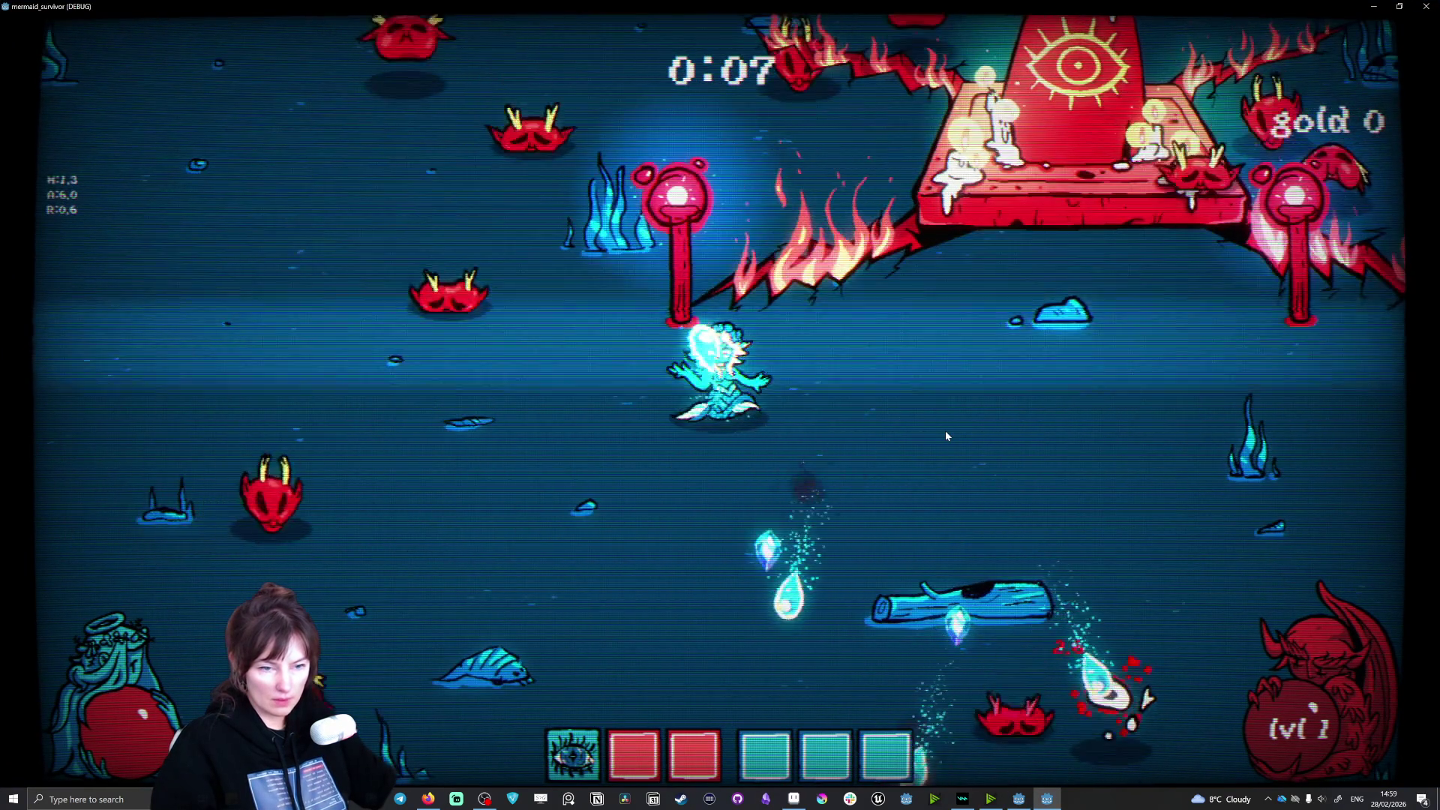
pyautogui.press('d')
pyautogui.press('a')
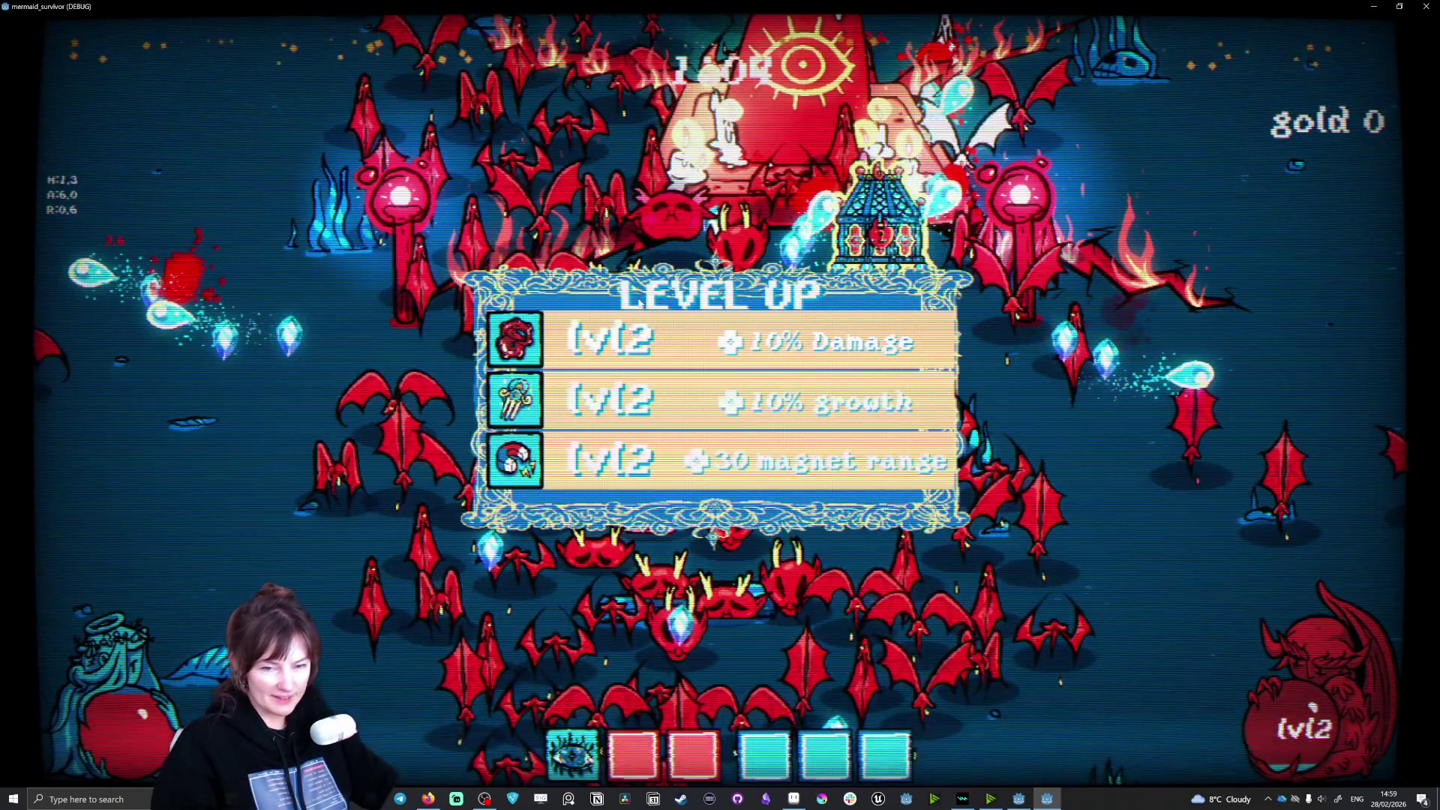
# Step: Pick 10% Damage, lightning strike, spiral 2 damage, 1 armor and a final-slot upgrade
pyautogui.click(628, 349)
pyautogui.press('a')
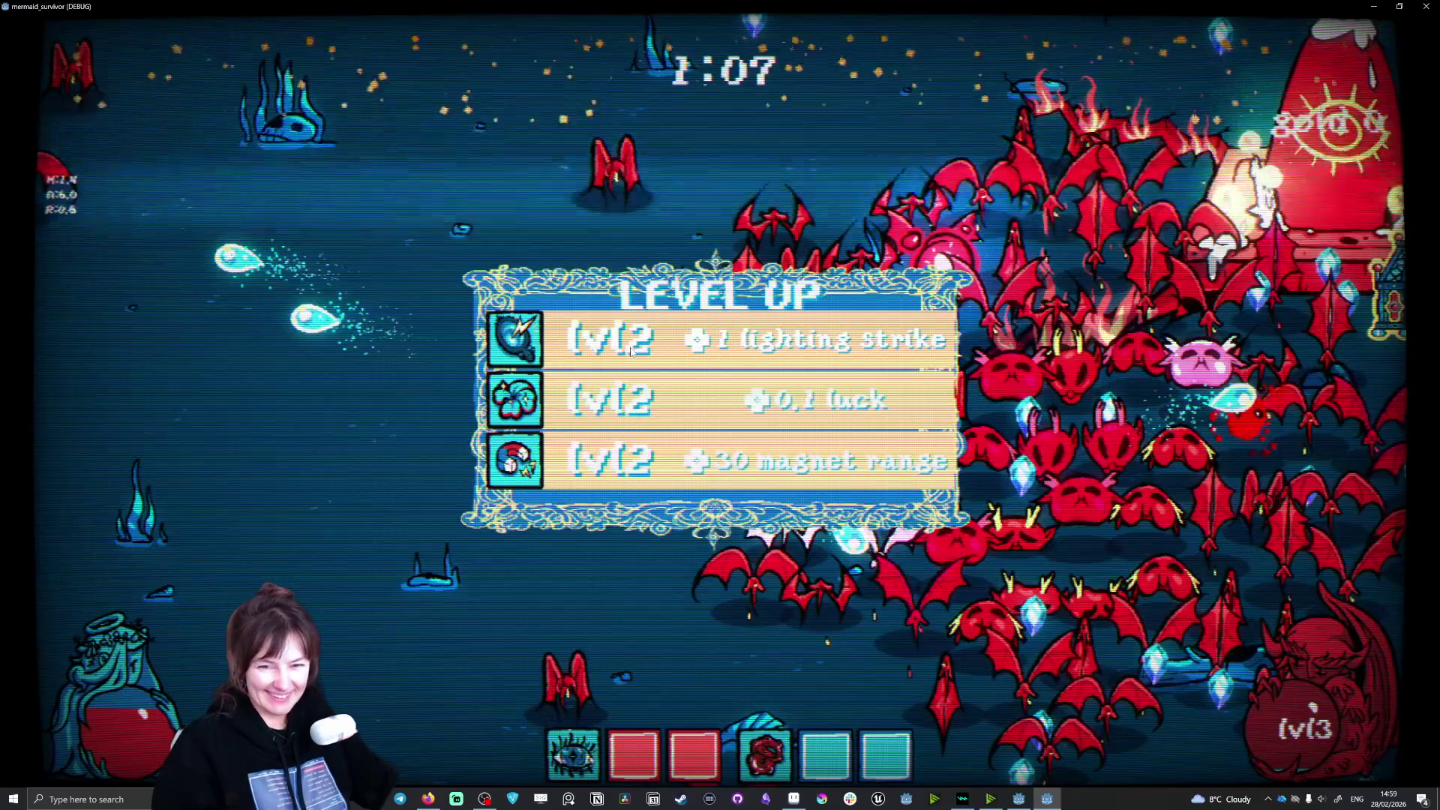
pyautogui.click(630, 350)
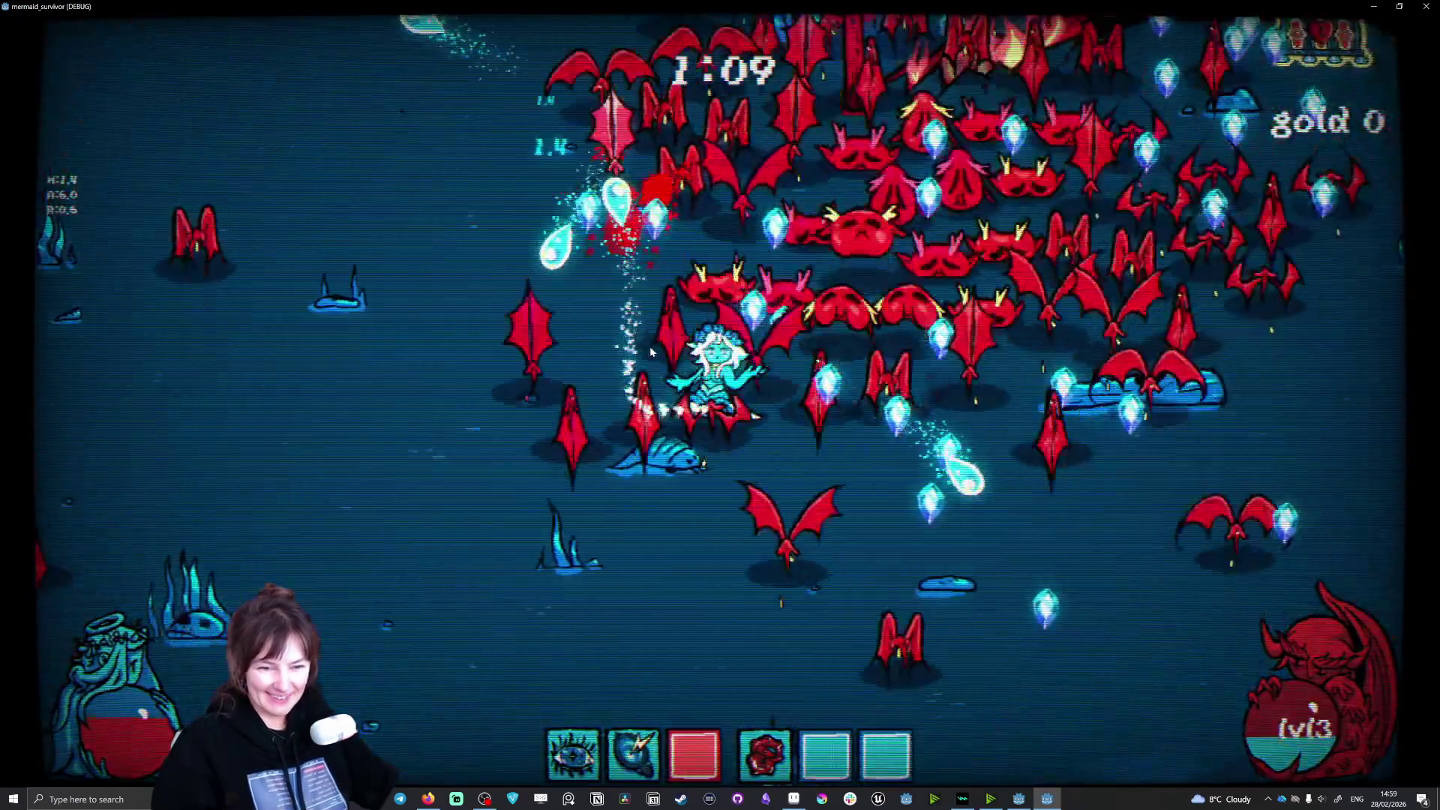
pyautogui.press('t')
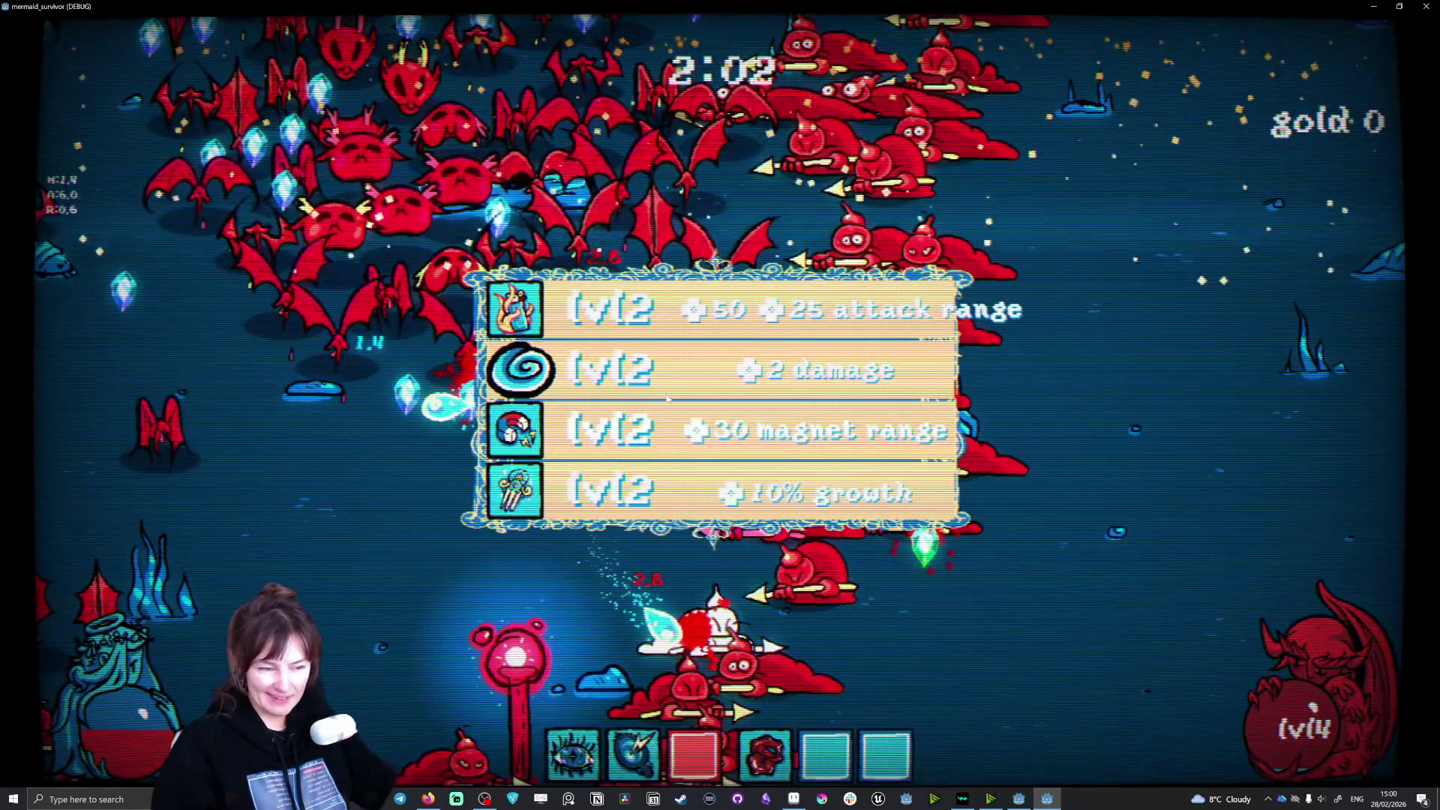
pyautogui.click(651, 351)
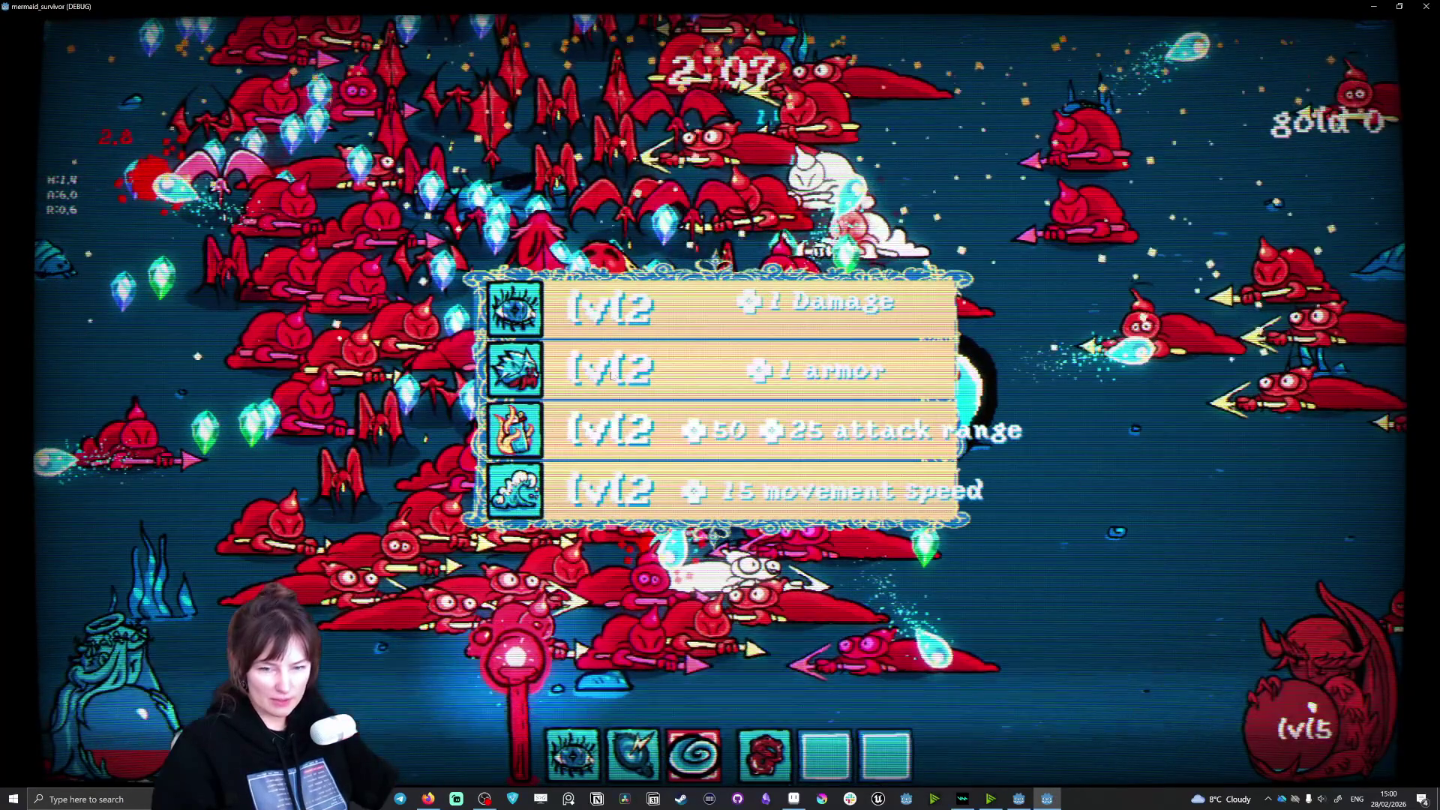
pyautogui.click(742, 371)
pyautogui.press('a')
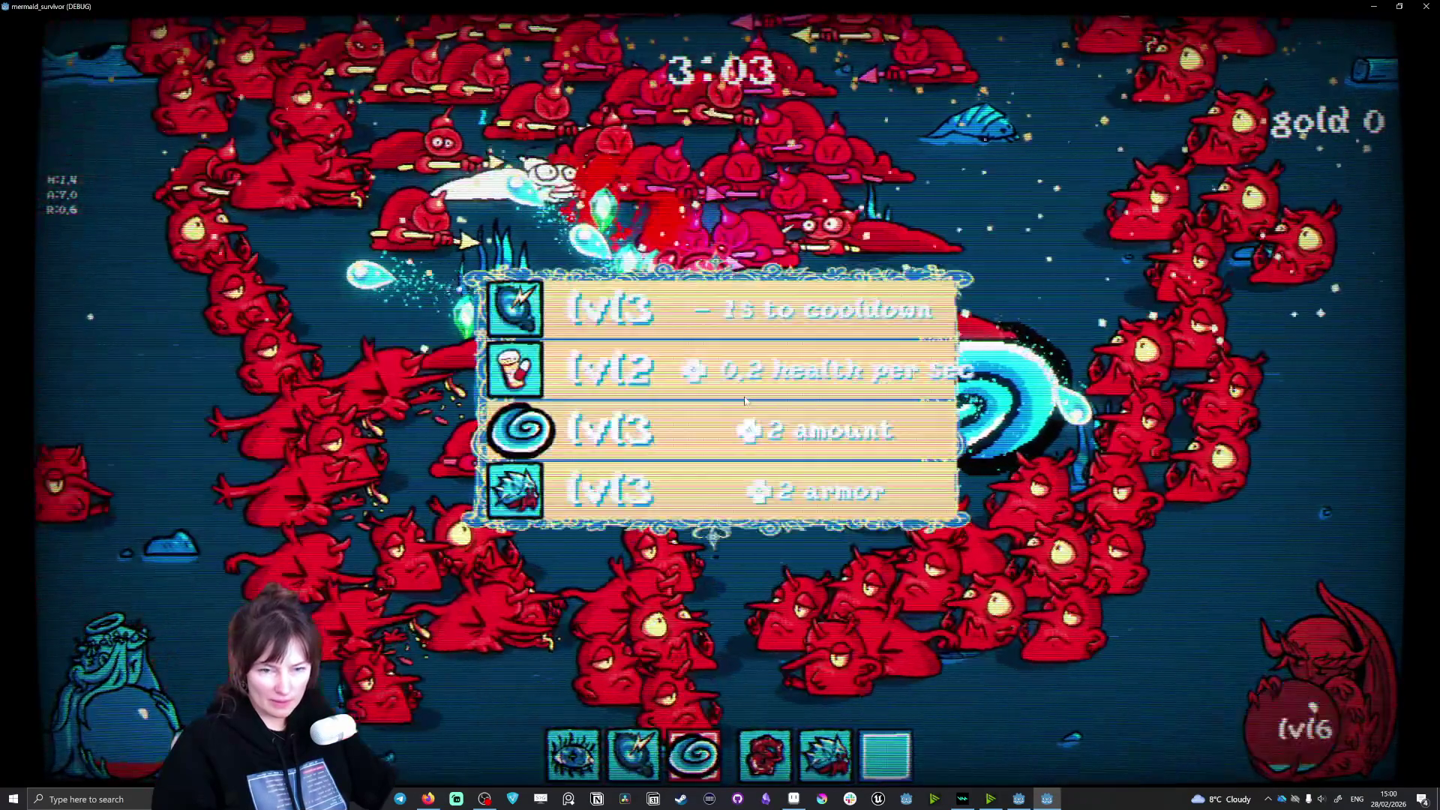
pyautogui.click(688, 389)
pyautogui.press('a')
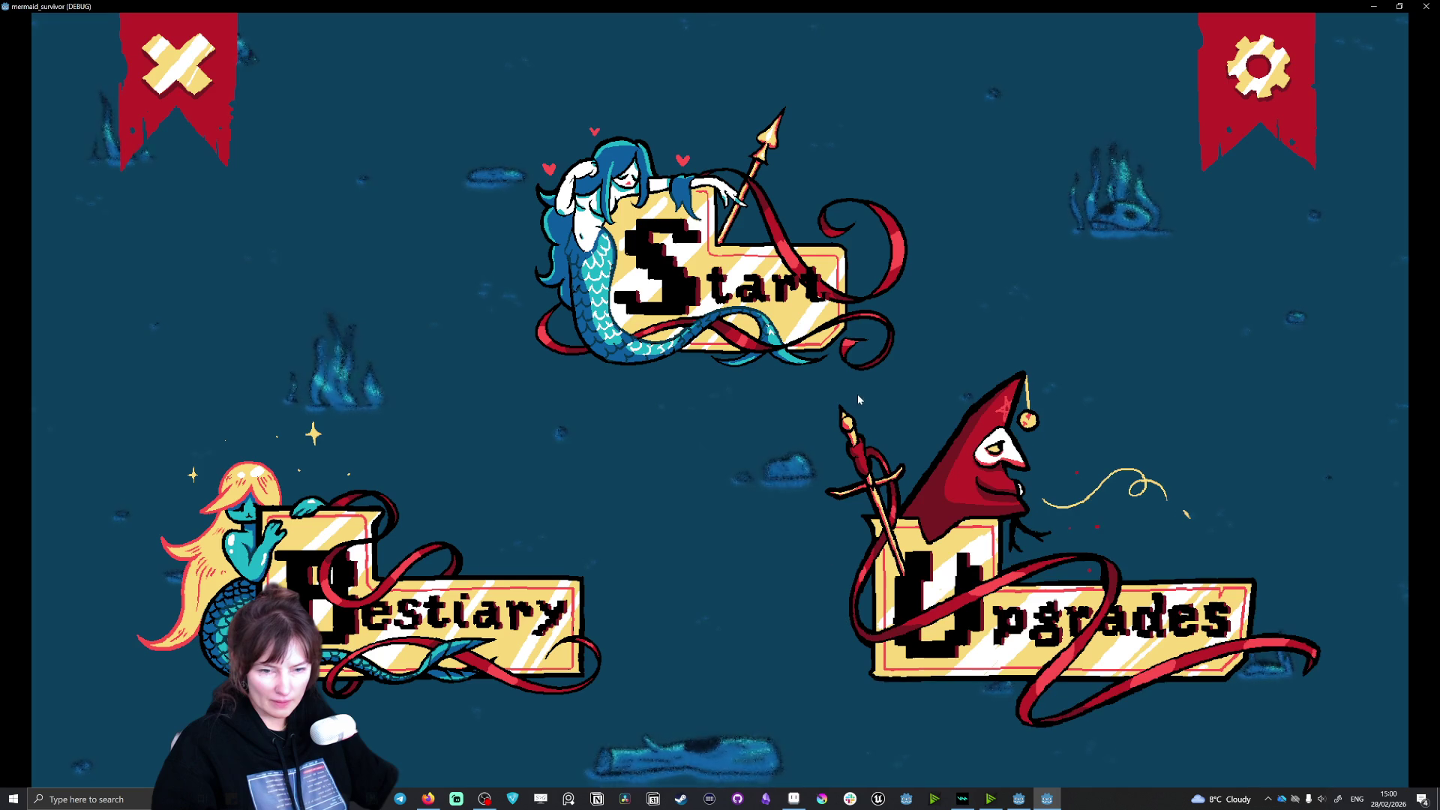
# Step: Quit the game, relaunch it with F5, and swim the mermaid around the level
pyautogui.click(189, 83)
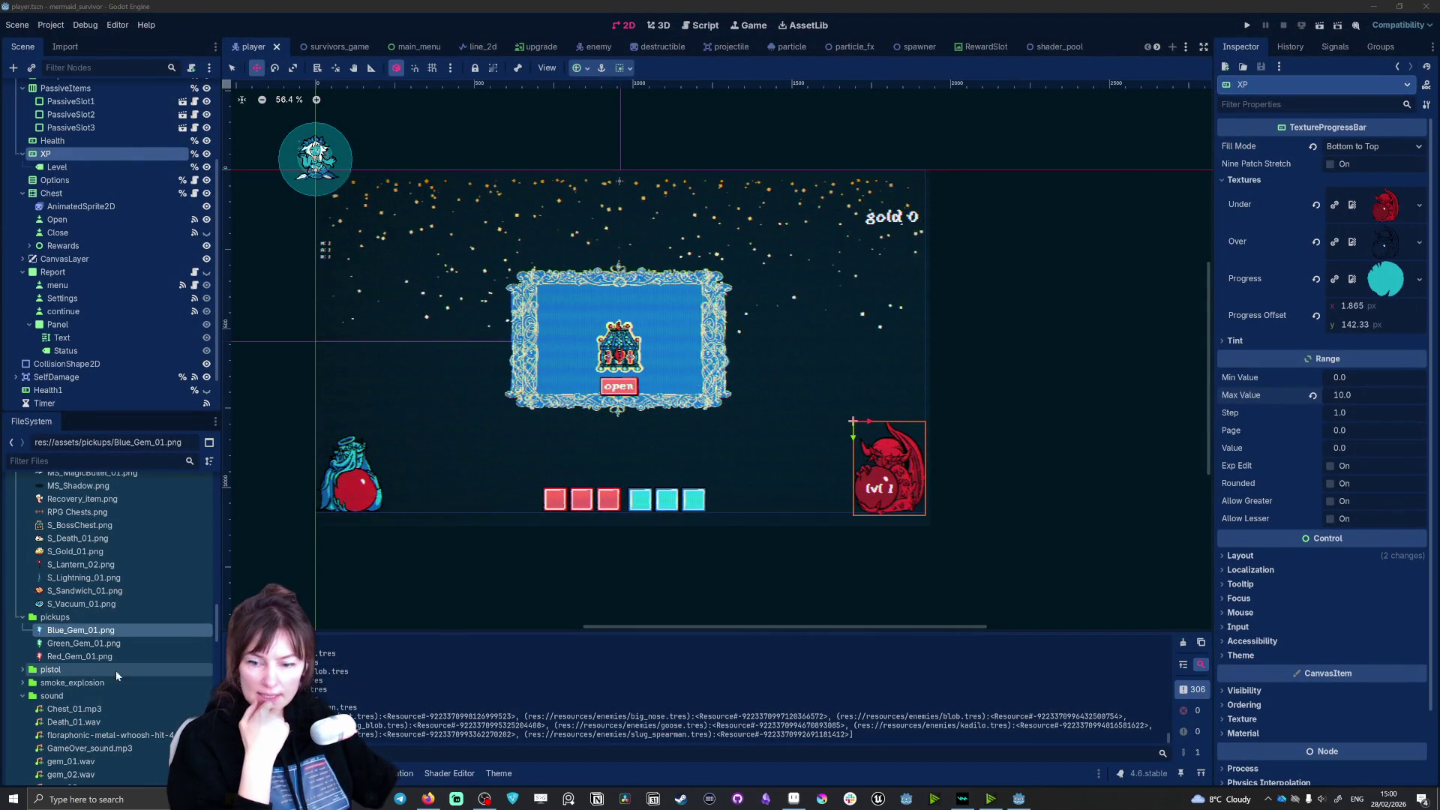
pyautogui.press('F5')
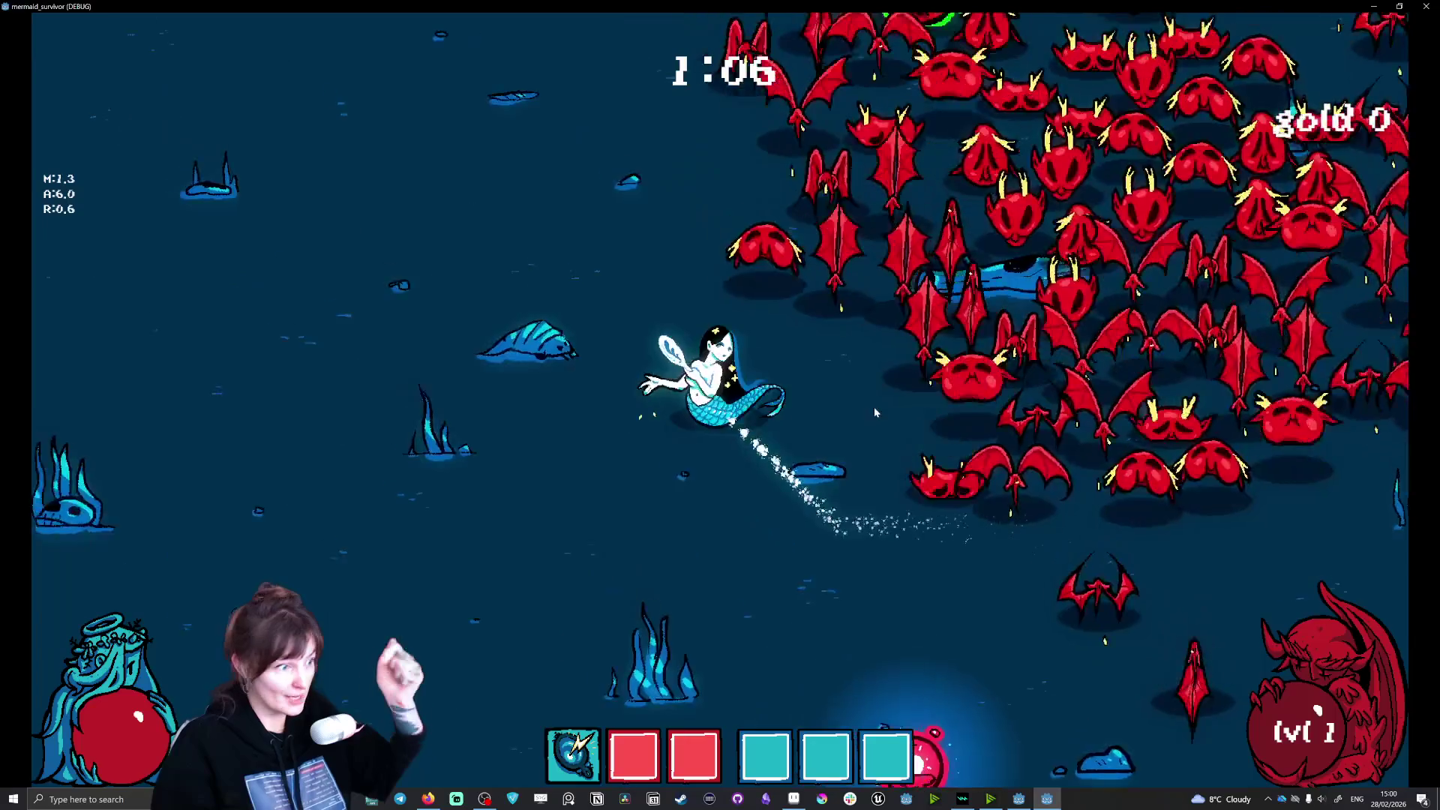
pyautogui.press('d')
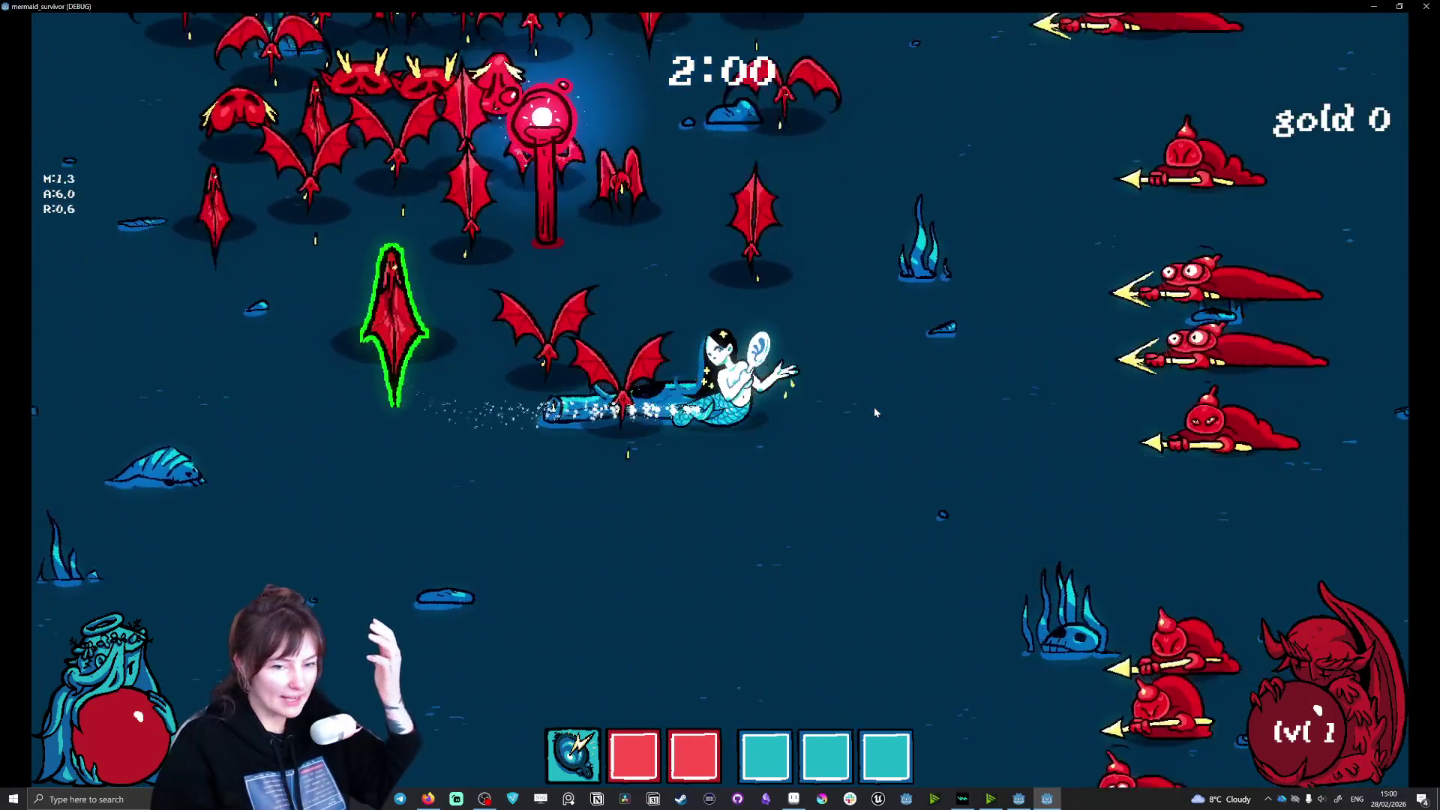
pyautogui.press('w')
pyautogui.press('w')
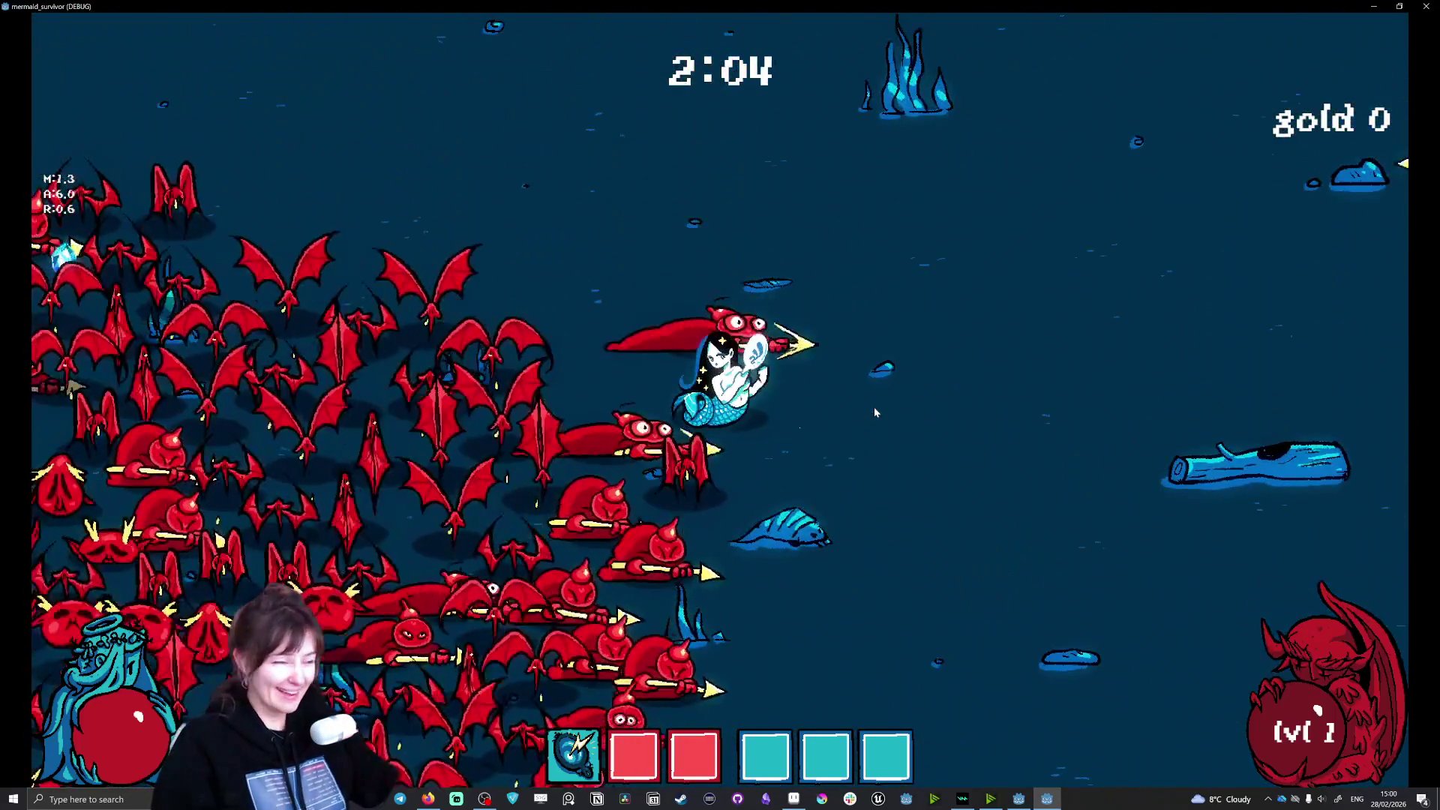
pyautogui.press('a')
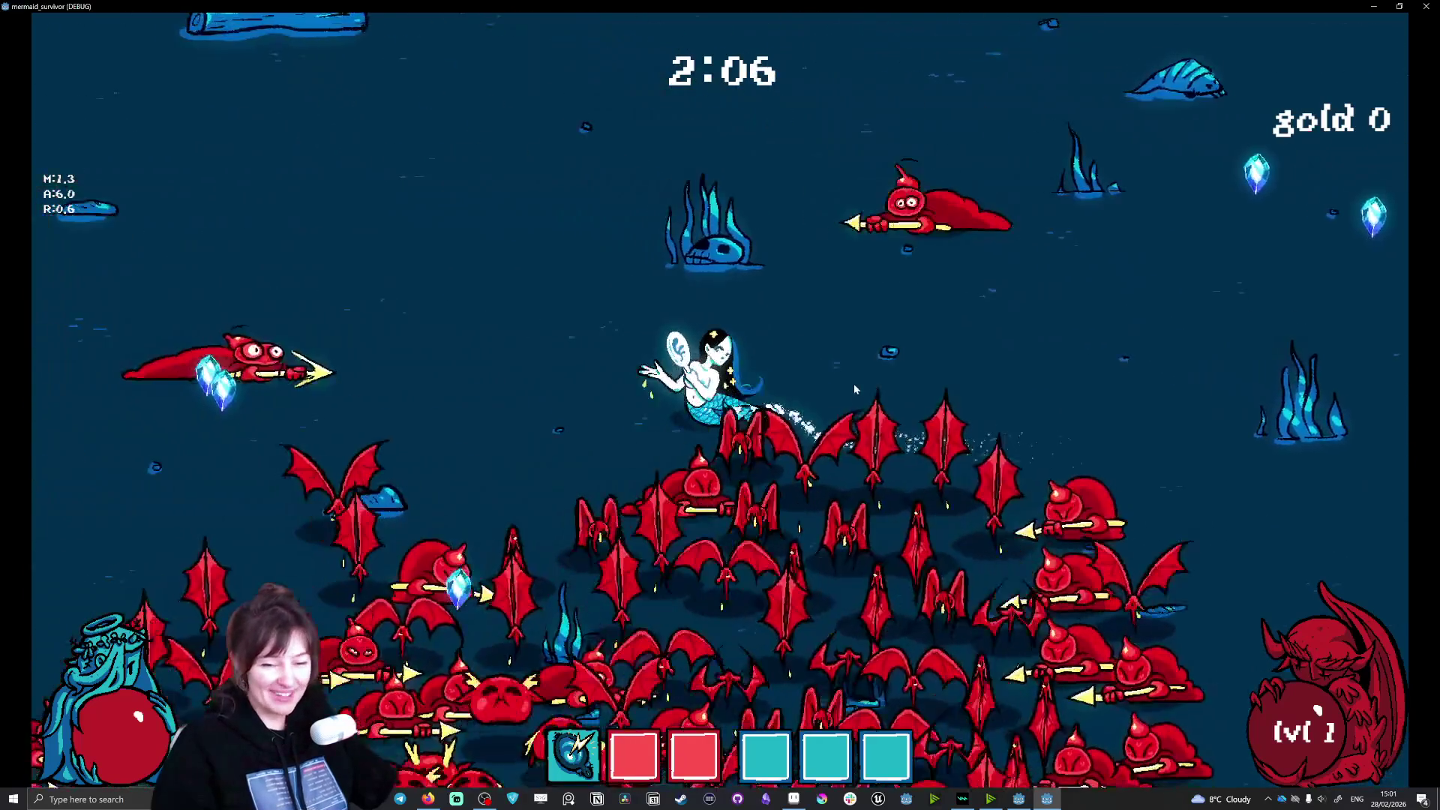
pyautogui.press('s')
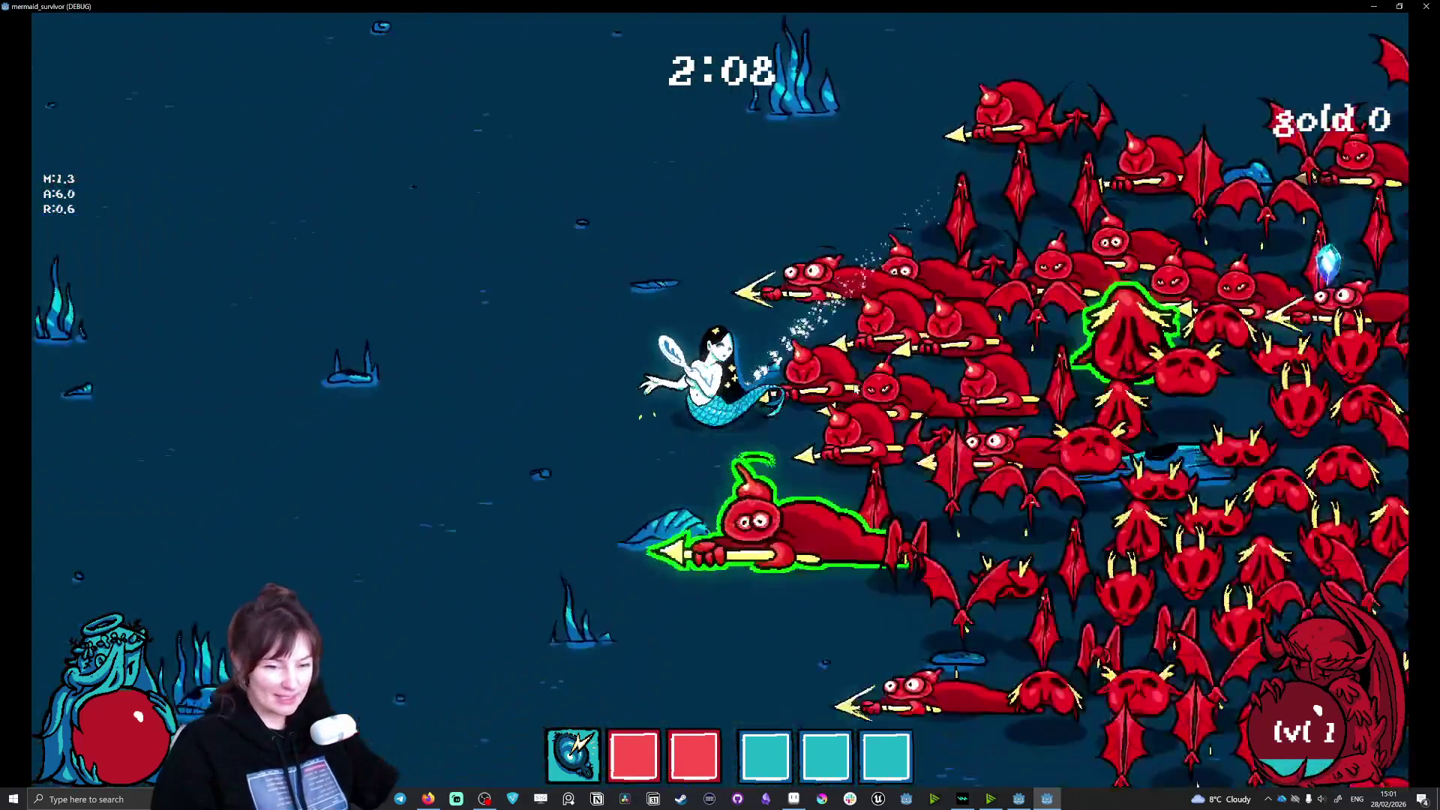
# Step: Keep steering the mermaid, then pause and return to the game's main menu
pyautogui.press('d')
pyautogui.press('d')
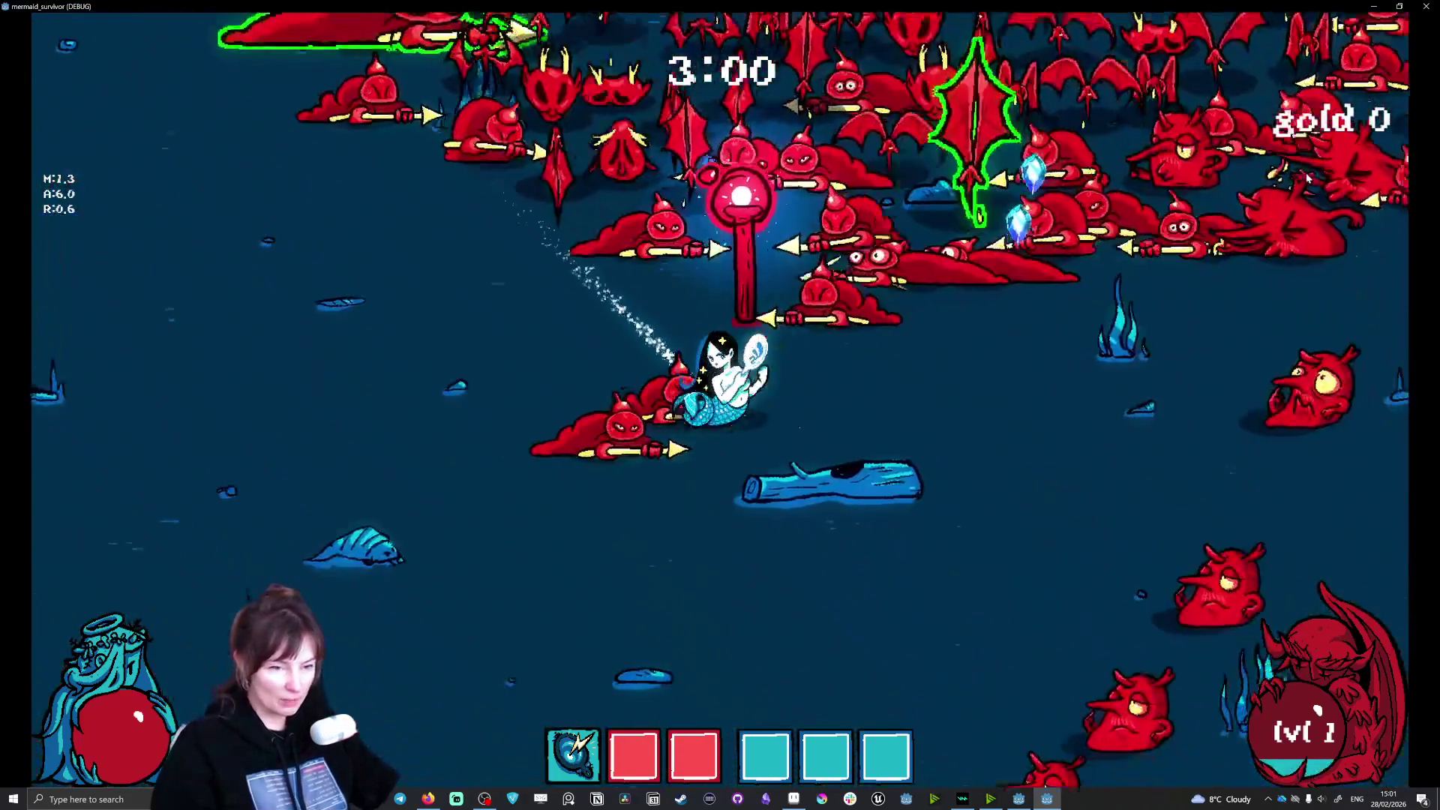
pyautogui.press('w')
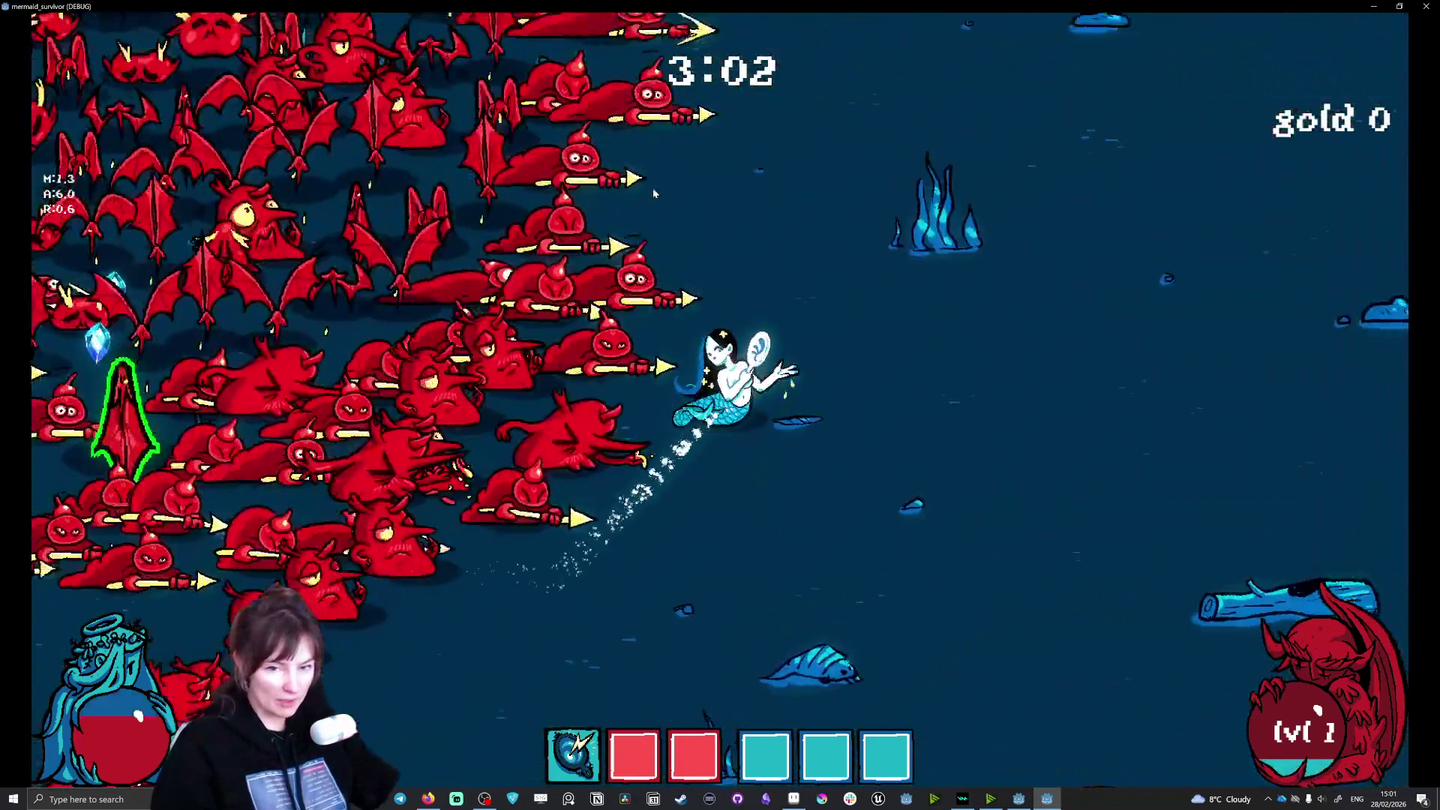
pyautogui.press('a')
pyautogui.press('d')
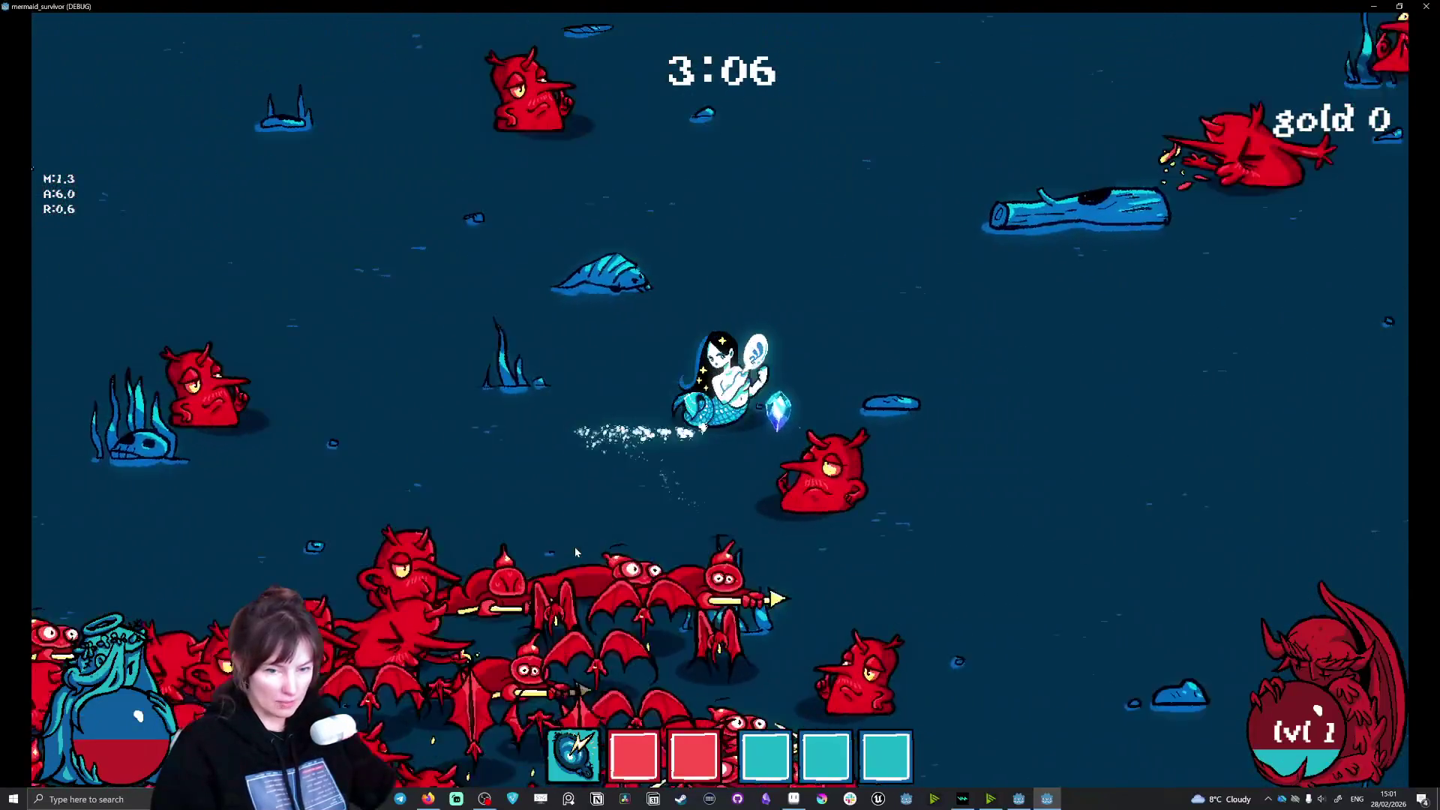
pyautogui.press('Escape')
pyautogui.press('Escape')
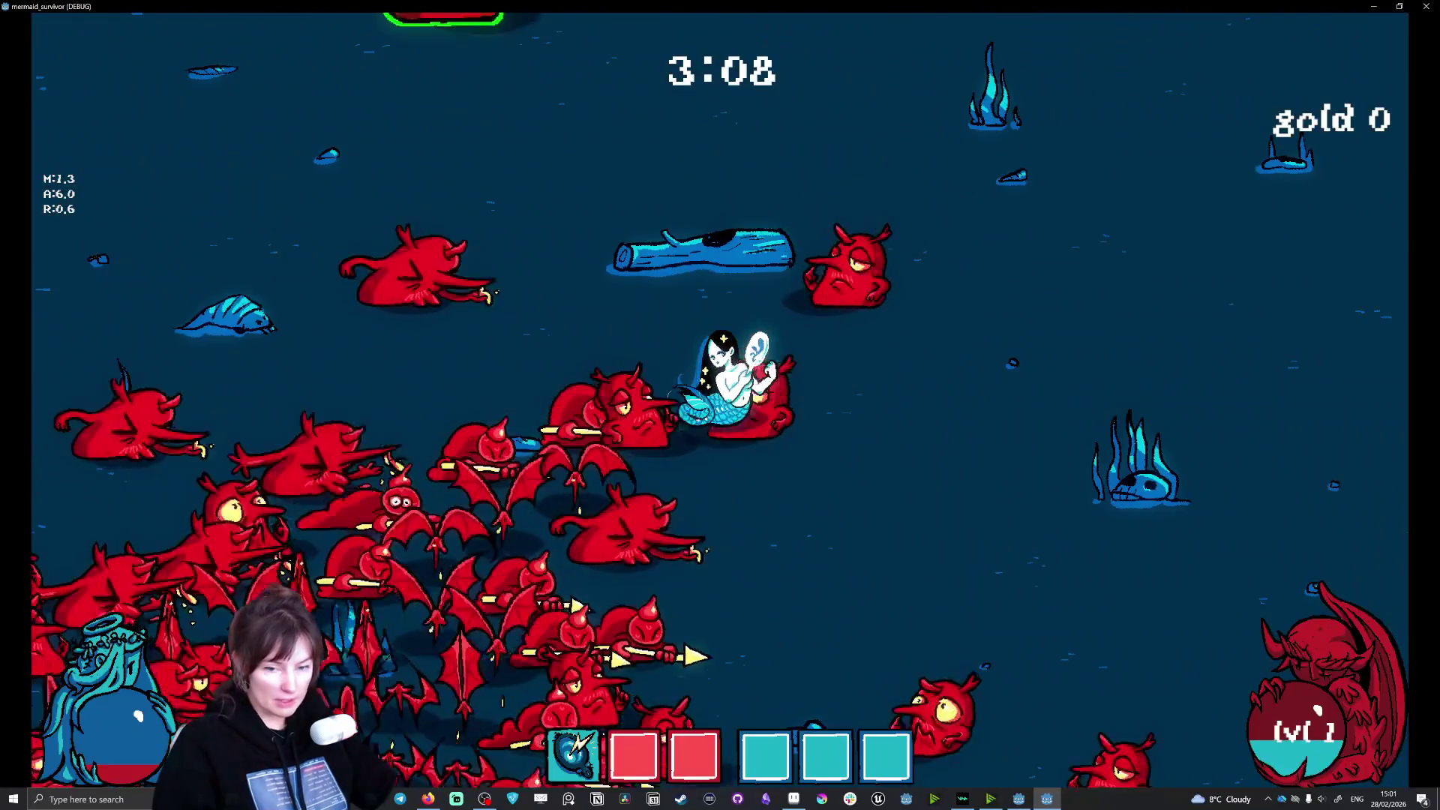
pyautogui.press('Escape')
pyautogui.click(126, 741)
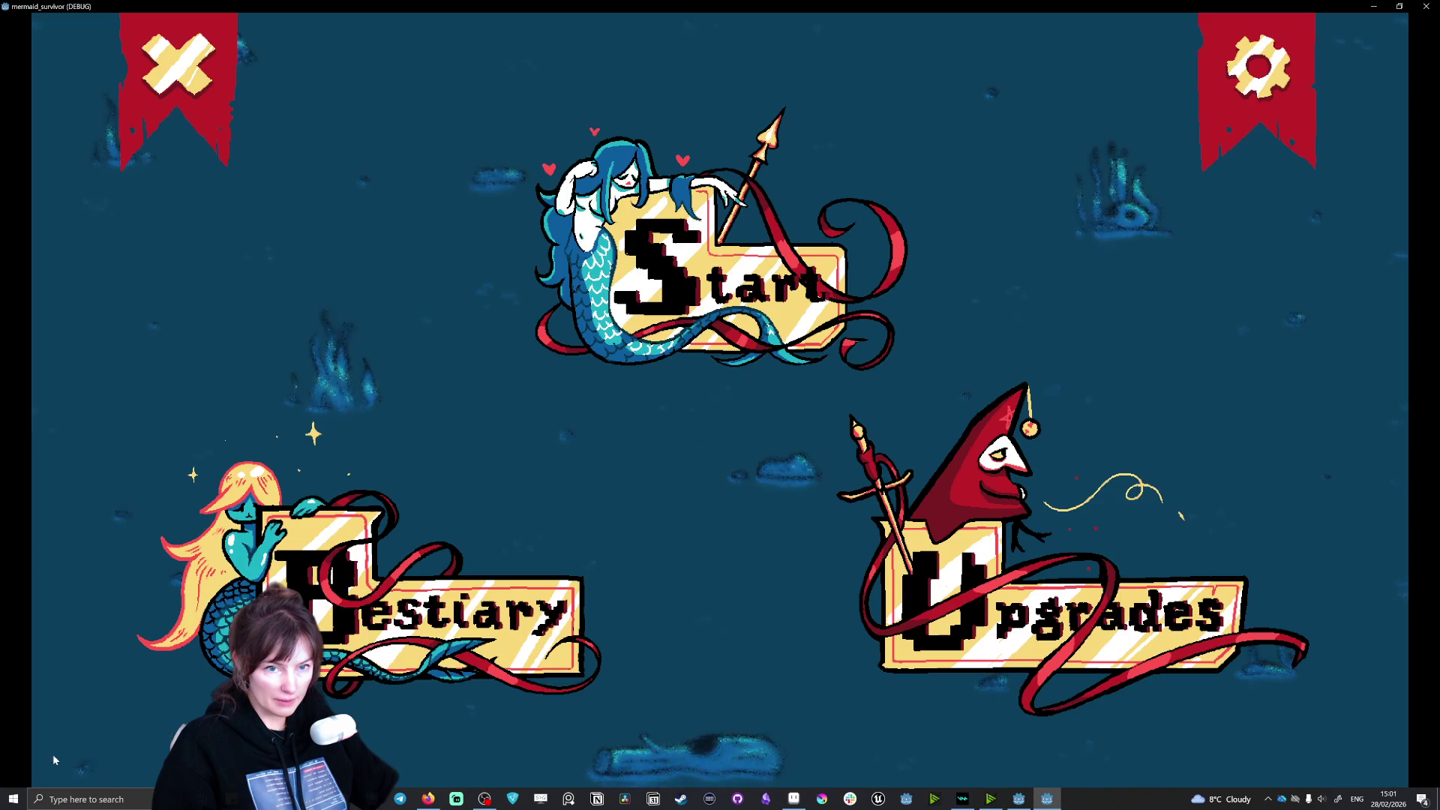
# Step: Choose Saga in character select, start the run, and swim around the arena
pyautogui.click(703, 248)
pyautogui.click(675, 240)
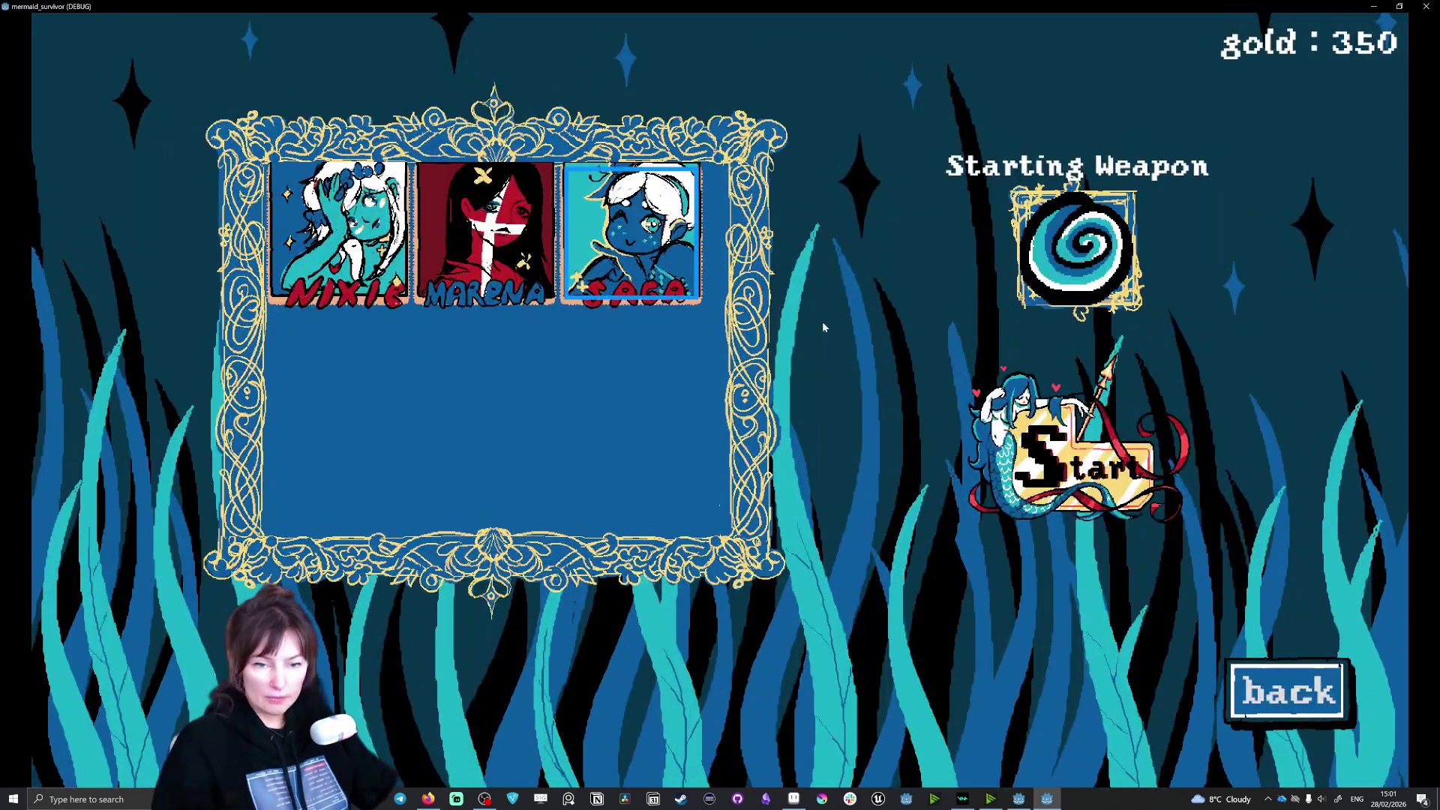
pyautogui.click(1100, 463)
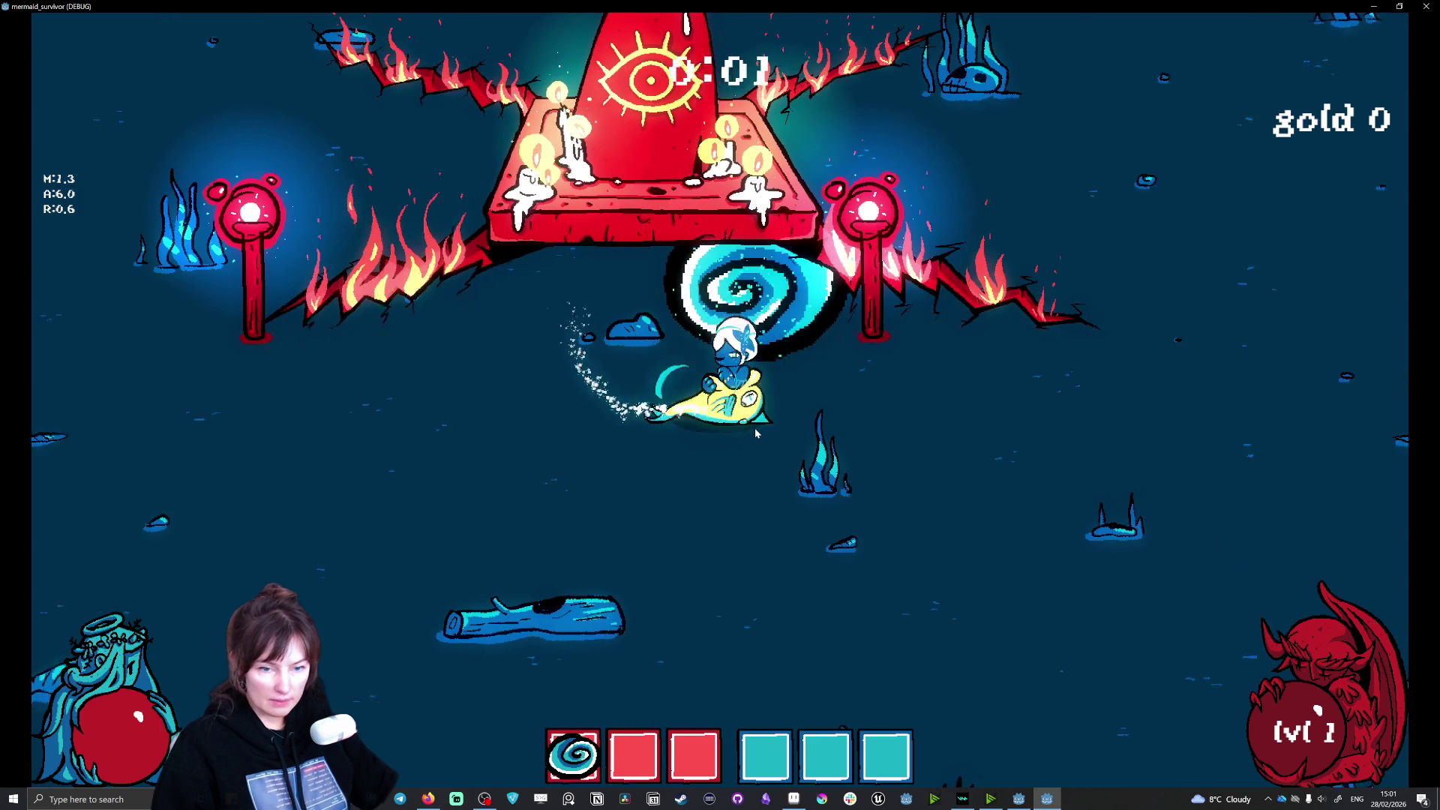
pyautogui.press('w')
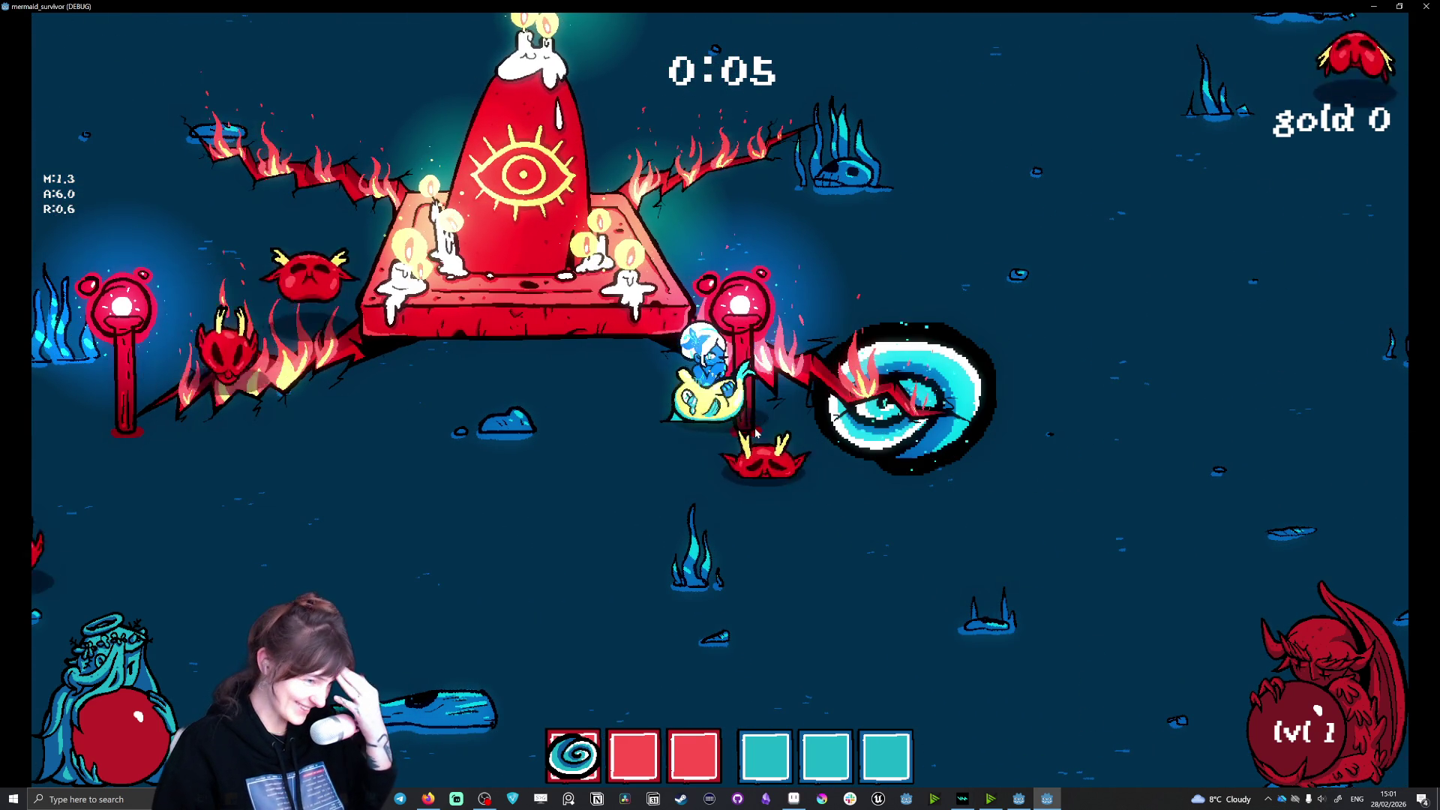
pyautogui.press('d')
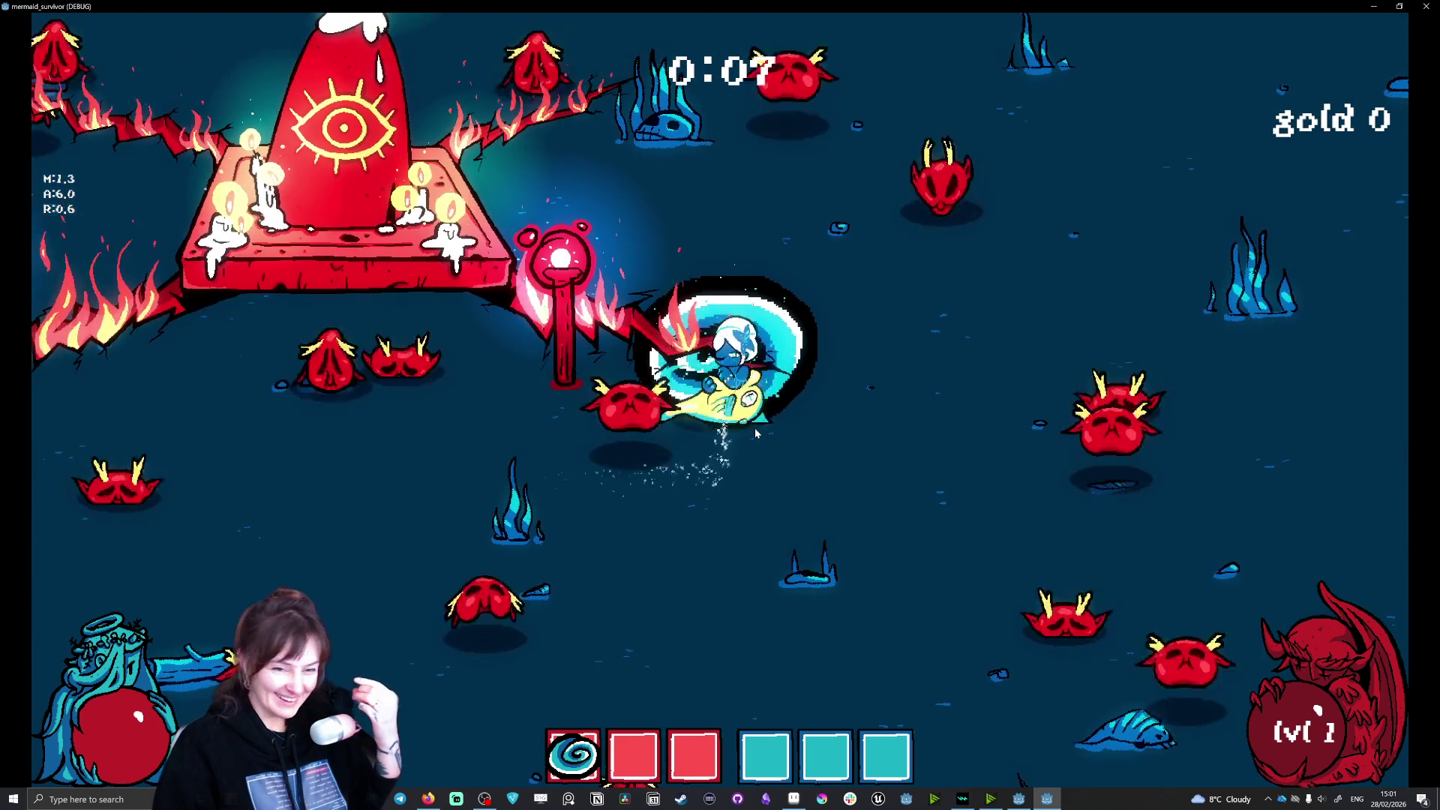
pyautogui.press('s')
pyautogui.press('w')
# Step: Take the lightning strike upgrade, then pause, go to the main menu and quit
pyautogui.press('d')
pyautogui.press('s')
pyautogui.press('d')
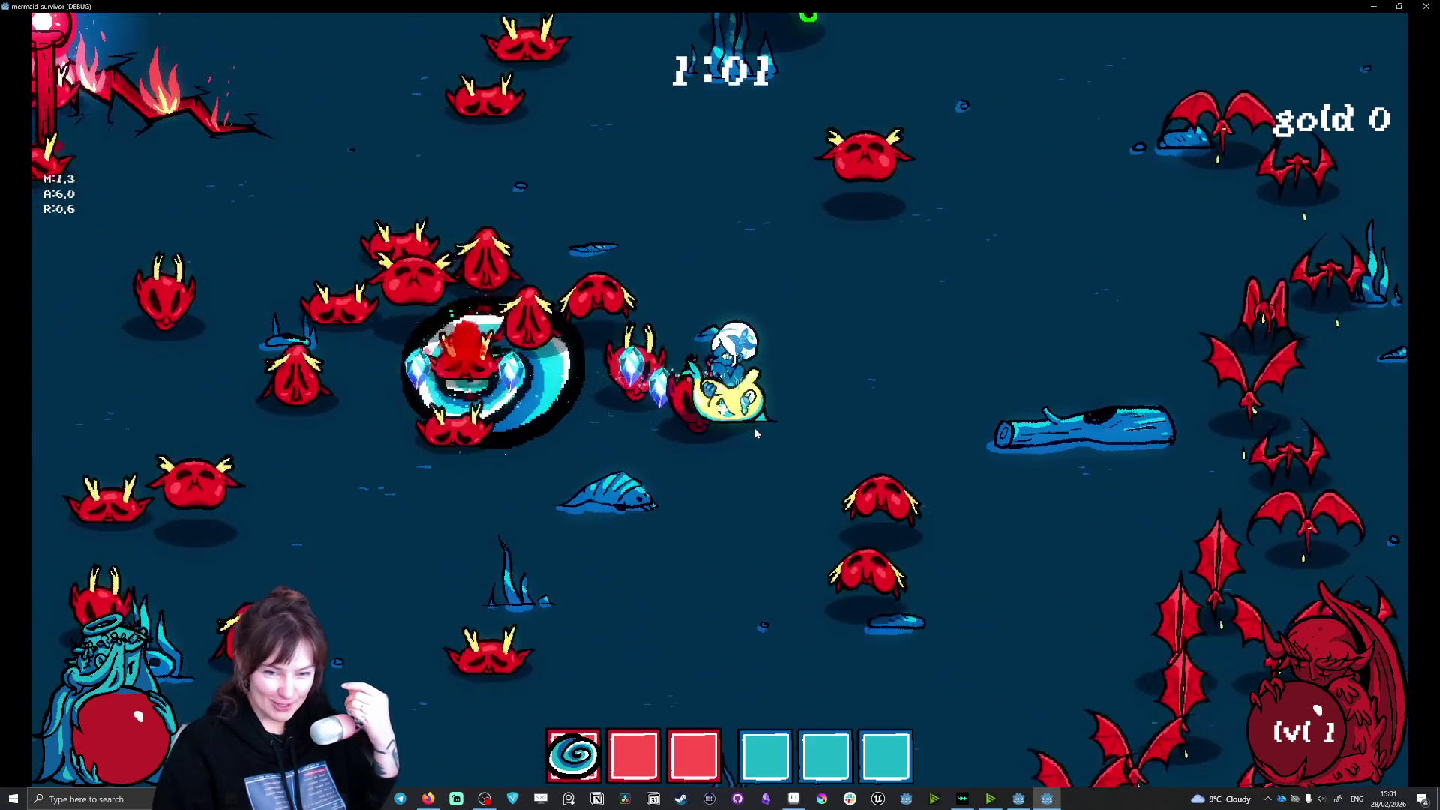
pyautogui.press('a')
pyautogui.press('a')
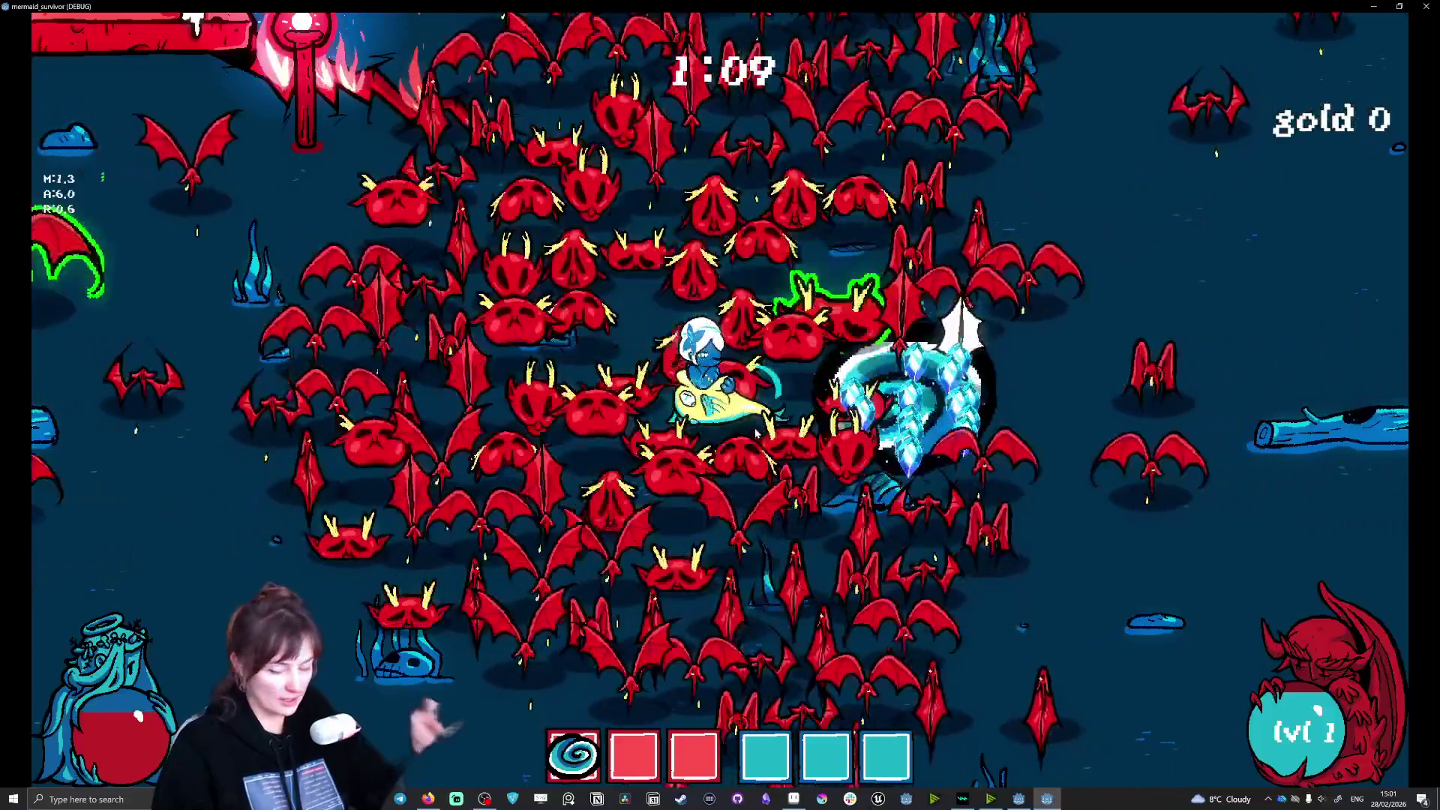
pyautogui.press('d')
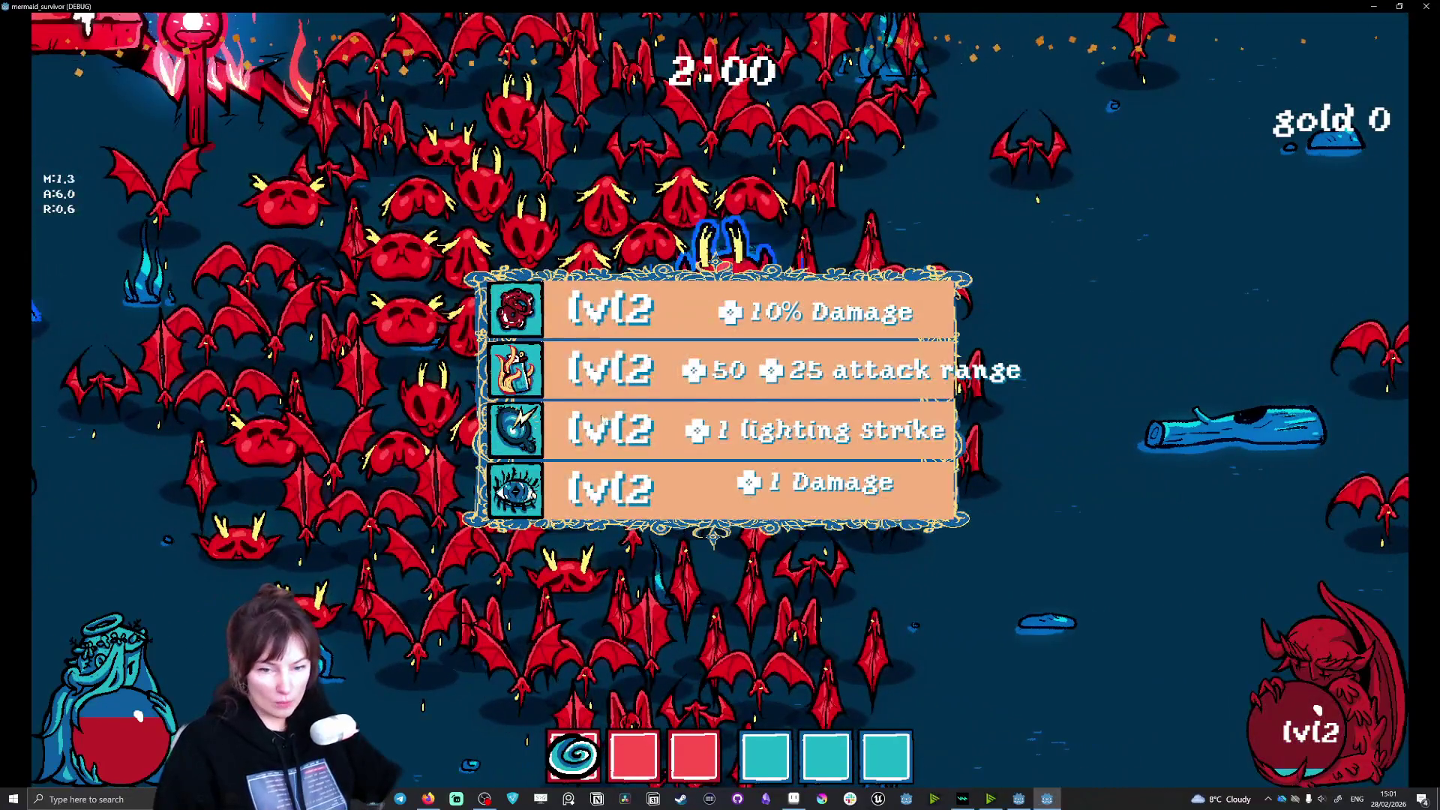
pyautogui.click(602, 421)
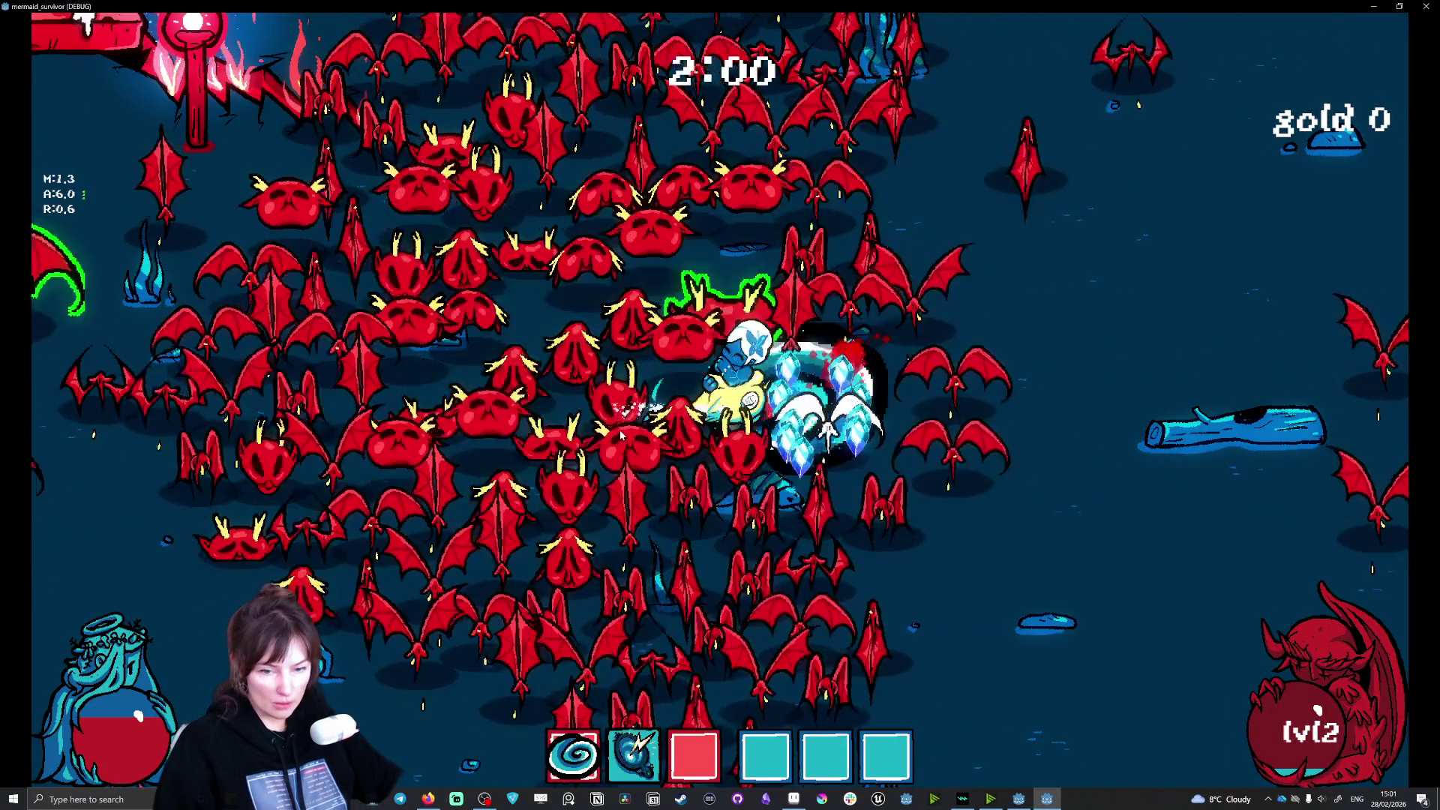
pyautogui.press('Escape')
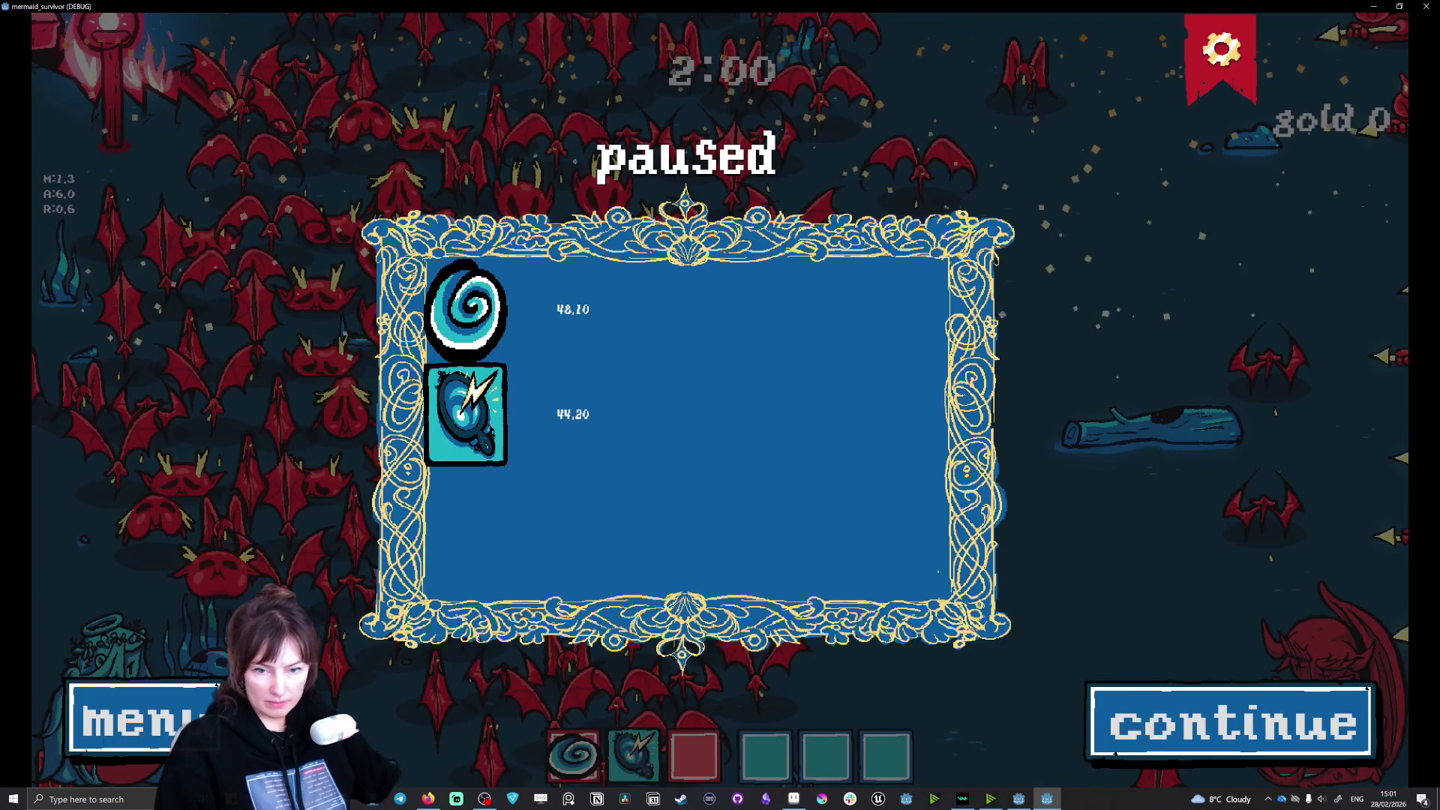
pyautogui.click(143, 720)
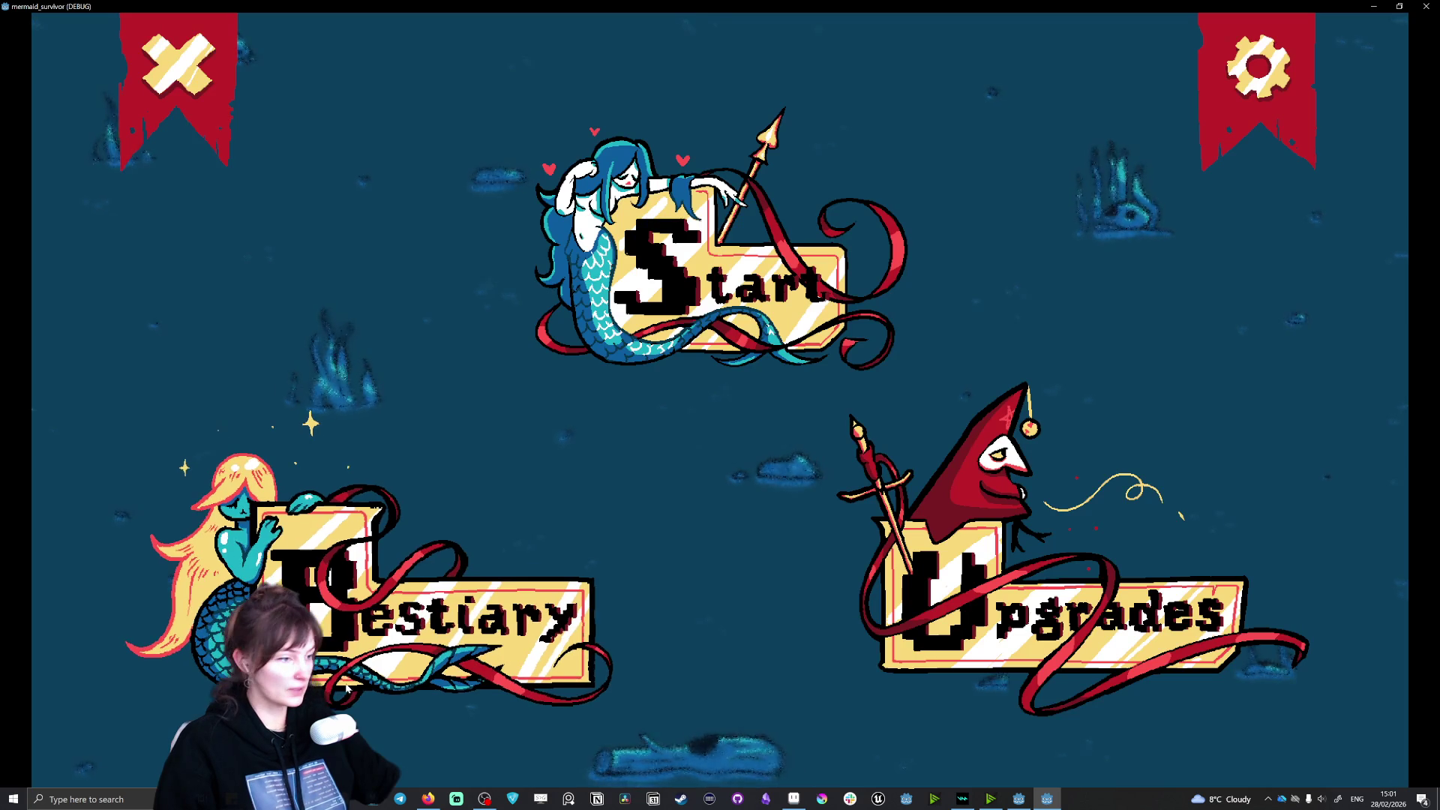
pyautogui.click(180, 59)
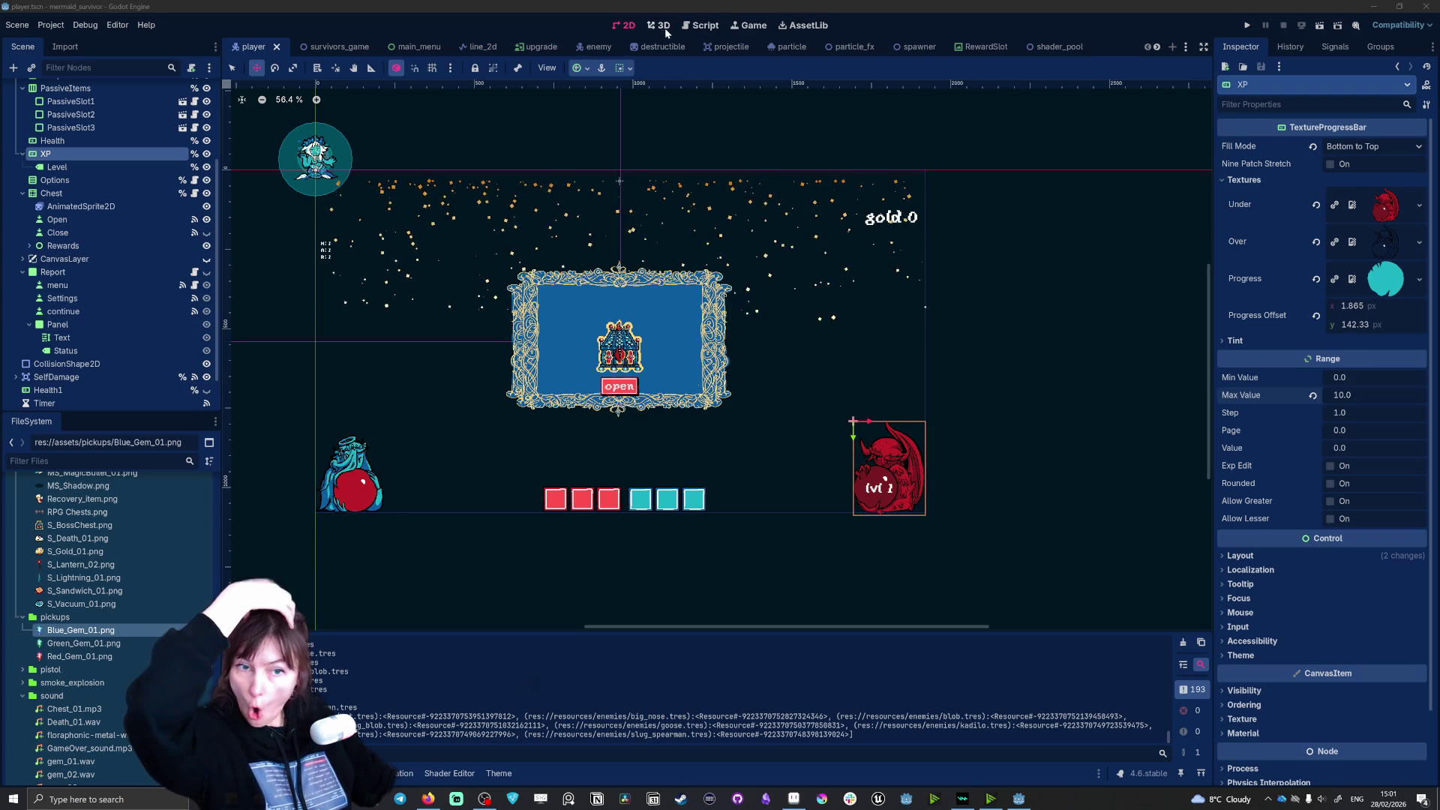
# Step: Switch to the Script workspace to read player.gd
pyautogui.click(698, 26)
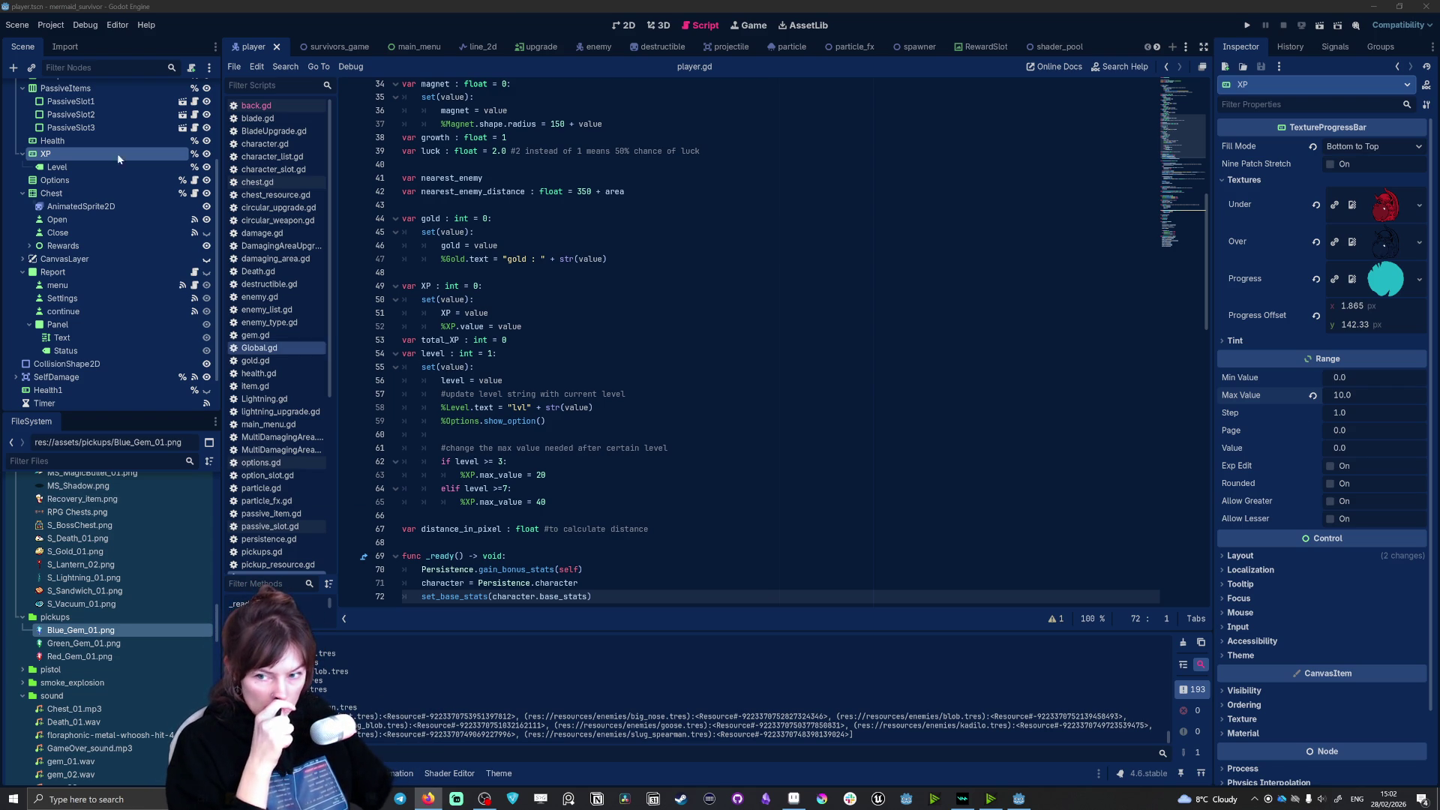
# Step: View the survivors_game scene in 2D, zooming around the canvas, then open the main_menu tab
pyautogui.click(353, 47)
pyautogui.click(627, 25)
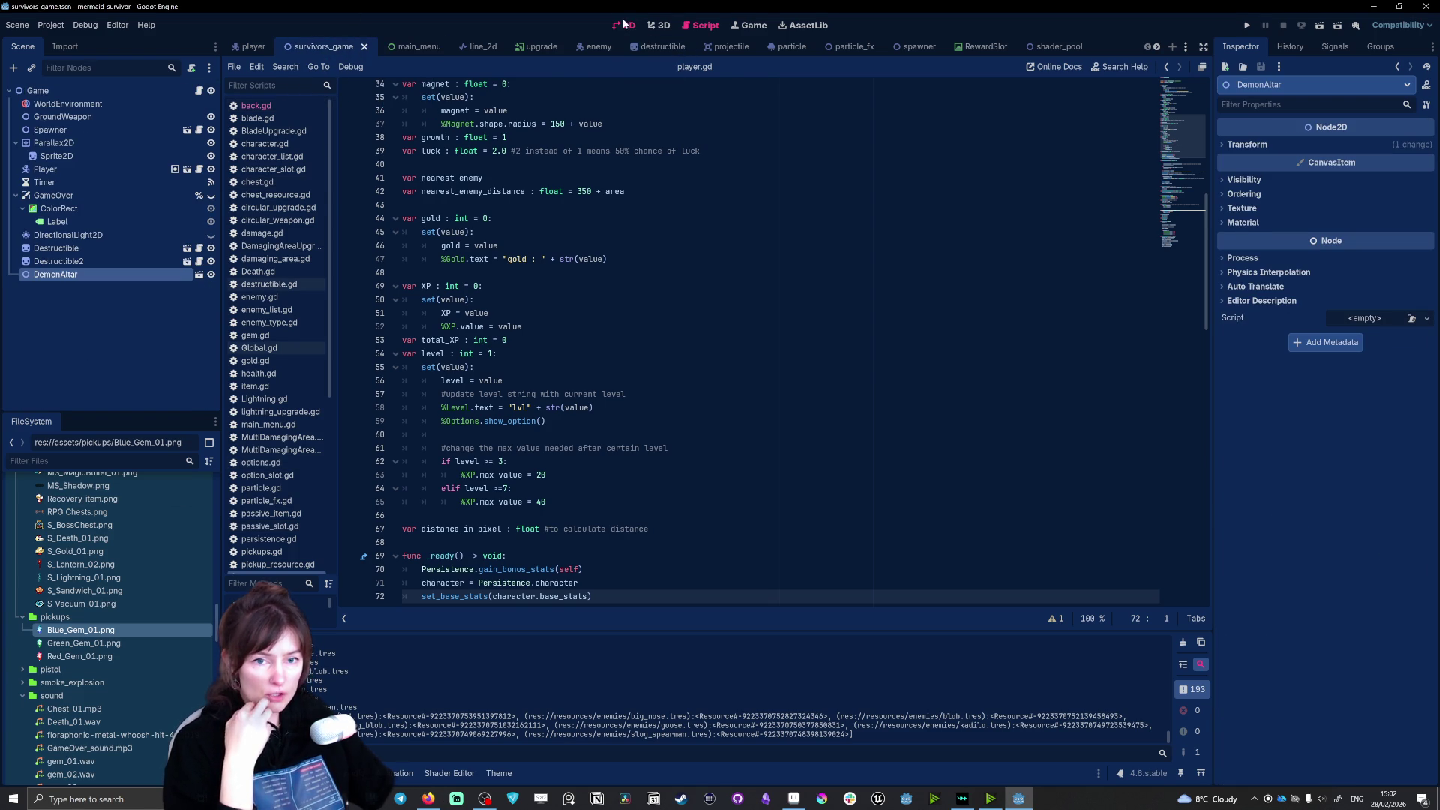
pyautogui.scroll(5, 769, 357)
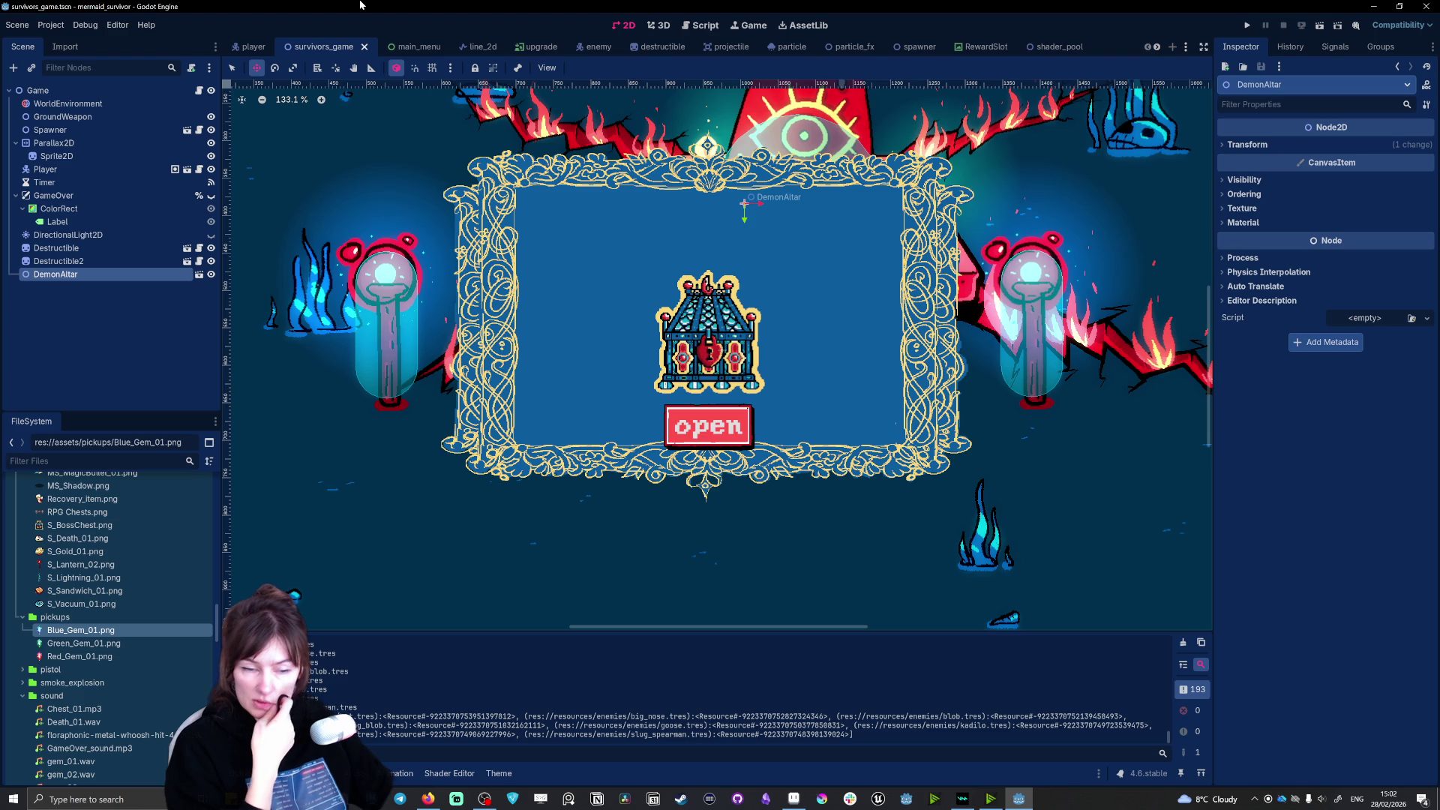
pyautogui.scroll(-4, 598, 320)
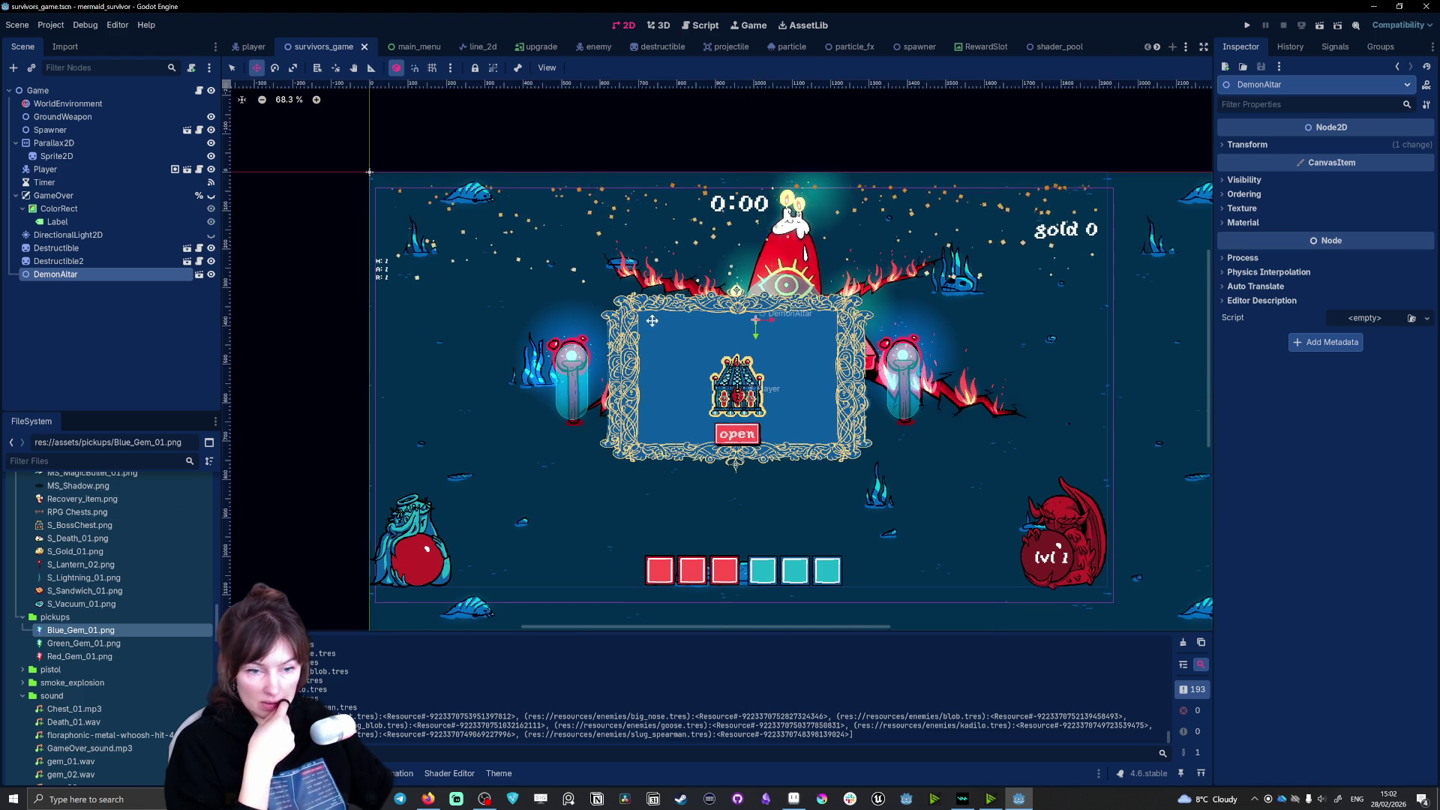
pyautogui.scroll(3, 649, 335)
pyautogui.scroll(-6, 750, 345)
pyautogui.scroll(4, 878, 364)
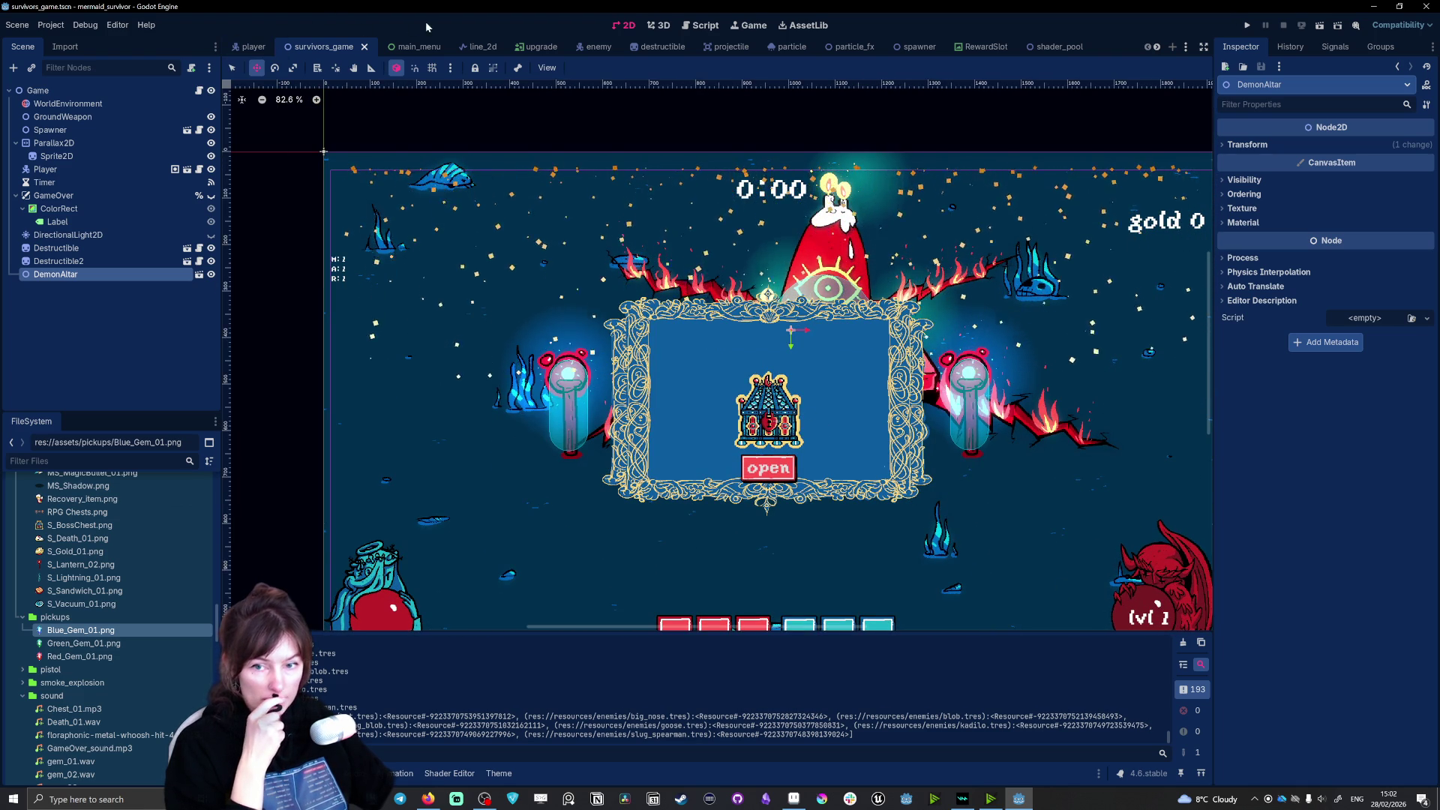
pyautogui.click(429, 48)
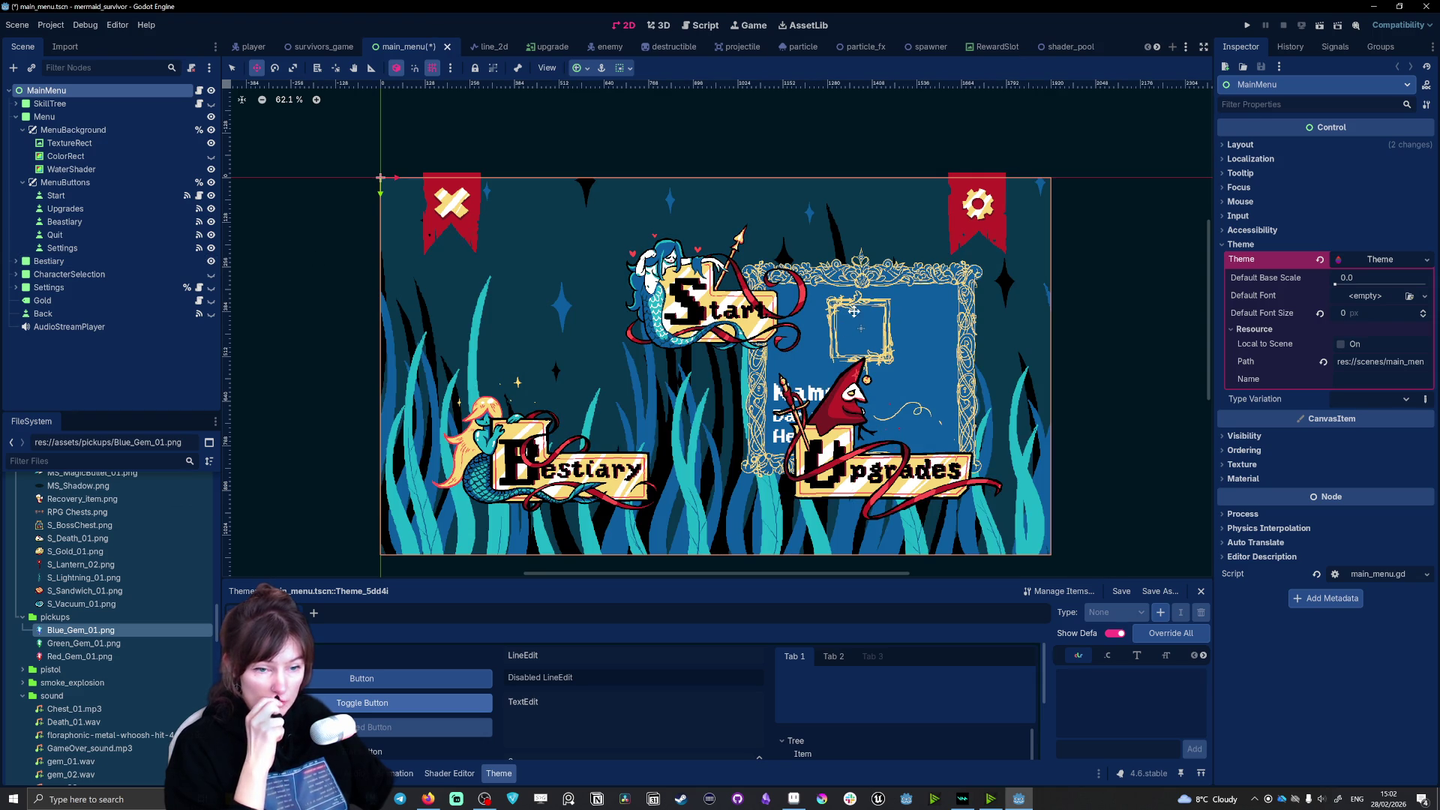
# Step: Hide the Bestiary overlay in main_menu and look around the canvas
pyautogui.click(211, 262)
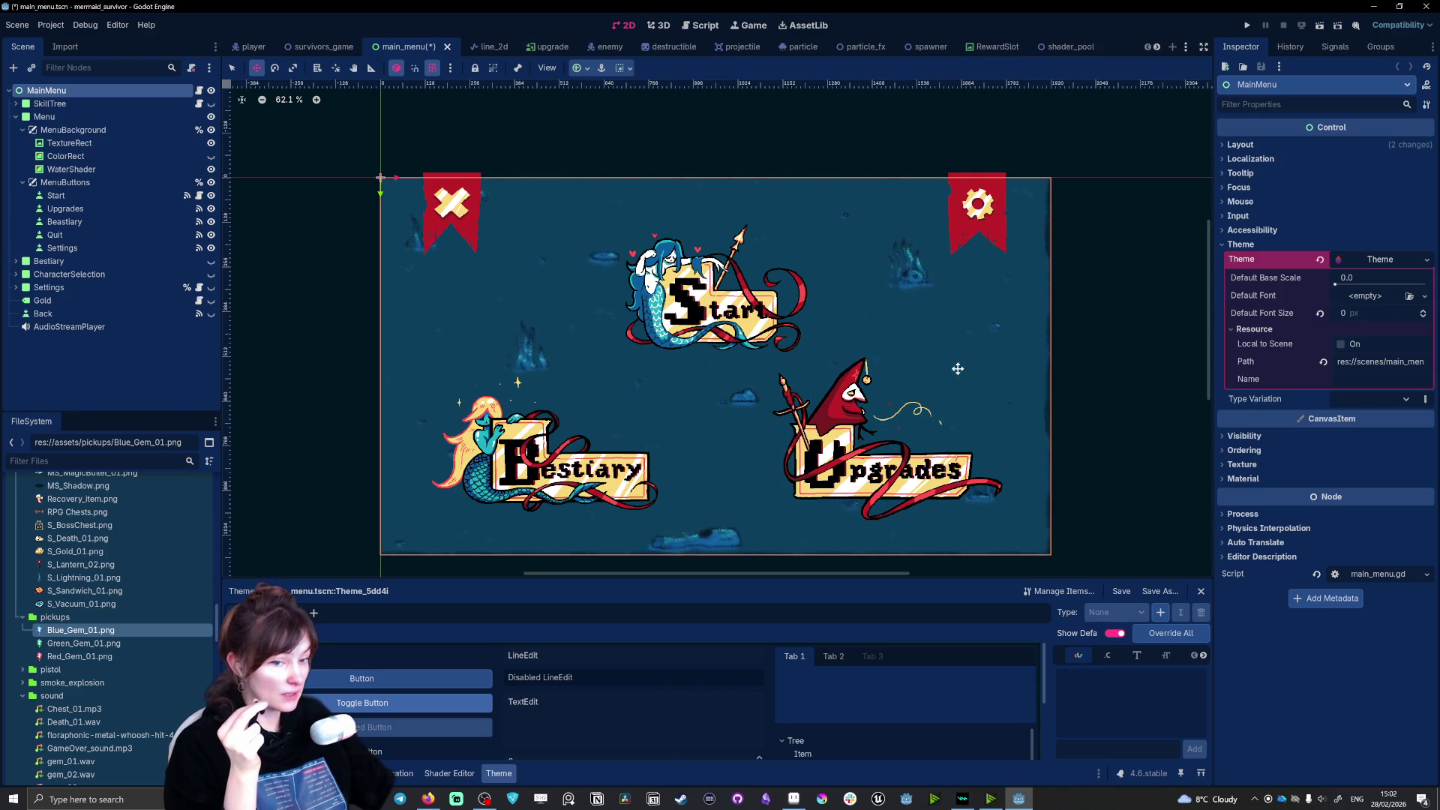
pyautogui.scroll(-3, 949, 363)
pyautogui.hscroll(3, 686, 267)
pyautogui.scroll(2, 686, 267)
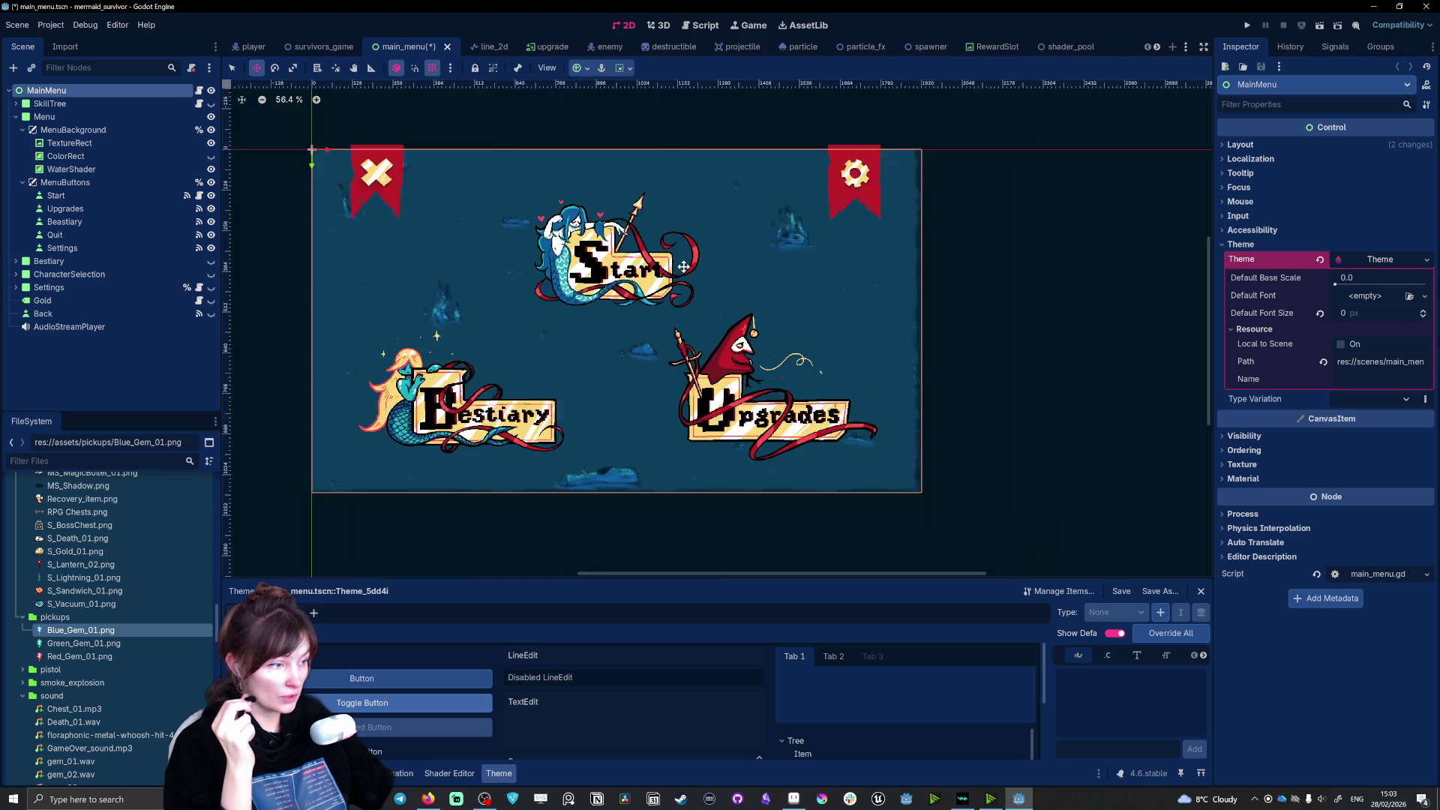
pyautogui.scroll(10, 625, 241)
pyautogui.scroll(-8, 625, 241)
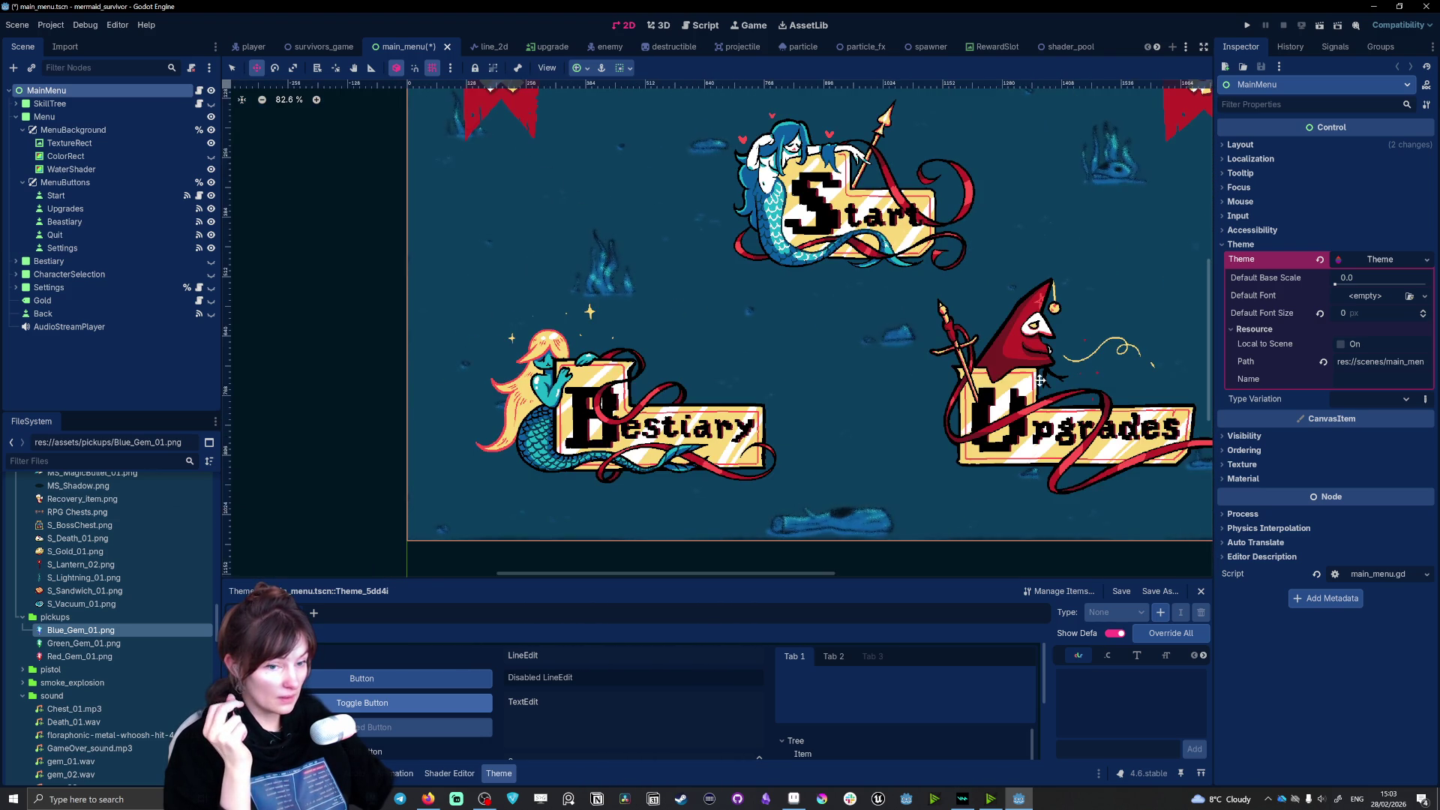
pyautogui.scroll(2, 1039, 380)
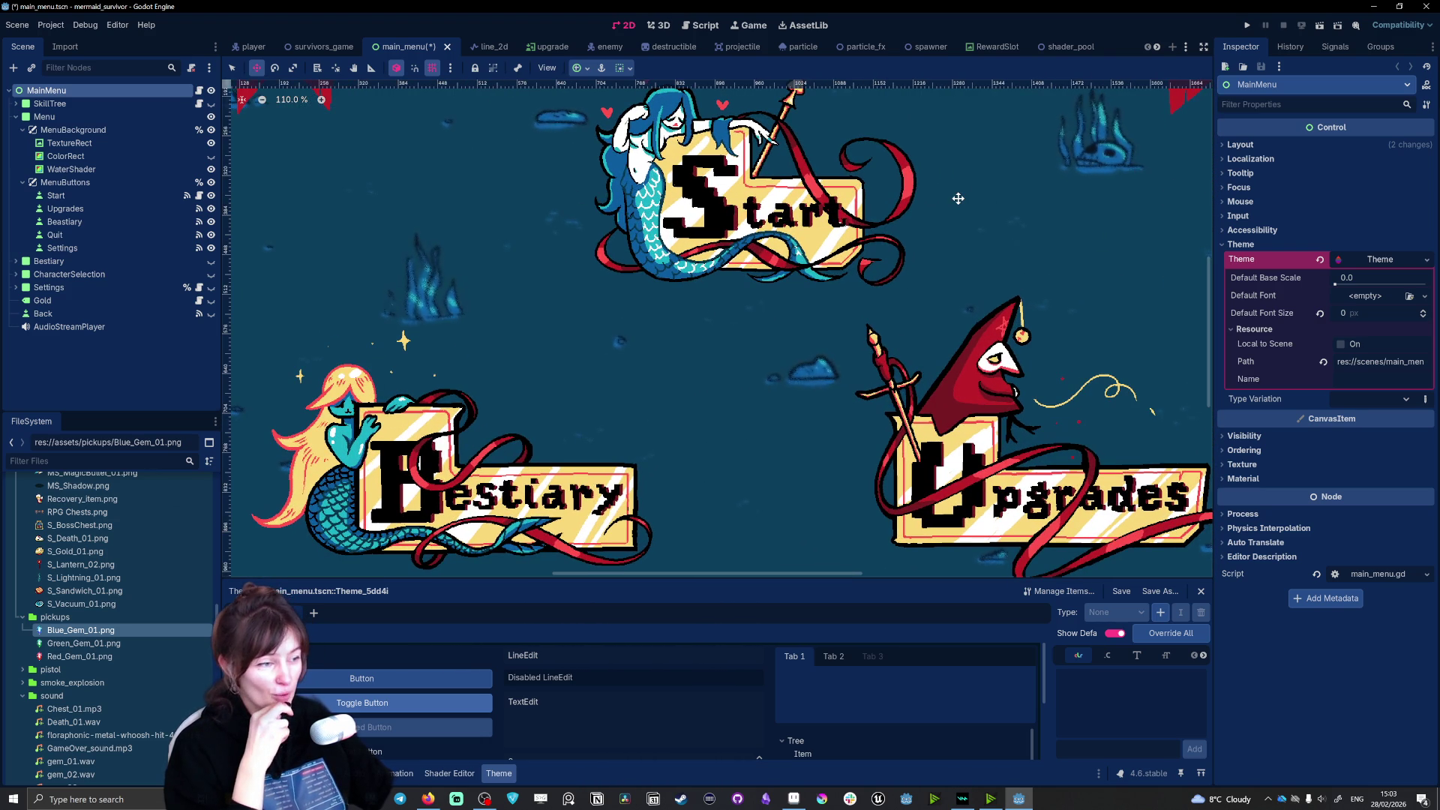
pyautogui.scroll(-5, 791, 388)
pyautogui.scroll(2, 915, 411)
pyautogui.scroll(1, 552, 421)
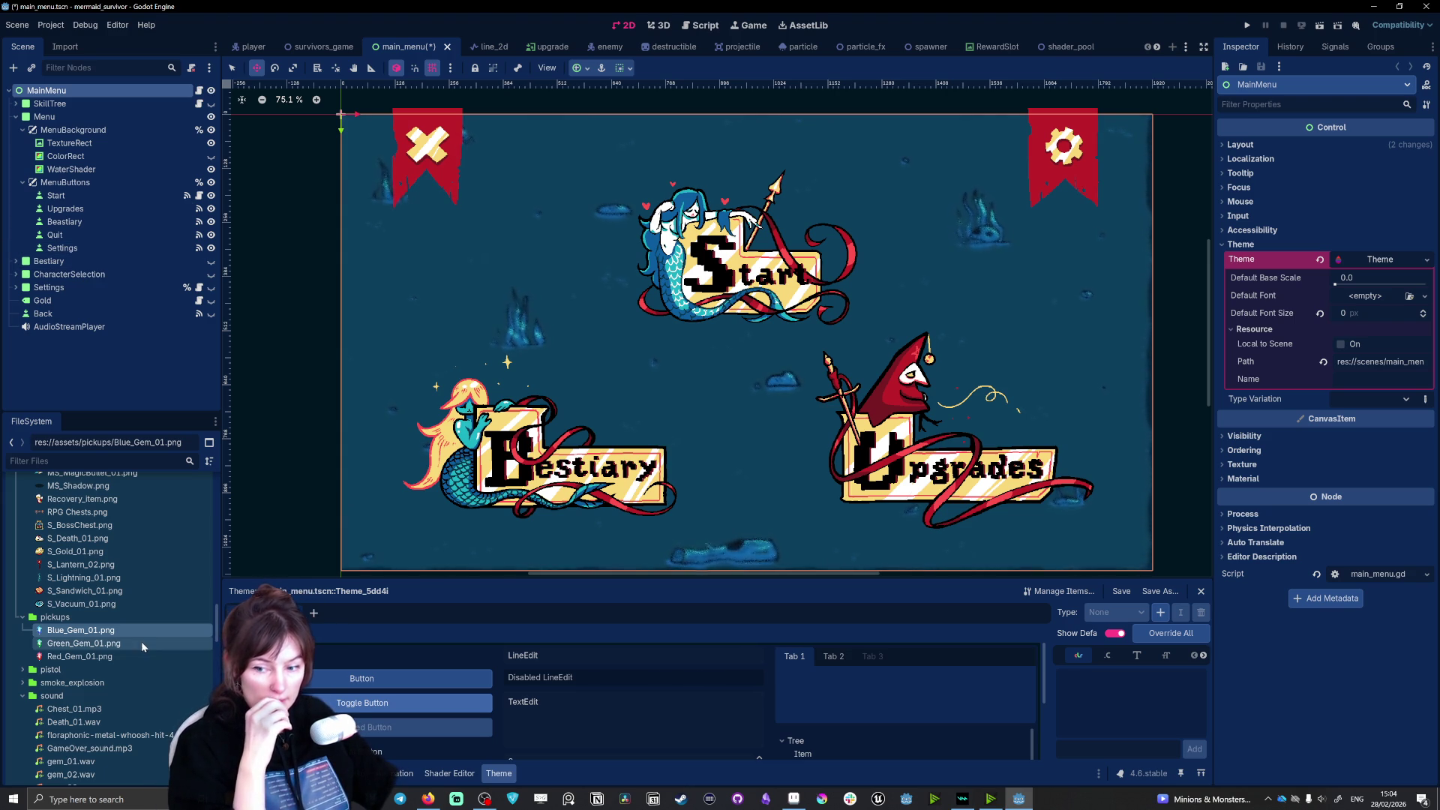
# Step: Show the Output log instead of the theme editor and return to survivors_game
pyautogui.scroll(-10, 141, 645)
pyautogui.scroll(-15, 141, 651)
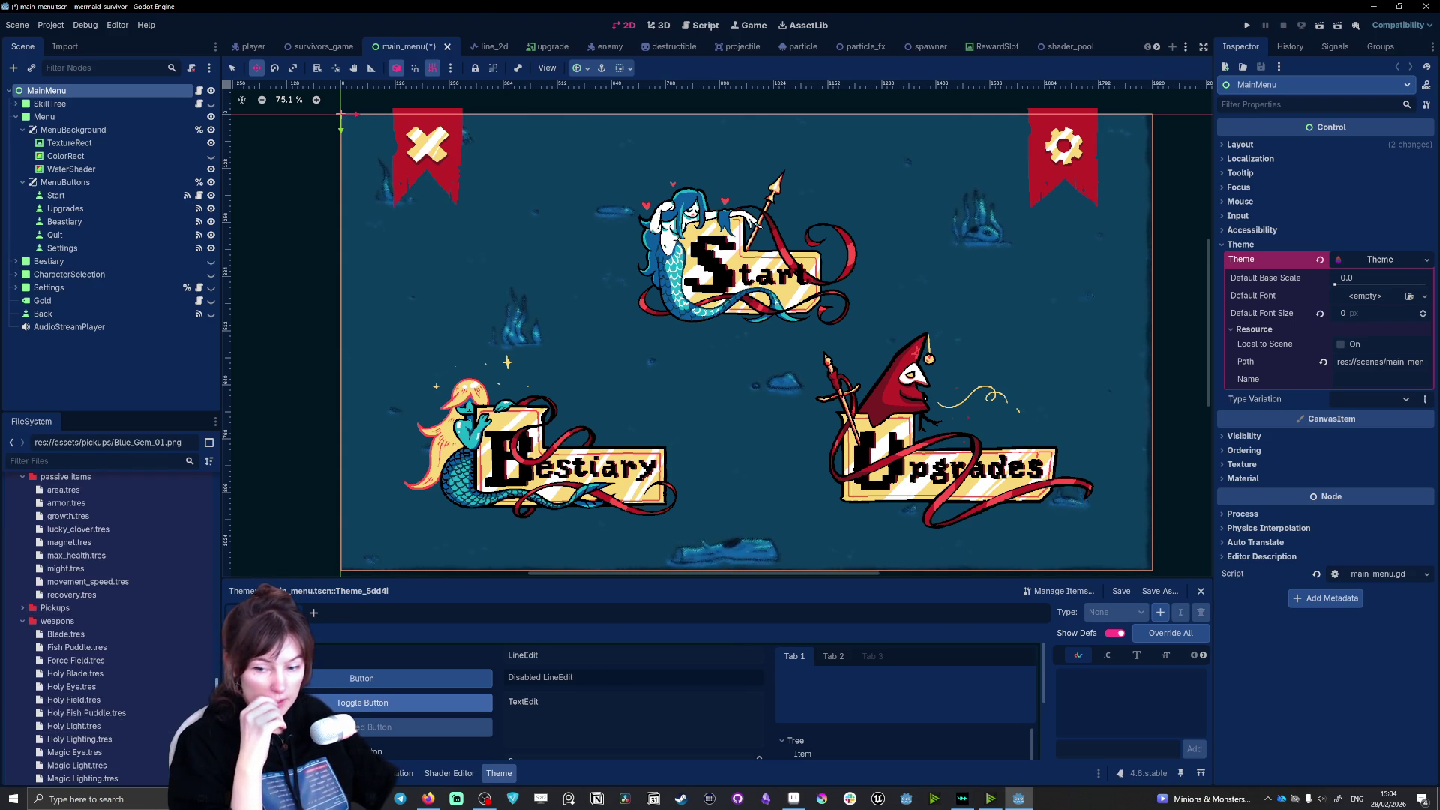
pyautogui.moveTo(217, 750); pyautogui.dragTo(232, 473)
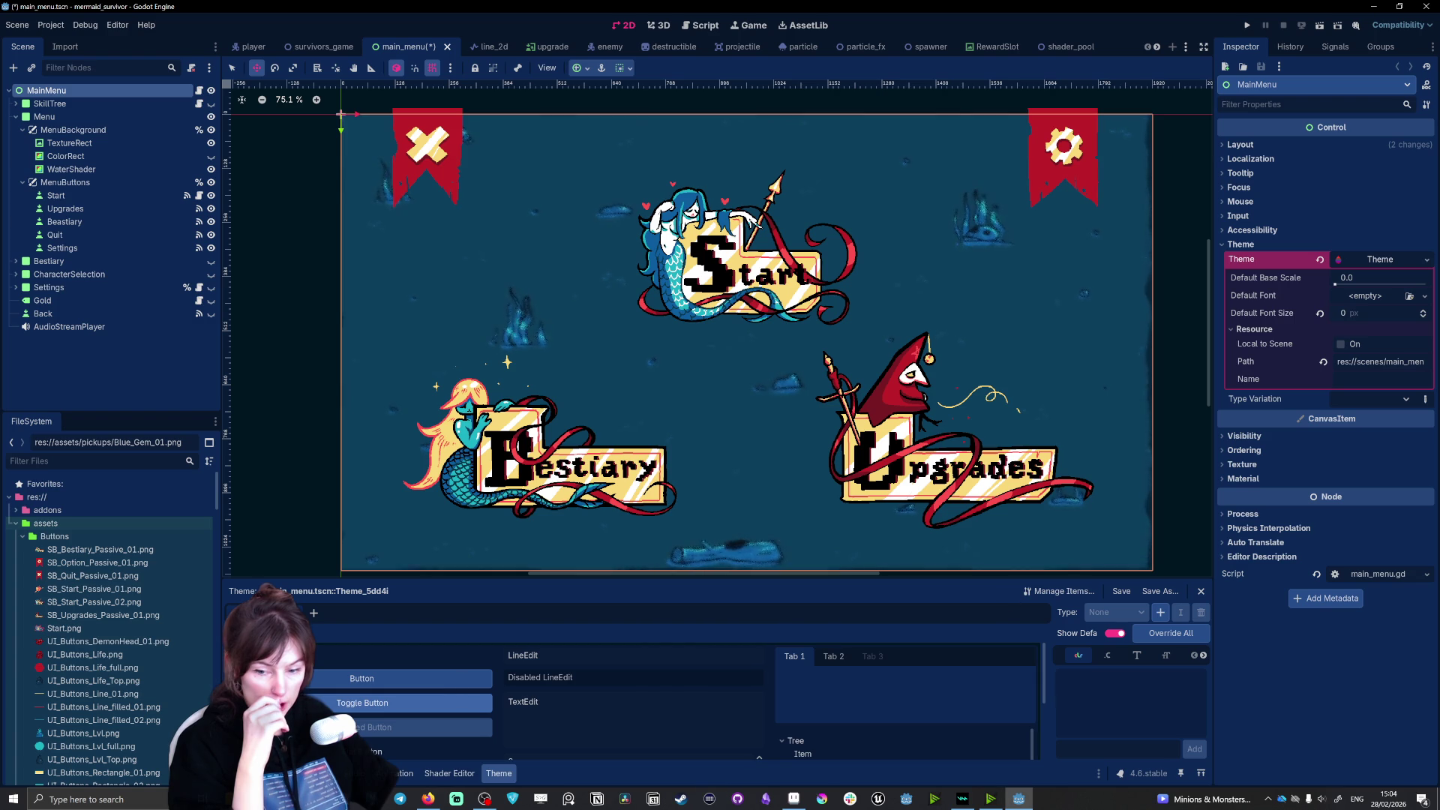
pyautogui.click(256, 774)
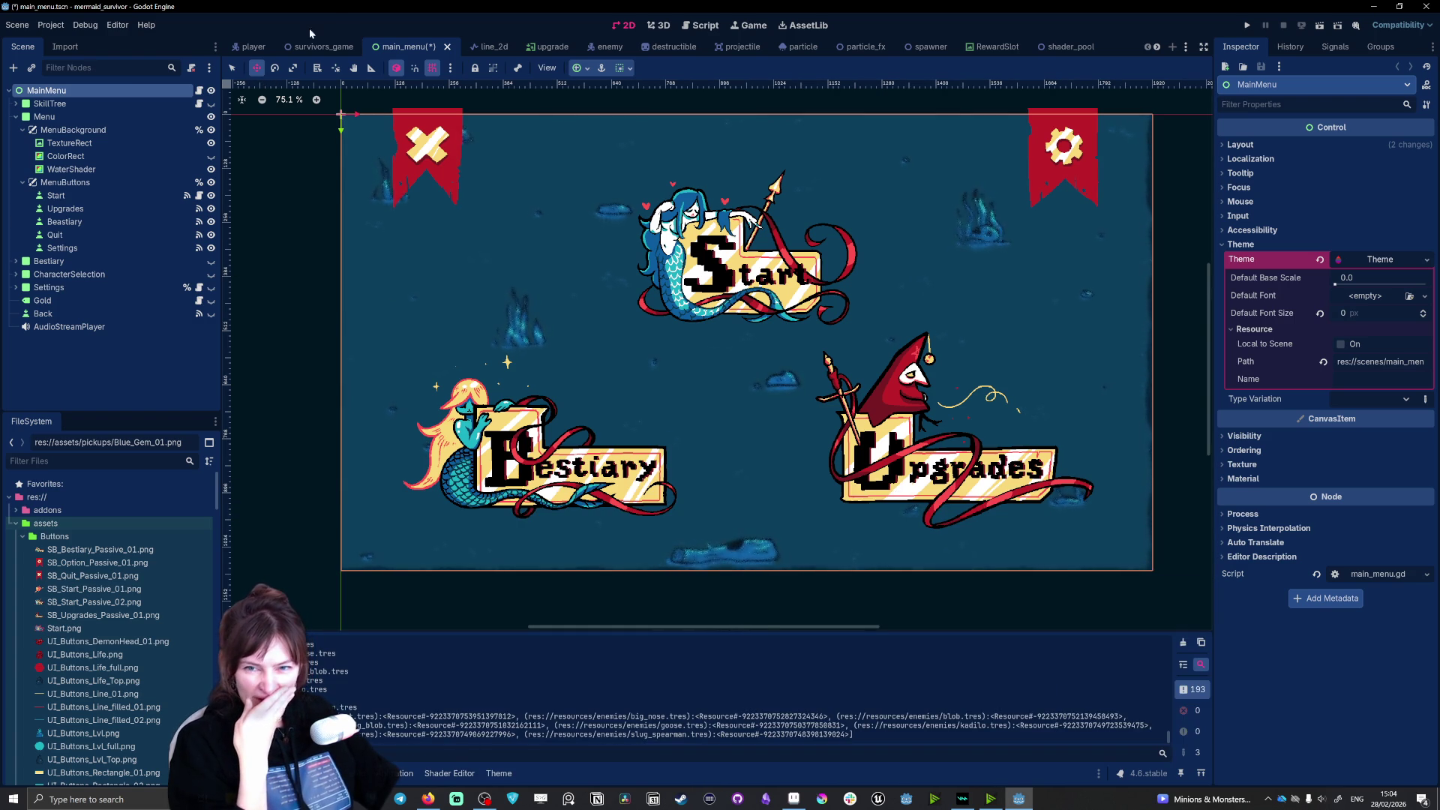
pyautogui.click(324, 46)
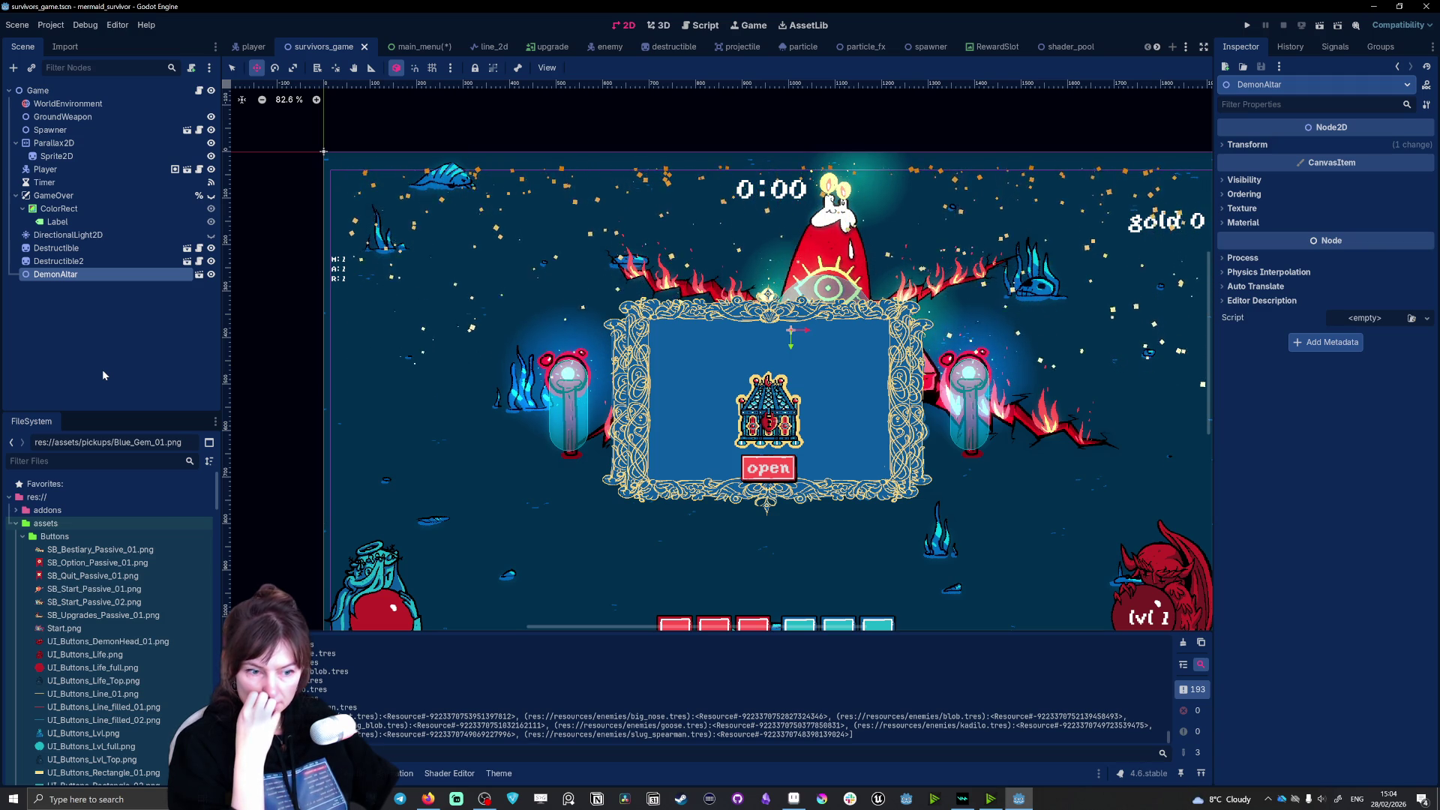
pyautogui.scroll(-7, 1153, 558)
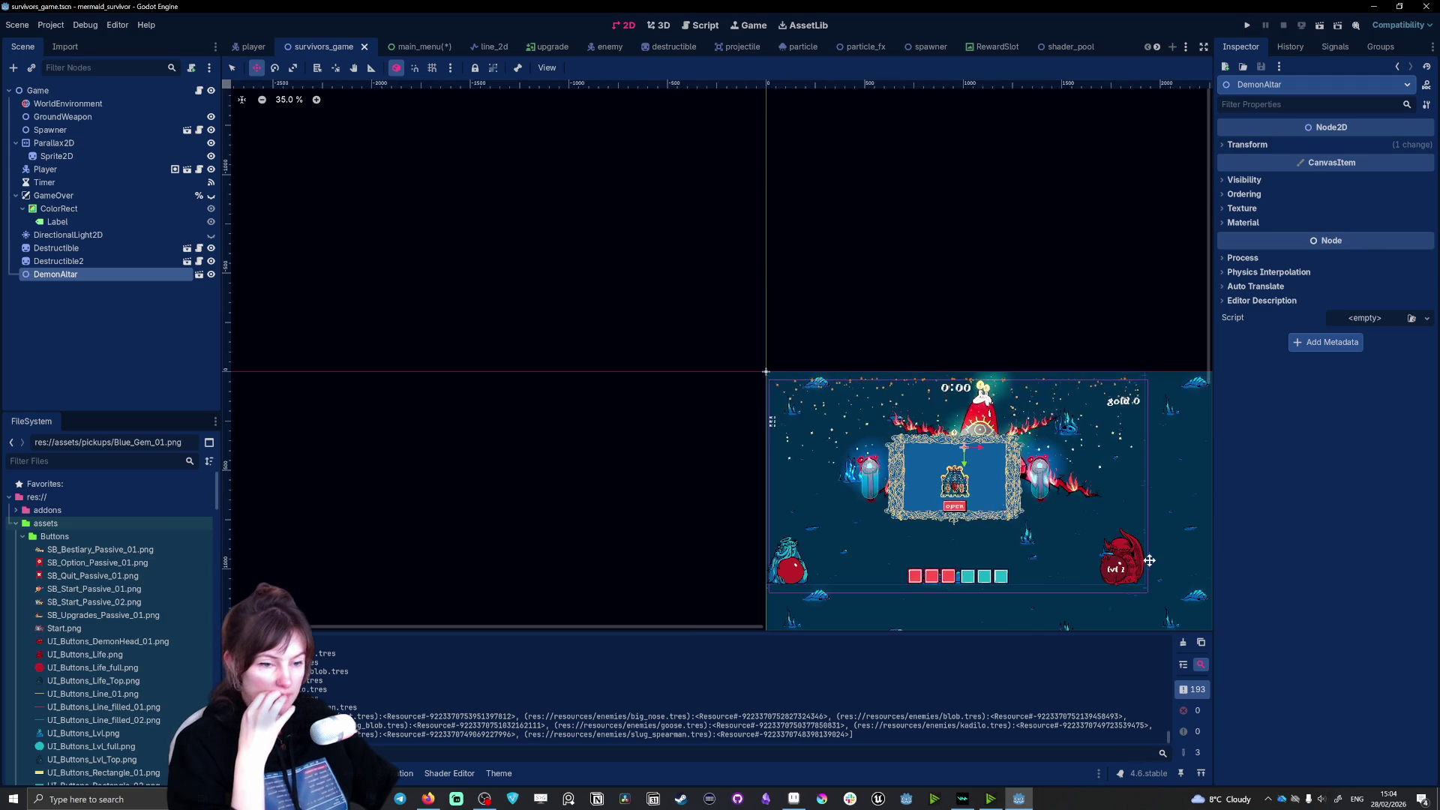
pyautogui.scroll(9, 1154, 558)
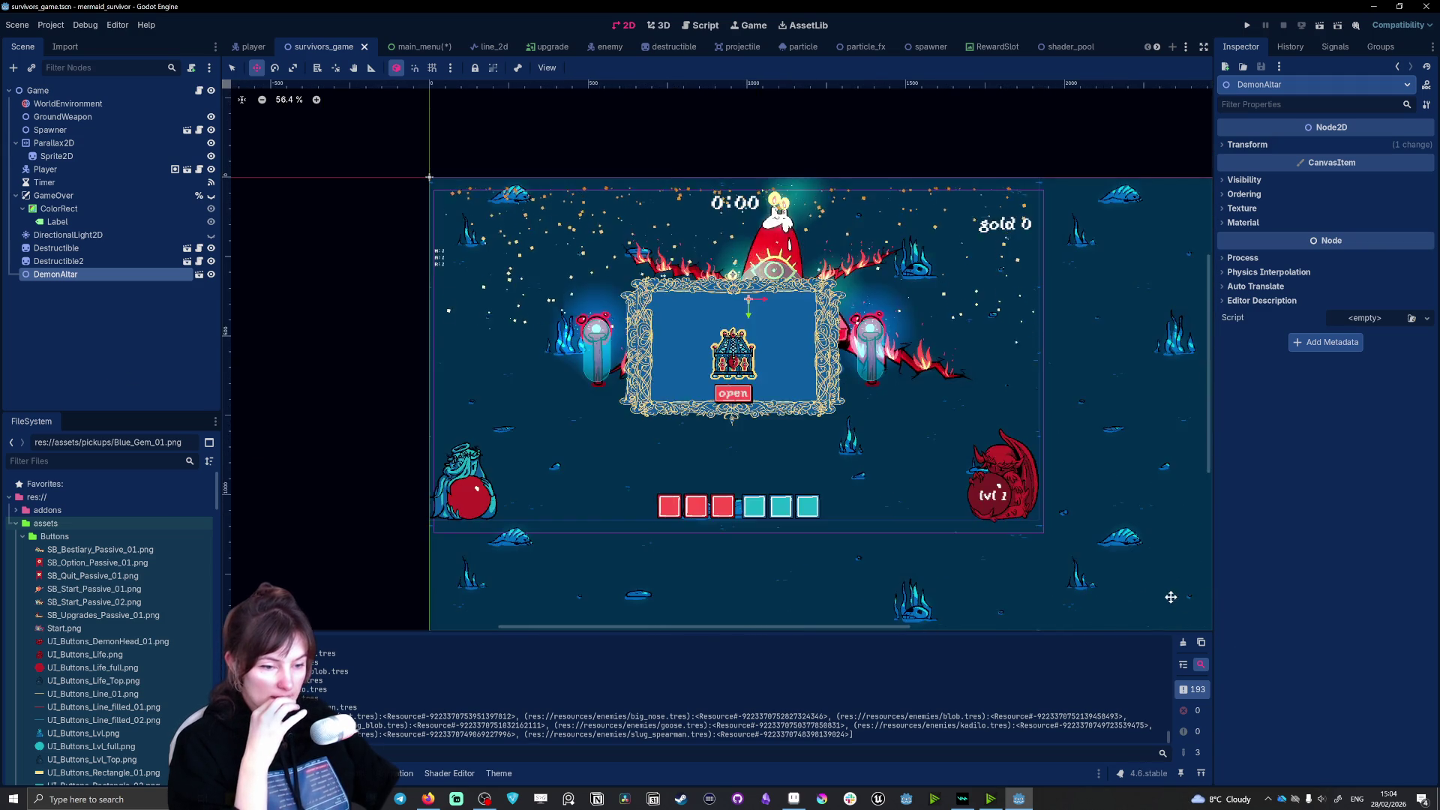
pyautogui.scroll(1, 1111, 585)
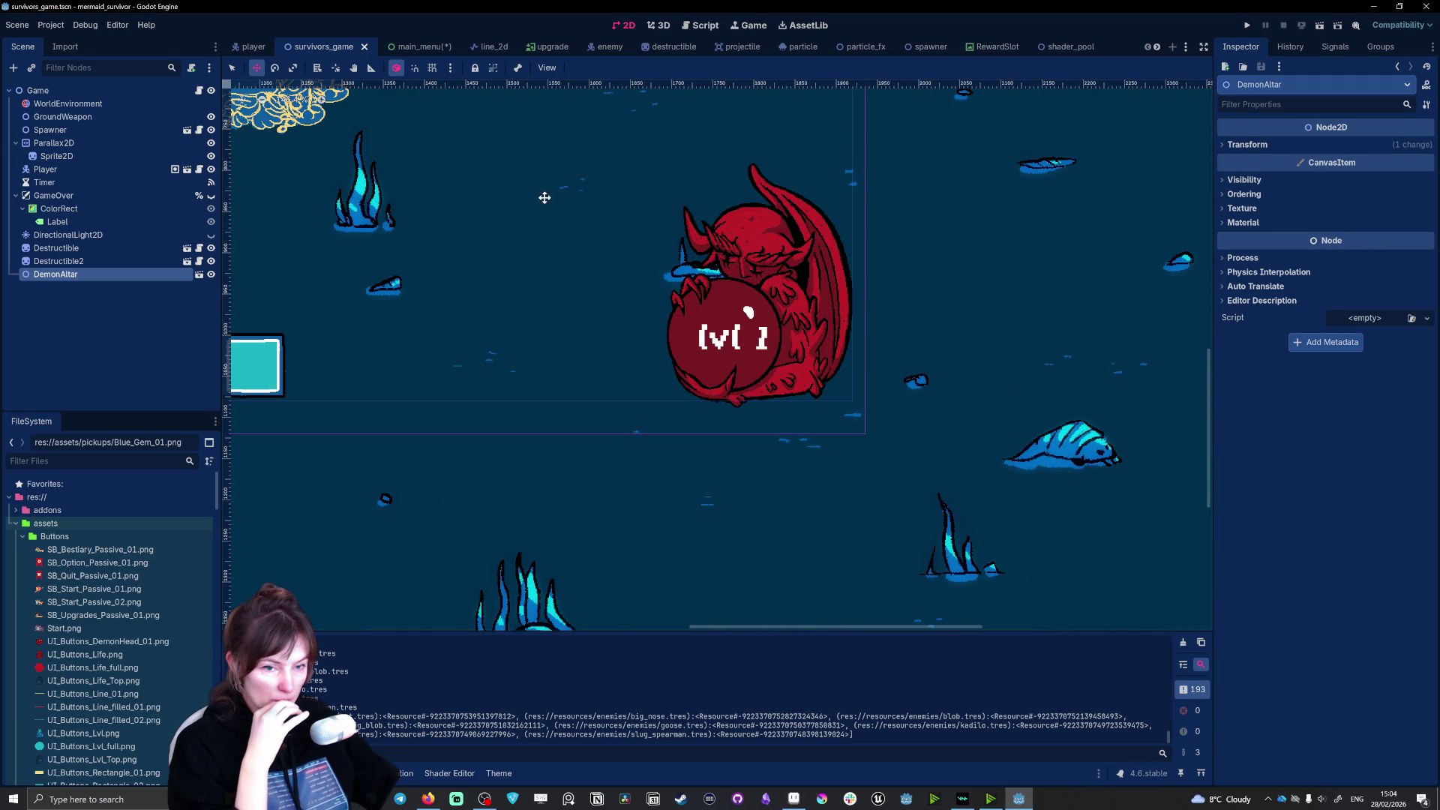
pyautogui.scroll(6, 532, 187)
pyautogui.scroll(-13, 606, 247)
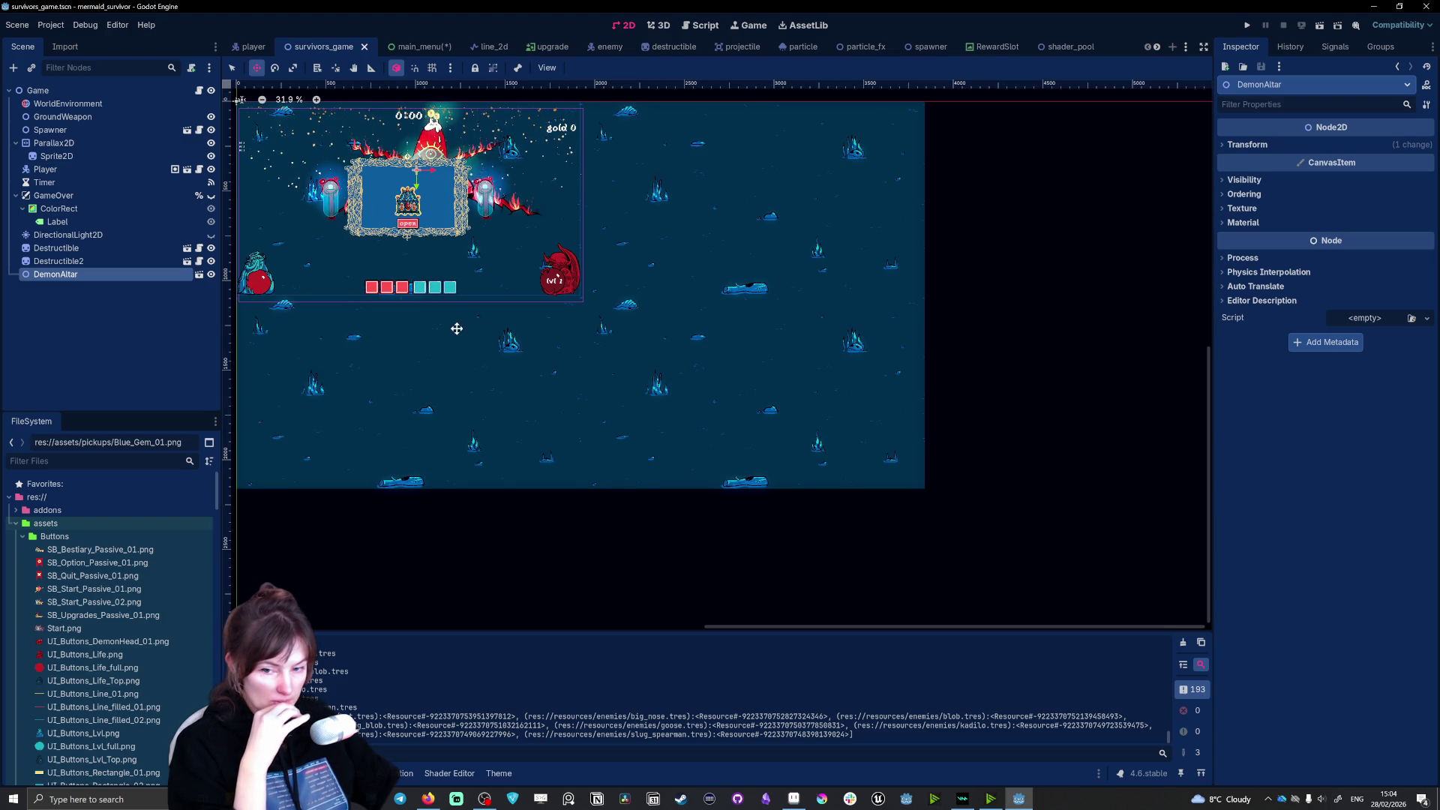
pyautogui.scroll(10, 261, 125)
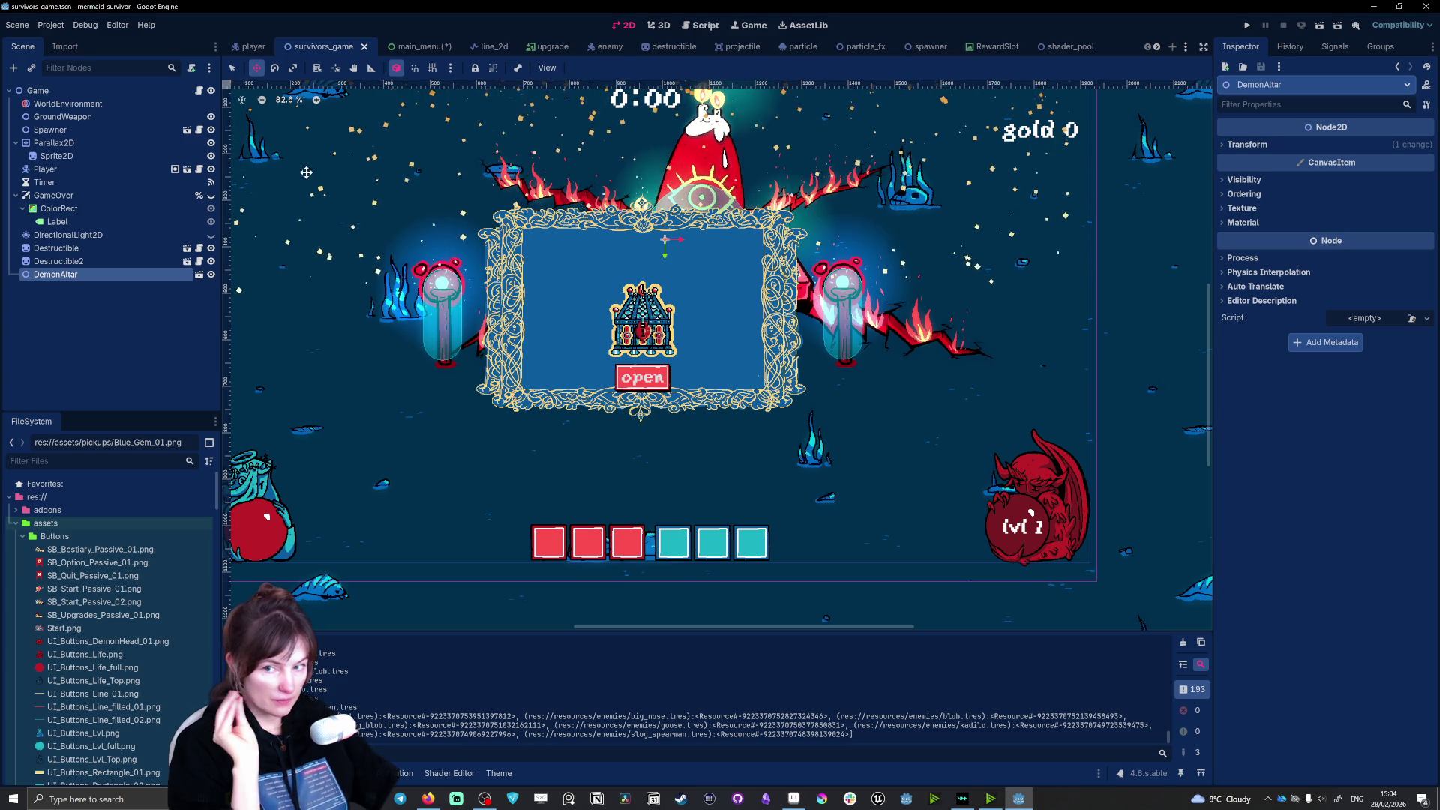
pyautogui.click(50, 130)
pyautogui.scroll(-3, 708, 303)
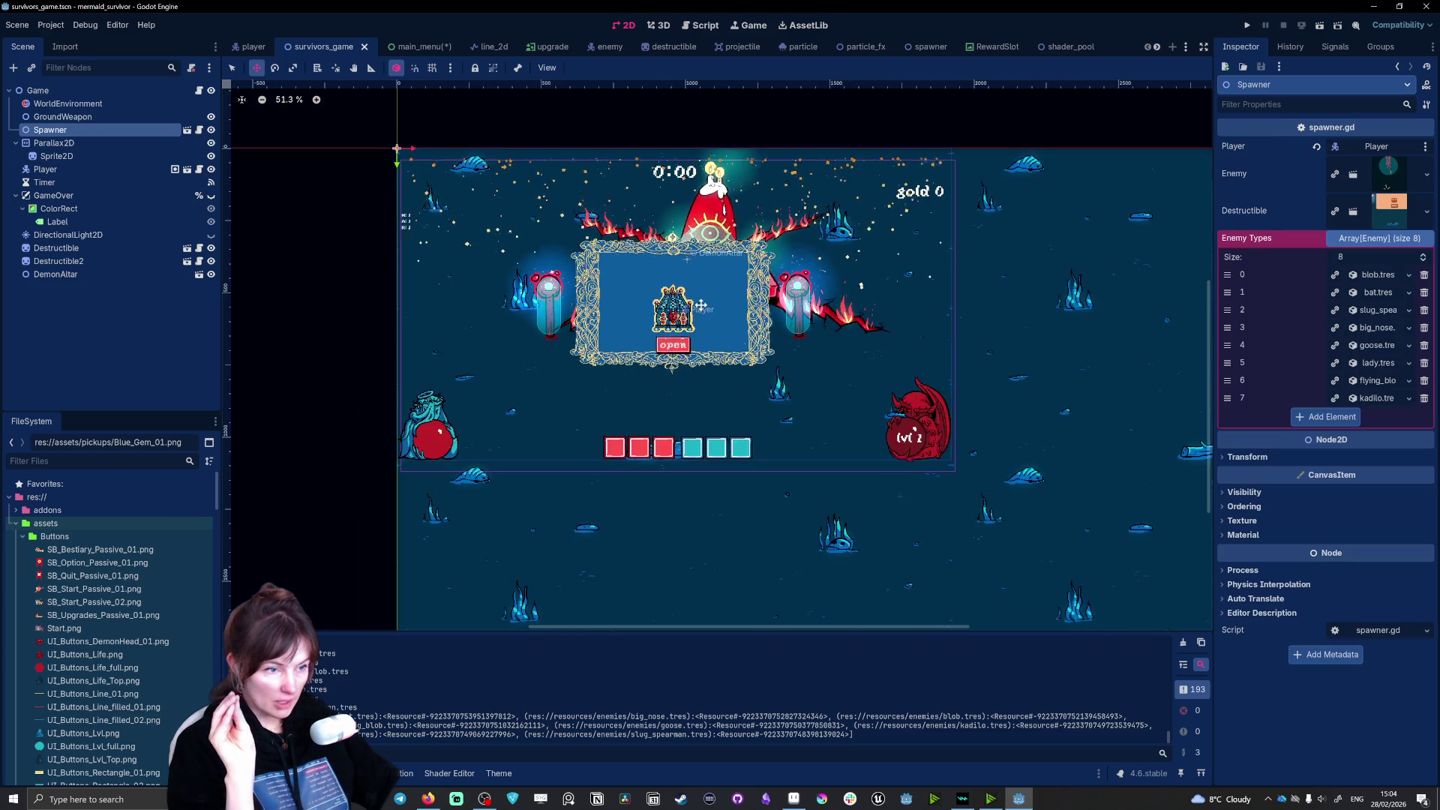
pyautogui.moveTo(709, 303); pyautogui.dragTo(735, 327)
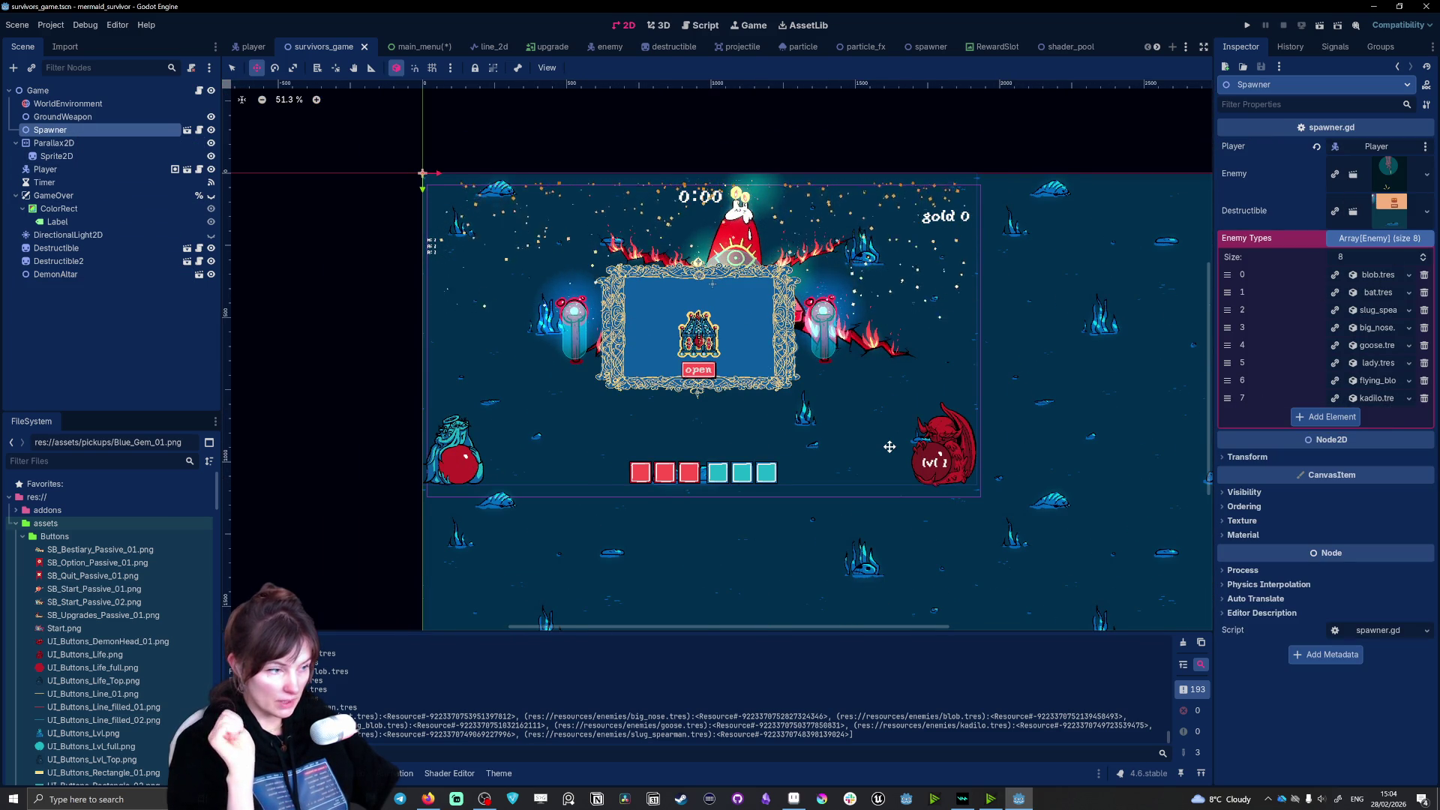
pyautogui.scroll(1, 885, 449)
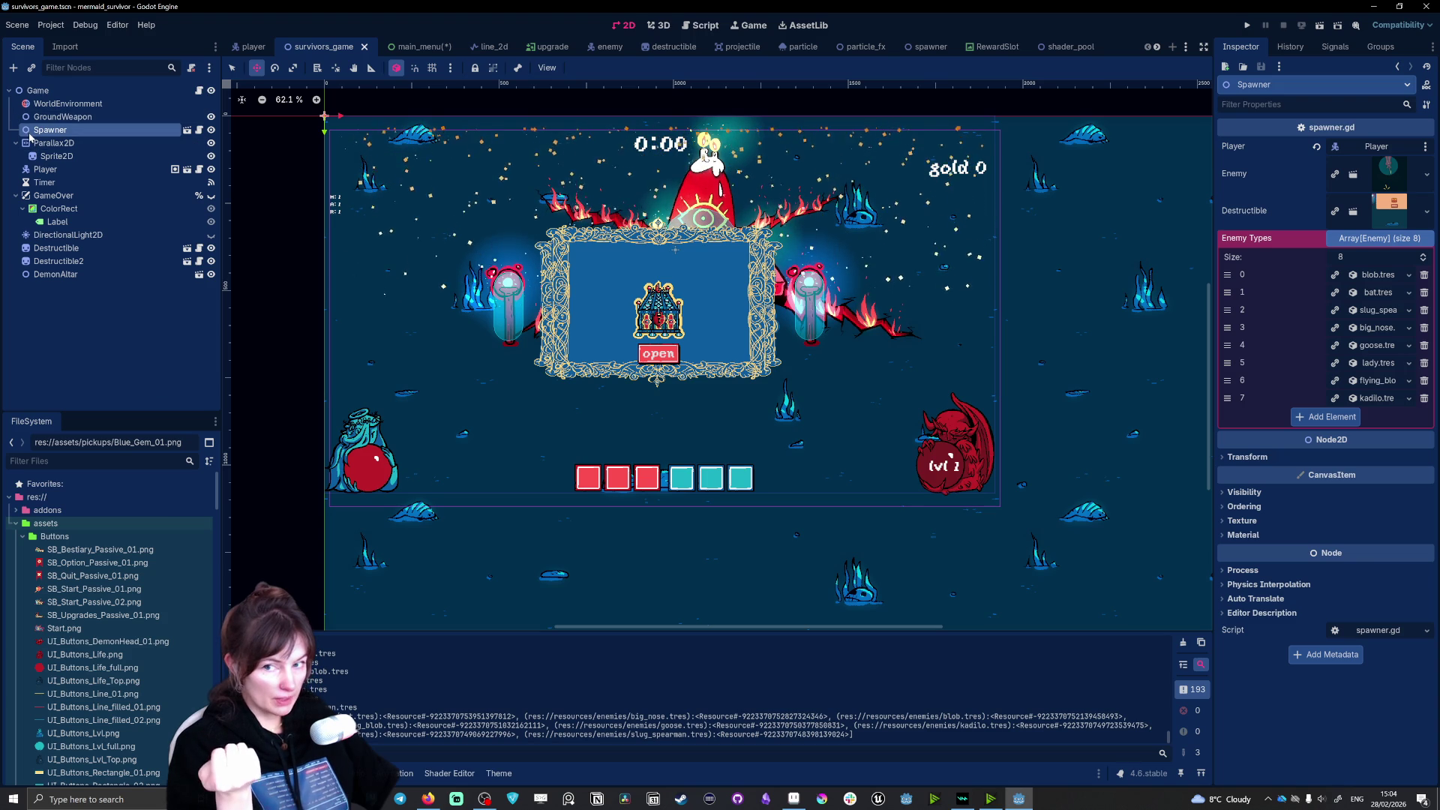
pyautogui.click(75, 250)
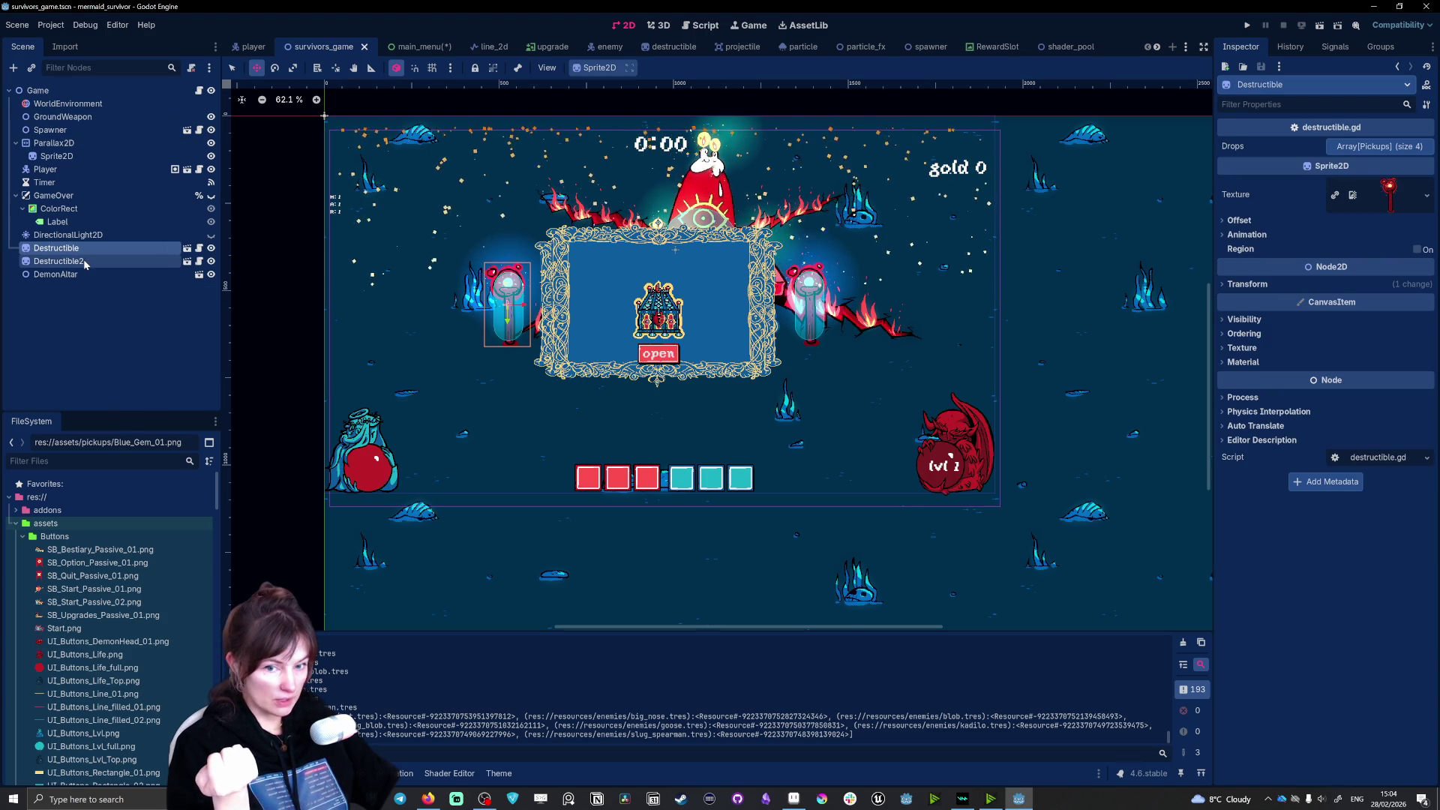
pyautogui.click(84, 263)
pyautogui.click(64, 117)
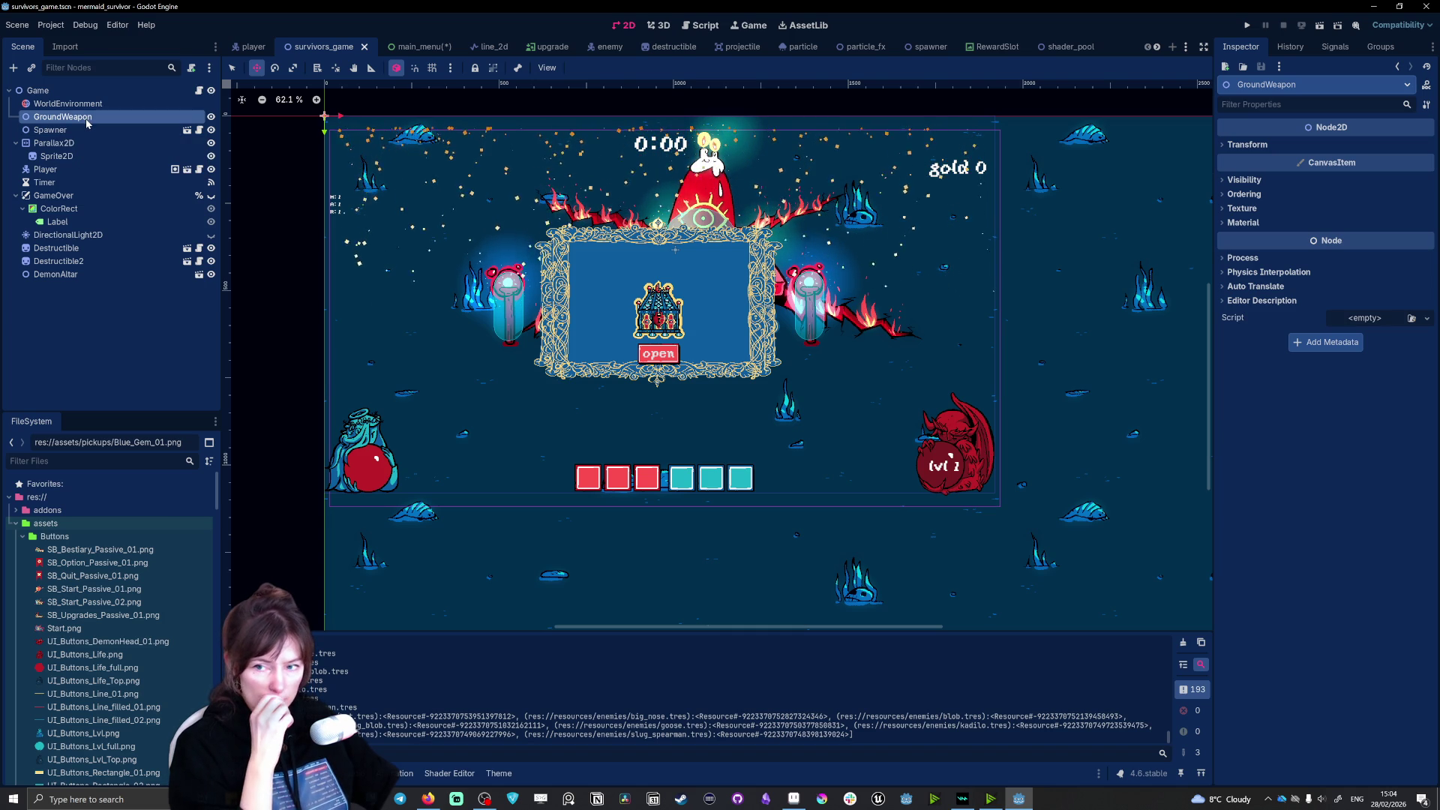
pyautogui.scroll(10, 622, 267)
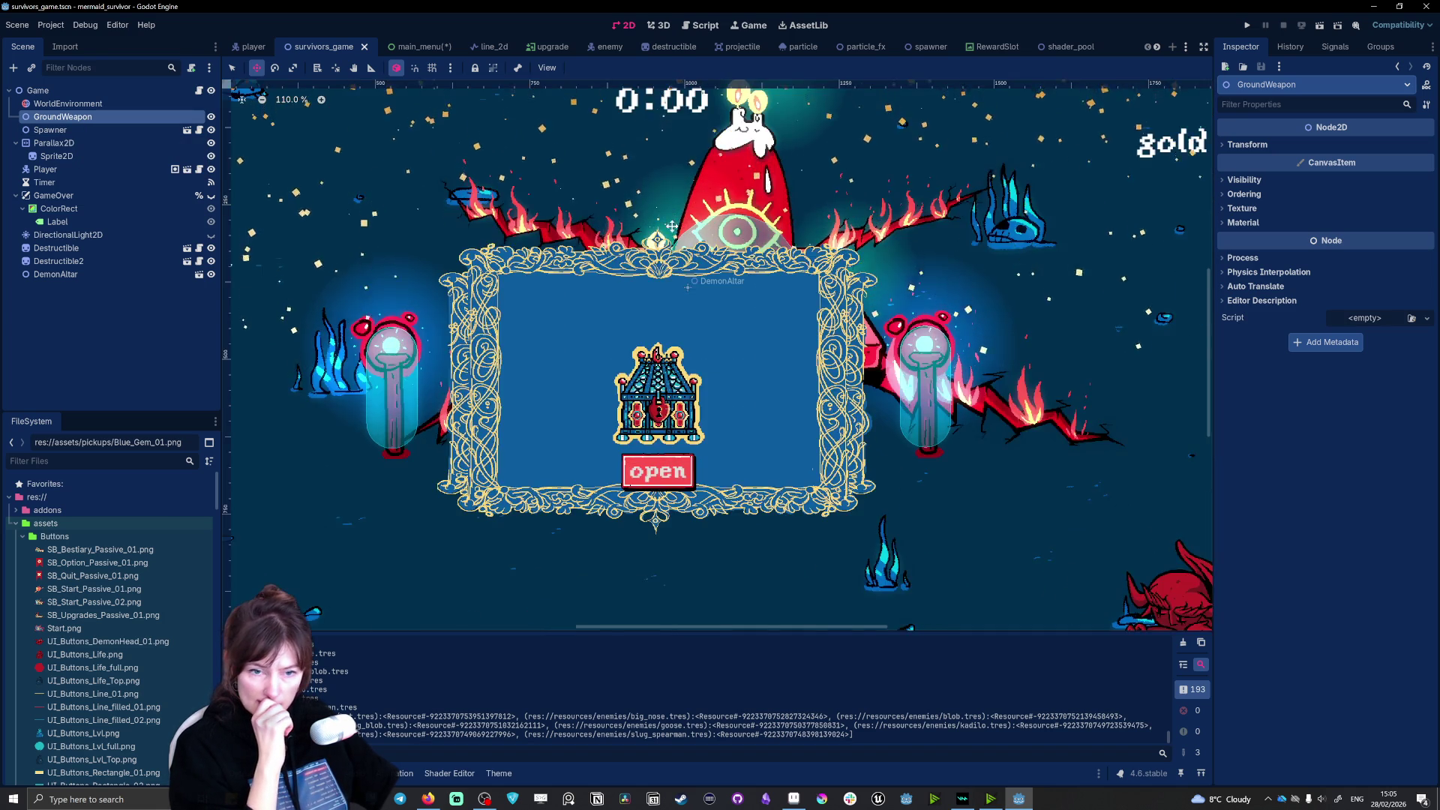
pyautogui.scroll(-7, 622, 267)
pyautogui.scroll(-4, 540, 360)
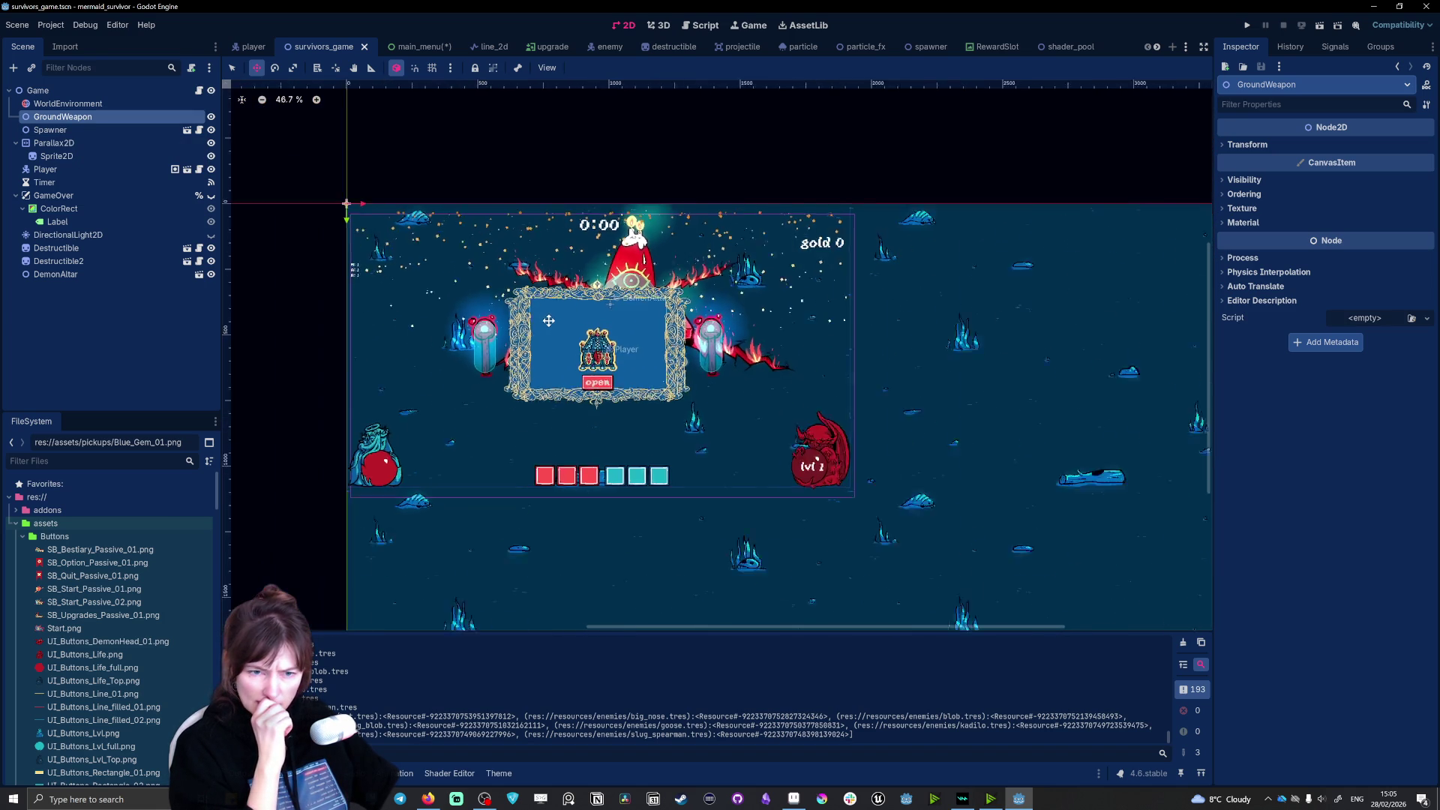
pyautogui.scroll(1, 540, 360)
pyautogui.scroll(3, 515, 368)
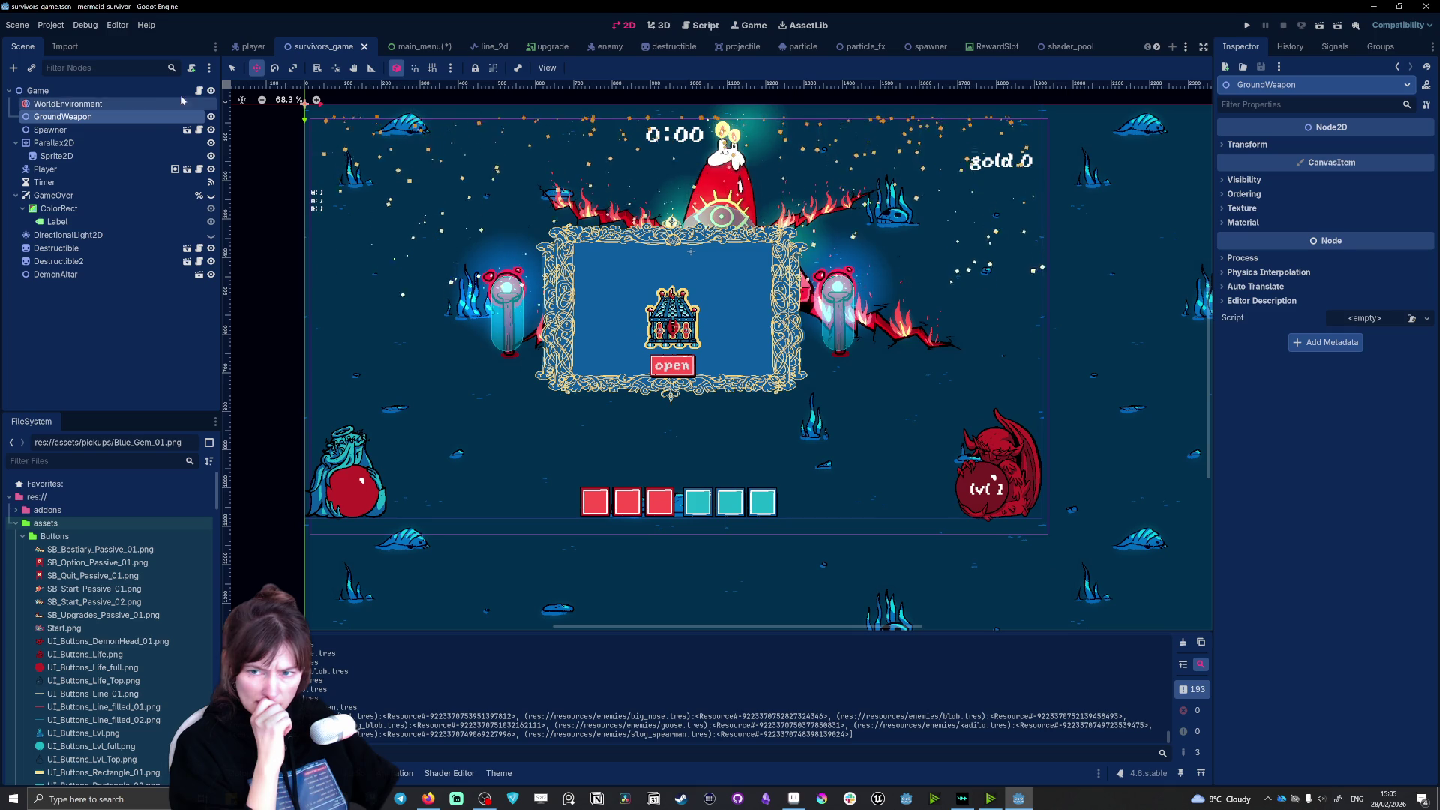
pyautogui.click(72, 104)
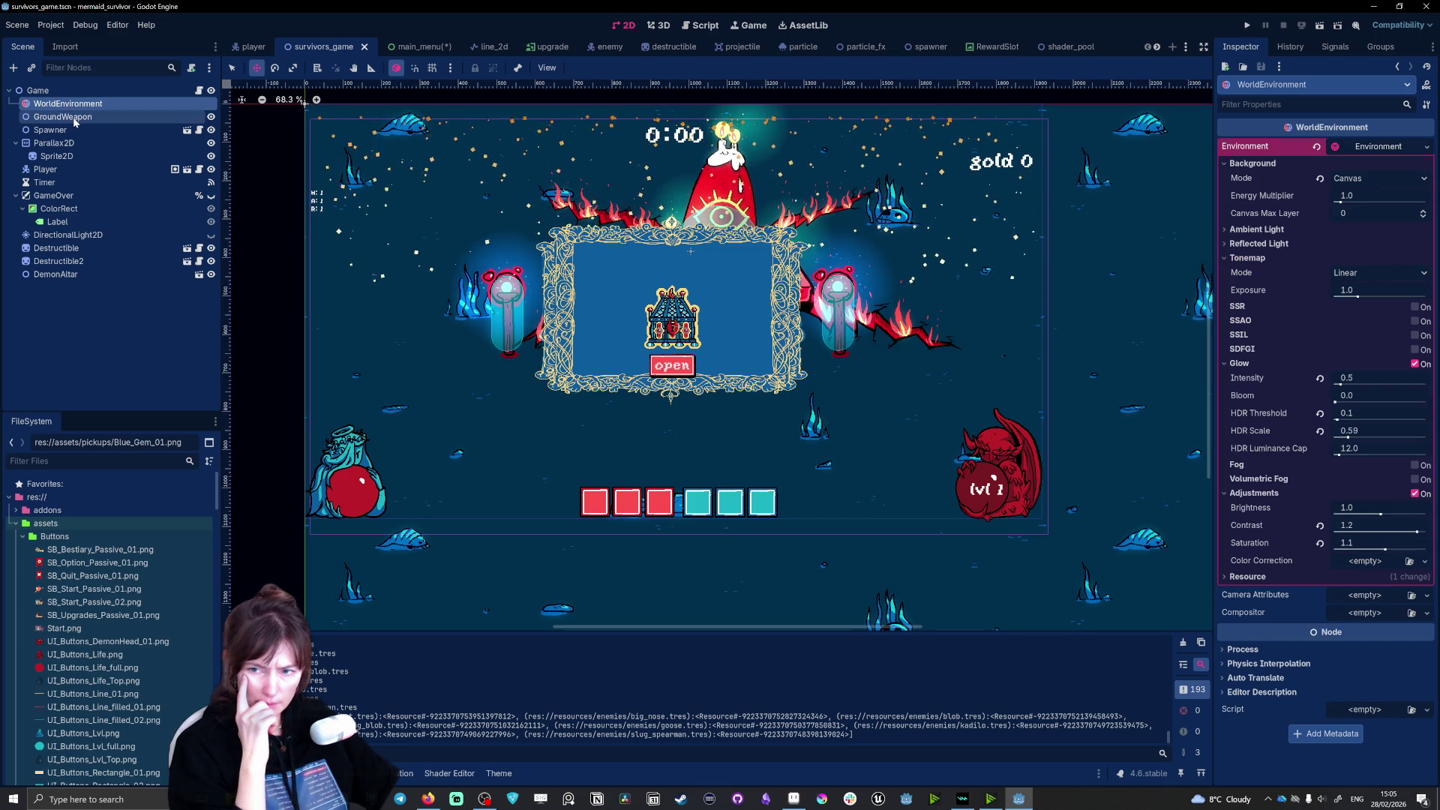
# Step: Select GroundWeapon, switch to the Move tool, and hide GroundWeapon with its eye icon
pyautogui.click(75, 118)
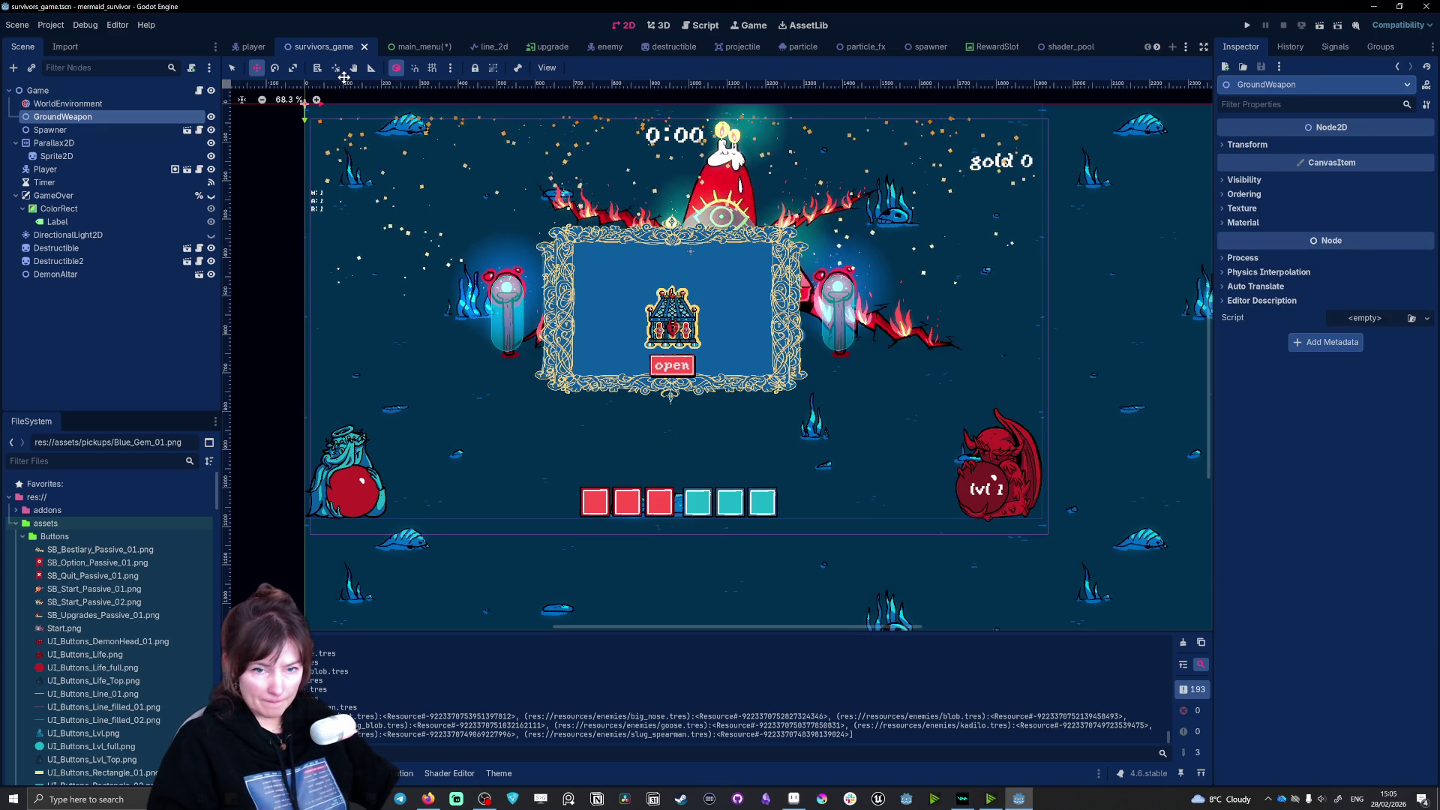
pyautogui.click(256, 67)
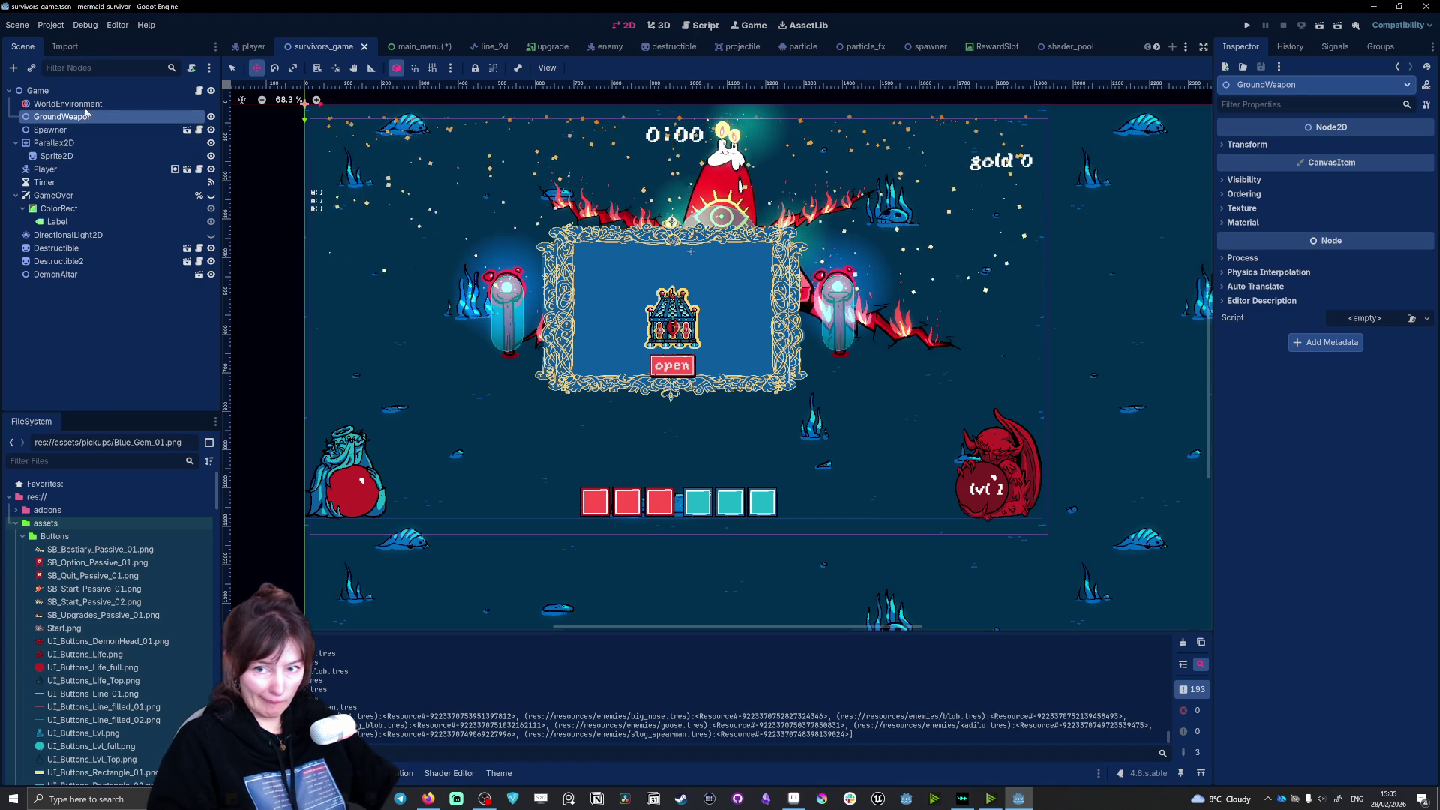
pyautogui.click(212, 117)
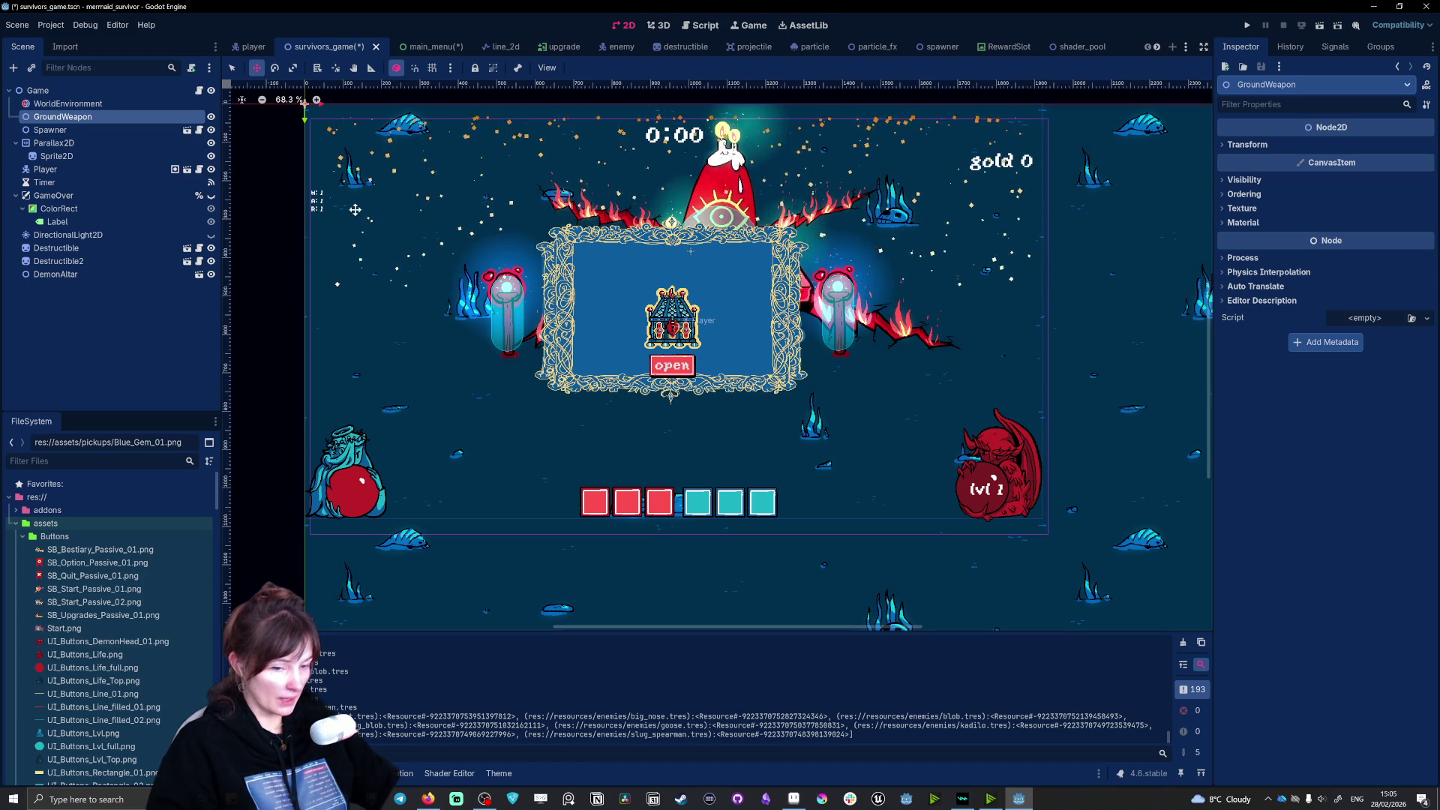
# Step: Switch from the Godot editor to the browser showing the YouTube channel's Shorts page
pyautogui.scroll(1, 506, 114)
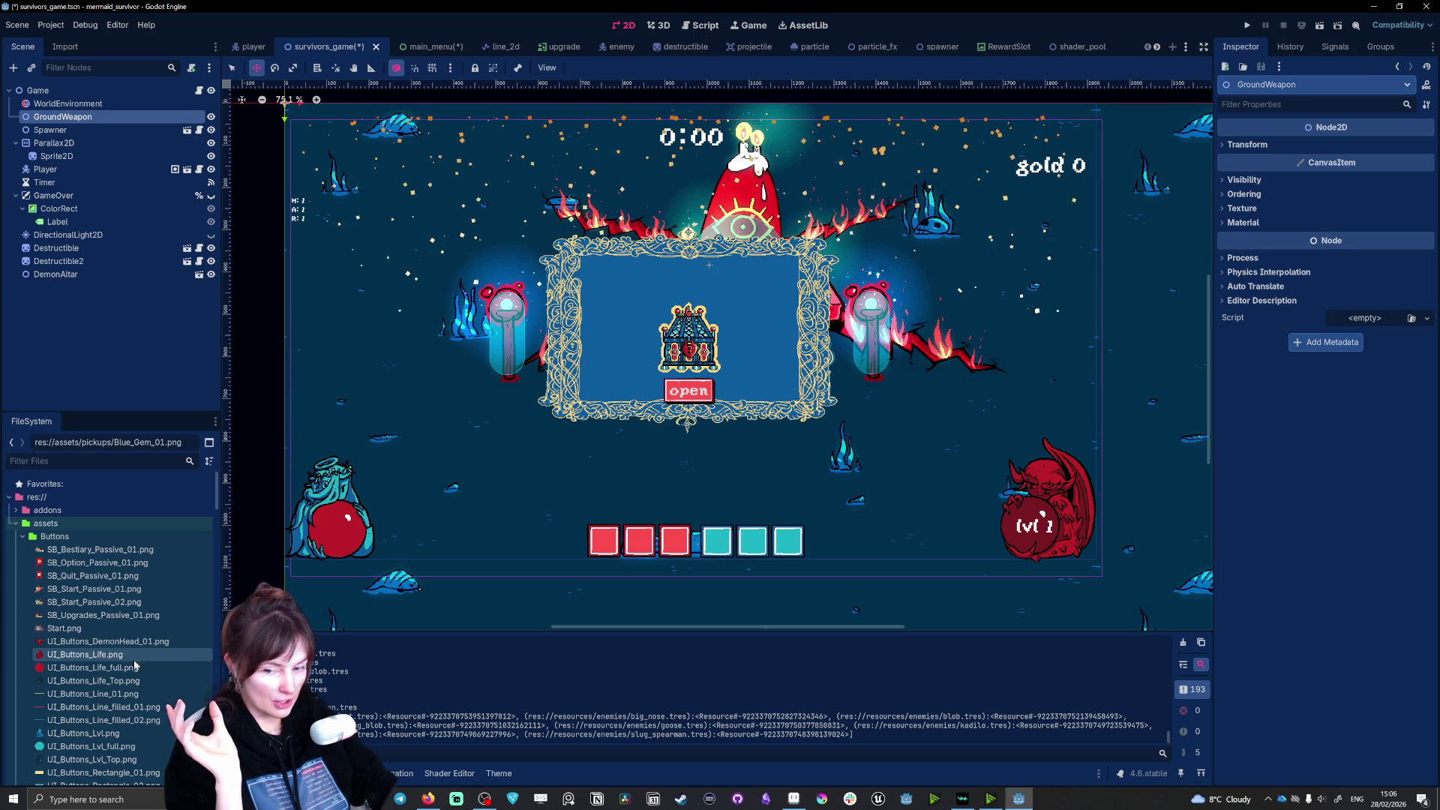
pyautogui.moveTo(96, 706)
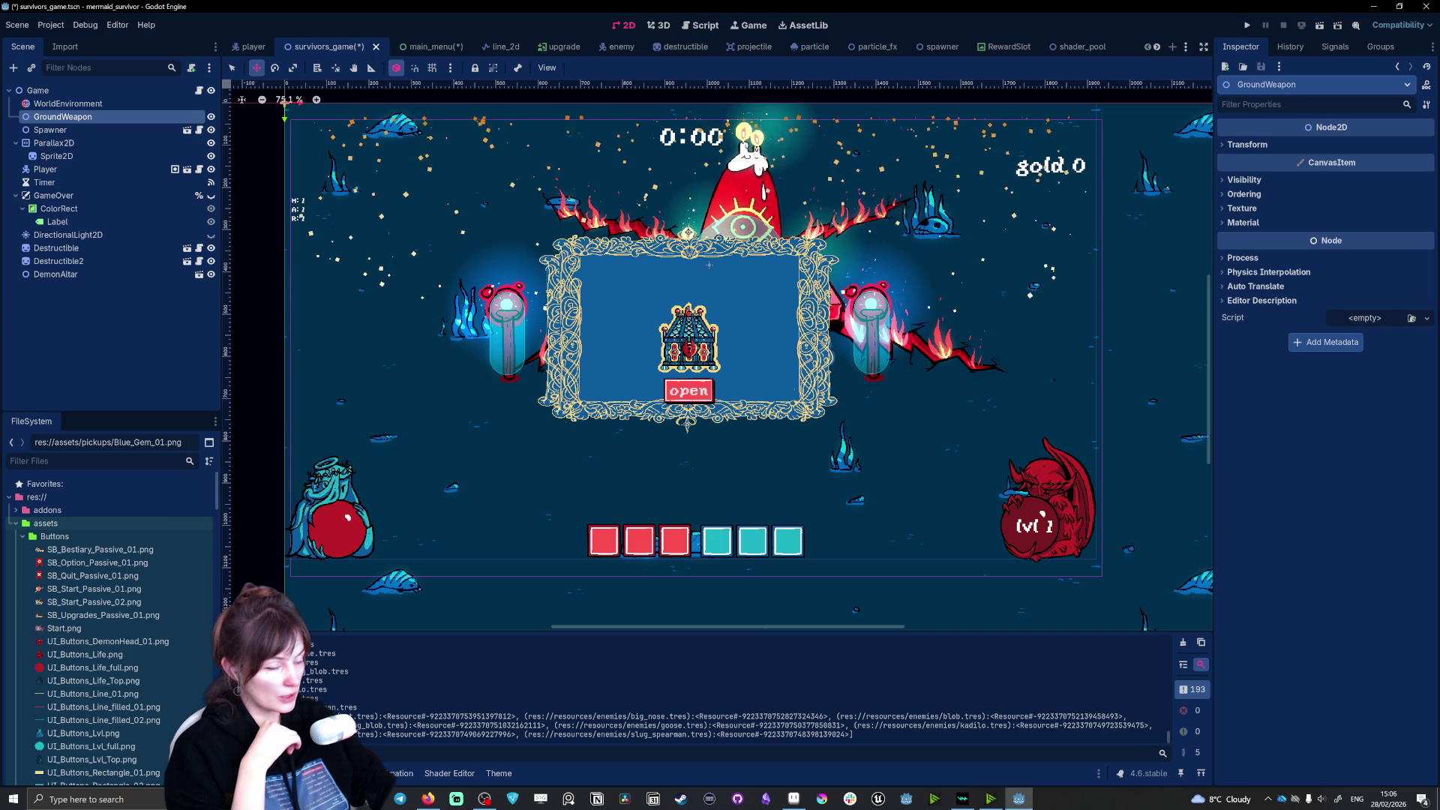
pyautogui.hotkey('alt', 'Tab')
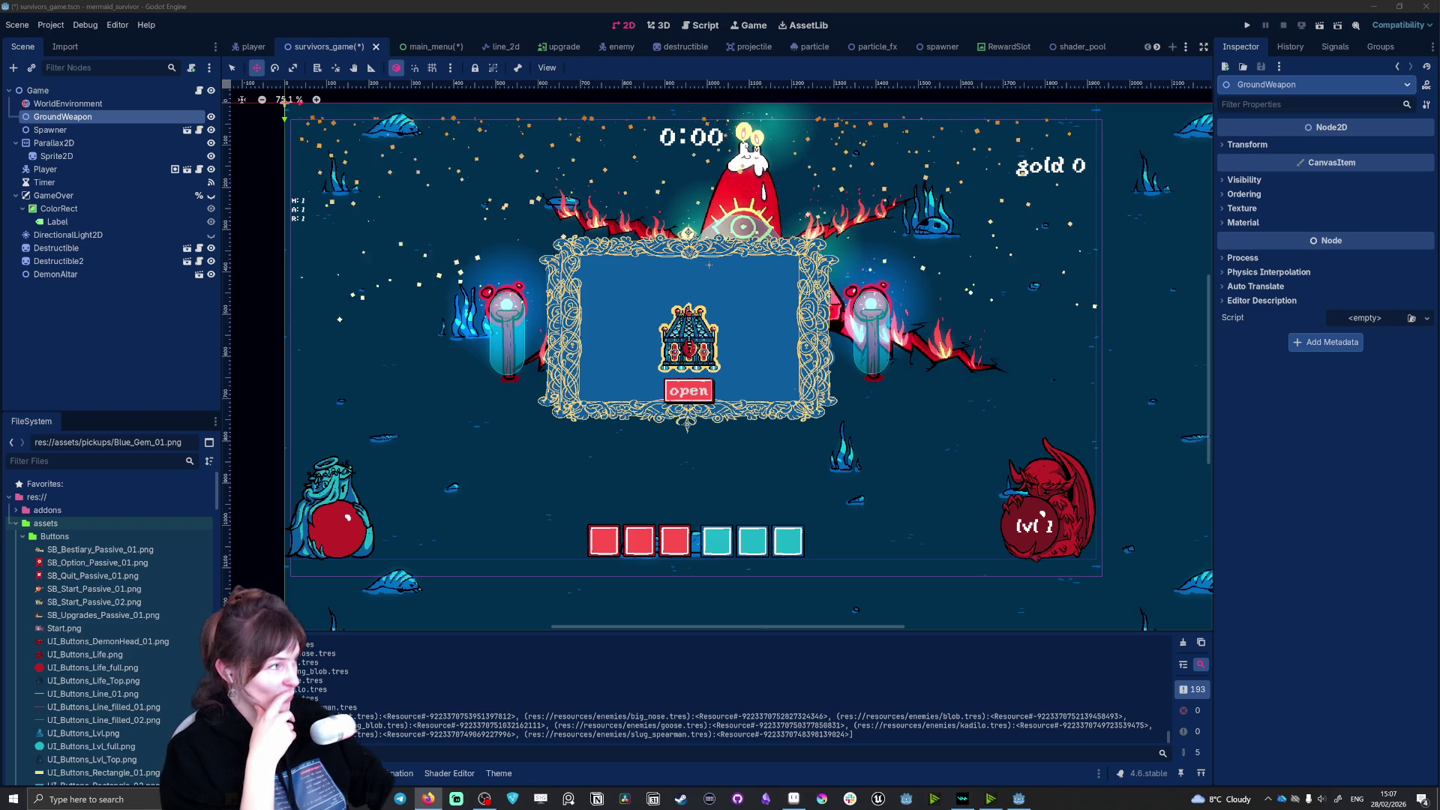
pyautogui.hotkey('alt', 'Tab')
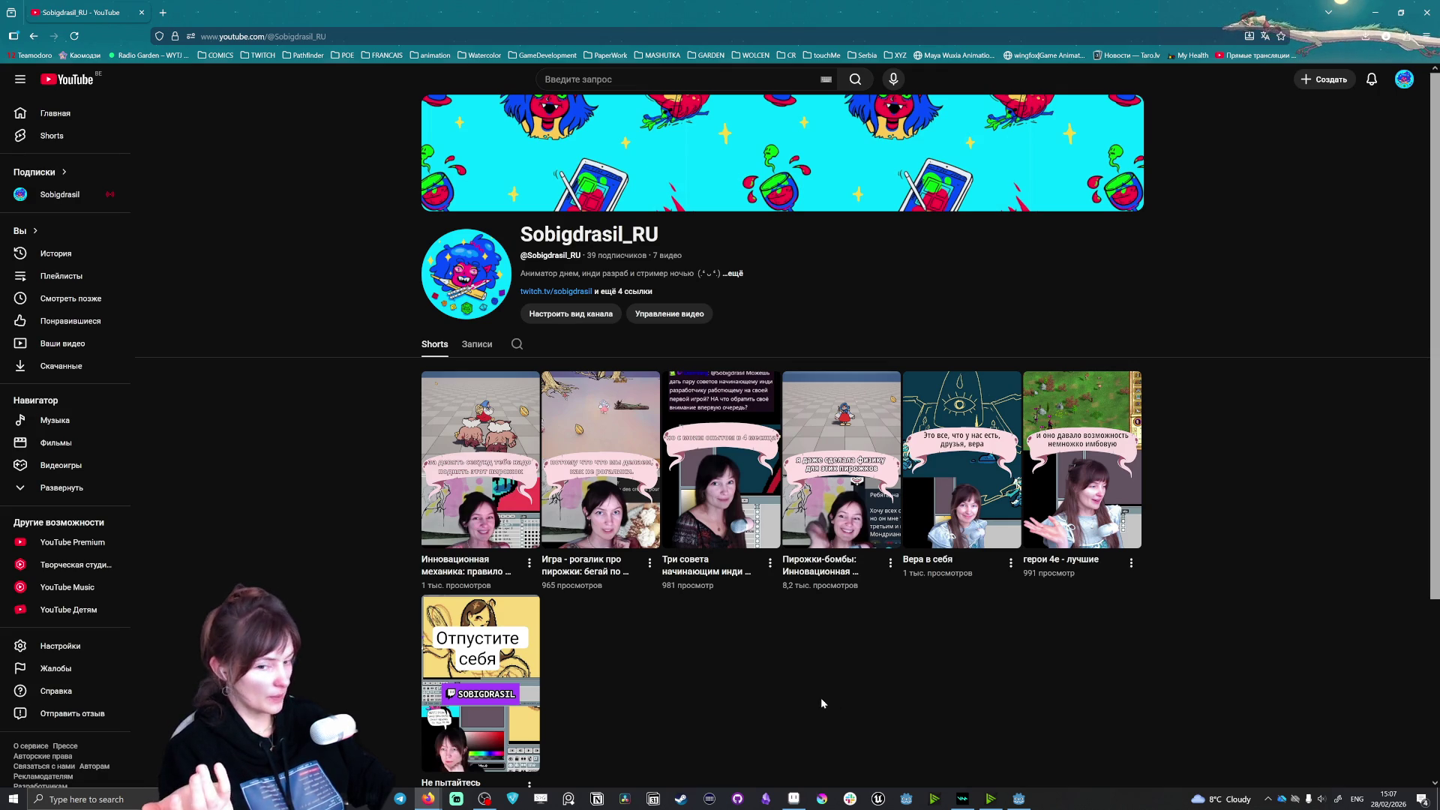
pyautogui.scroll(-3, 813, 665)
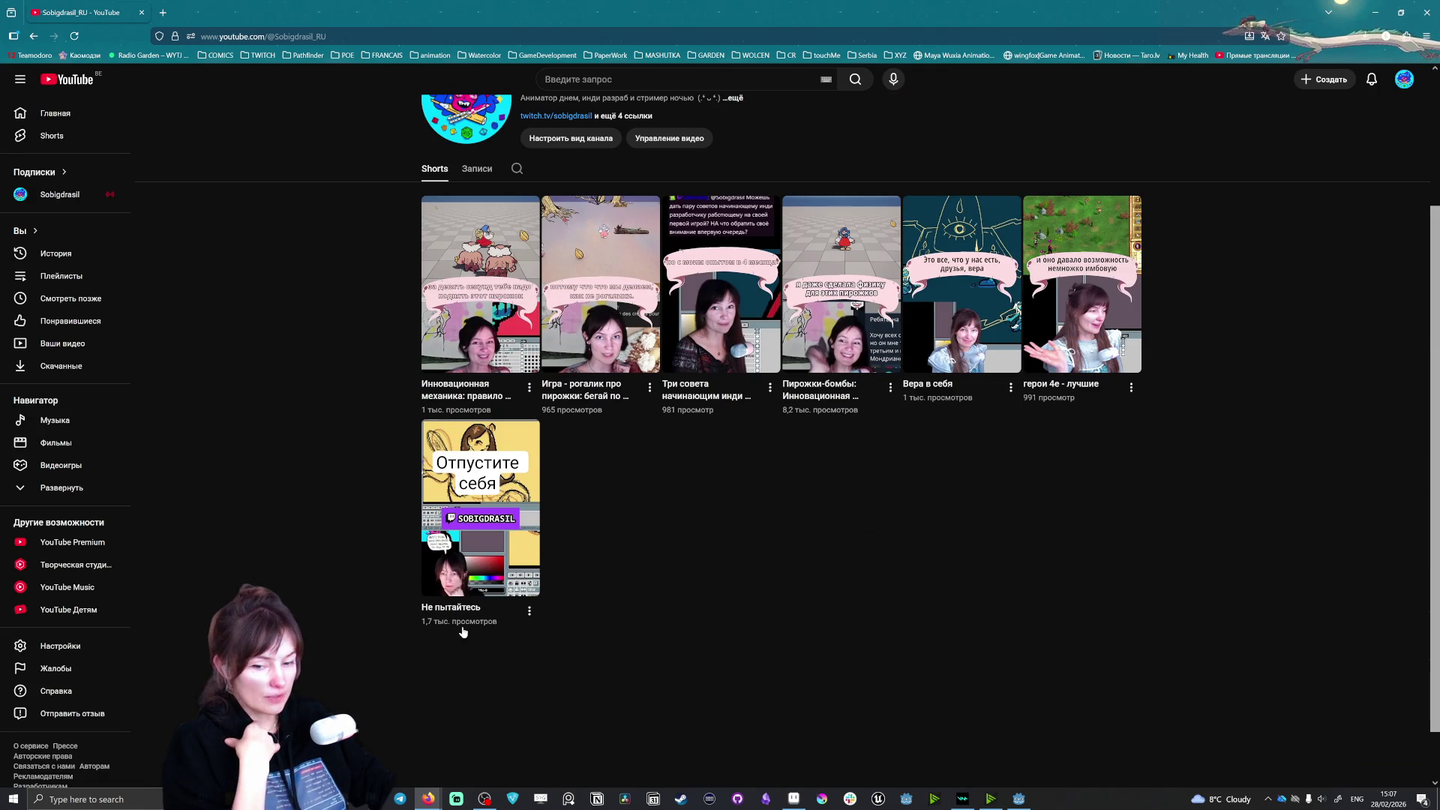
pyautogui.scroll(3, 579, 515)
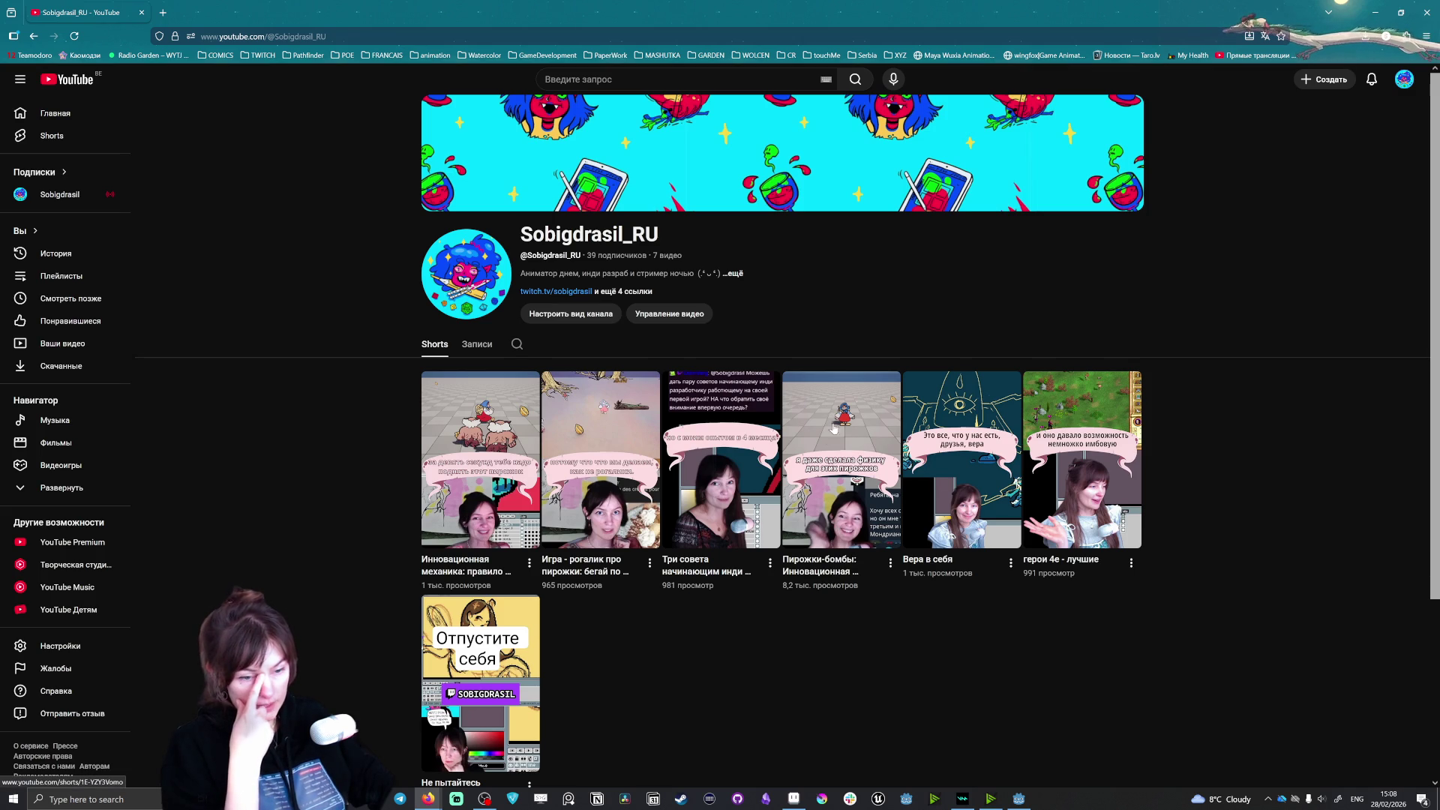
pyautogui.click(831, 441)
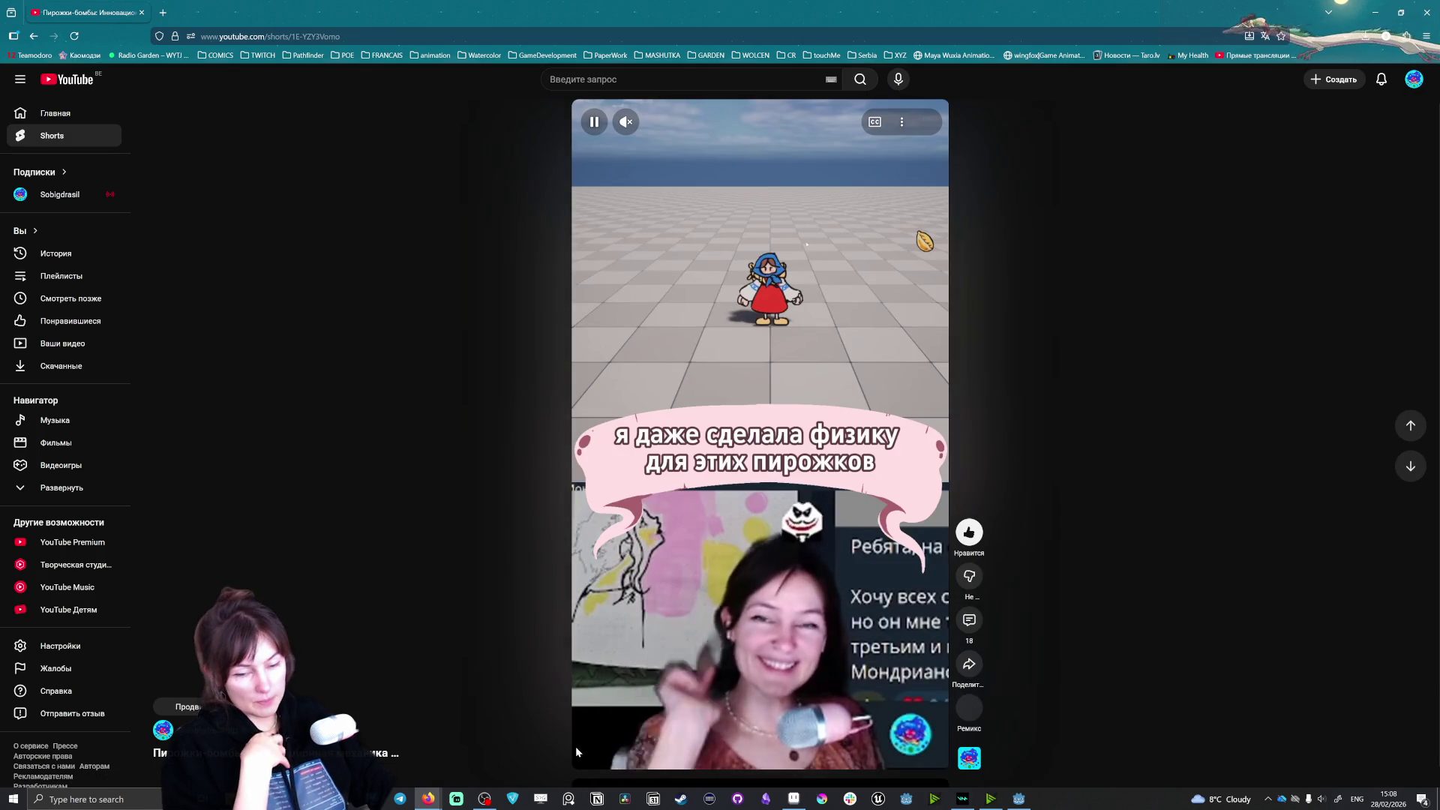
# Step: Show the Short's comments, select the first comment, and pause then resume playback
pyautogui.click(972, 618)
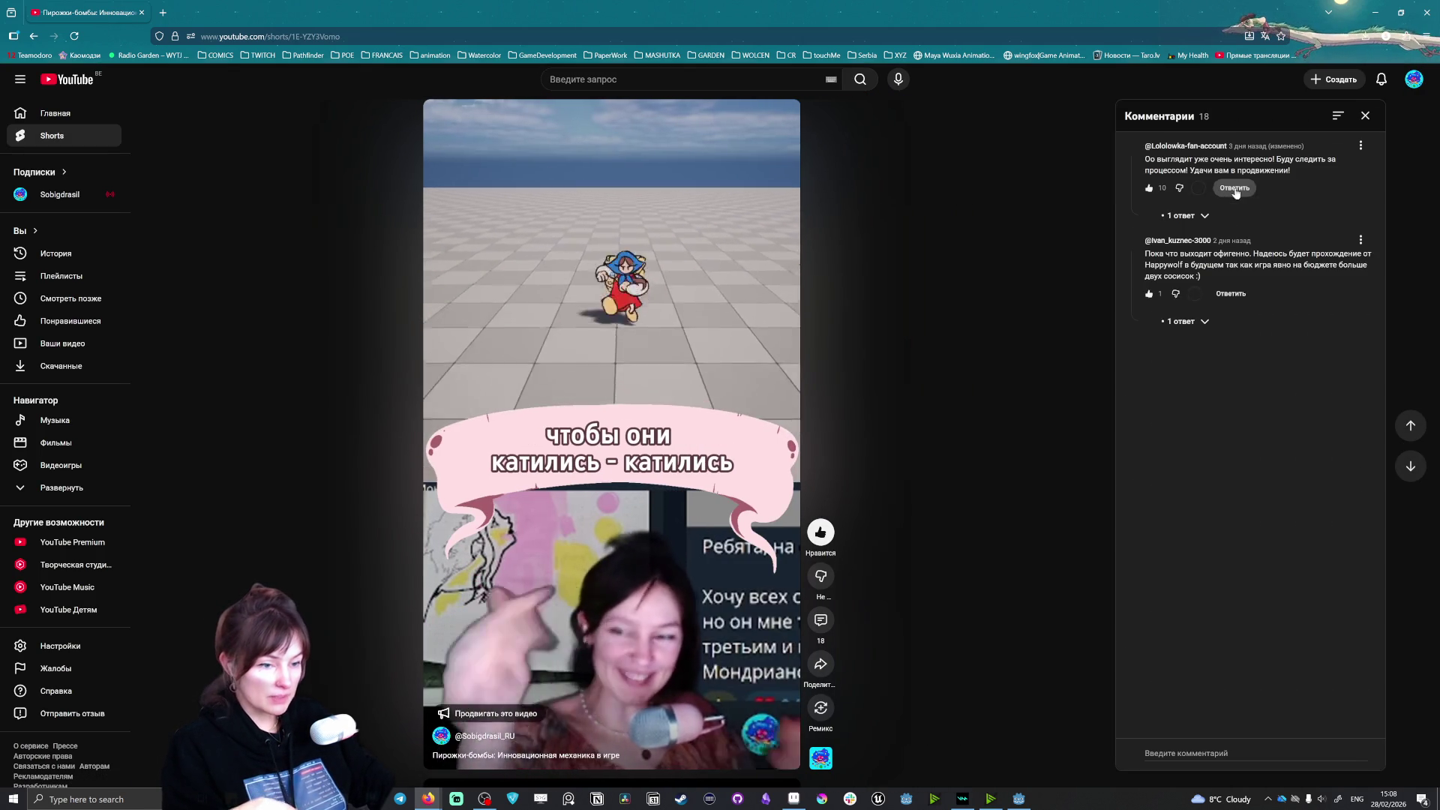
pyautogui.moveTo(1164, 188)
pyautogui.mouseDown()
pyautogui.moveTo(1275, 165)
pyautogui.moveTo(1341, 180)
pyautogui.mouseUp()
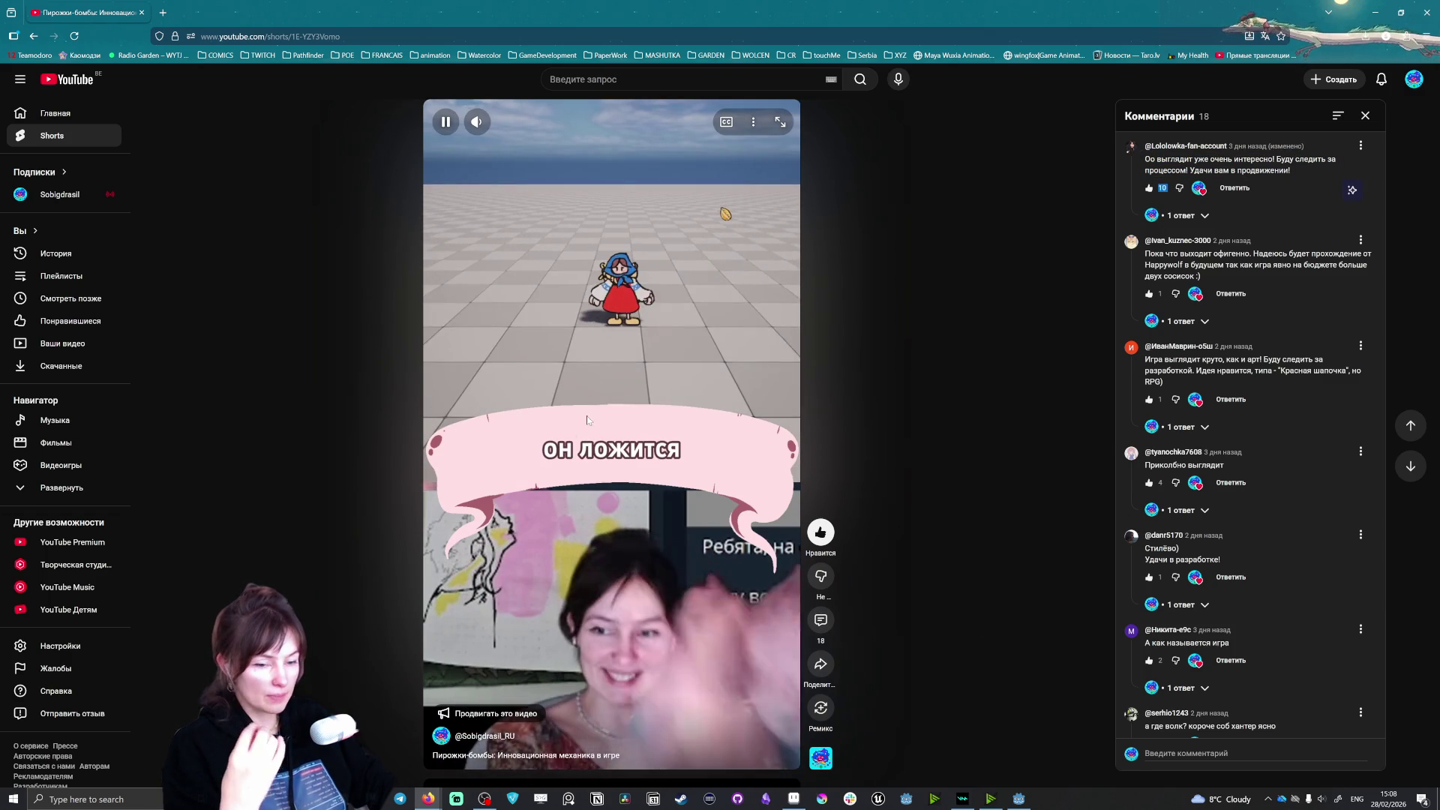
pyautogui.click(643, 338)
pyautogui.click(644, 338)
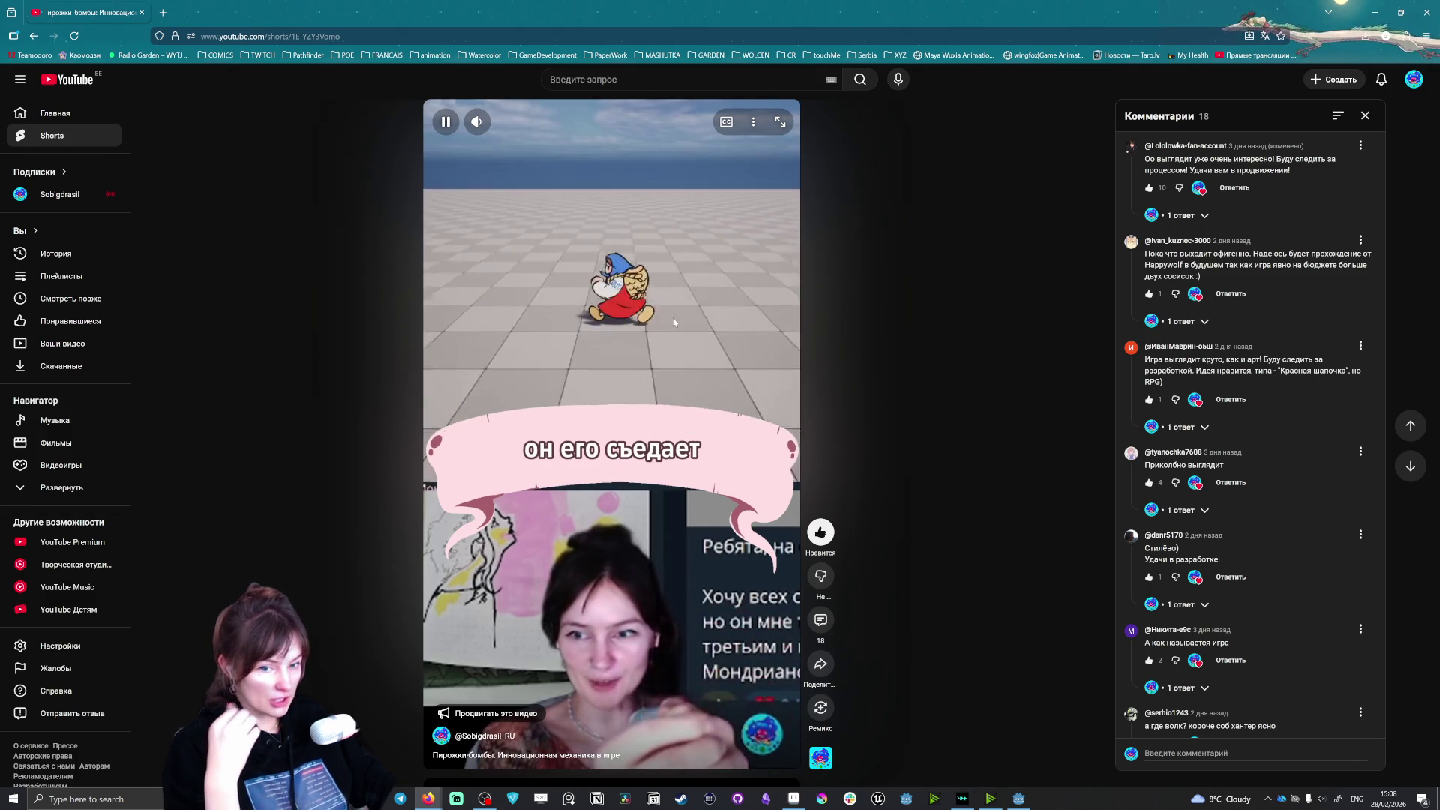
# Step: Scroll through more Shorts, unmute the sound, then close the YouTube tab to return to Godot
pyautogui.scroll(-1, 669, 324)
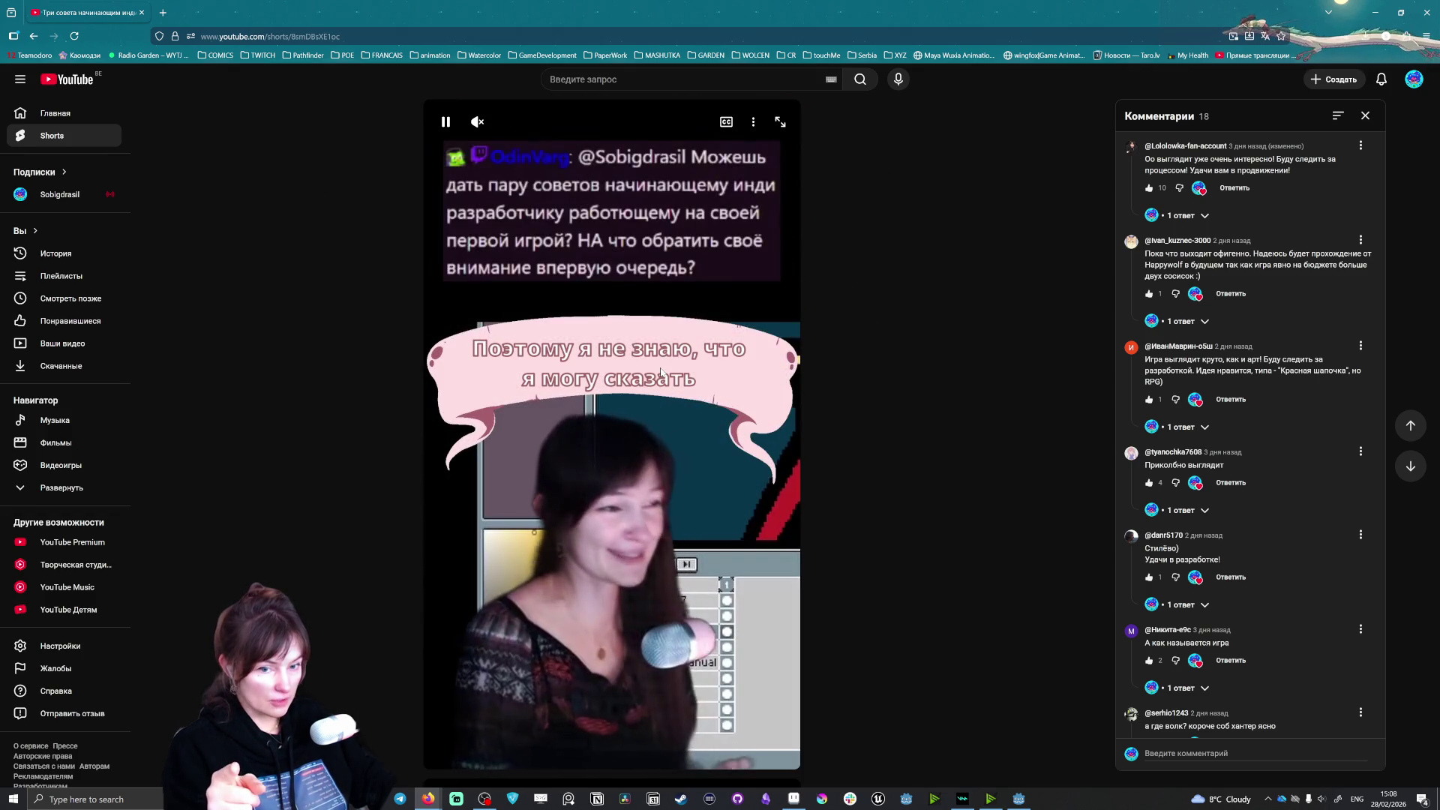
pyautogui.scroll(-1, 664, 349)
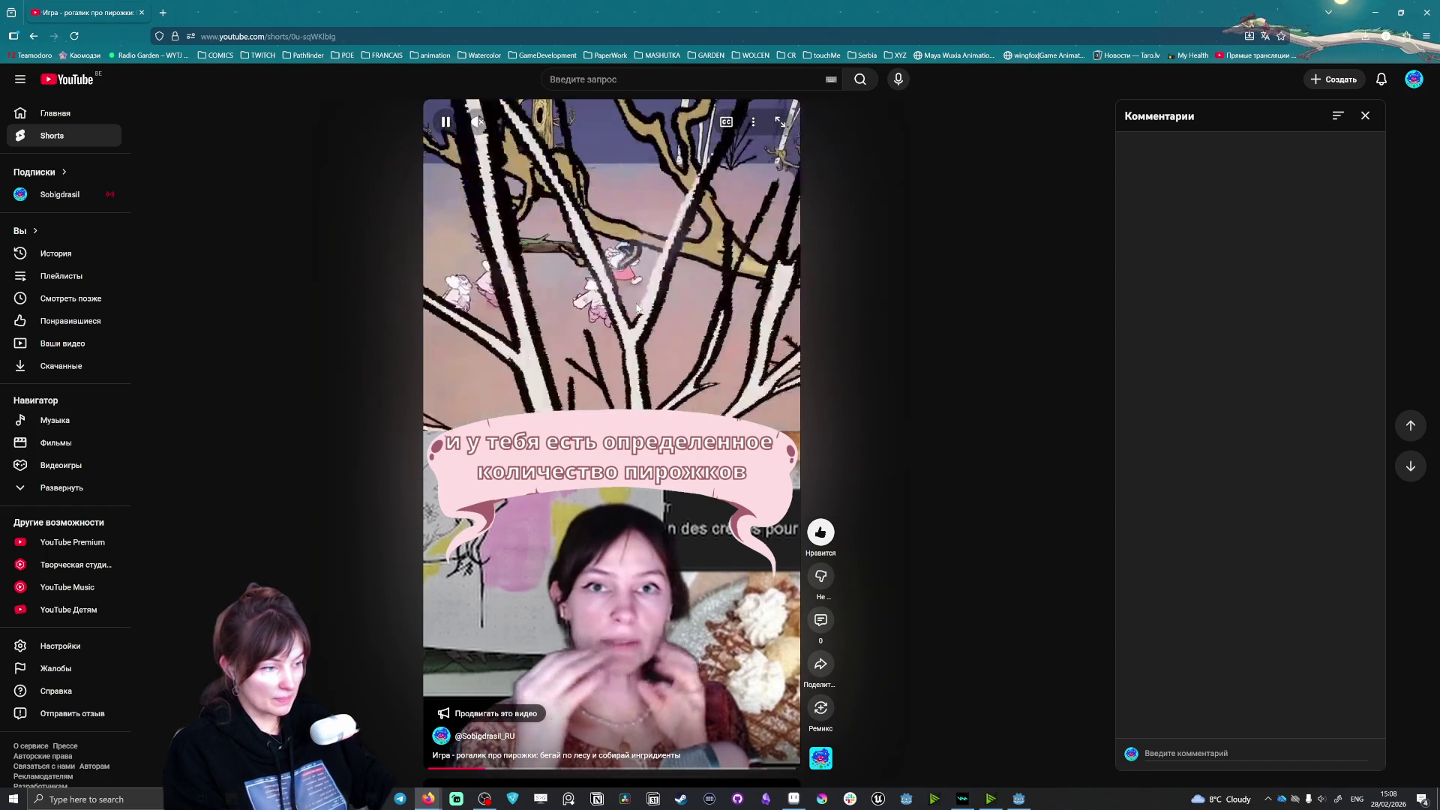
pyautogui.scroll(-1, 637, 308)
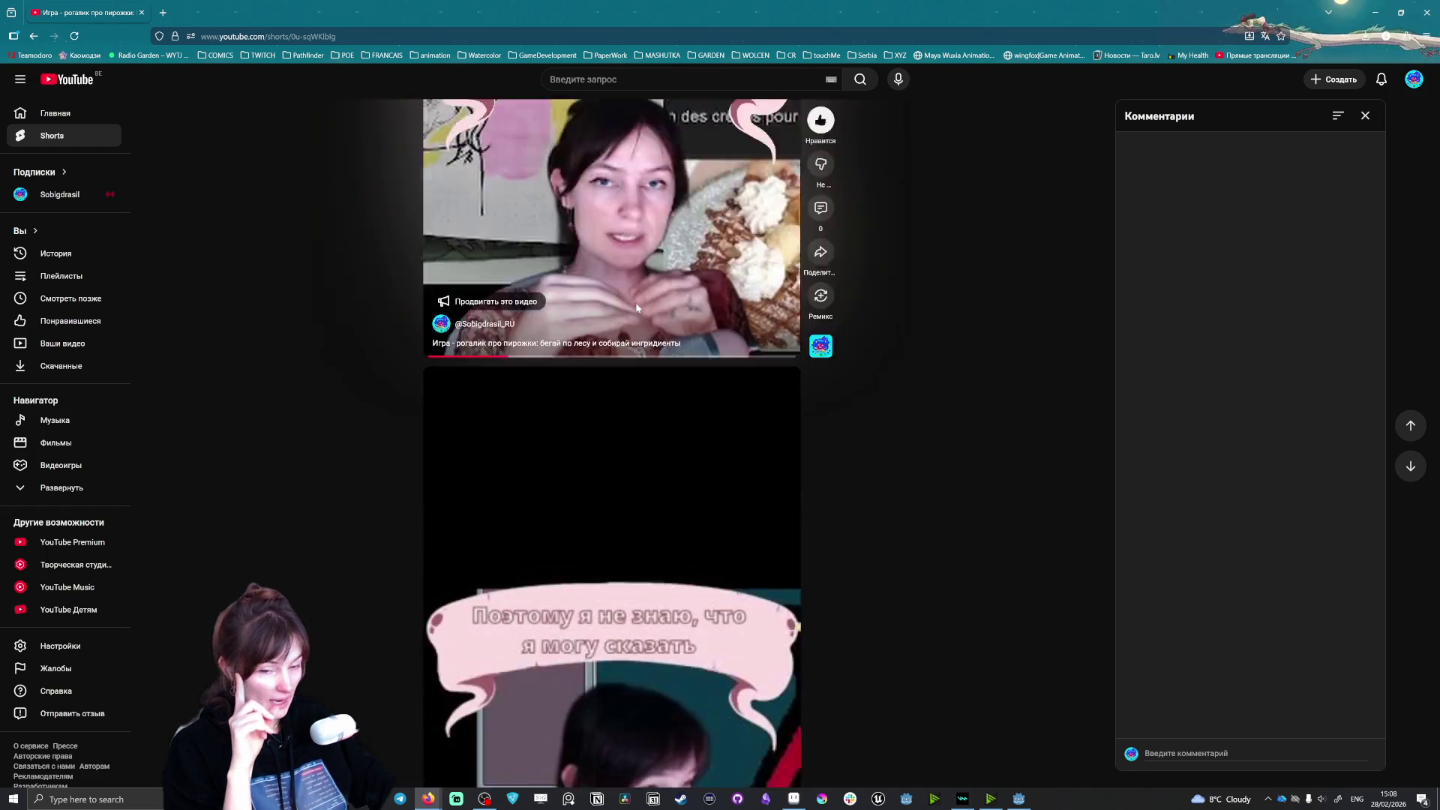
pyautogui.scroll(-1, 636, 307)
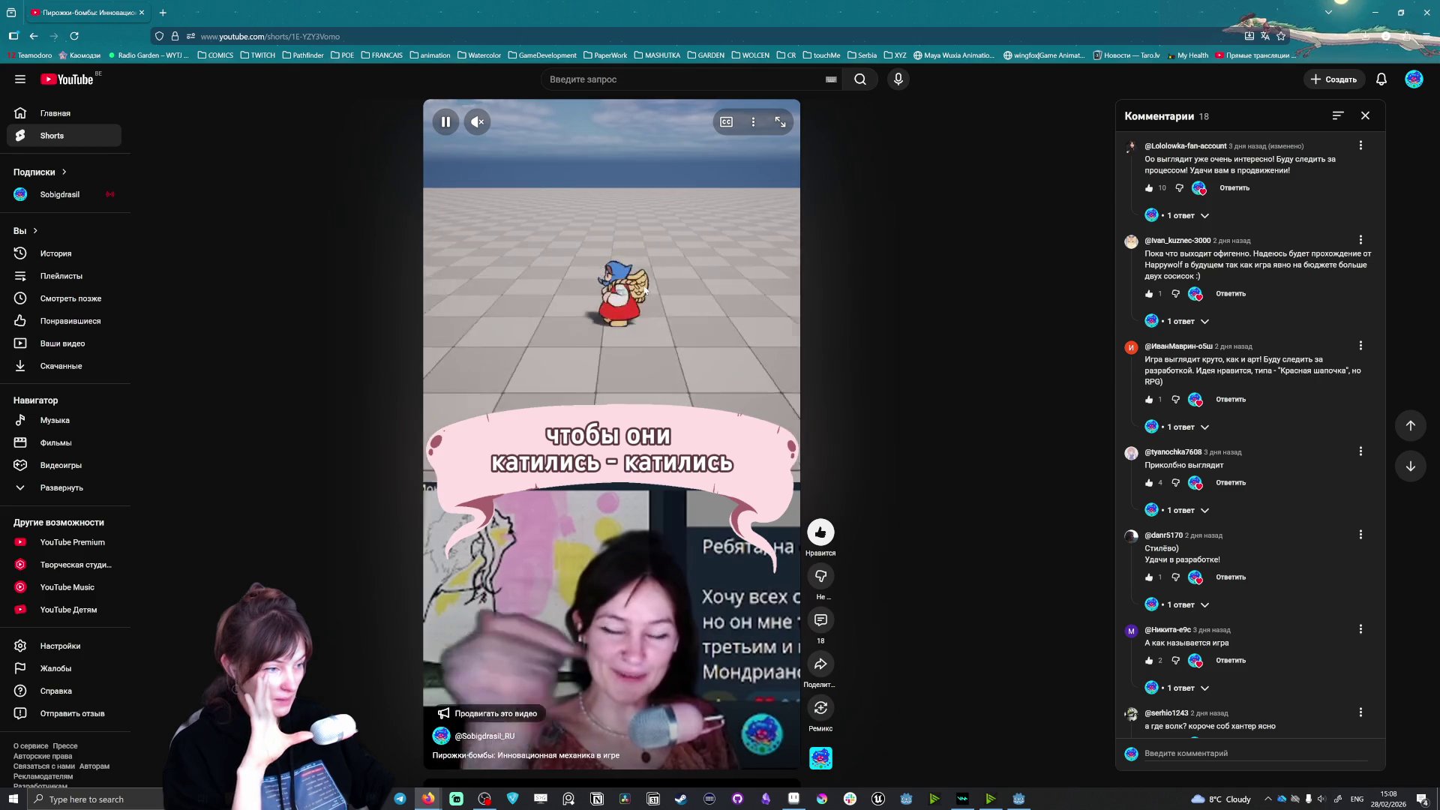
pyautogui.press('m')
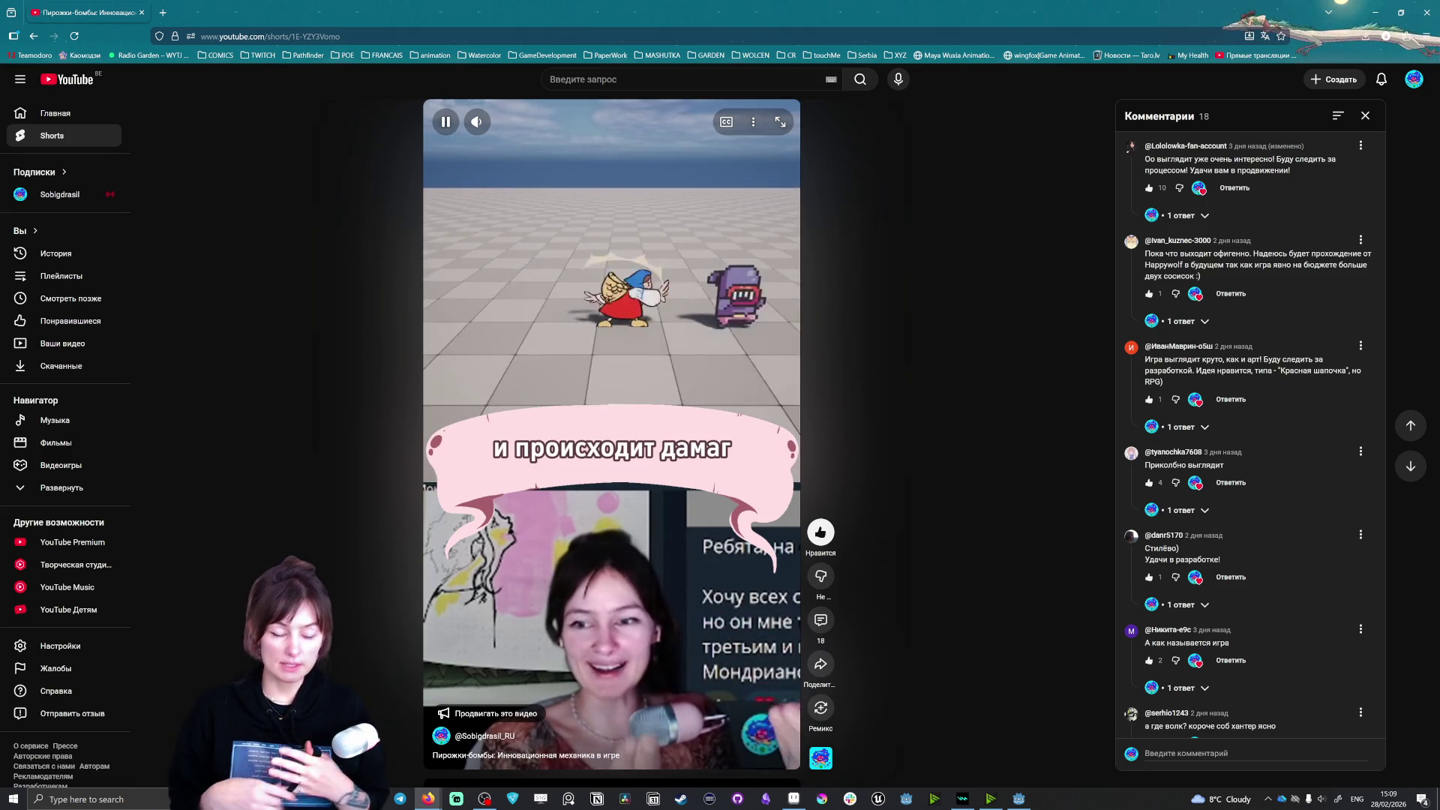
pyautogui.click(141, 13)
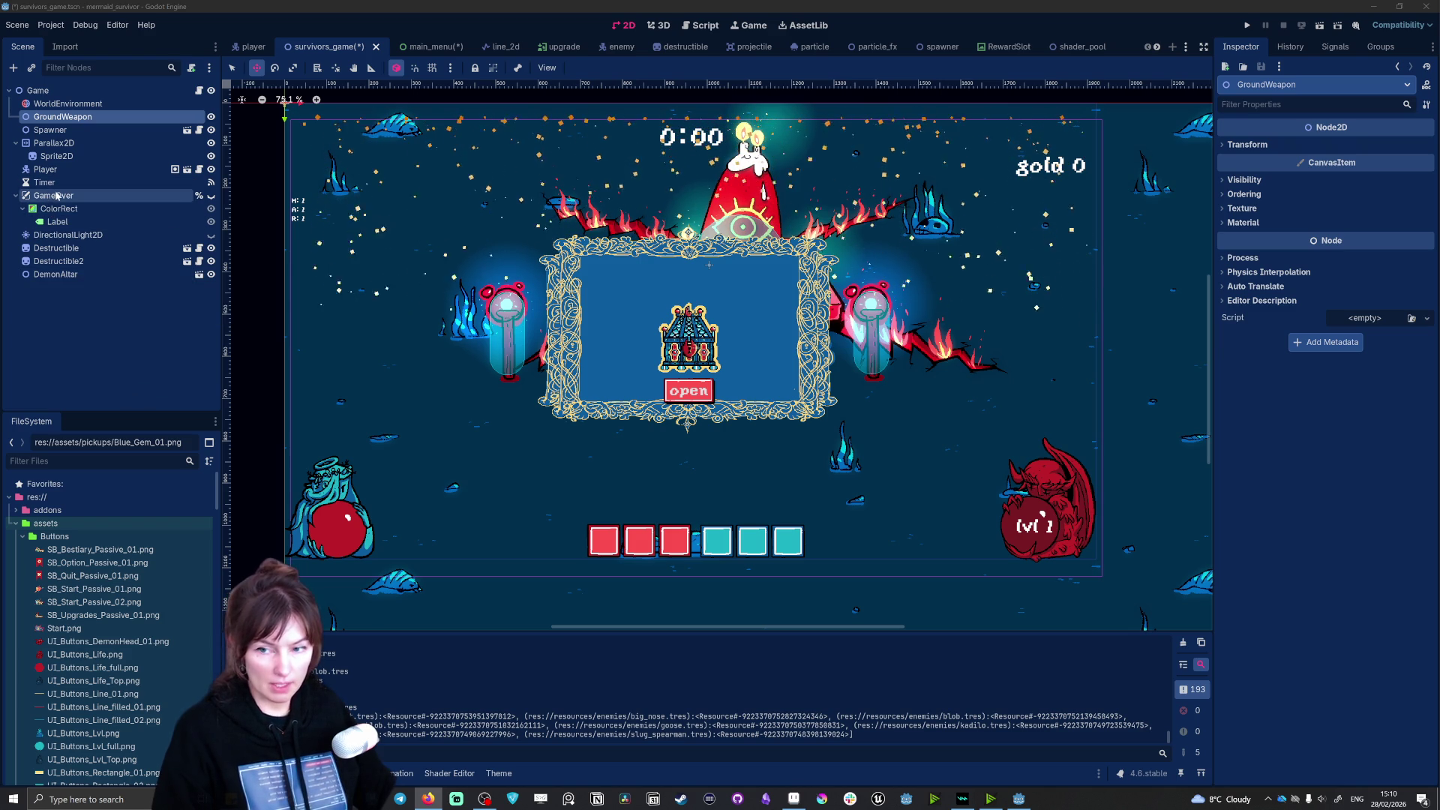
# Step: Move GameOver below DemonAltar, then briefly show and hide its red Game Over overlay
pyautogui.moveTo(57, 197); pyautogui.dragTo(72, 283)
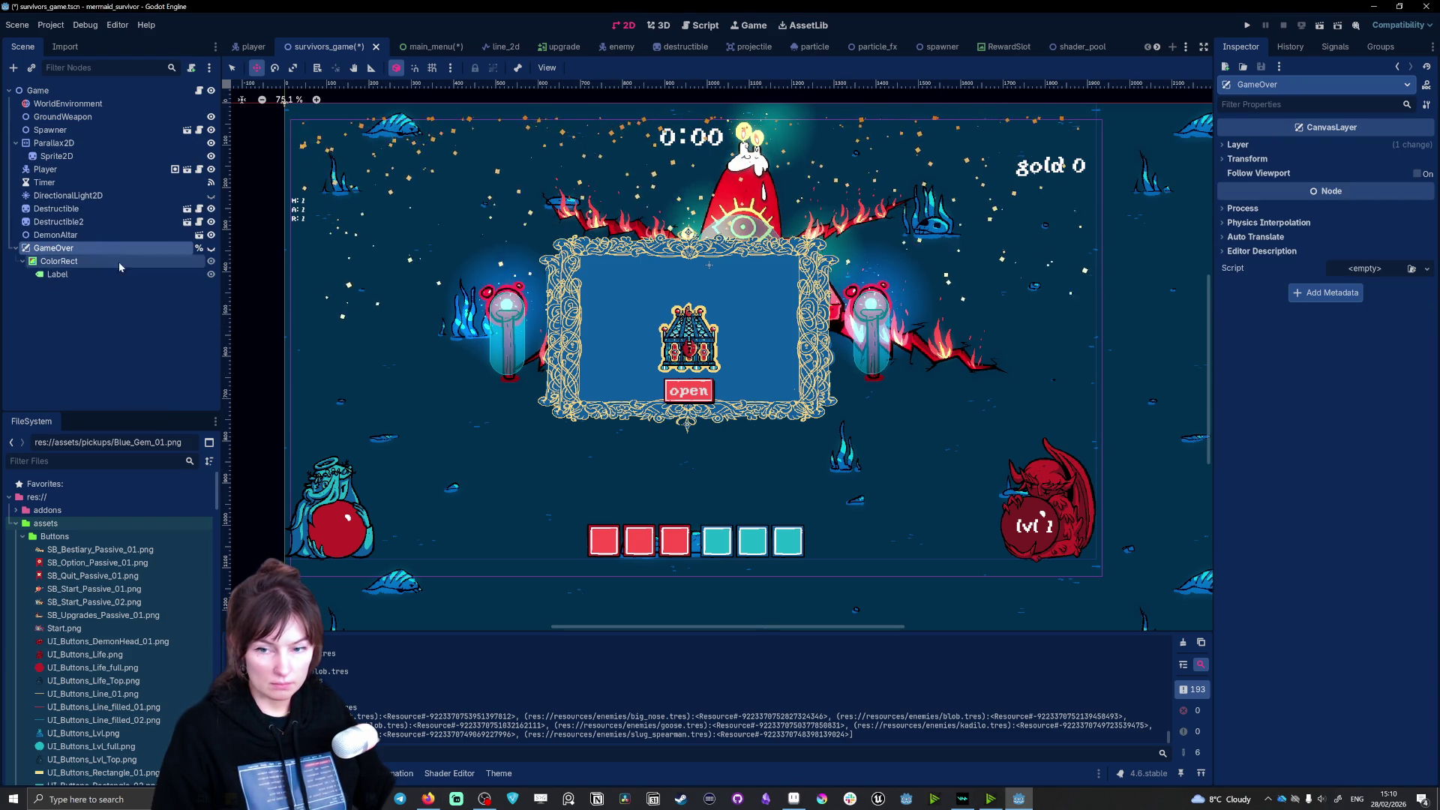
pyautogui.click(16, 249)
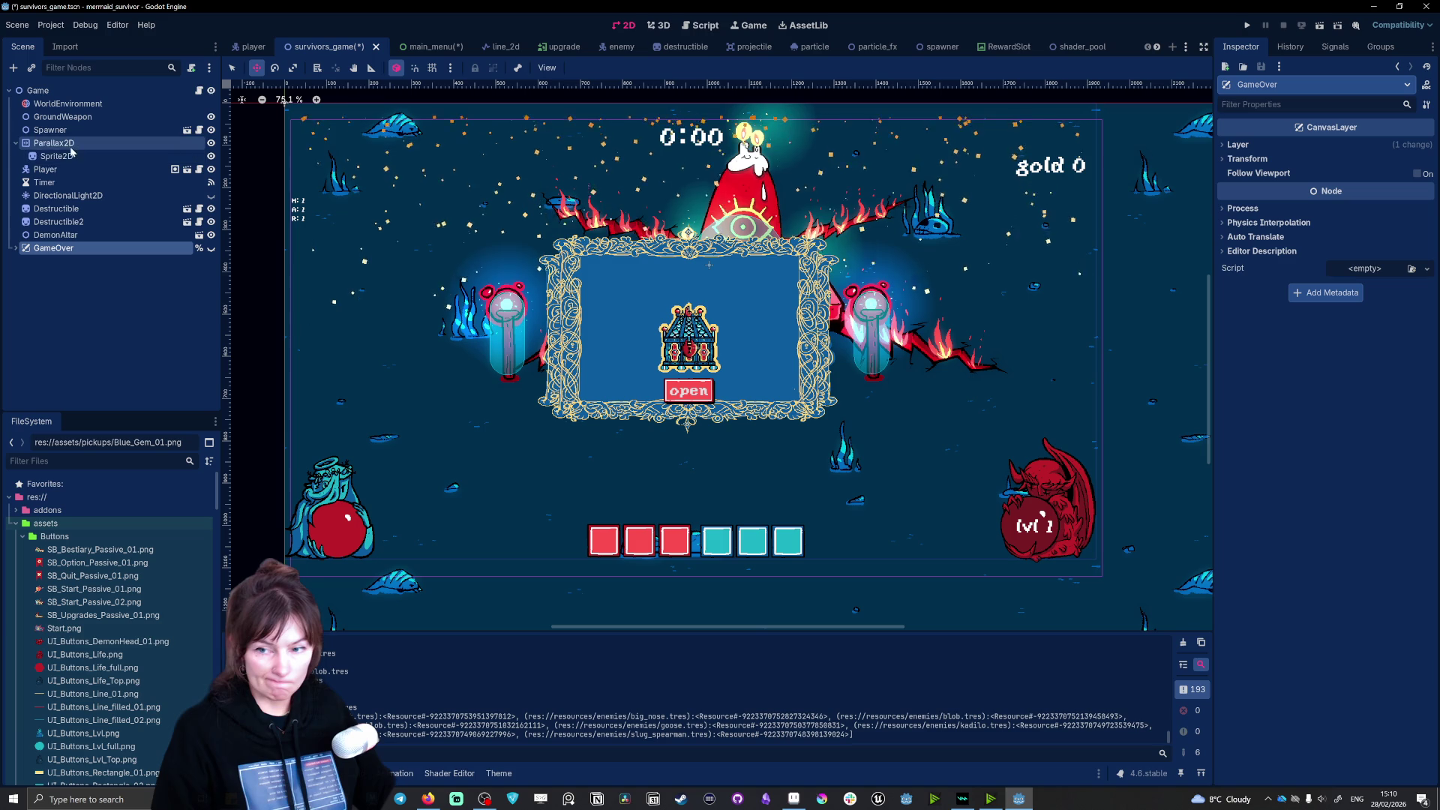
pyautogui.click(16, 248)
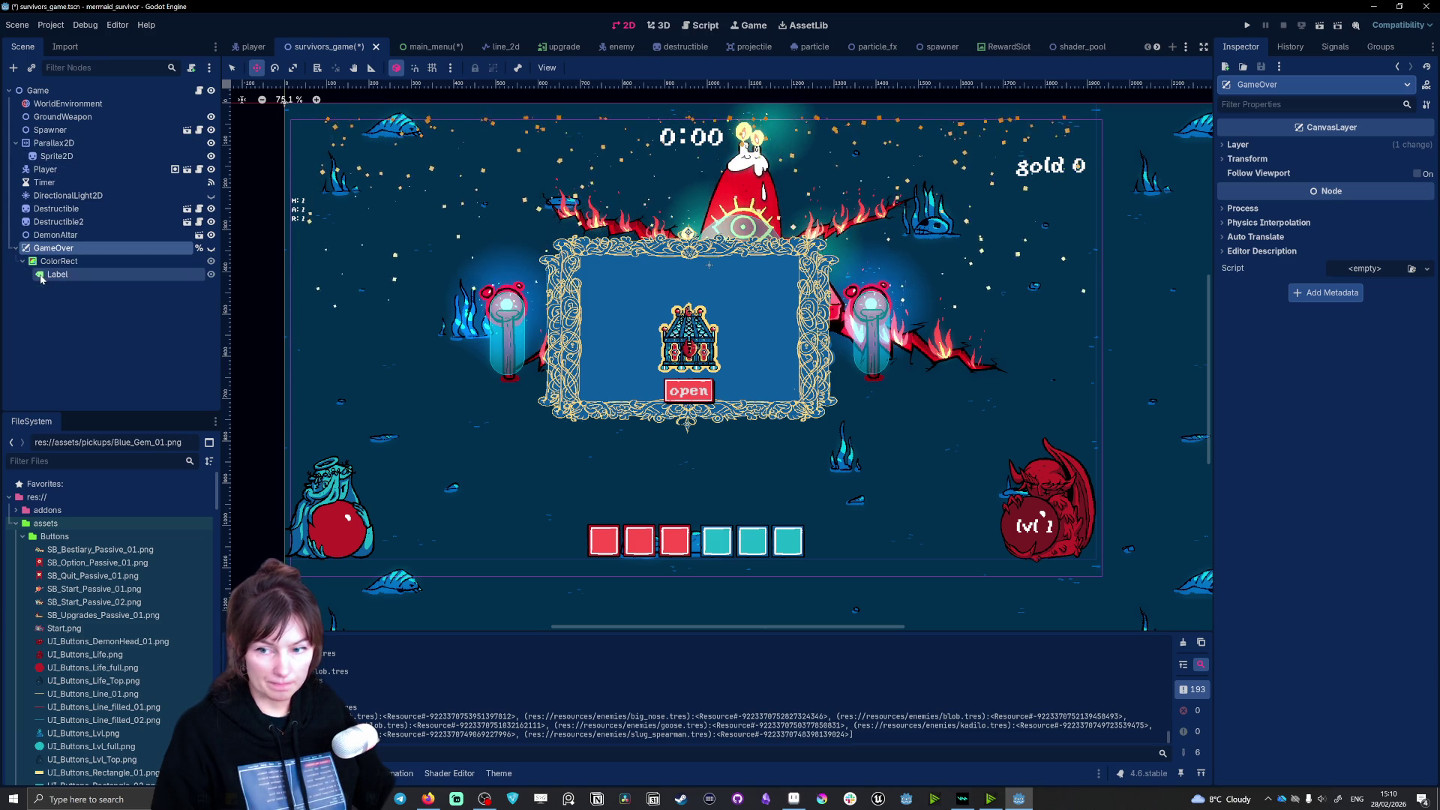
pyautogui.click(211, 249)
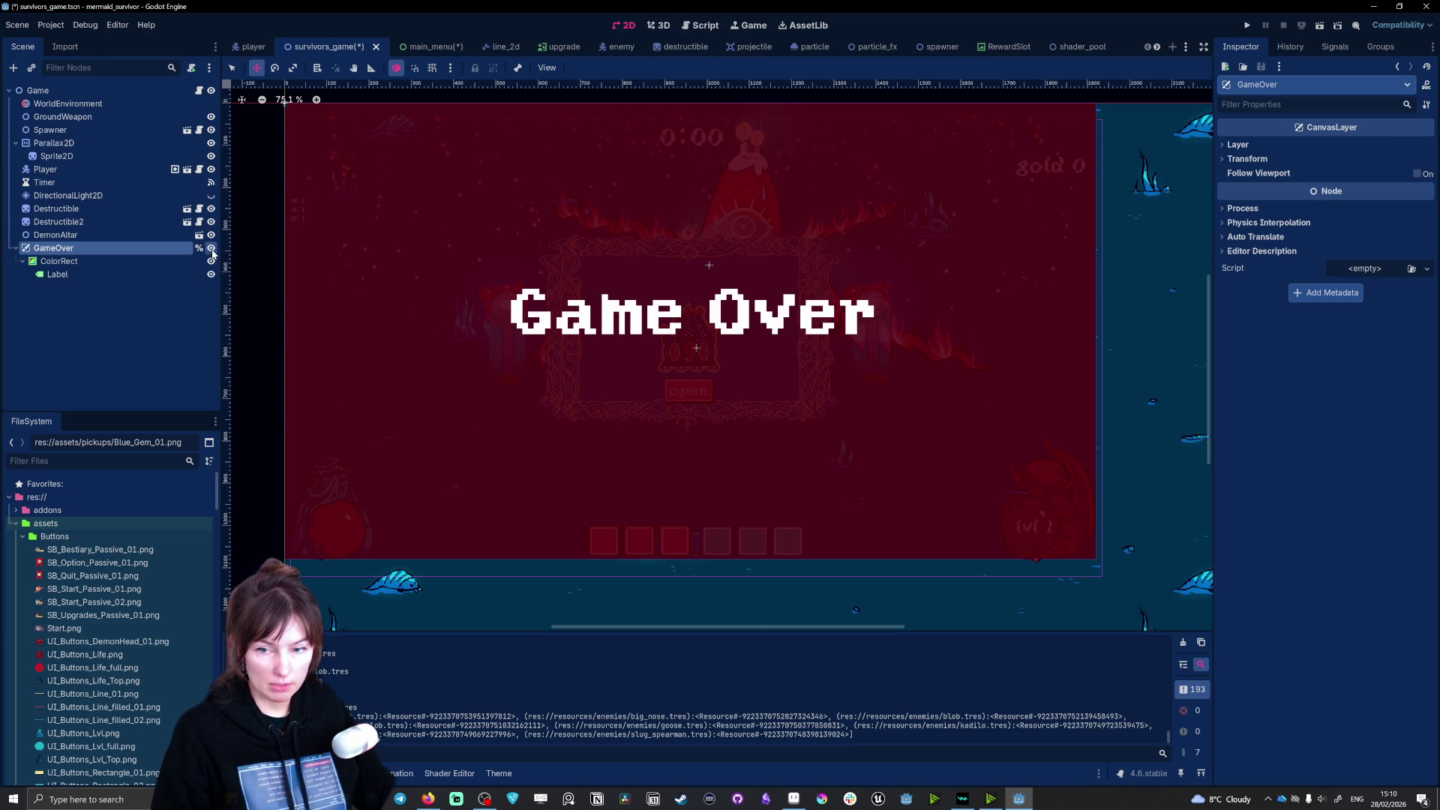
pyautogui.click(211, 249)
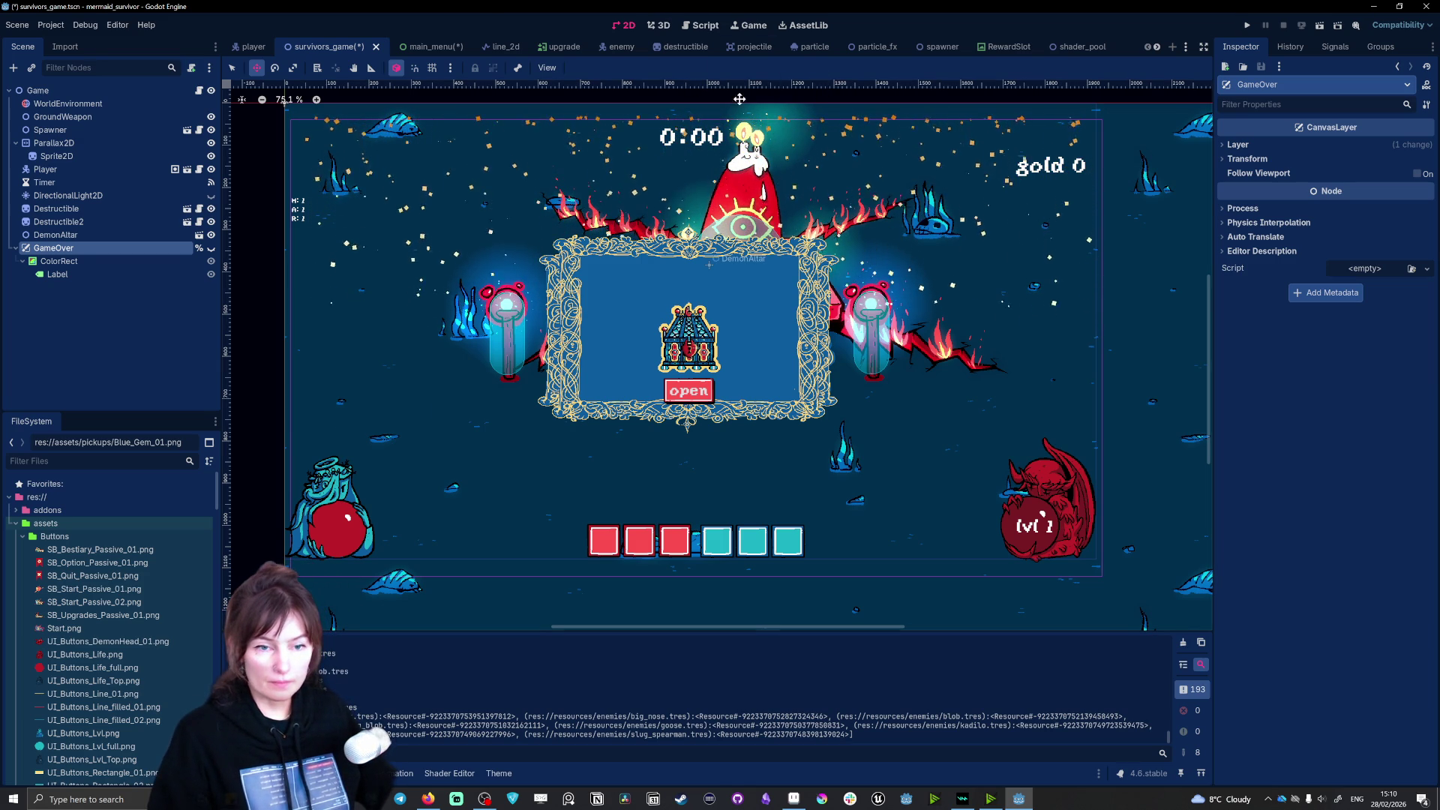
# Step: Switch to the main_menu scene tab to show its Start, Bestiary and Upgrades buttons
pyautogui.click(423, 48)
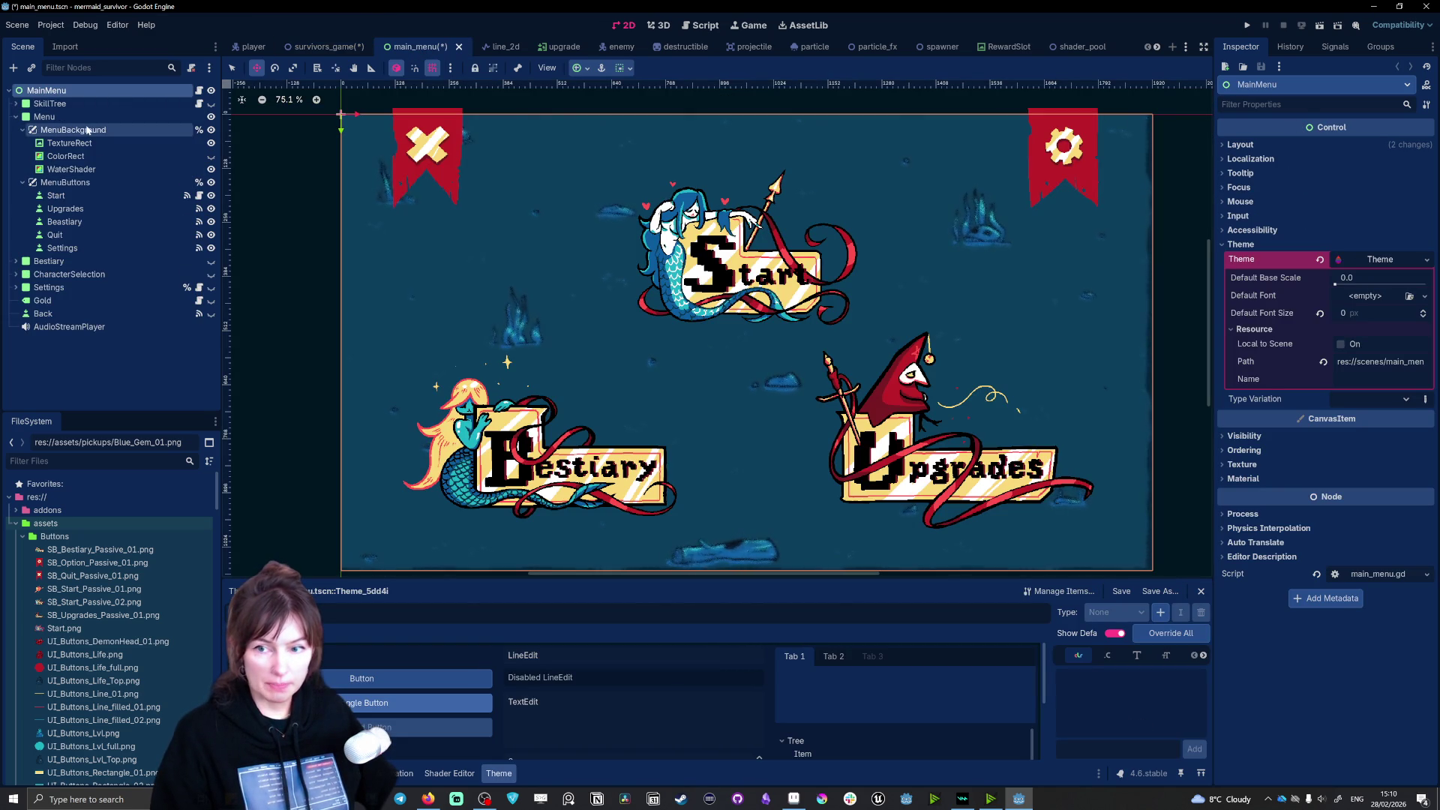
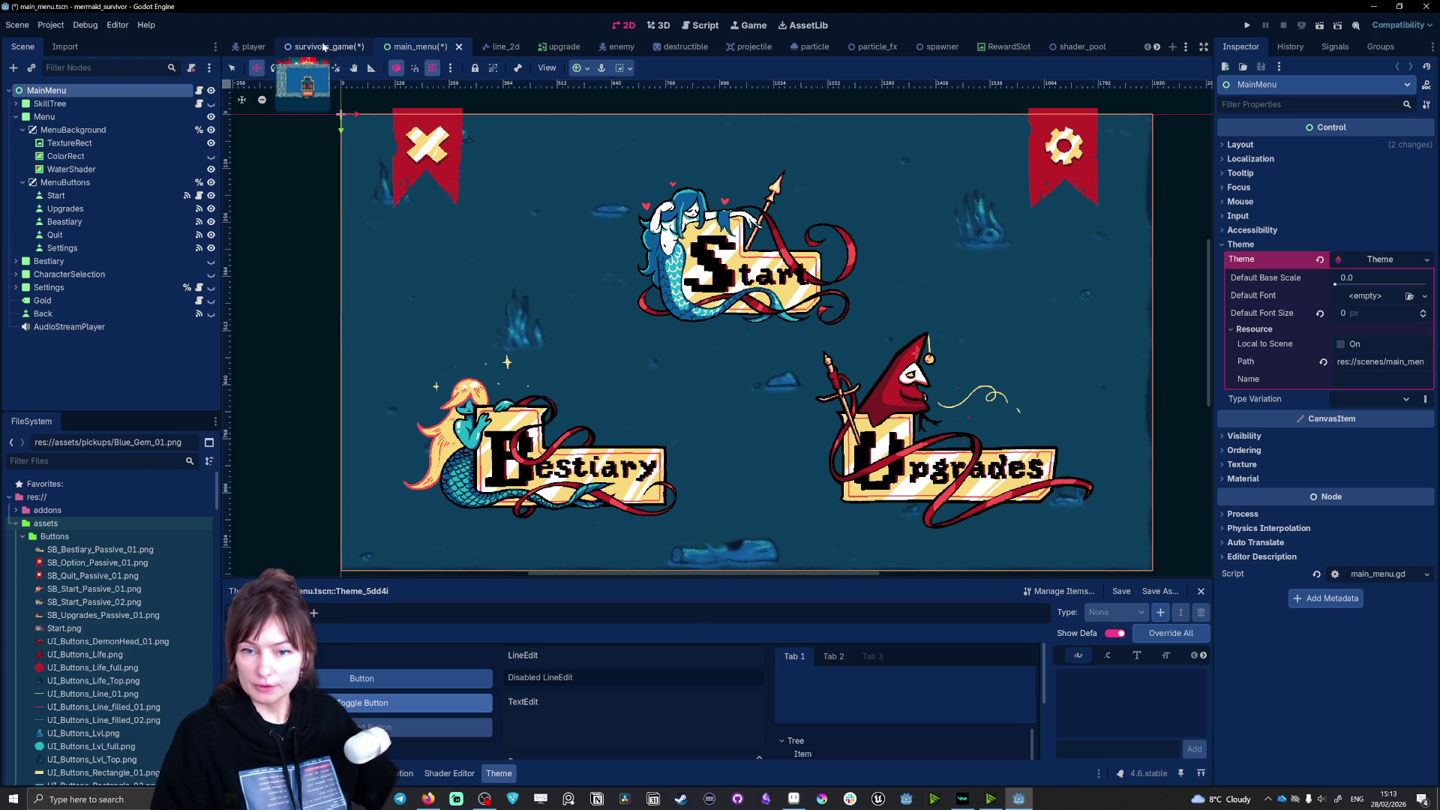
# Step: Inspect the Timer node in the player scene
pyautogui.click(249, 48)
pyautogui.scroll(-1, 106, 262)
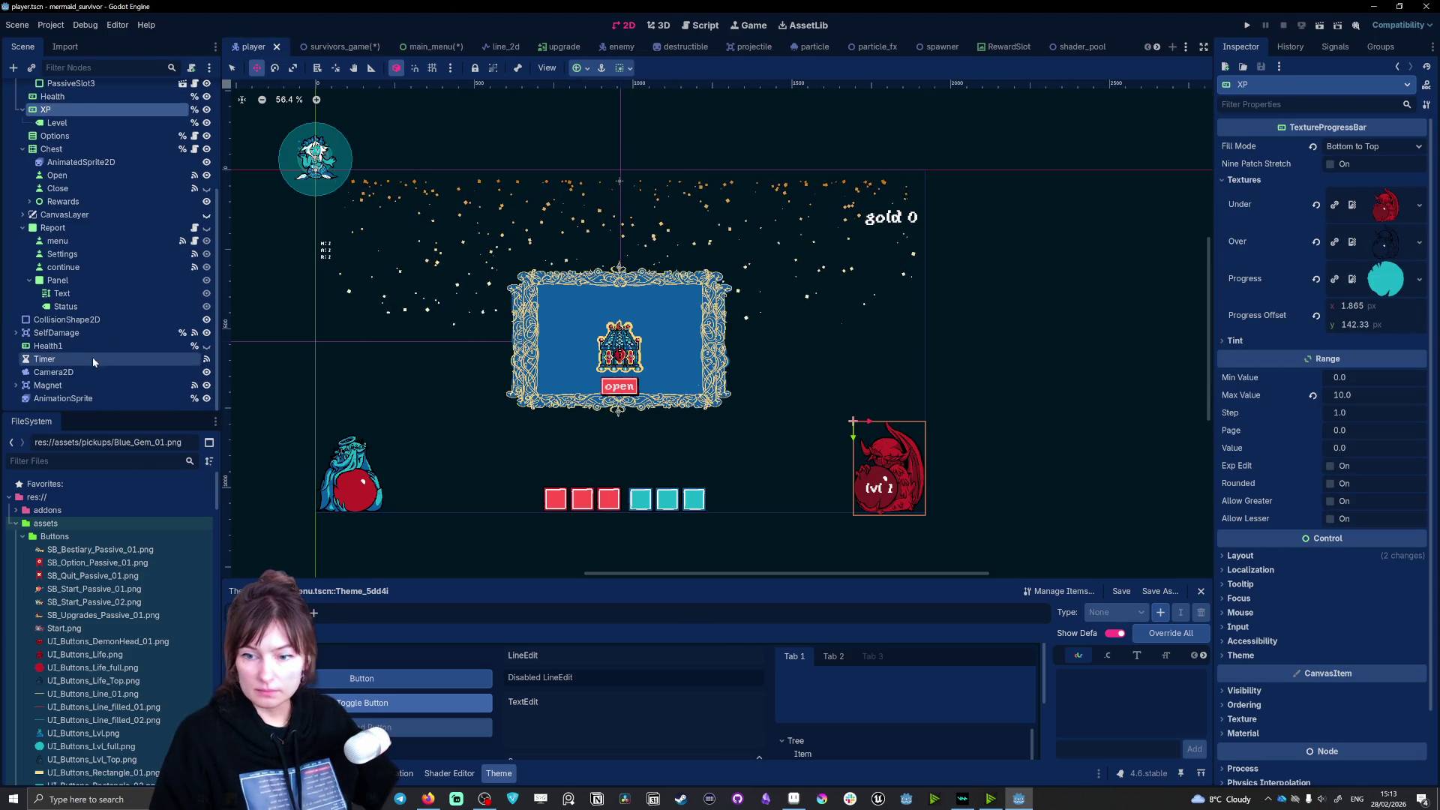
pyautogui.click(73, 359)
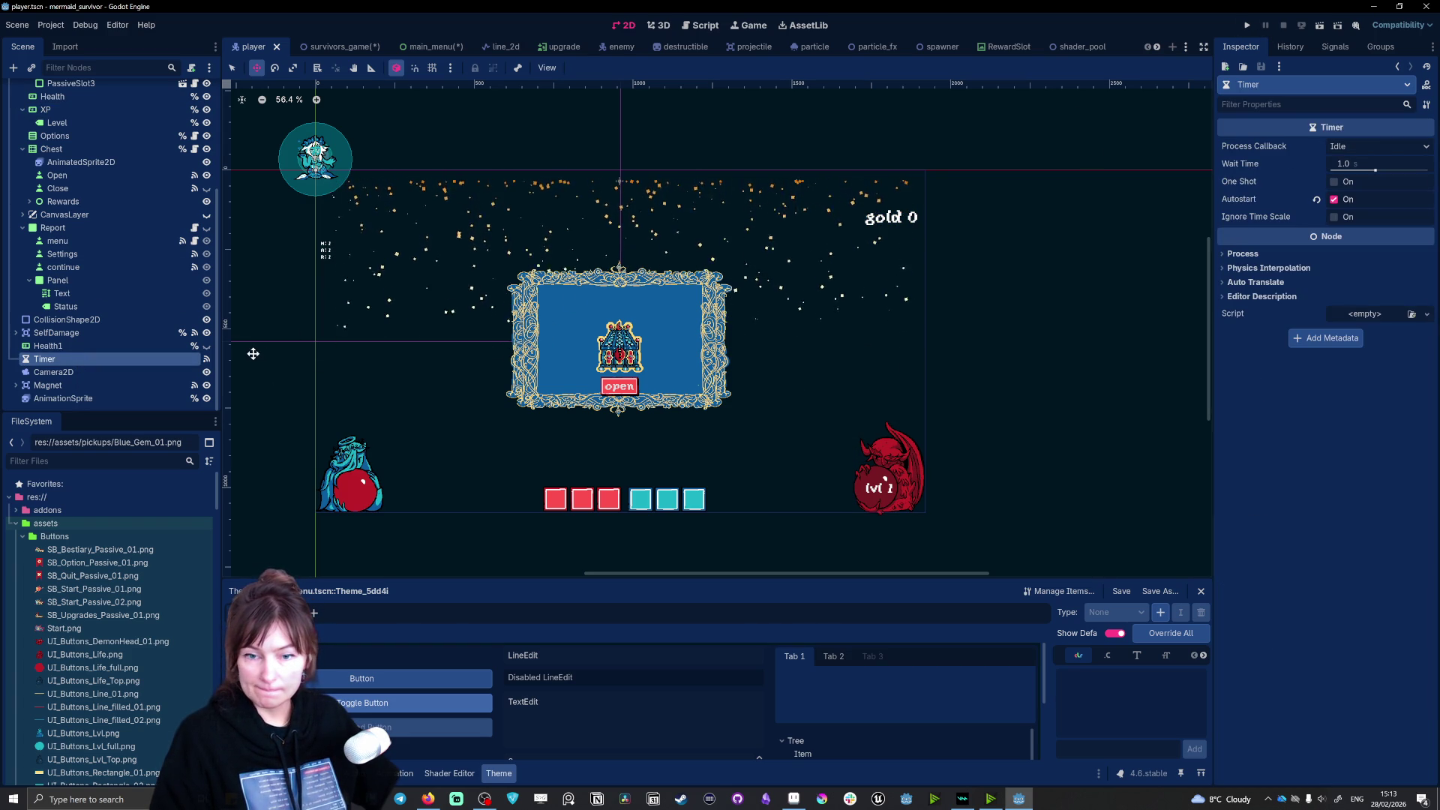
pyautogui.scroll(1, 279, 387)
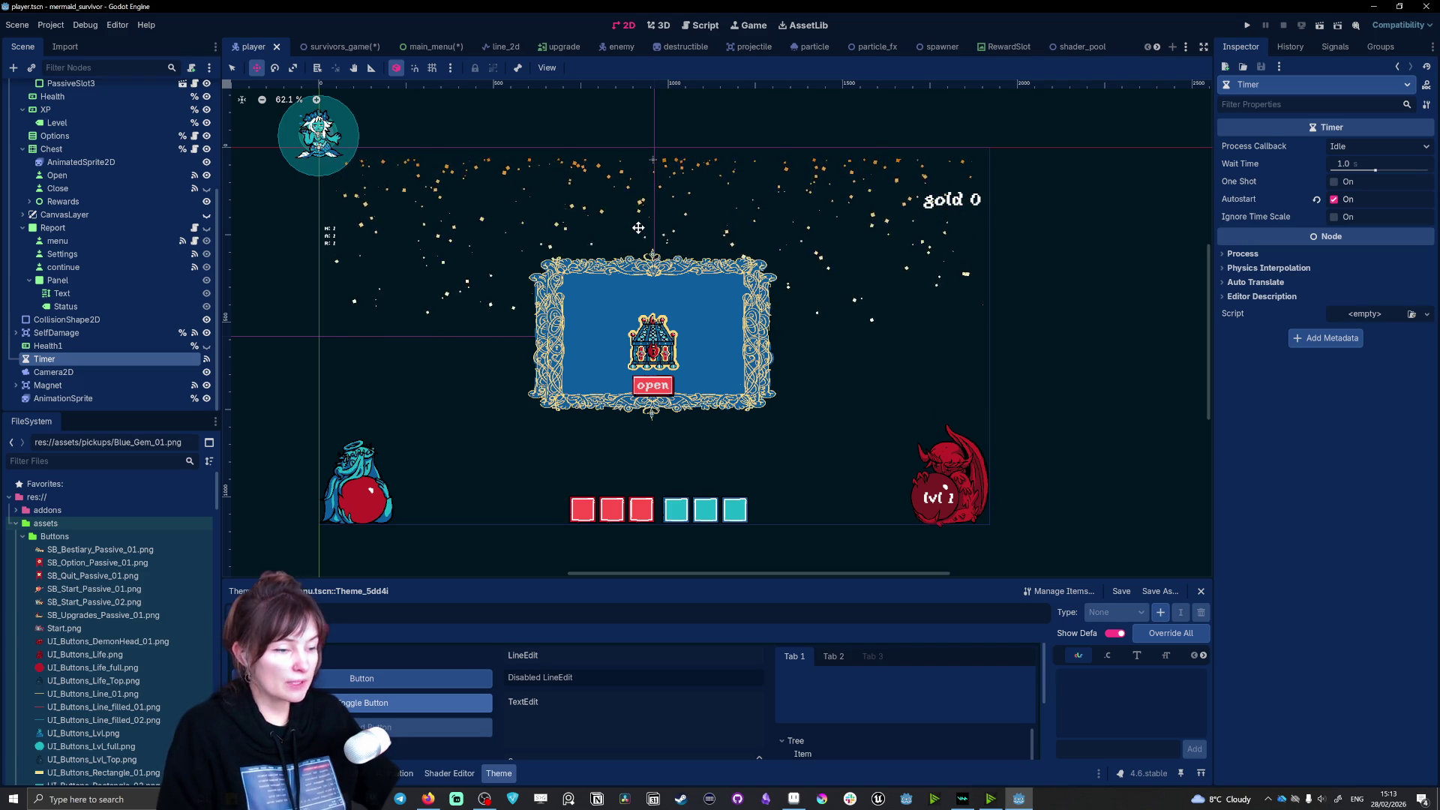
# Step: Go through the main_menu and survivors_game scenes to the spawner scene's enemy list
pyautogui.click(451, 48)
pyautogui.click(327, 47)
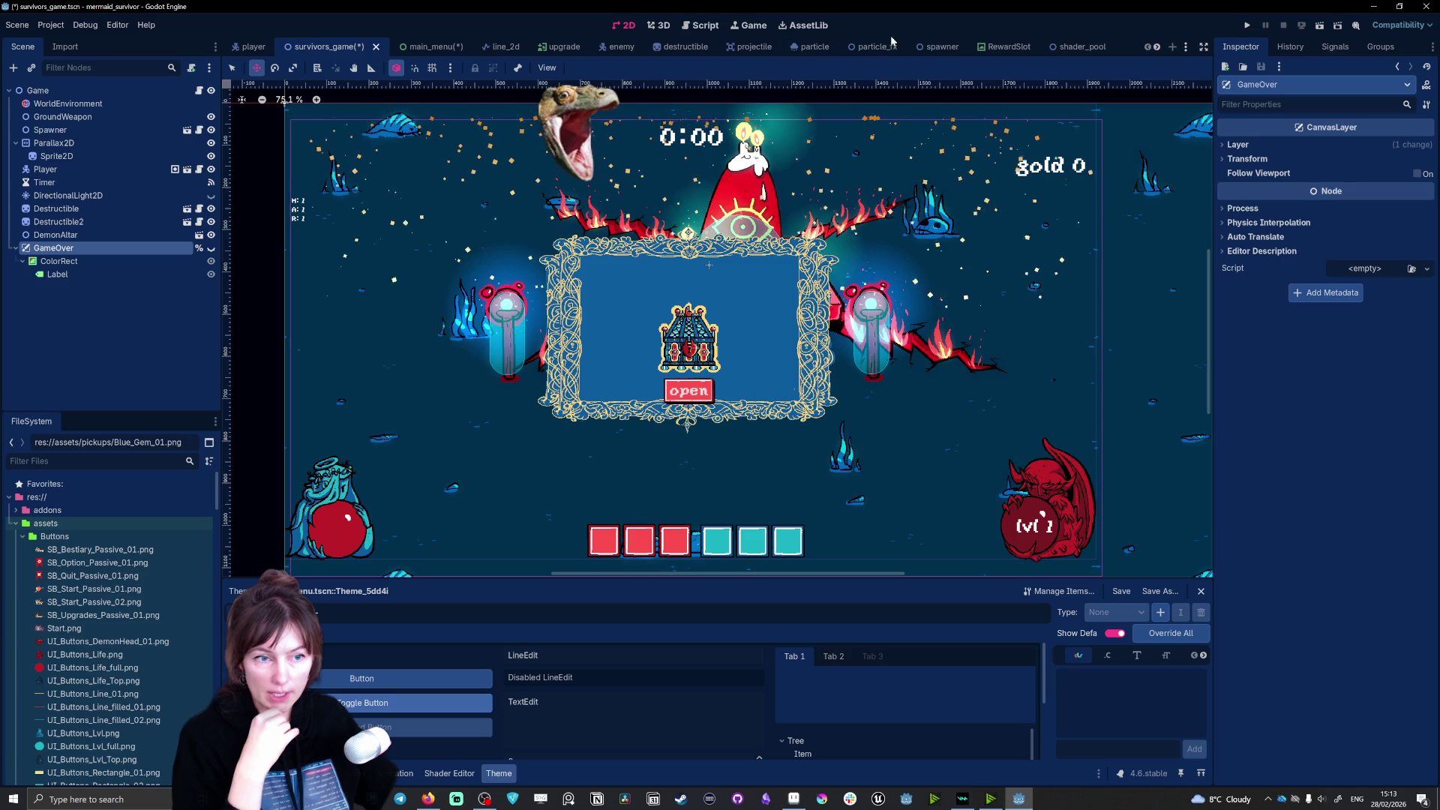
pyautogui.click(937, 46)
pyautogui.scroll(2, 1145, 307)
pyautogui.scroll(2, 1180, 308)
pyautogui.scroll(-1, 768, 146)
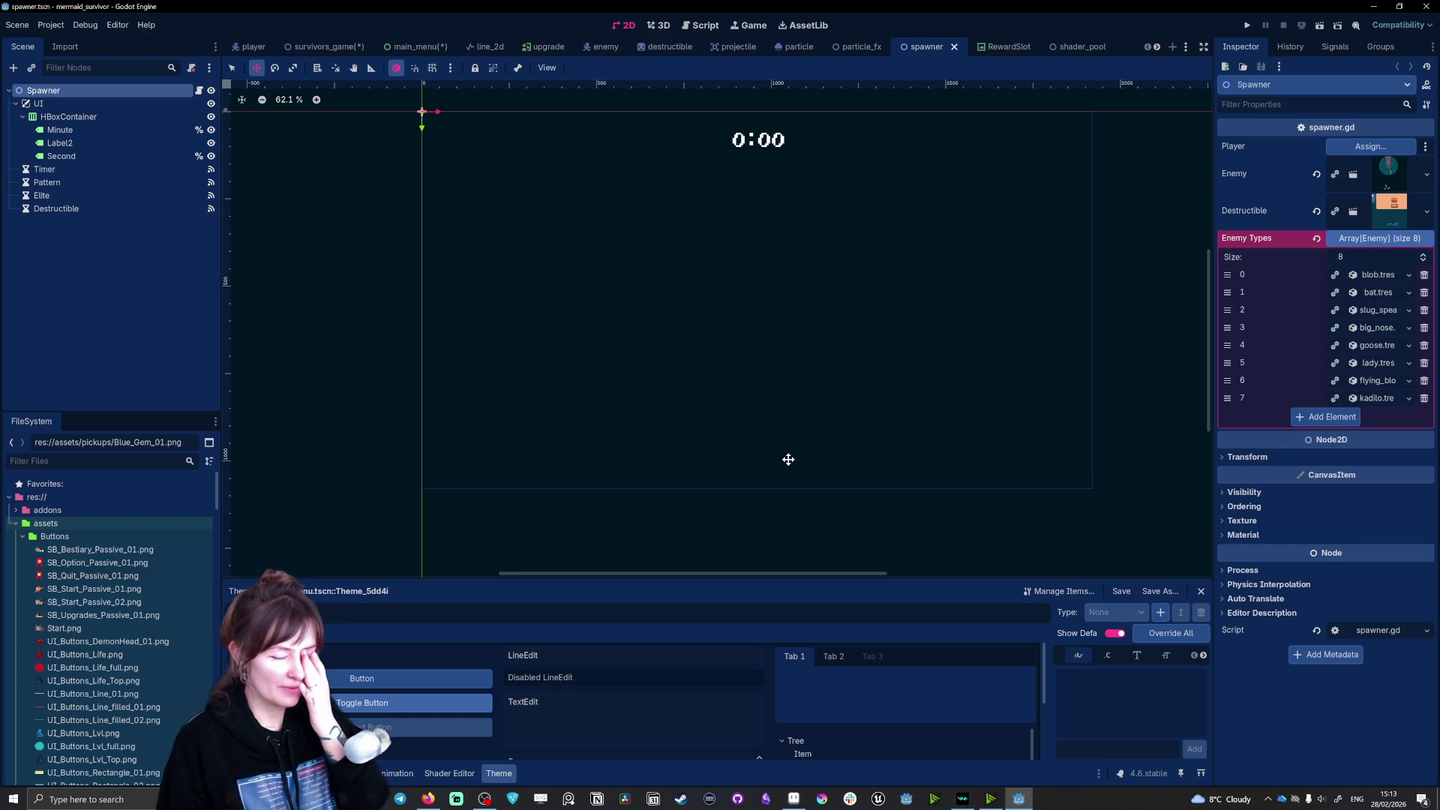
# Step: Check the clock labels and the Timer, Pattern, Elite and Destructible wait times, including Timer's 1.0 s
pyautogui.click(101, 117)
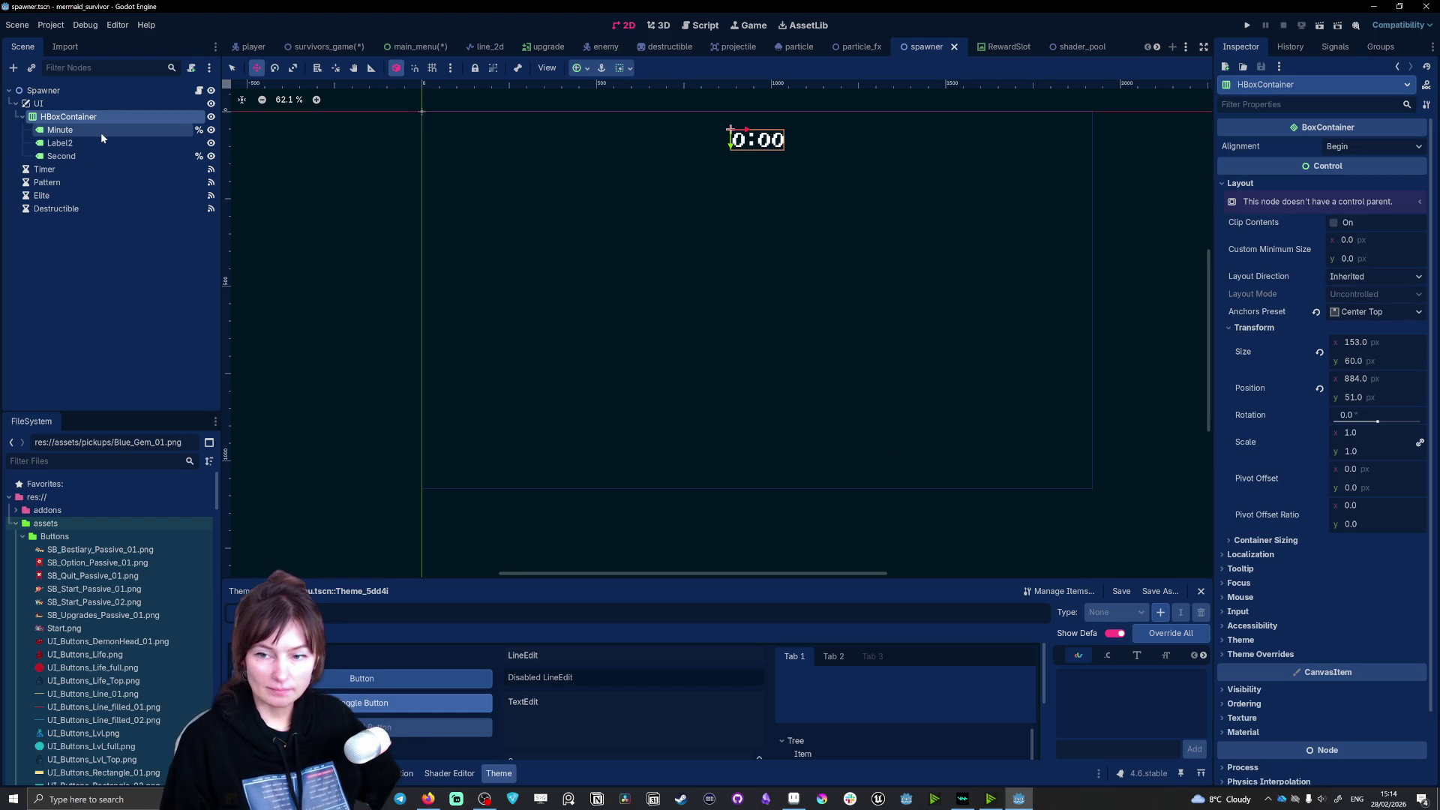
pyautogui.click(100, 132)
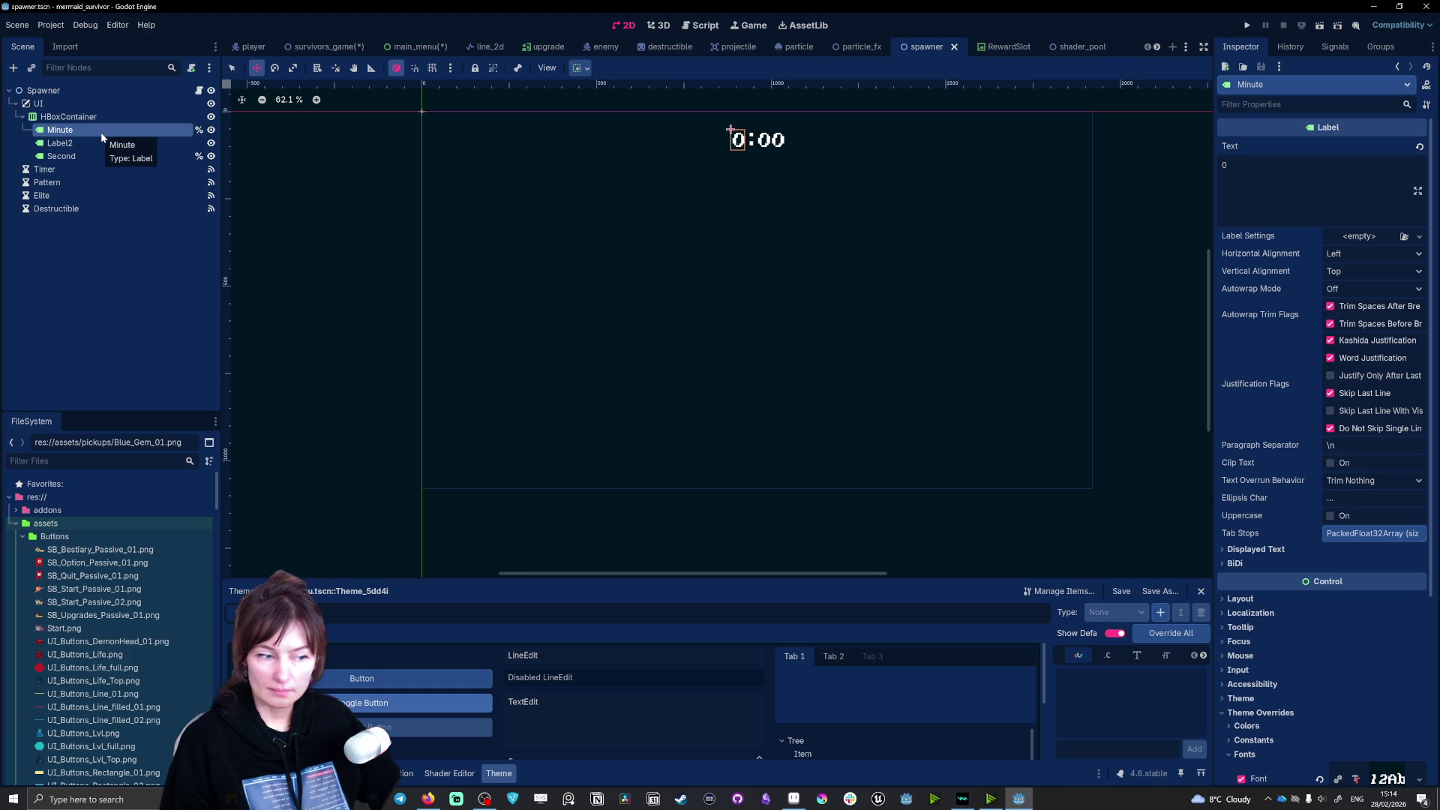
pyautogui.click(92, 140)
pyautogui.click(84, 155)
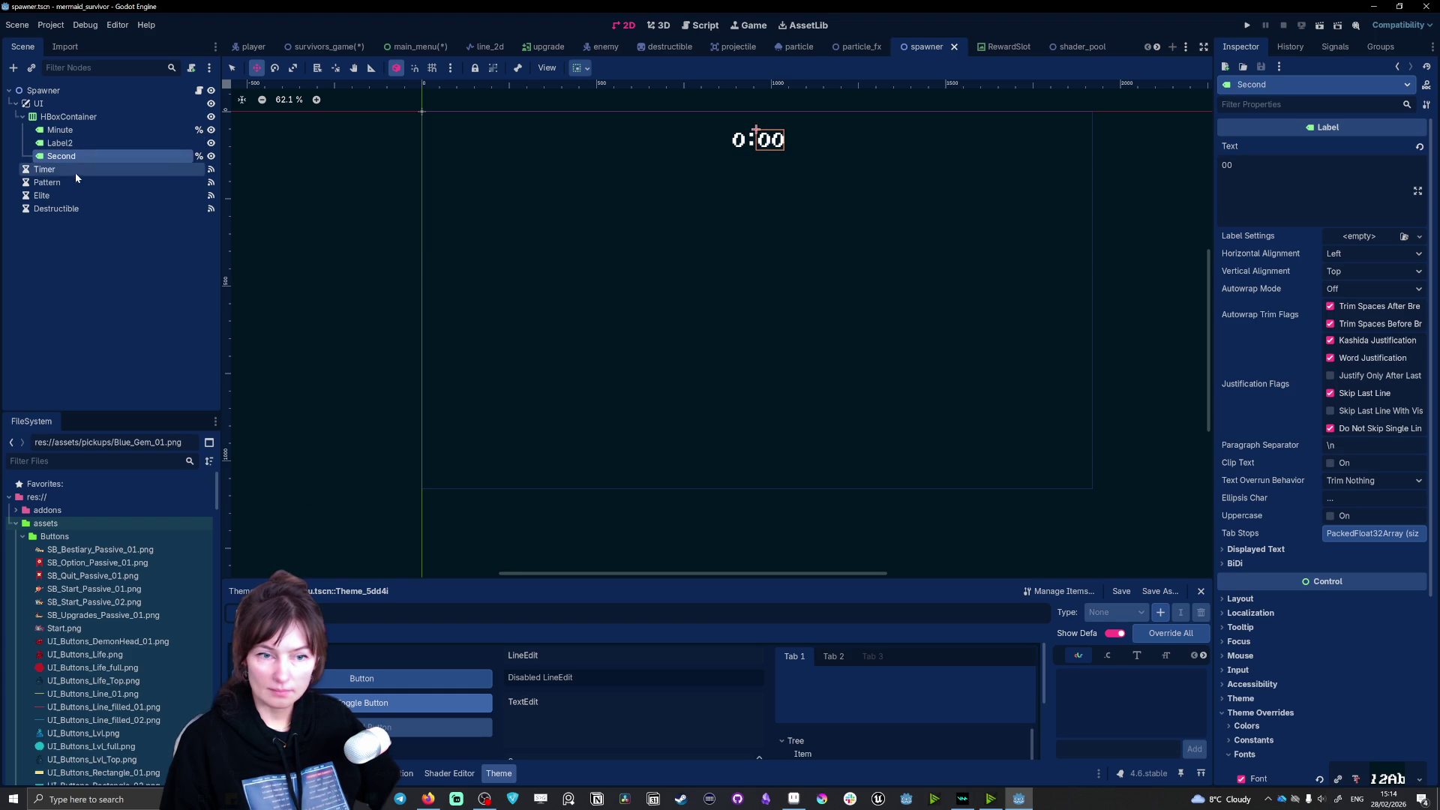
pyautogui.click(71, 172)
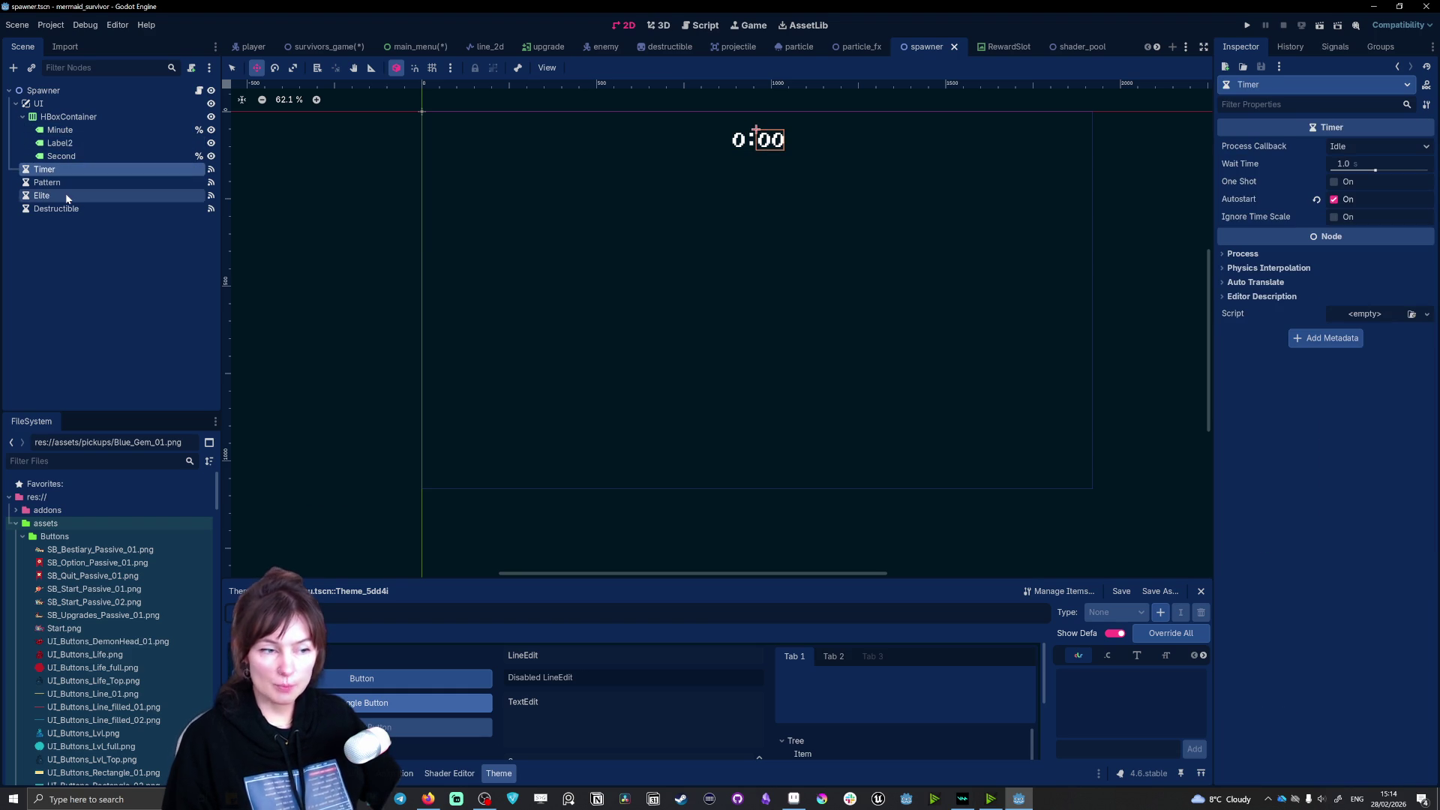
pyautogui.click(66, 183)
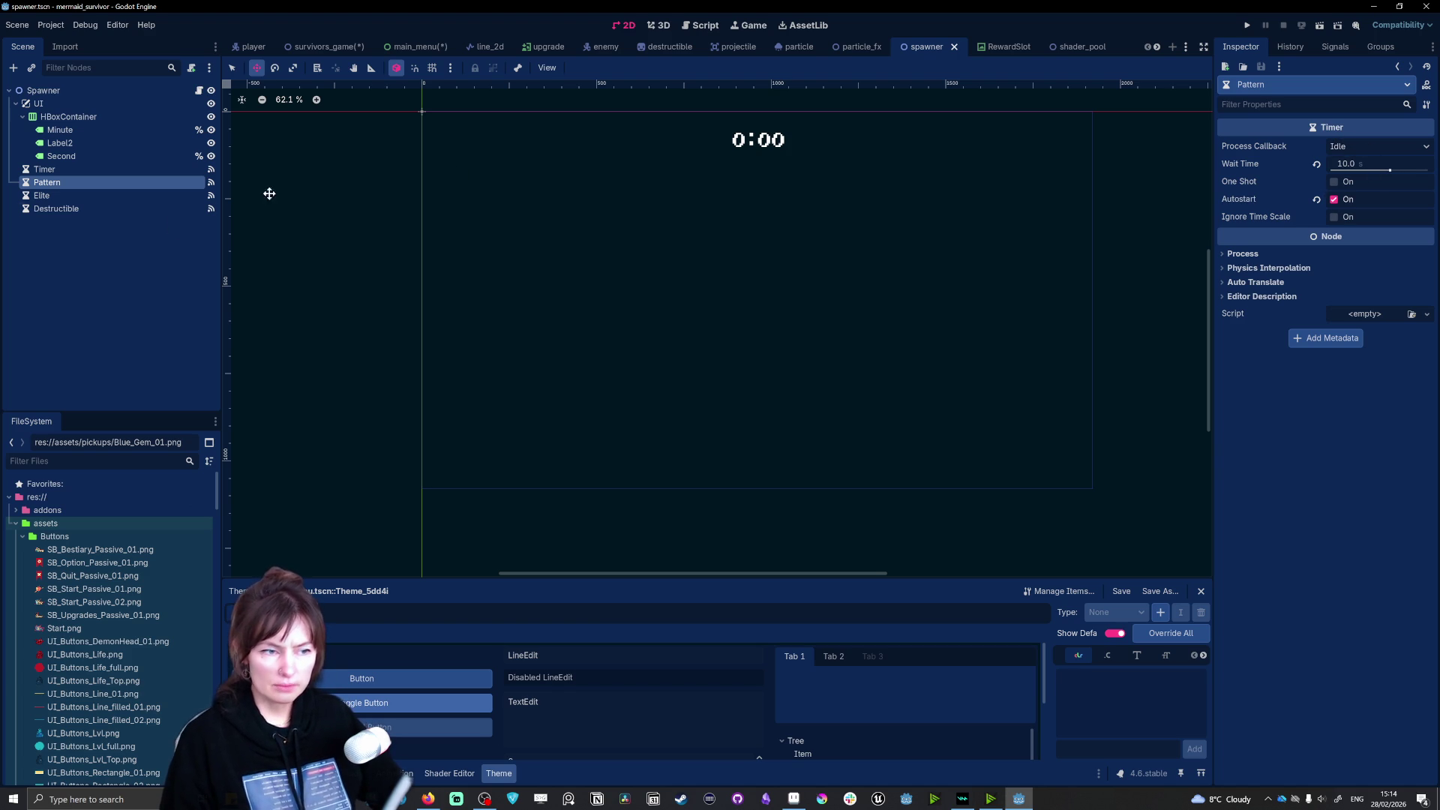
pyautogui.click(57, 198)
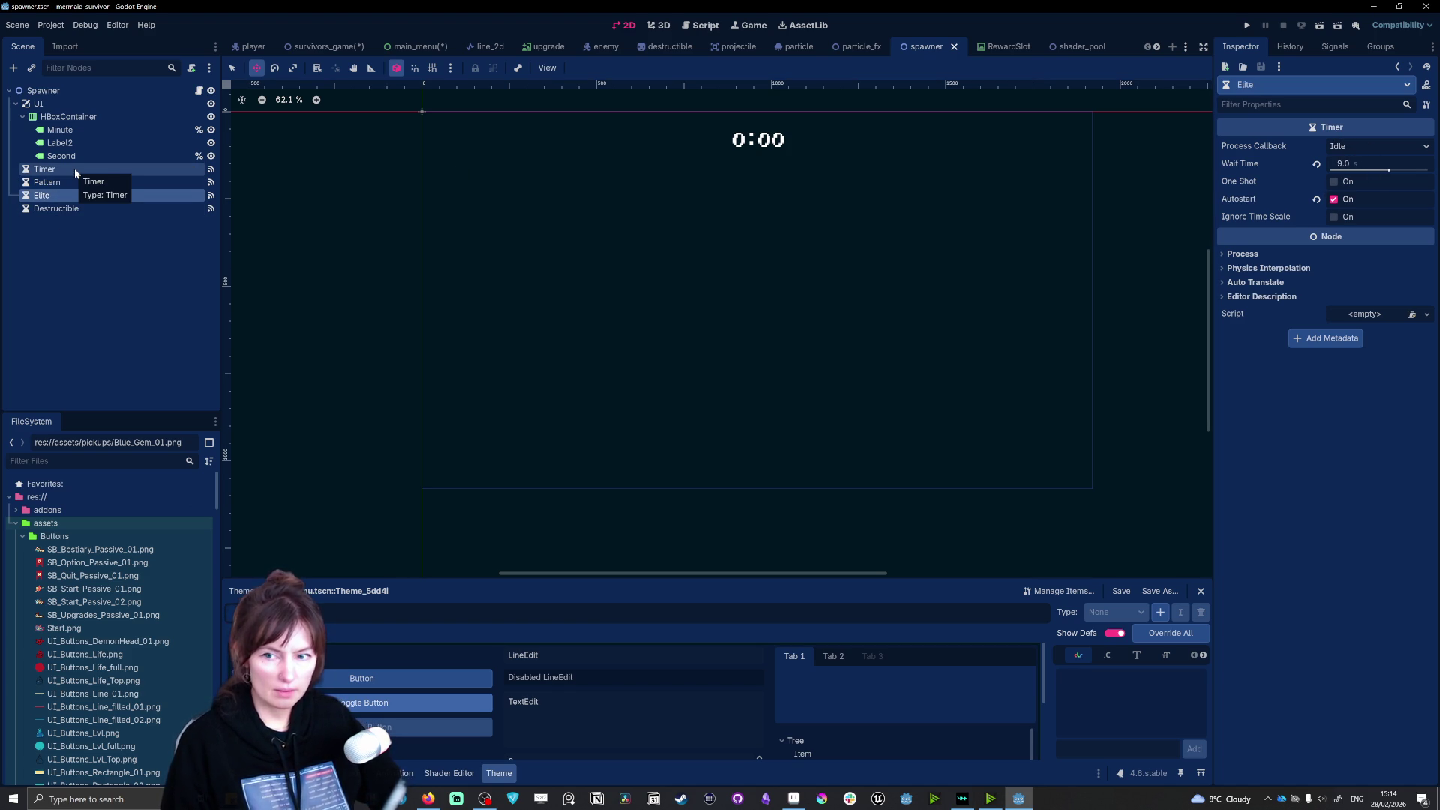
pyautogui.click(99, 209)
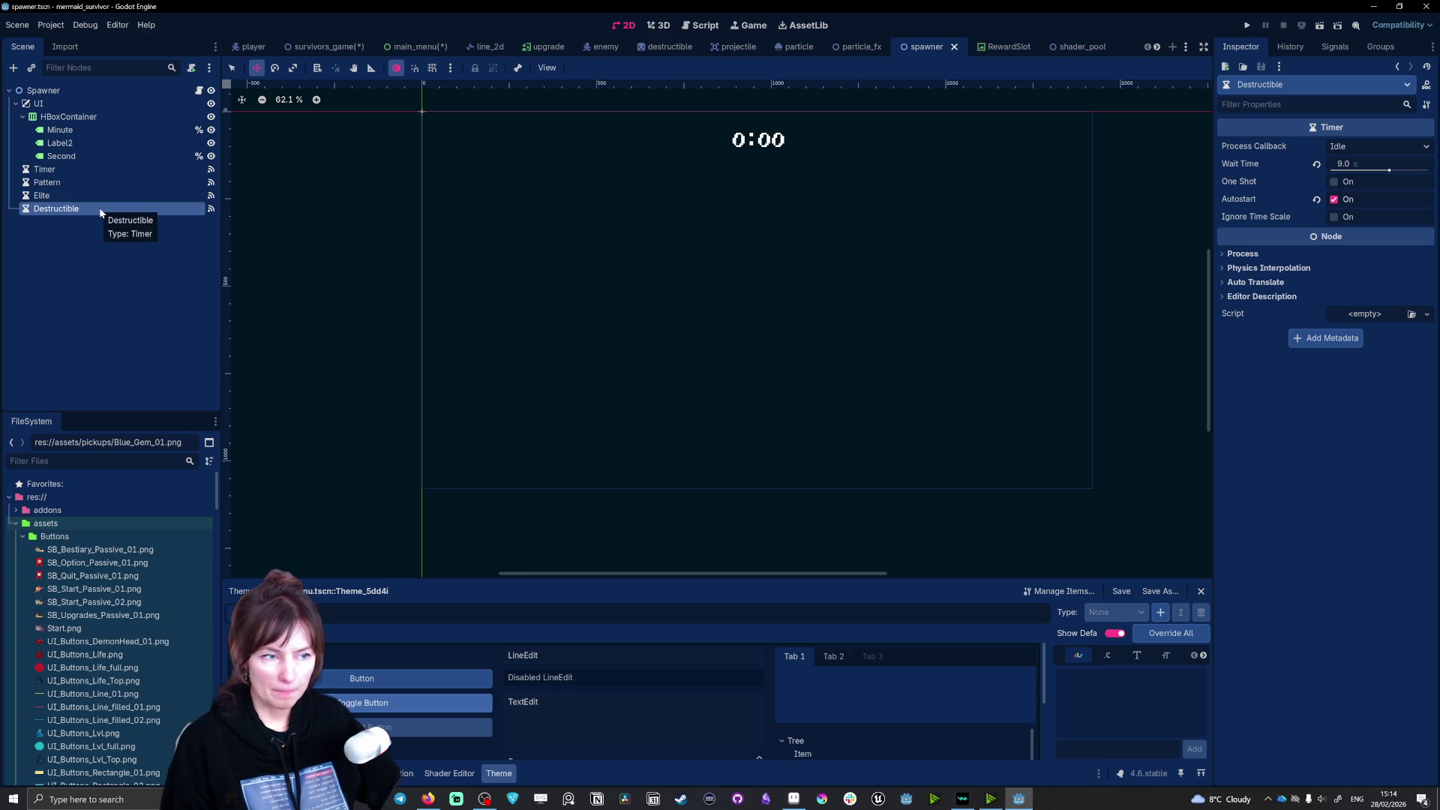
pyautogui.click(69, 168)
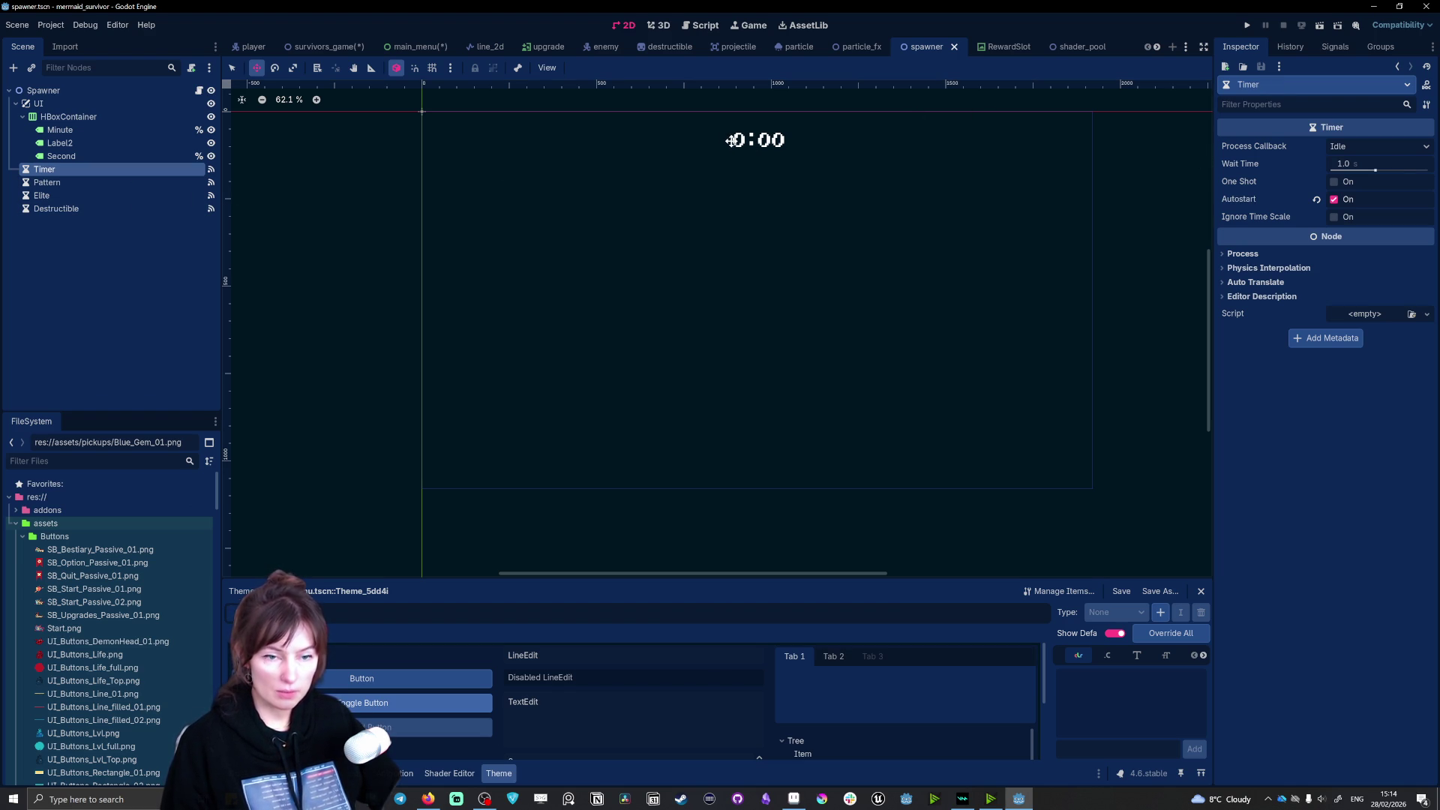
# Step: Return to the player and survivors_game scenes and open the Game node's Global.gd script
pyautogui.click(253, 48)
pyautogui.moveTo(334, 49)
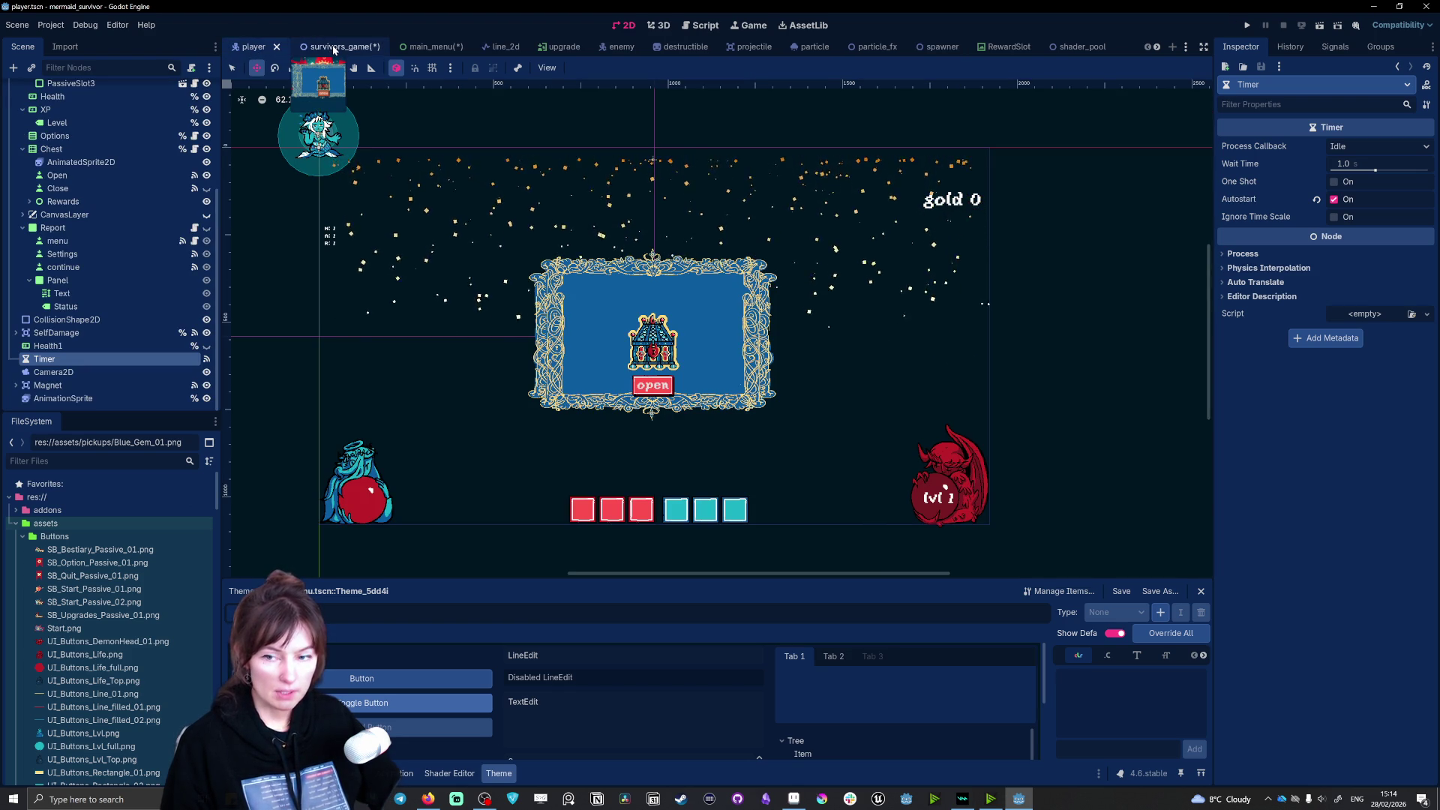
pyautogui.scroll(4, 152, 162)
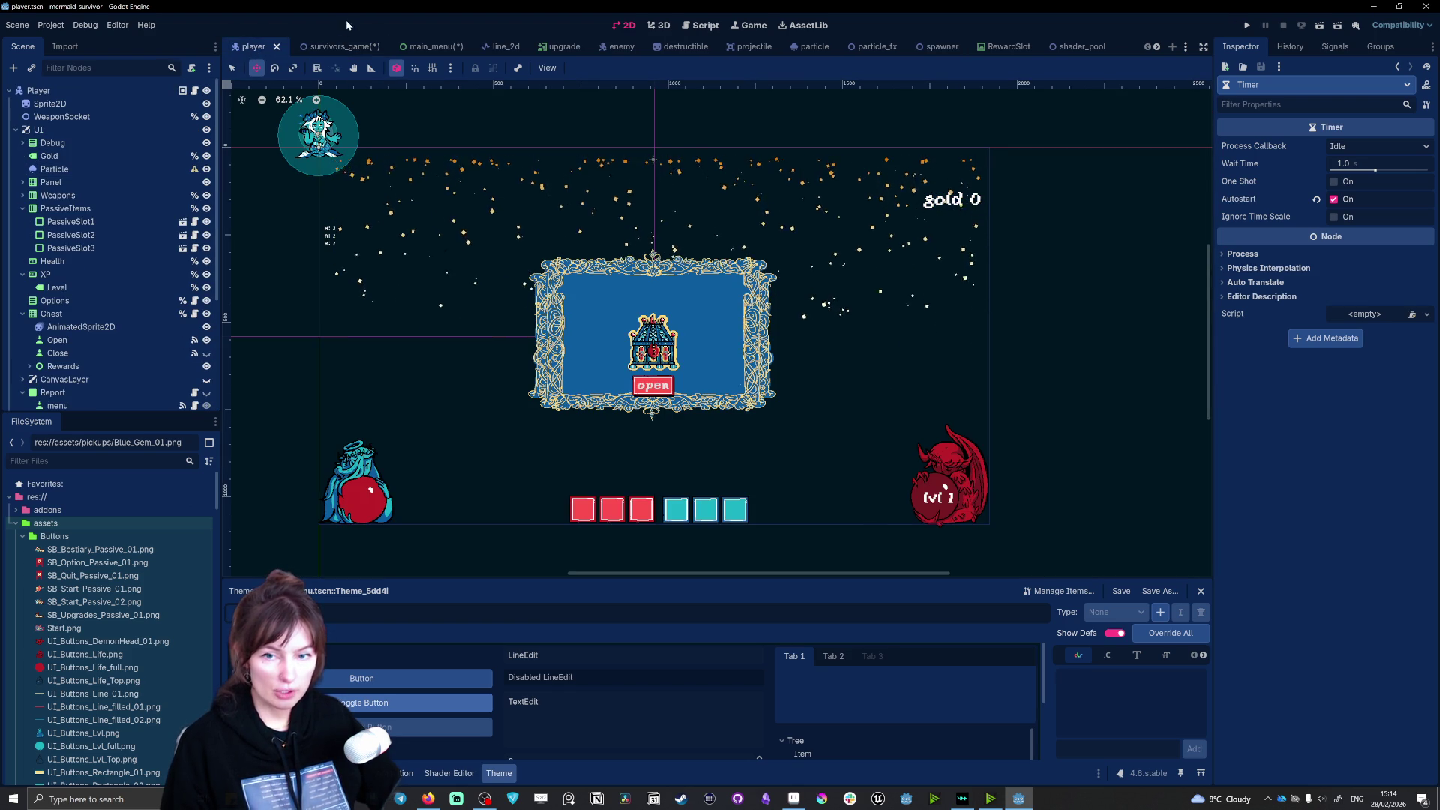
pyautogui.click(339, 47)
pyautogui.click(200, 91)
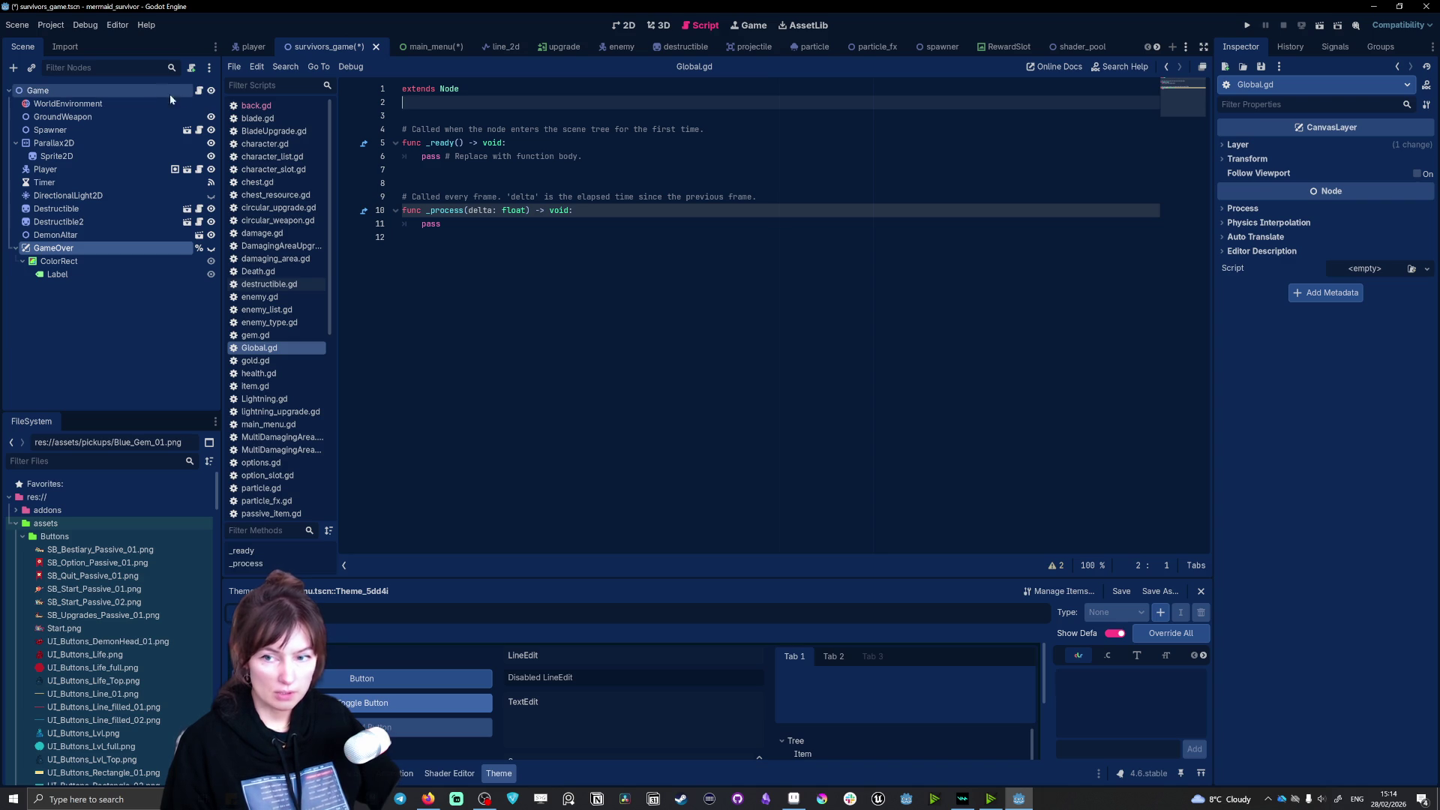
# Step: In spawner.gd, change the seconds rollover from 10 to 60, then save and run the game
pyautogui.click(199, 131)
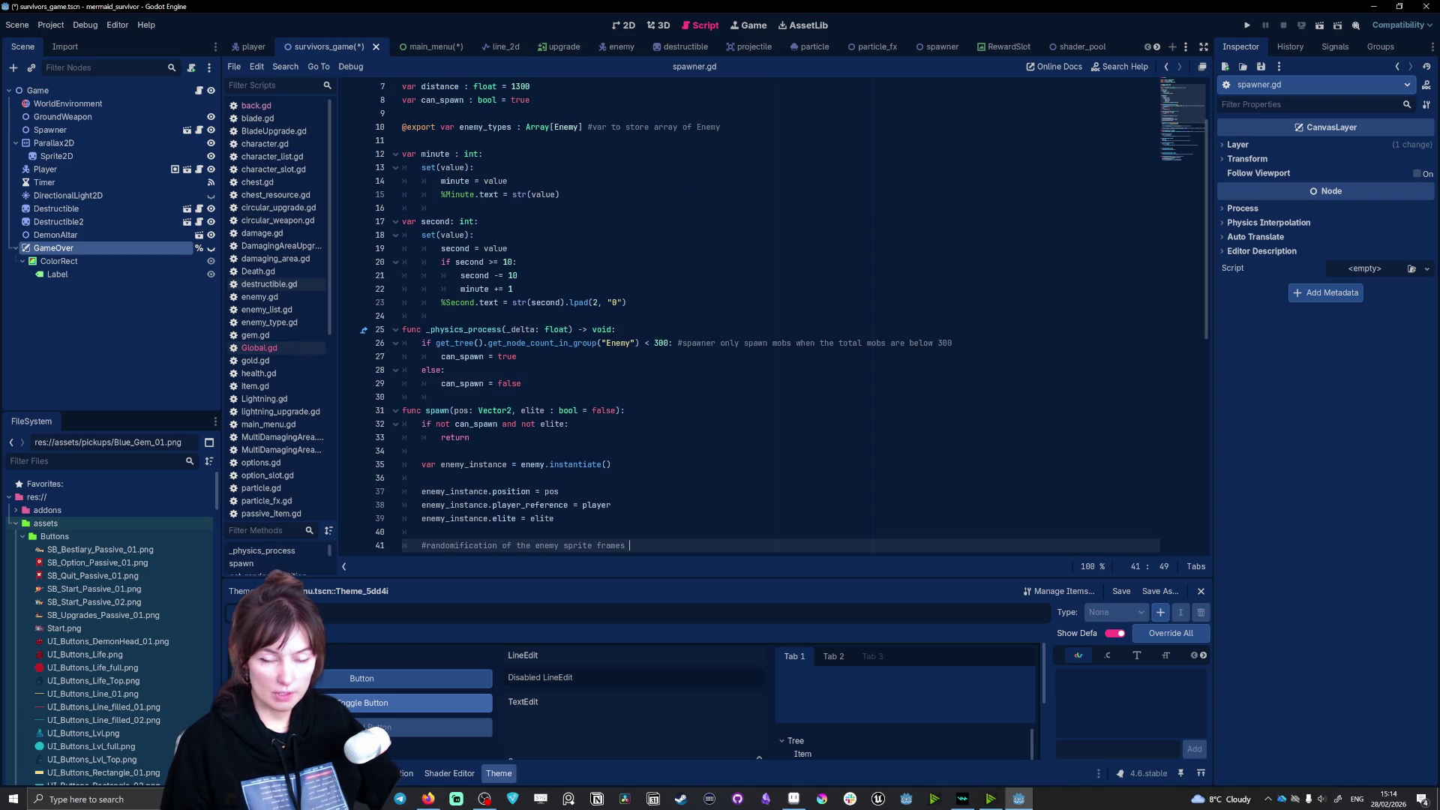
pyautogui.click(503, 262)
pyautogui.press('Delete')
pyautogui.write('6')
pyautogui.click(508, 276)
pyautogui.write('6')
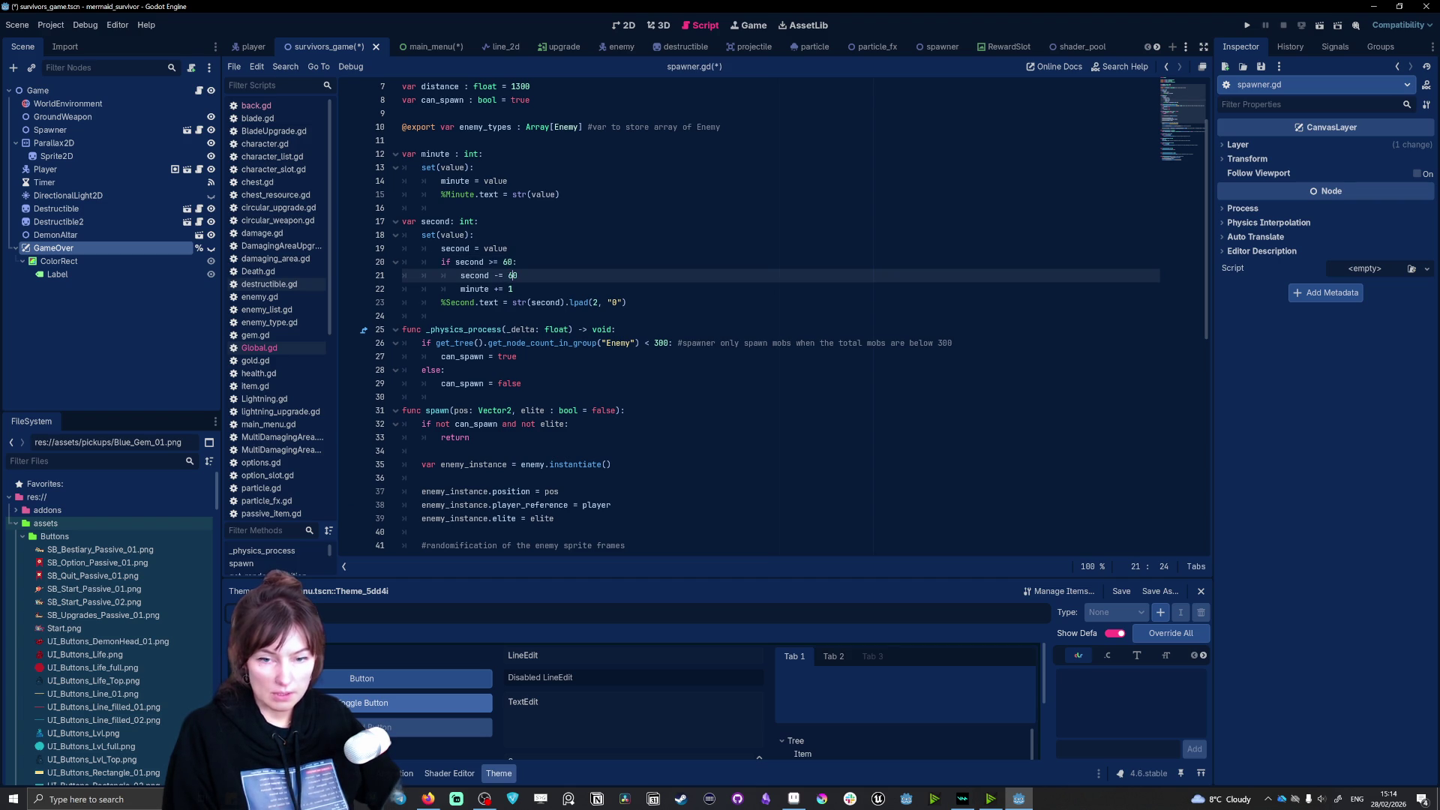
pyautogui.click(508, 262)
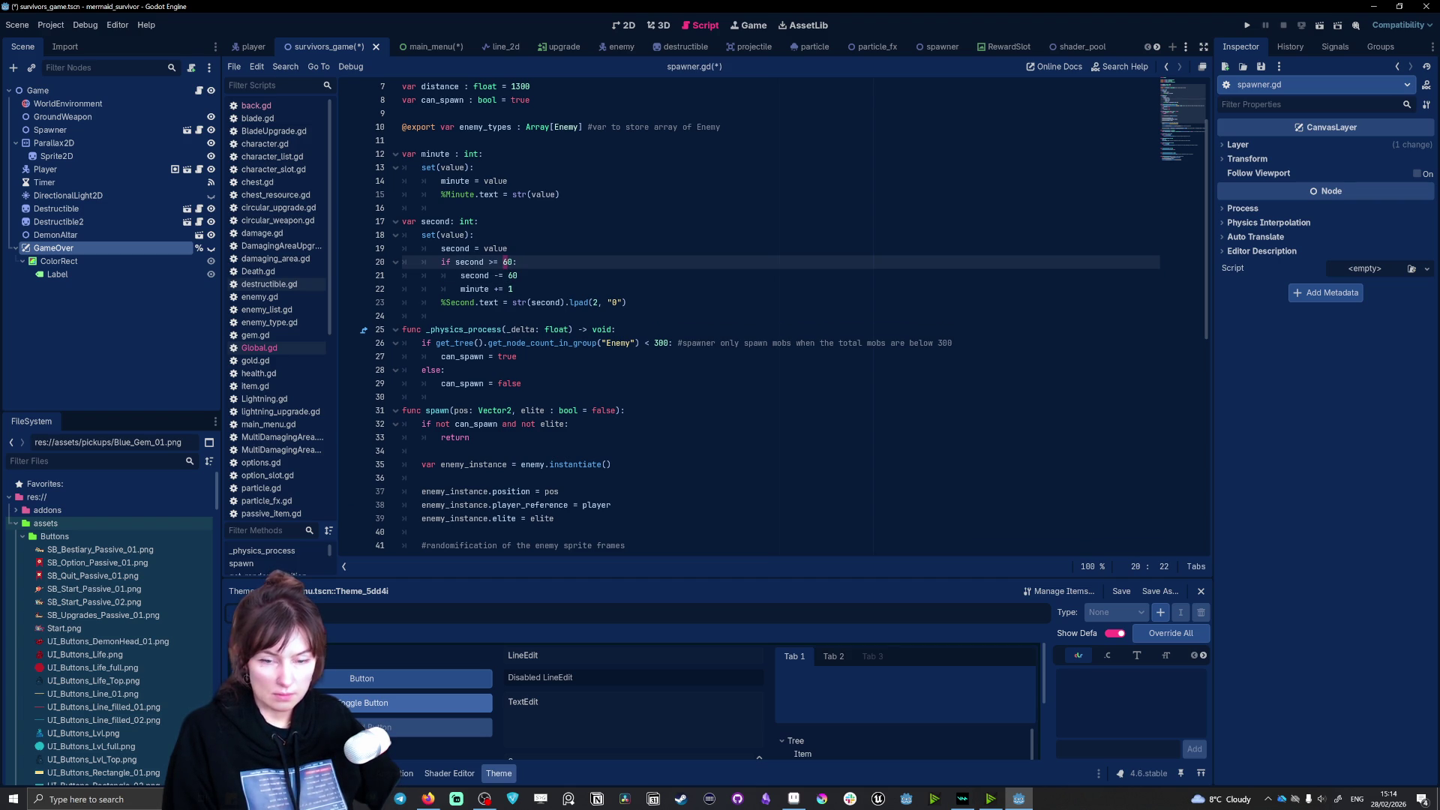
pyautogui.click(513, 275)
pyautogui.click(513, 289)
pyautogui.click(517, 275)
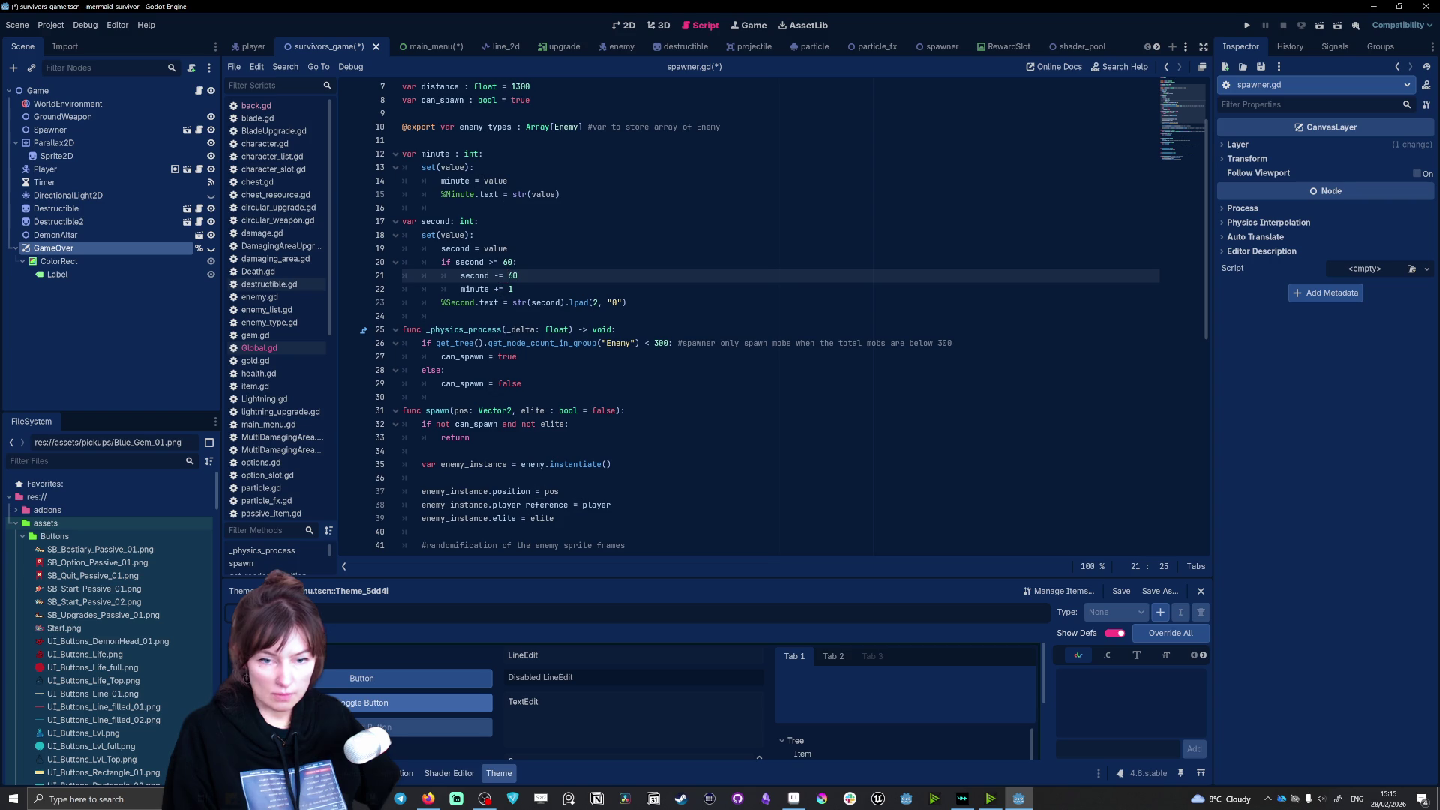
pyautogui.click(1249, 25)
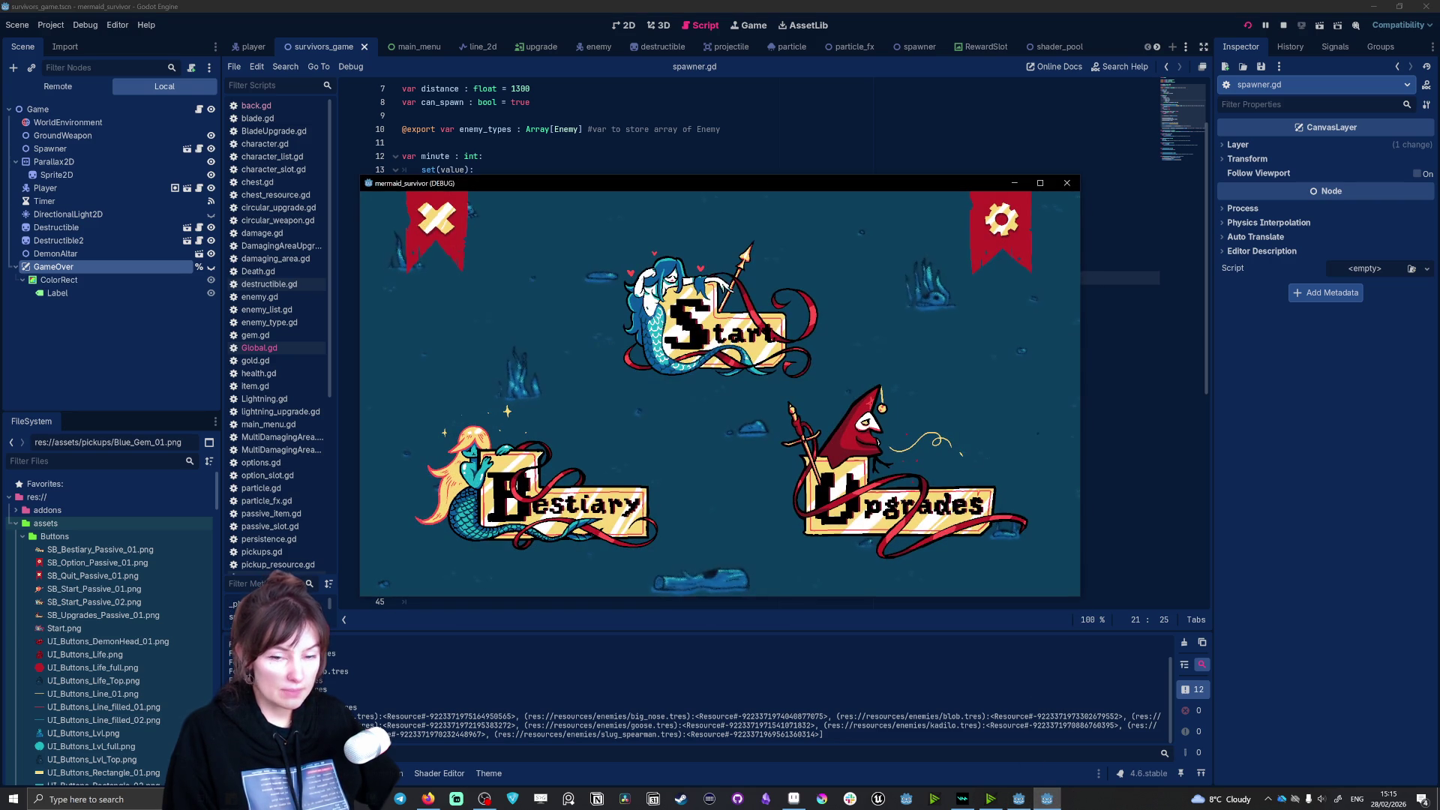
# Step: Turn on fullscreen and start a run with the first mermaid and the eye weapon
pyautogui.click(1001, 220)
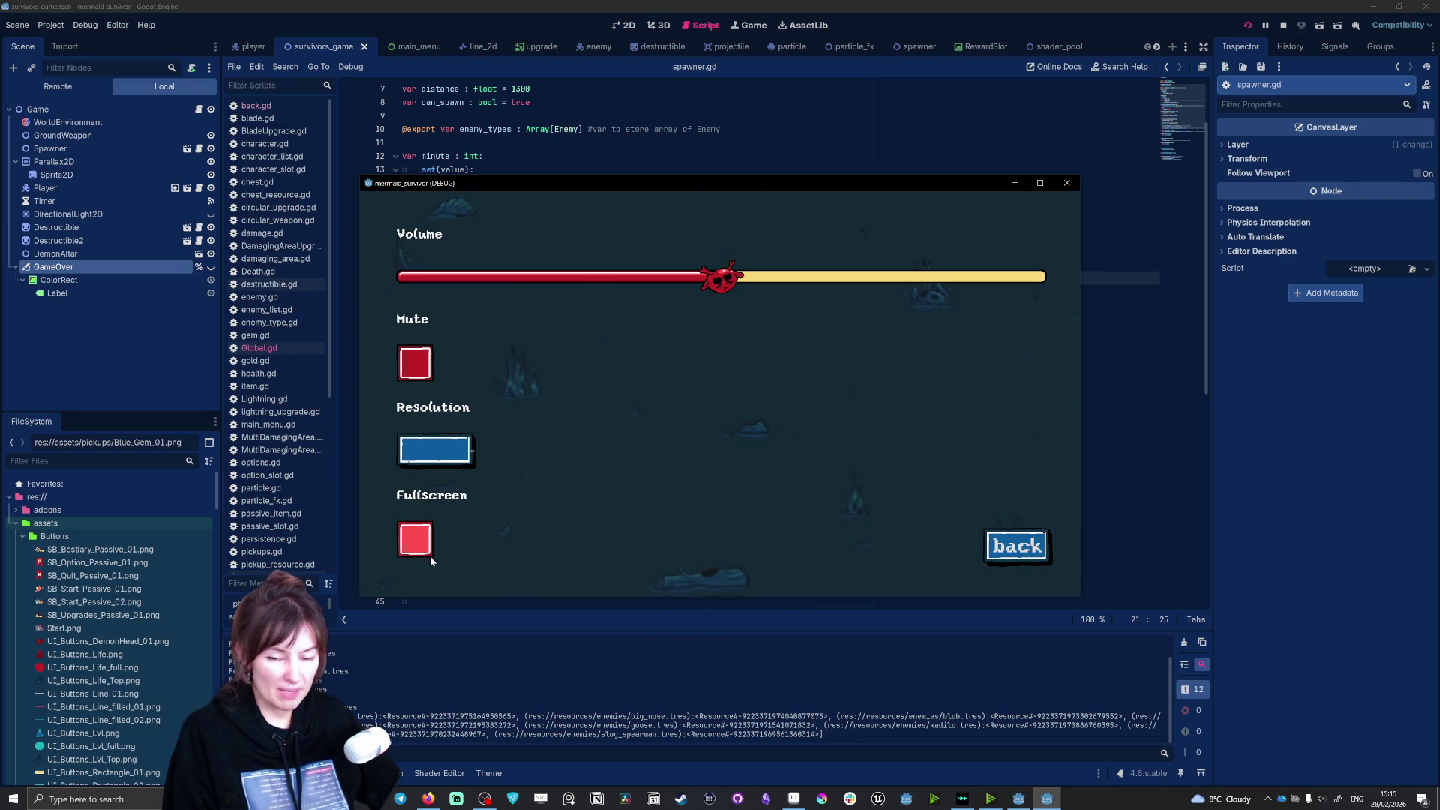
pyautogui.click(424, 552)
pyautogui.click(1268, 699)
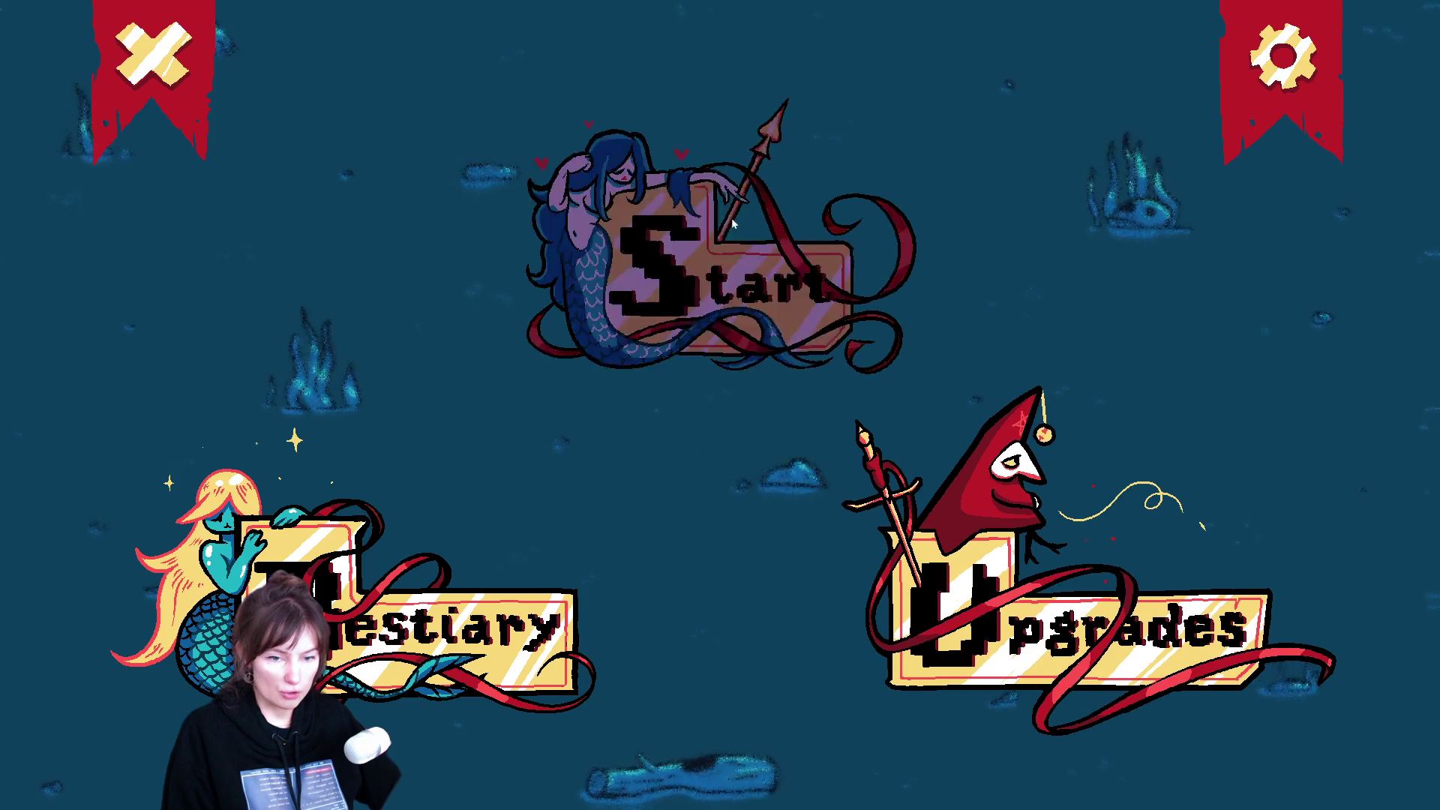
pyautogui.click(734, 222)
pyautogui.click(315, 225)
pyautogui.click(1065, 497)
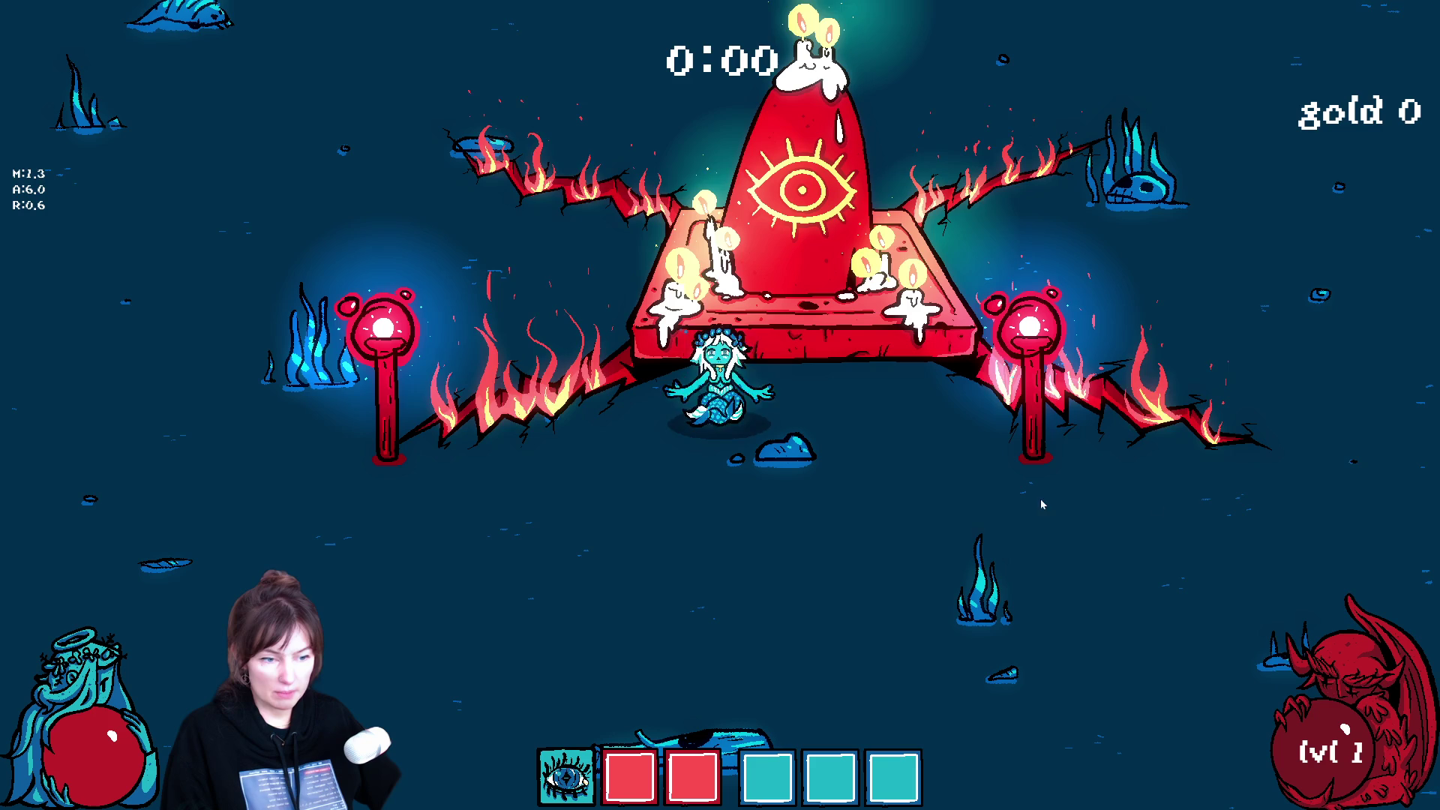
# Step: Steer the mermaid around the level with WASD
pyautogui.press('d')
pyautogui.press('s')
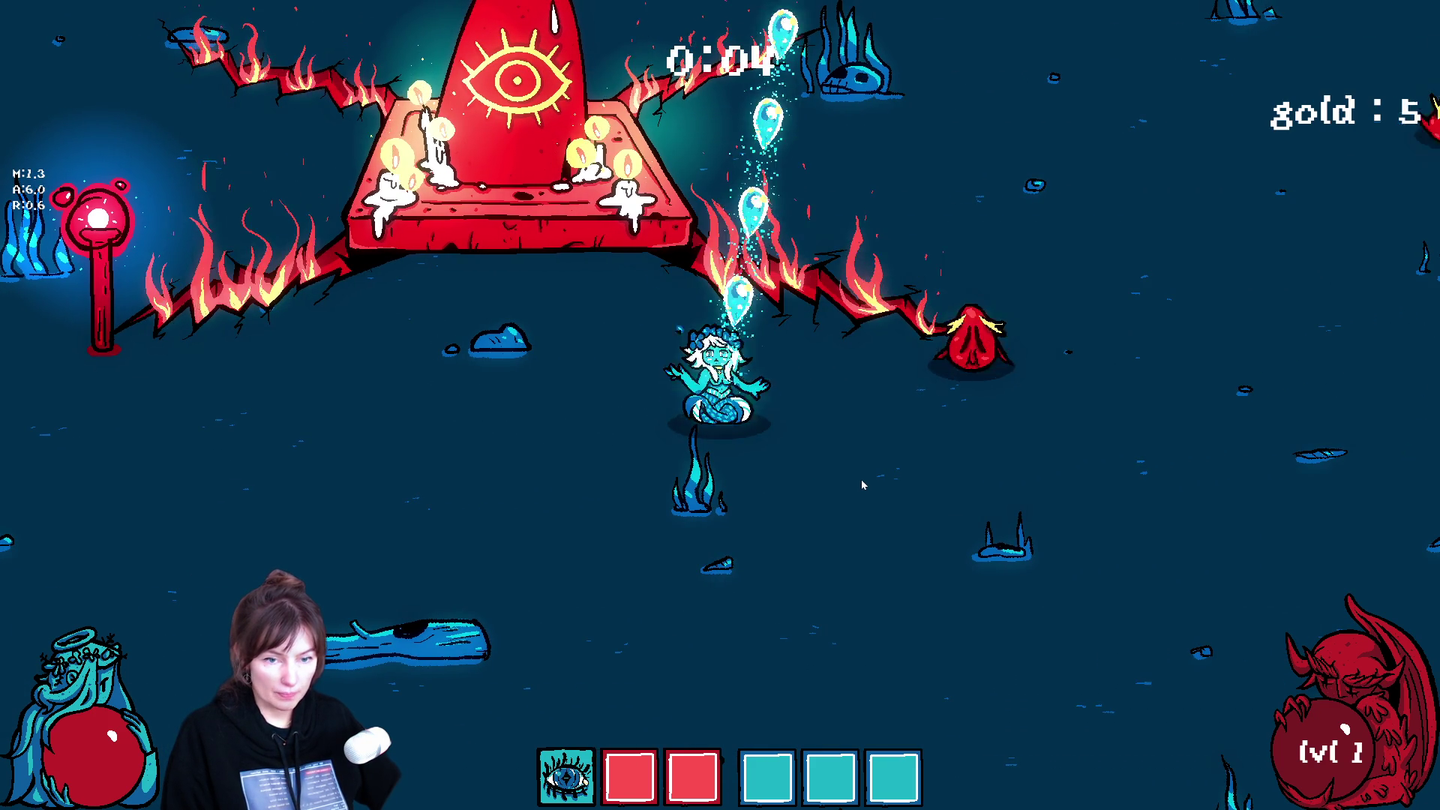
pyautogui.press('a')
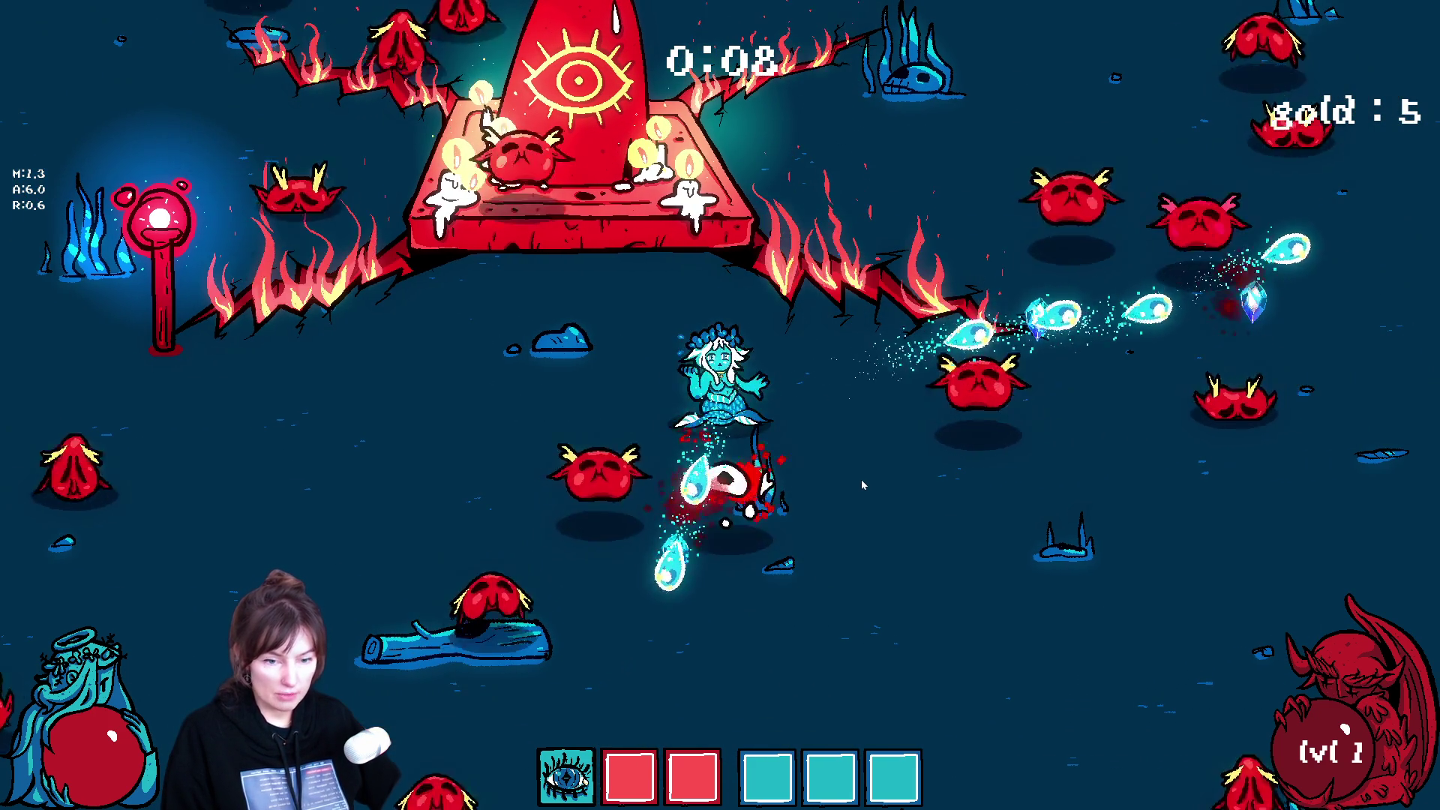
pyautogui.press('s')
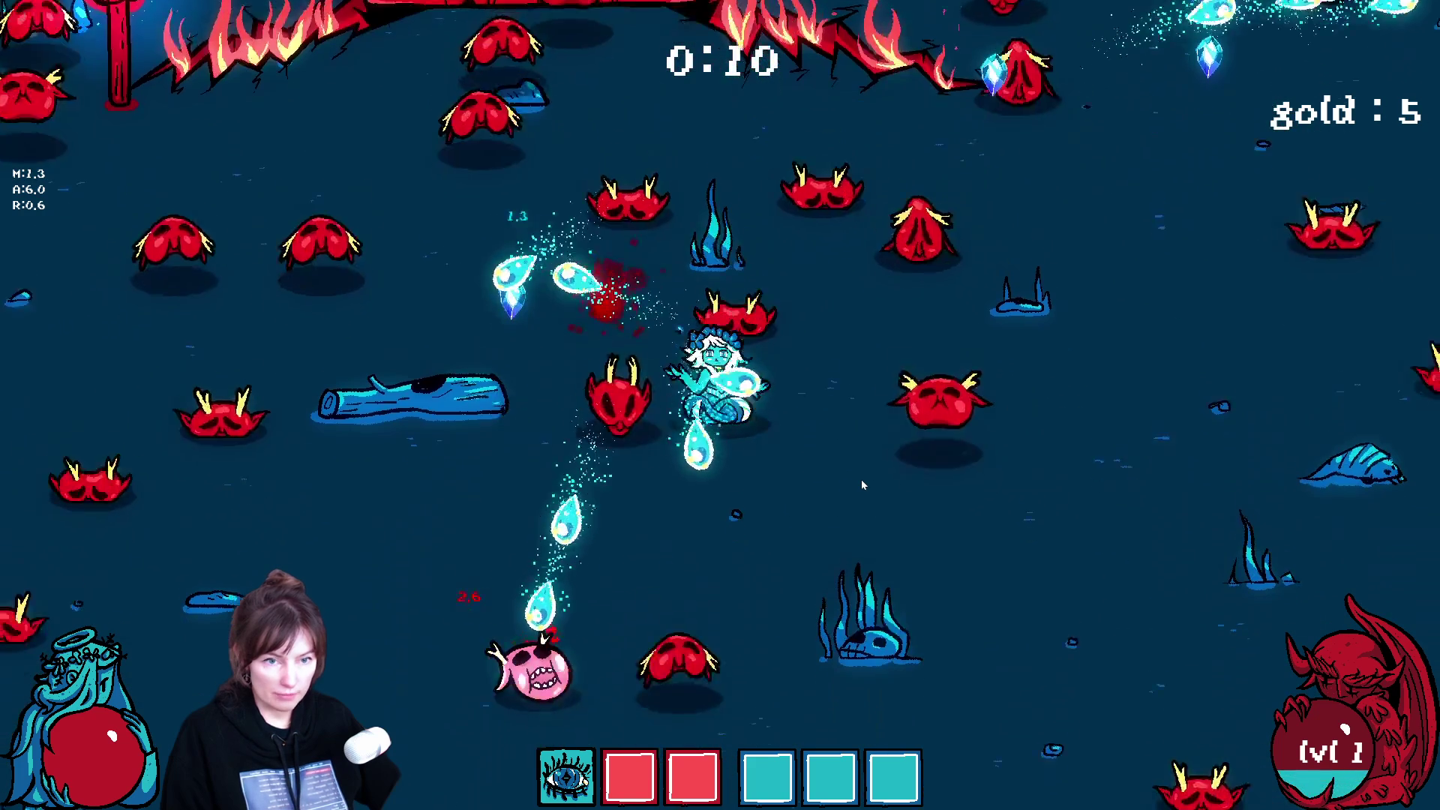
pyautogui.press('a')
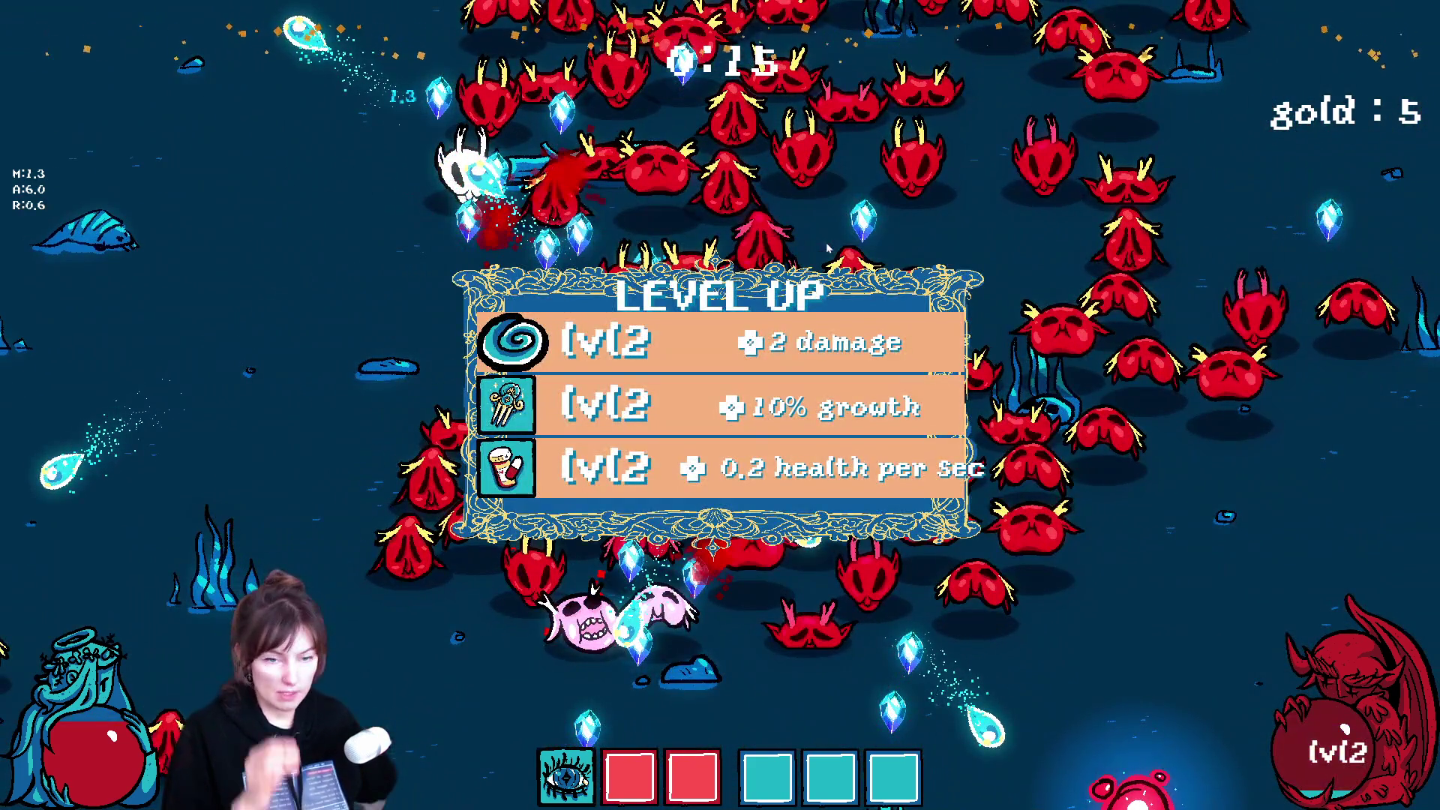
# Step: Take the +2 damage spiral, lightning strike and magnet range upgrades, then quit to the editor
pyautogui.click(822, 343)
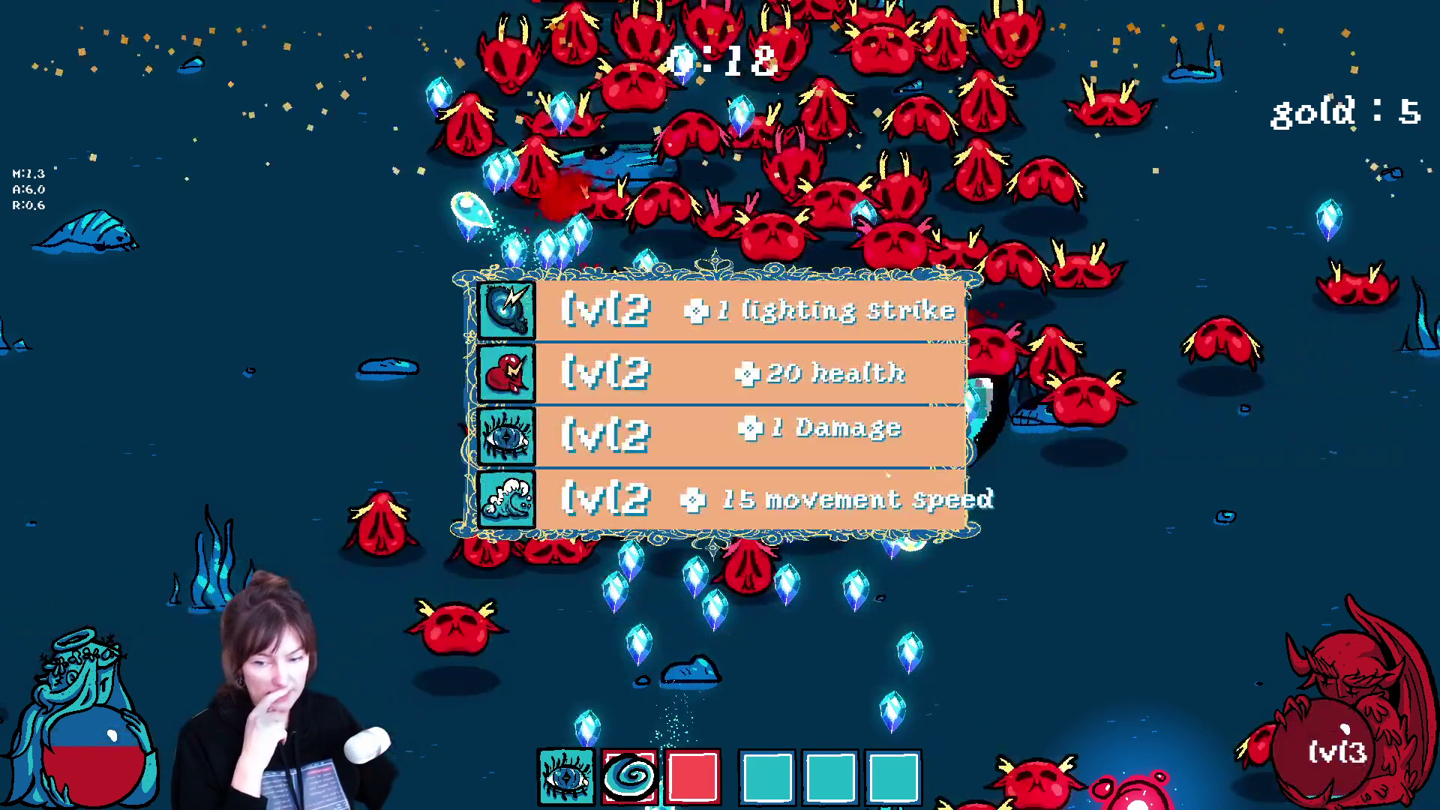
pyautogui.click(863, 309)
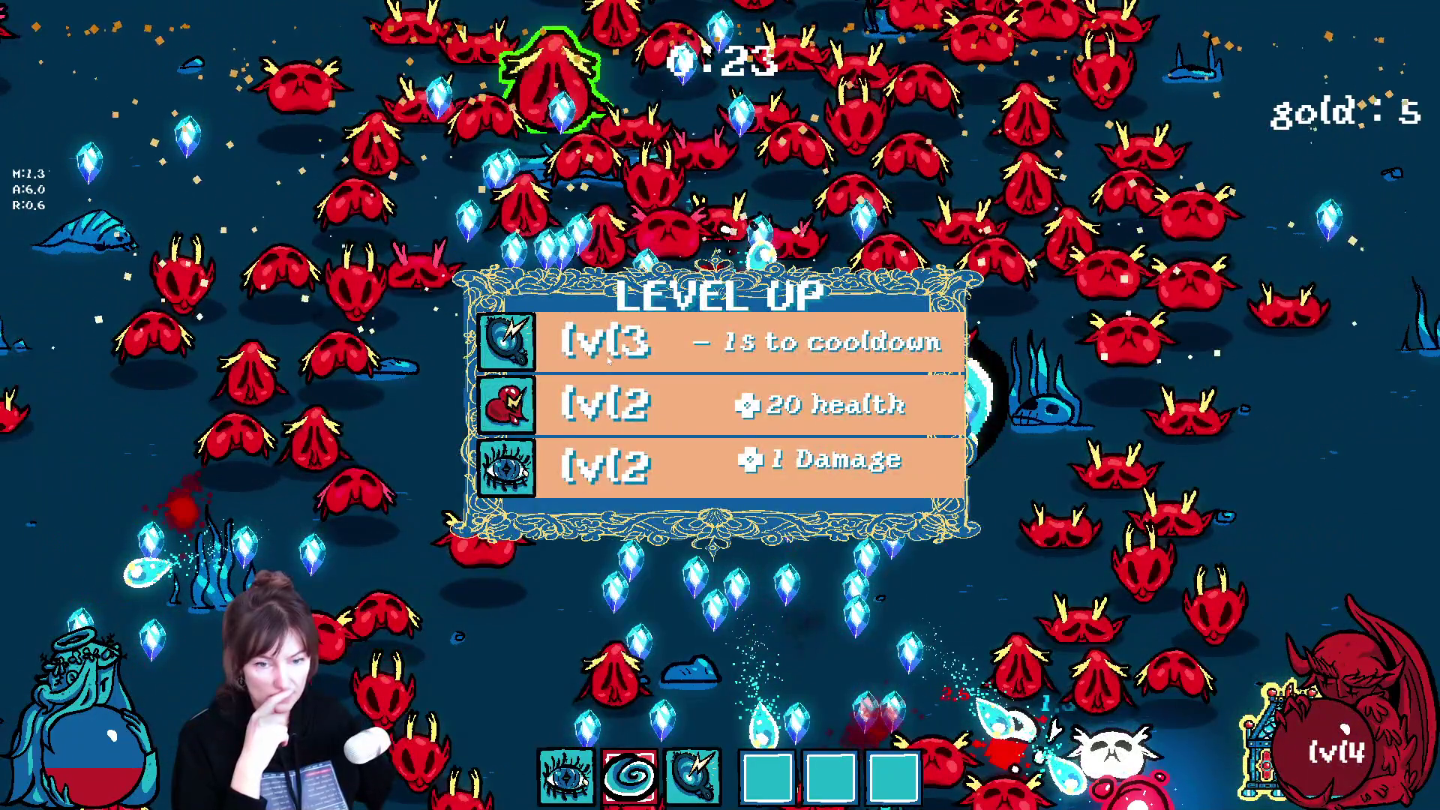
pyautogui.click(614, 350)
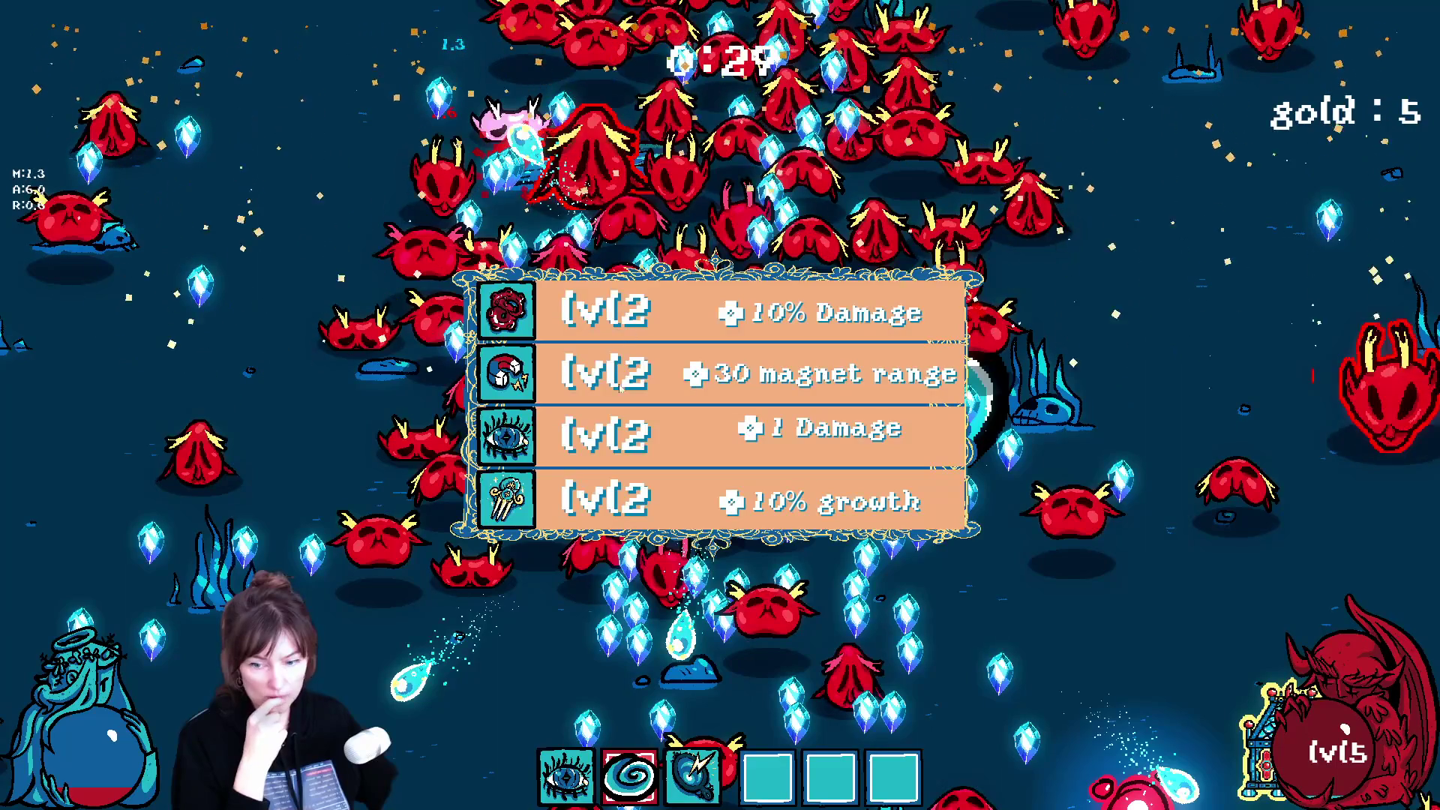
pyautogui.click(624, 382)
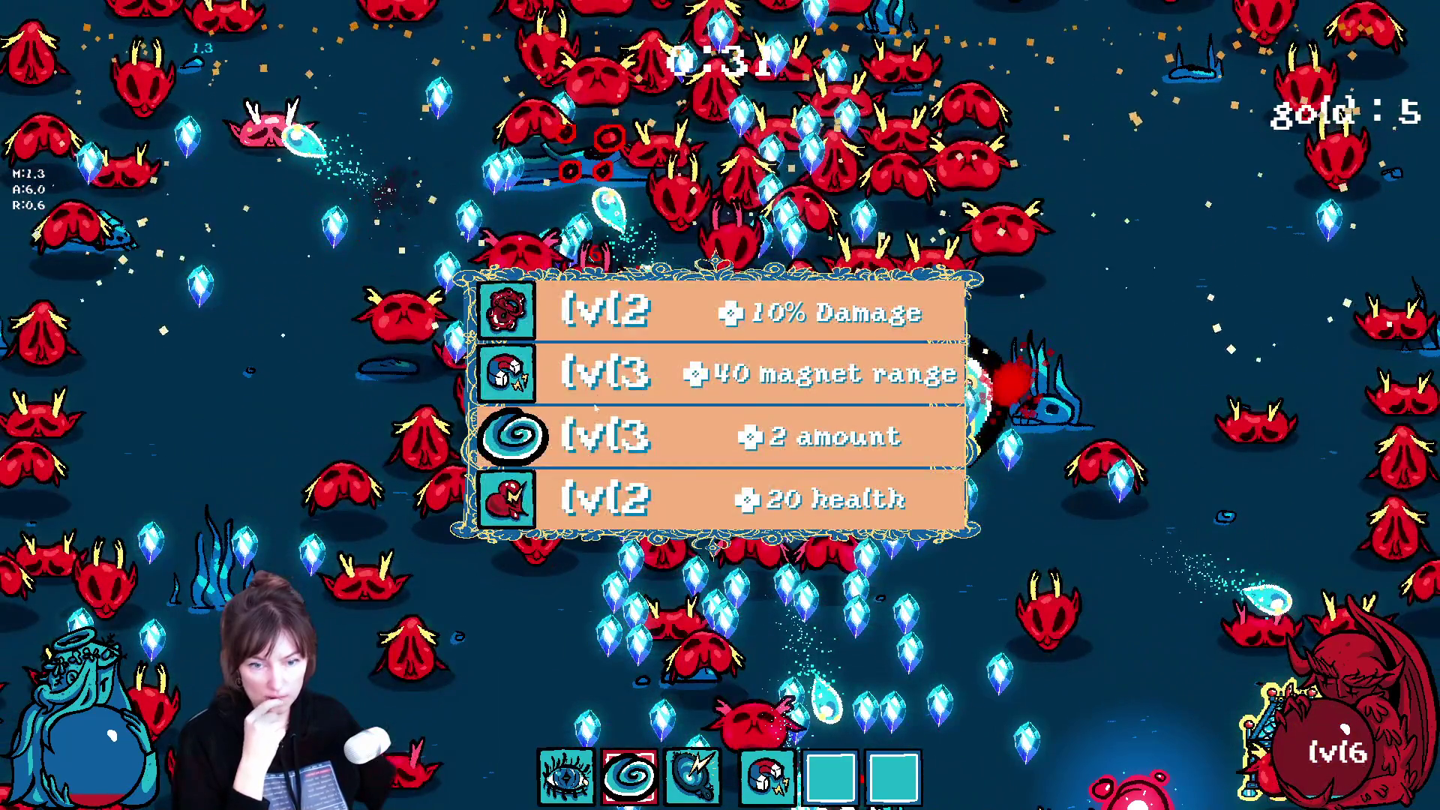
pyautogui.press('Return')
pyautogui.press('Return')
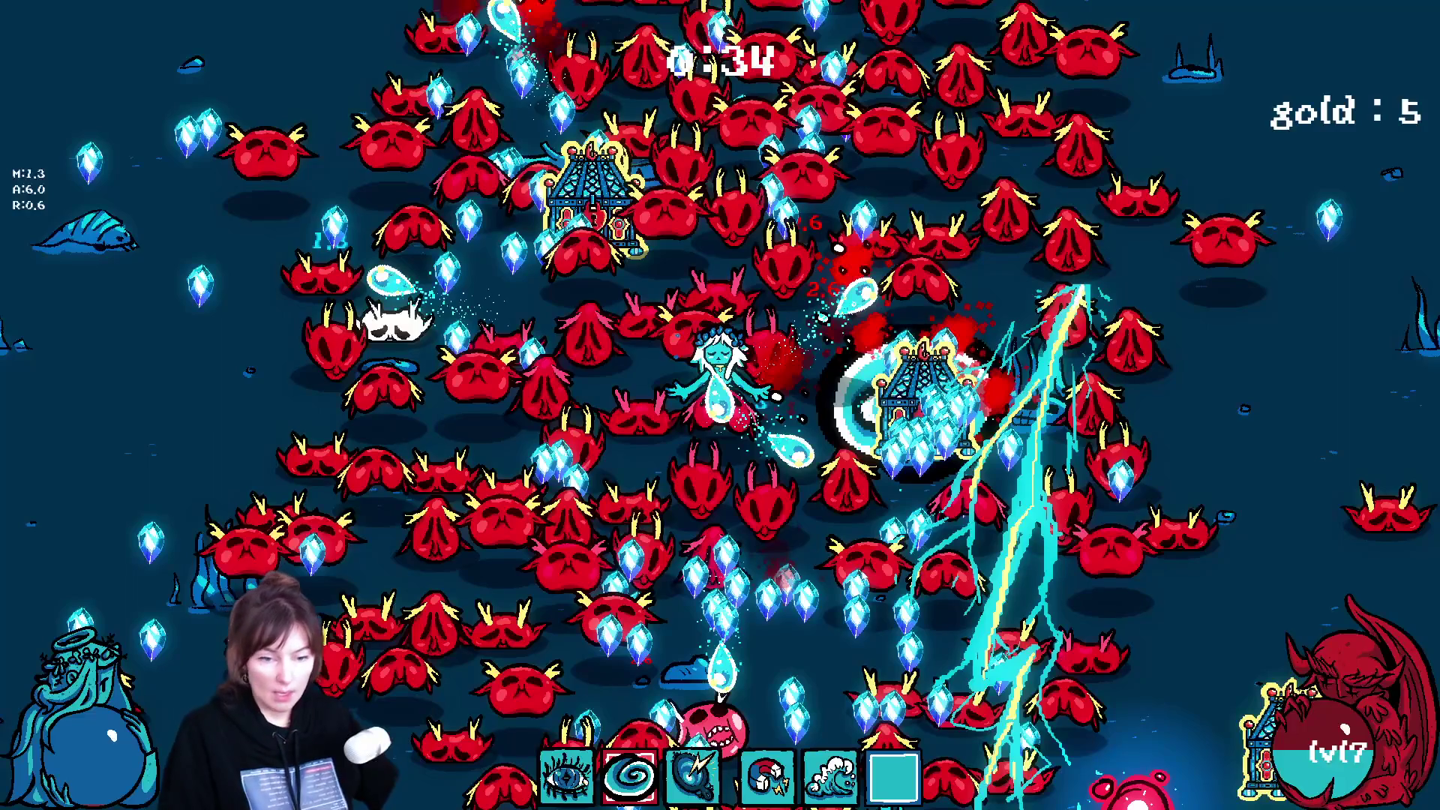
pyautogui.press('Escape')
pyautogui.click(169, 99)
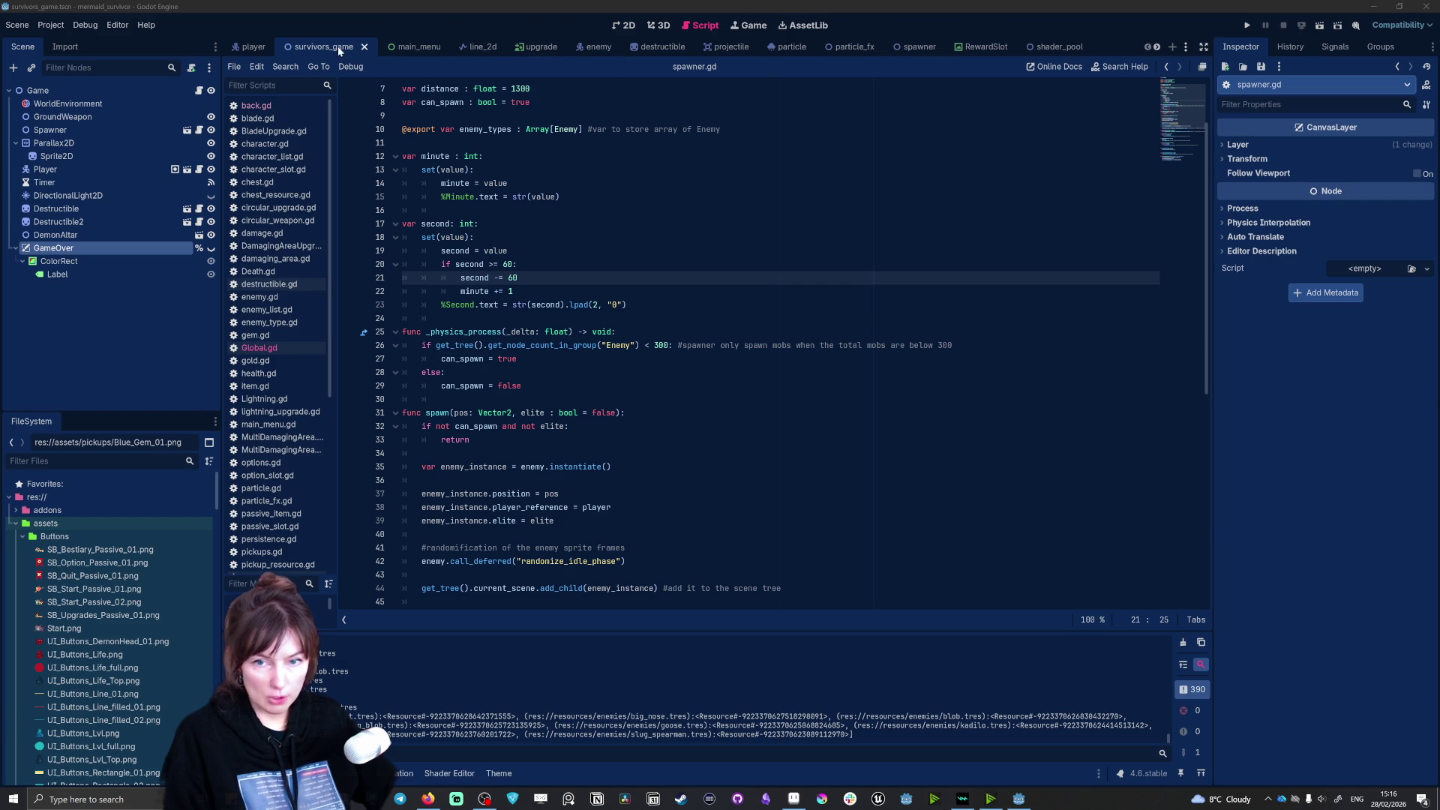
# Step: Select Spawner, expand blob.tres and start erasing its Health value of 2.0
pyautogui.click(84, 131)
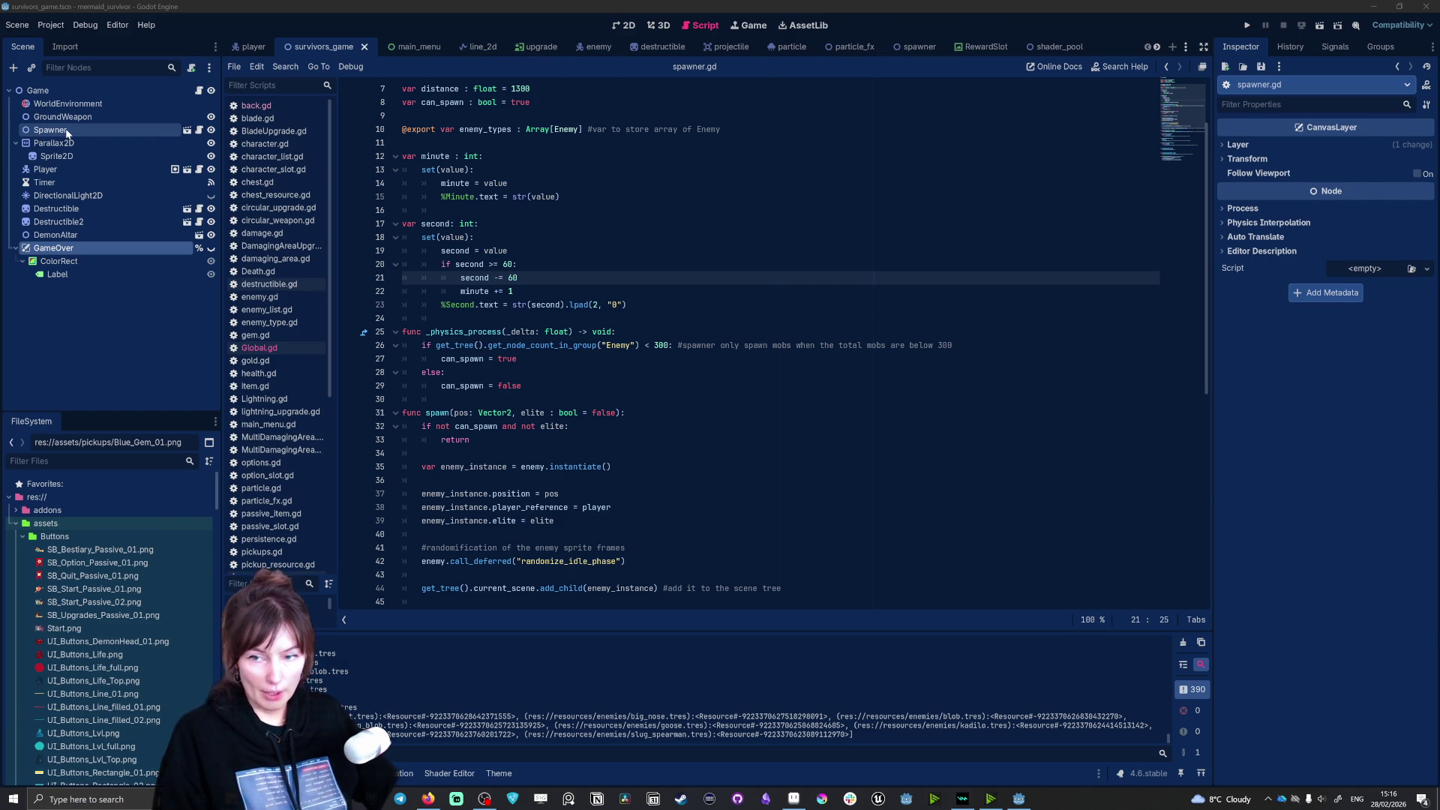
pyautogui.click(1354, 278)
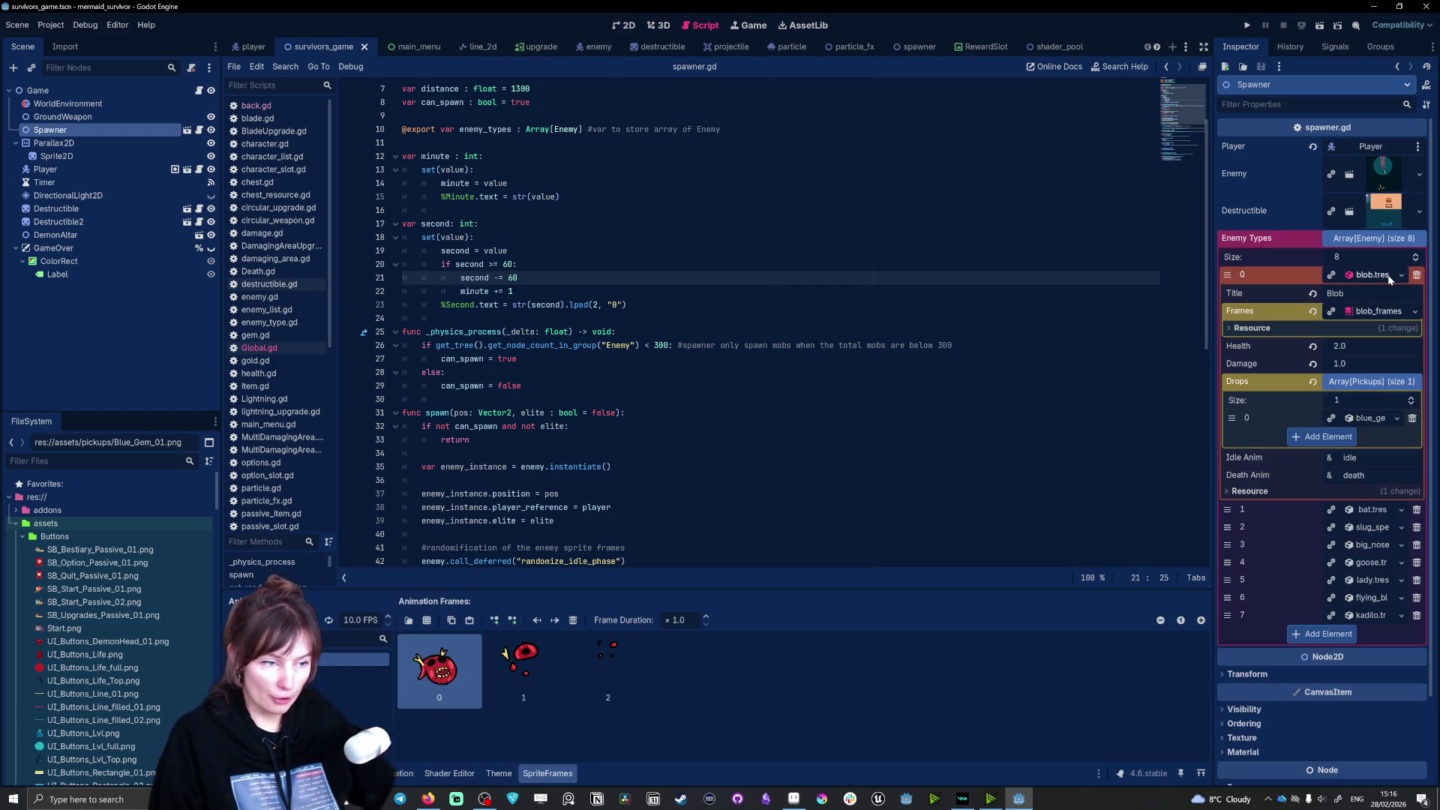
pyautogui.click(1338, 345)
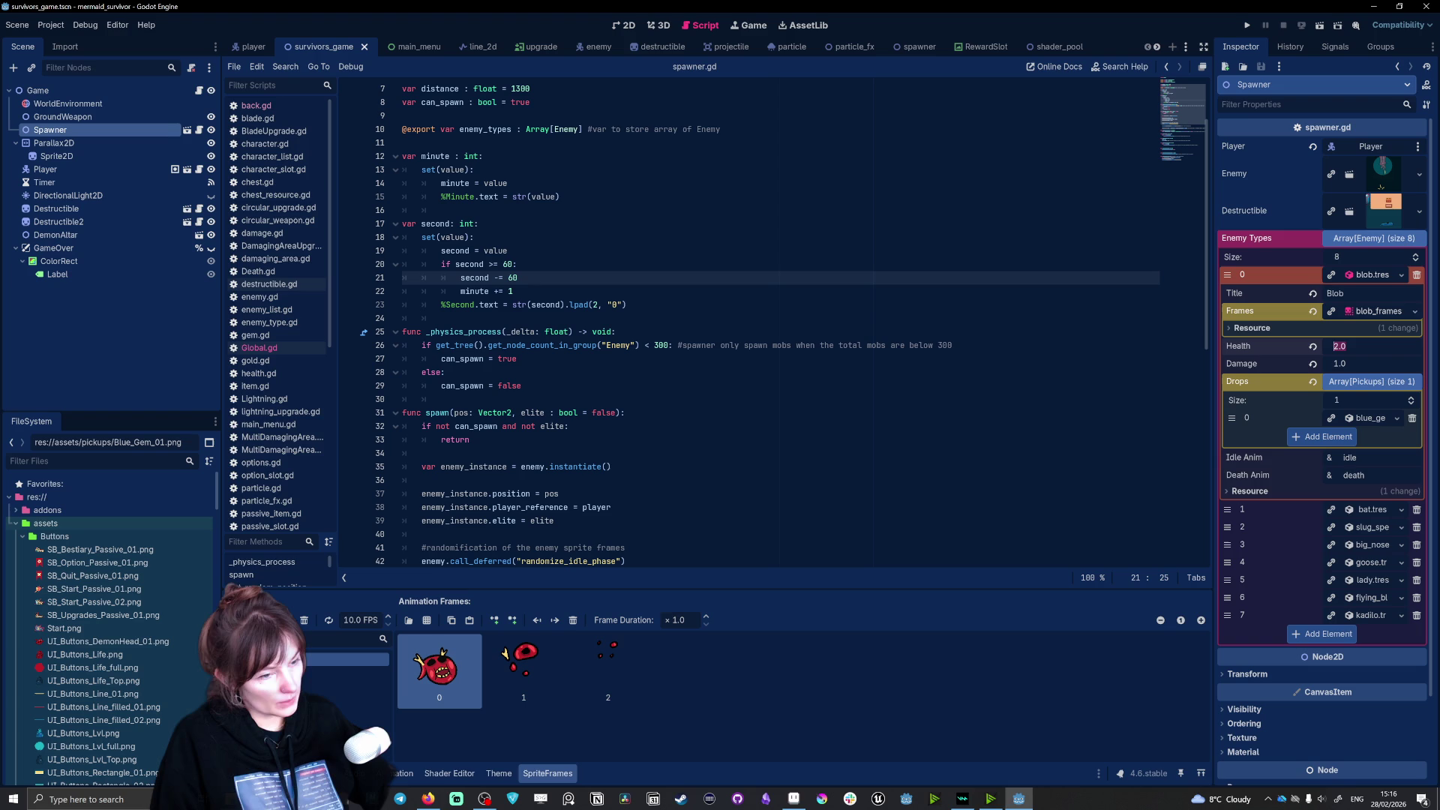
pyautogui.press('BackSpace')
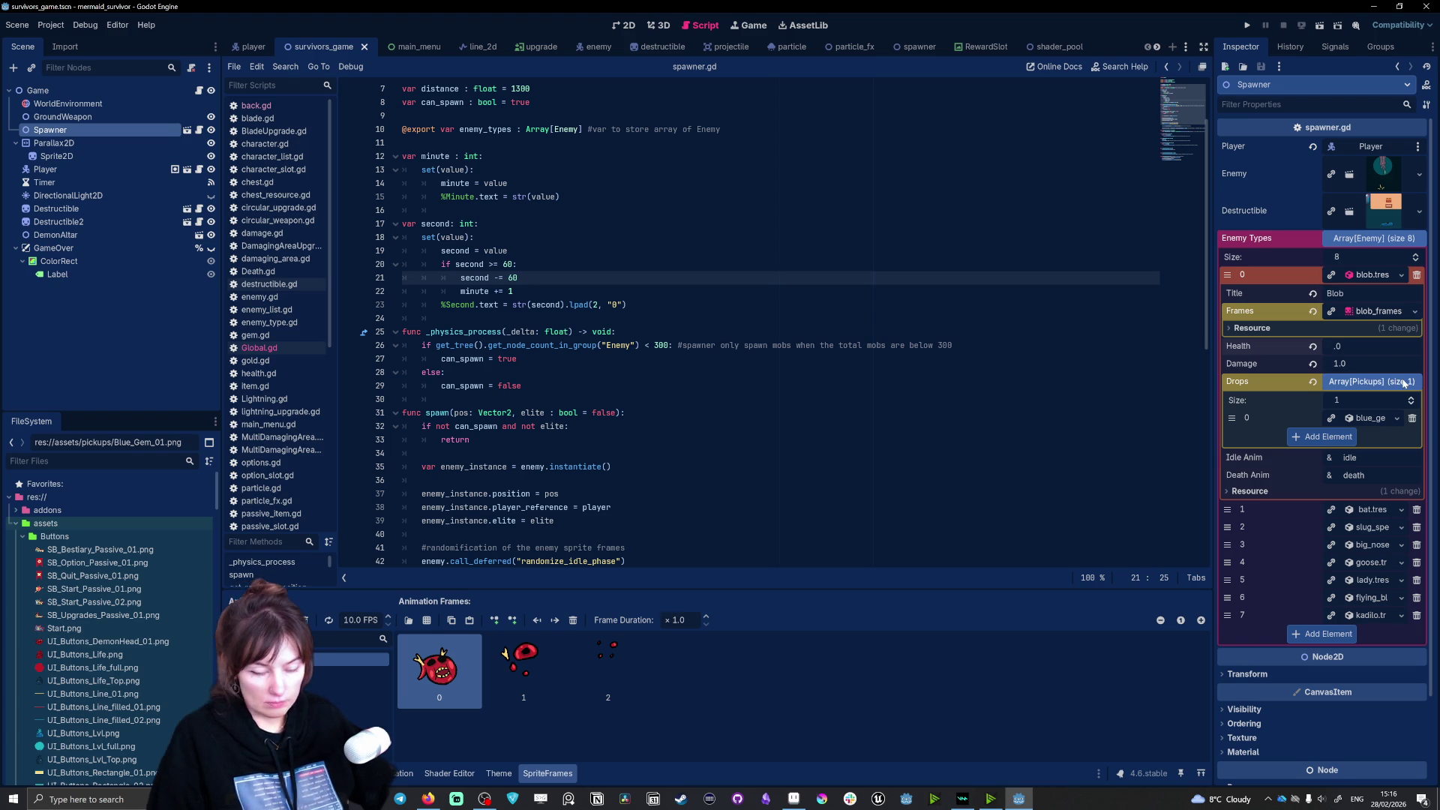
pyautogui.write('1')
# Step: Run the project, enable fullscreen, and start a level with a chosen character
pyautogui.click(1246, 26)
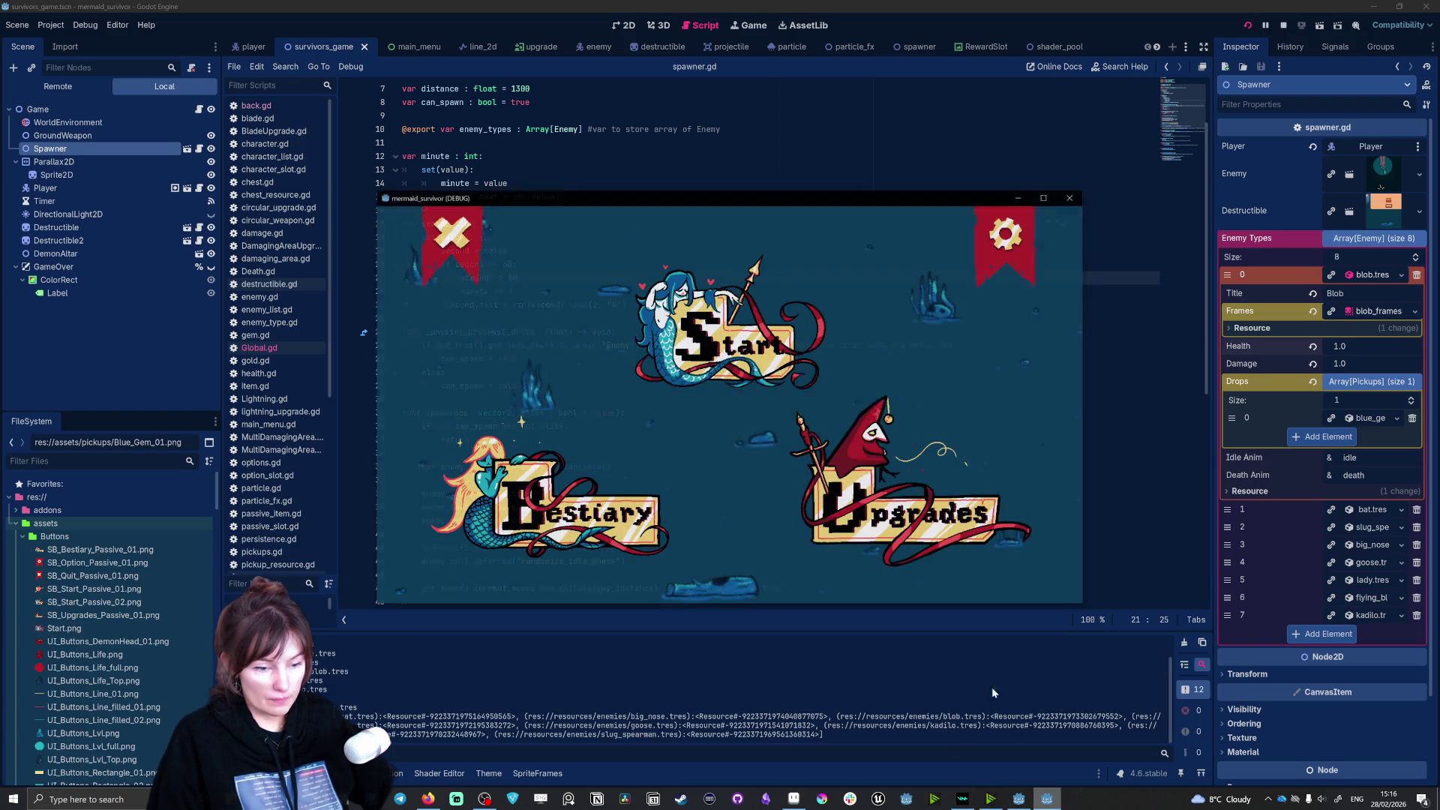
pyautogui.click(1003, 218)
pyautogui.click(411, 523)
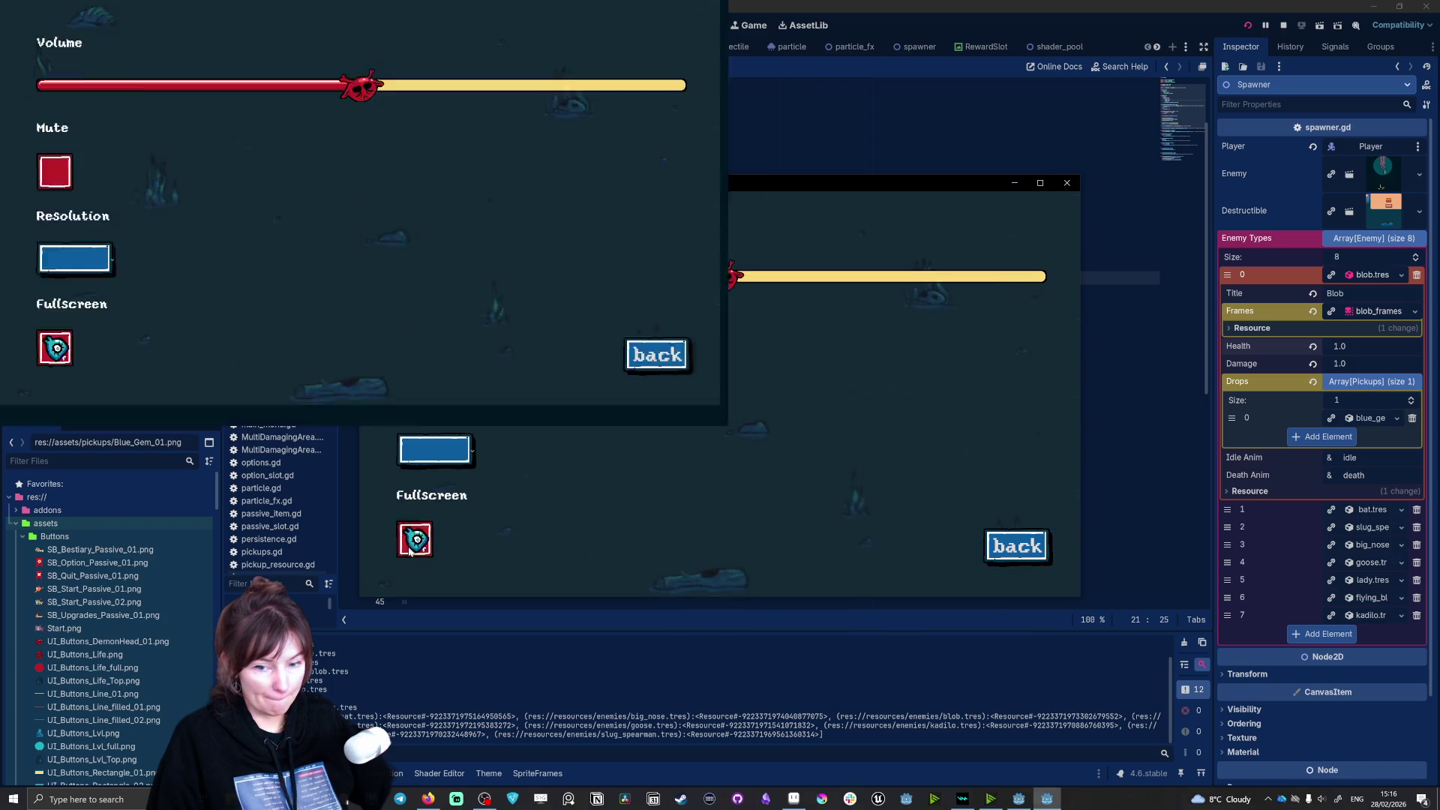
pyautogui.click(1314, 706)
pyautogui.click(727, 256)
pyautogui.click(353, 270)
pyautogui.click(1064, 492)
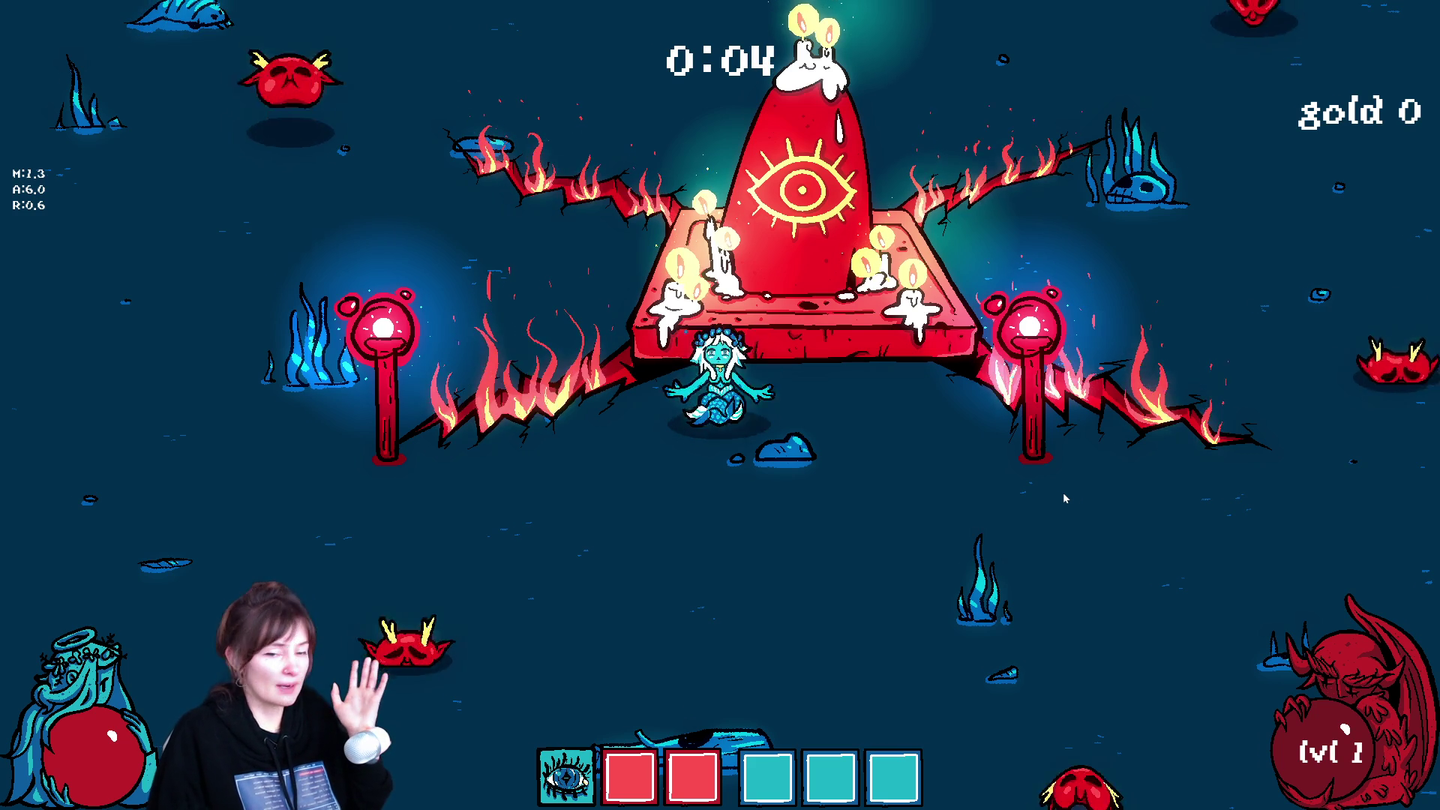
# Step: Move the mermaid around the map to dodge enemies
pyautogui.press('s')
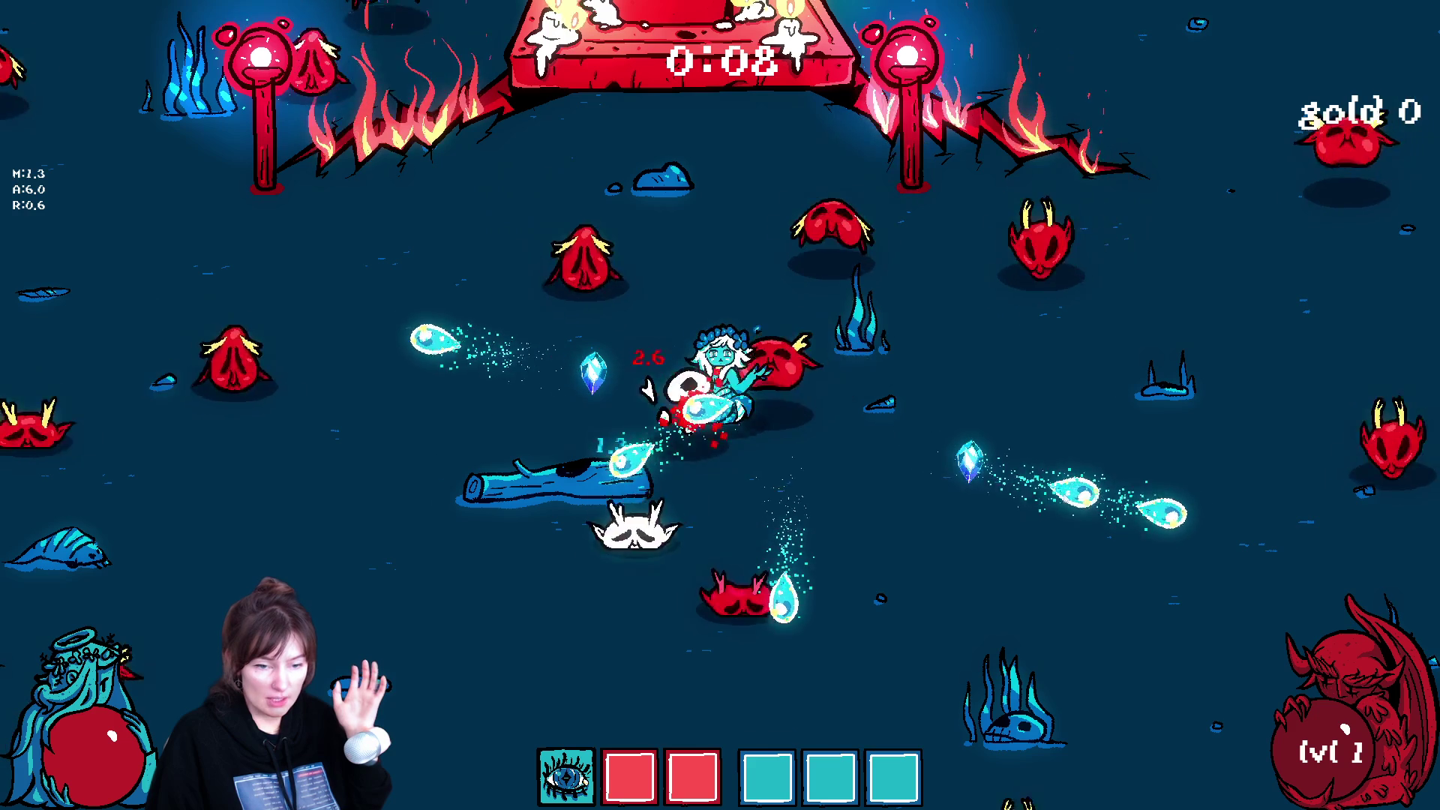
pyautogui.press('s')
pyautogui.press('d')
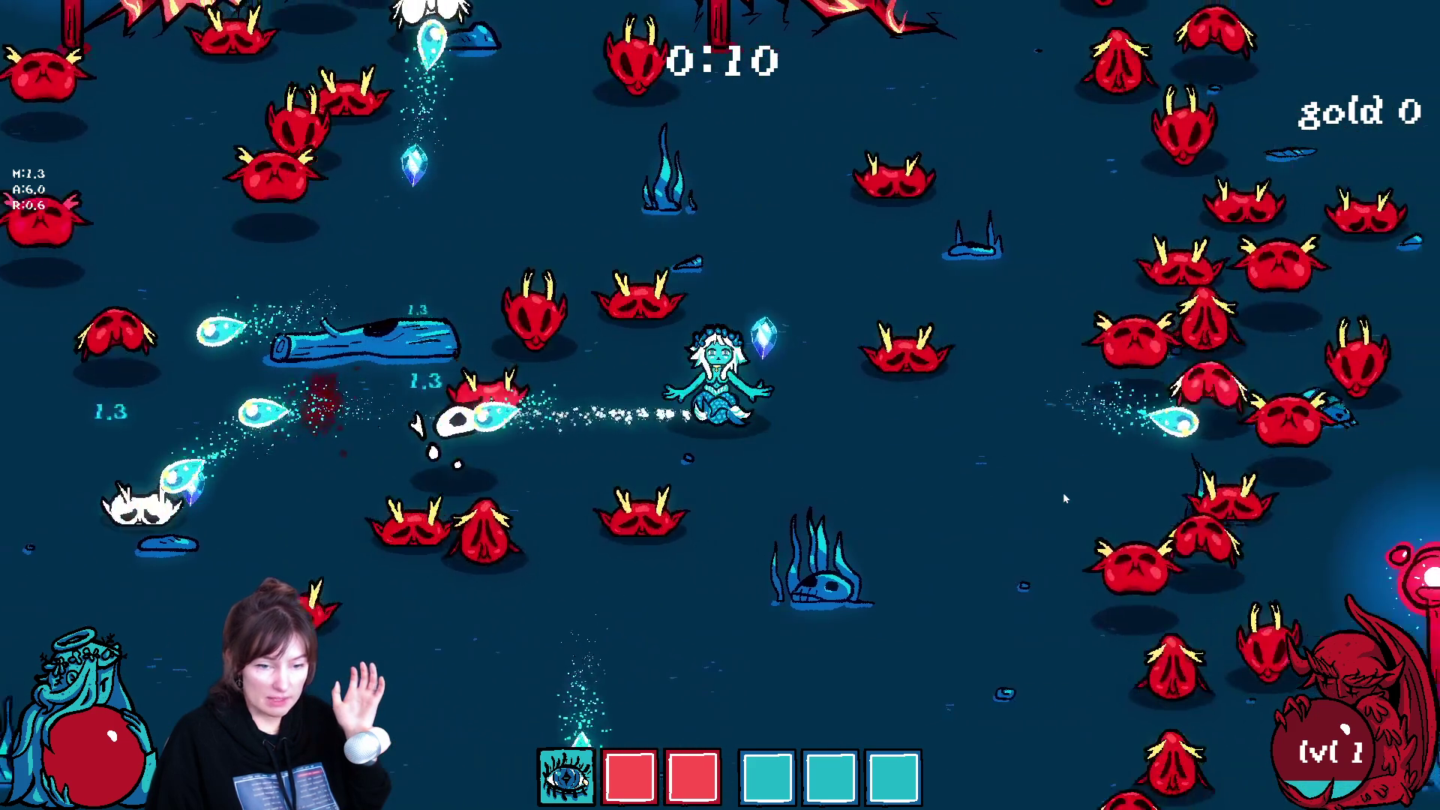
pyautogui.press('s')
pyautogui.press('a')
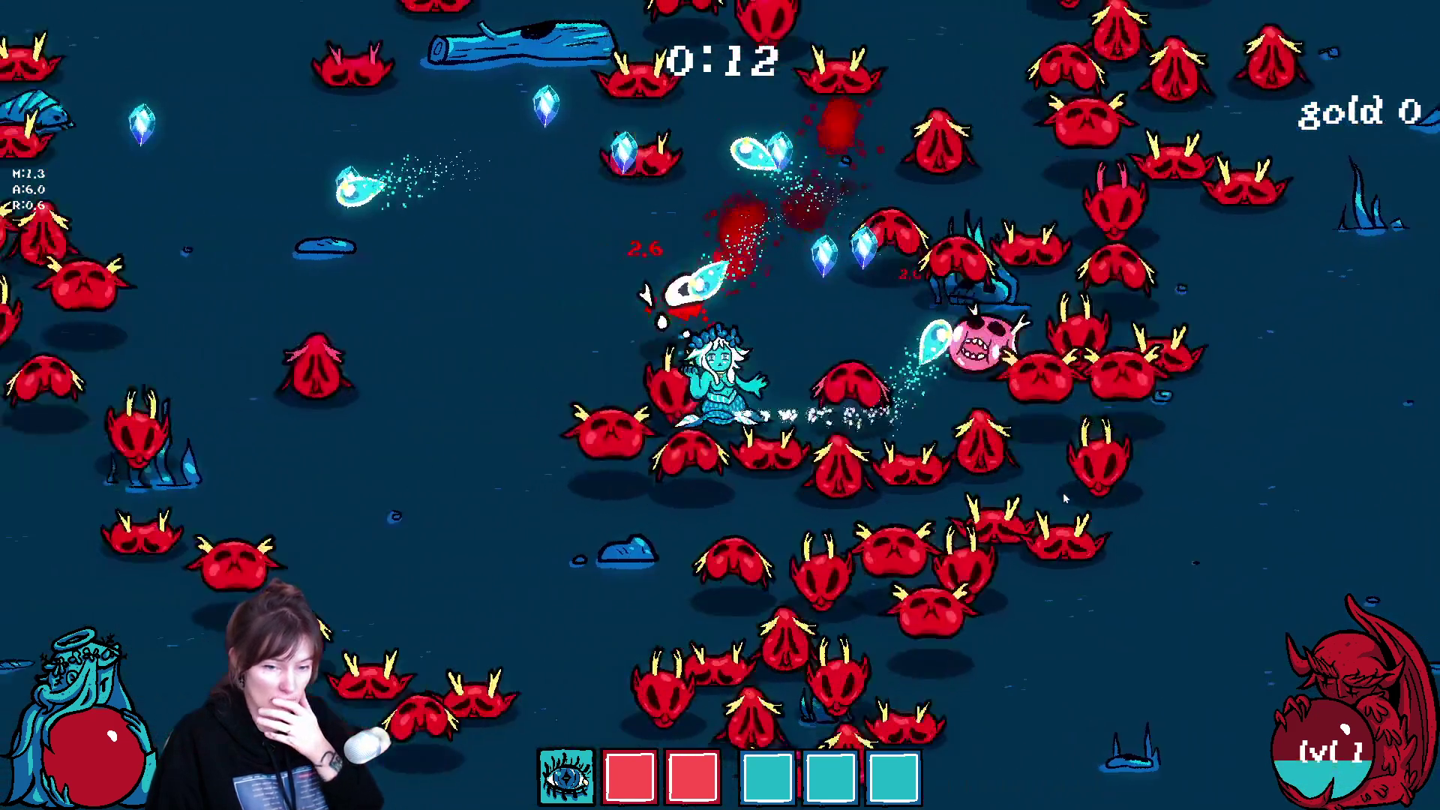
pyautogui.press('w')
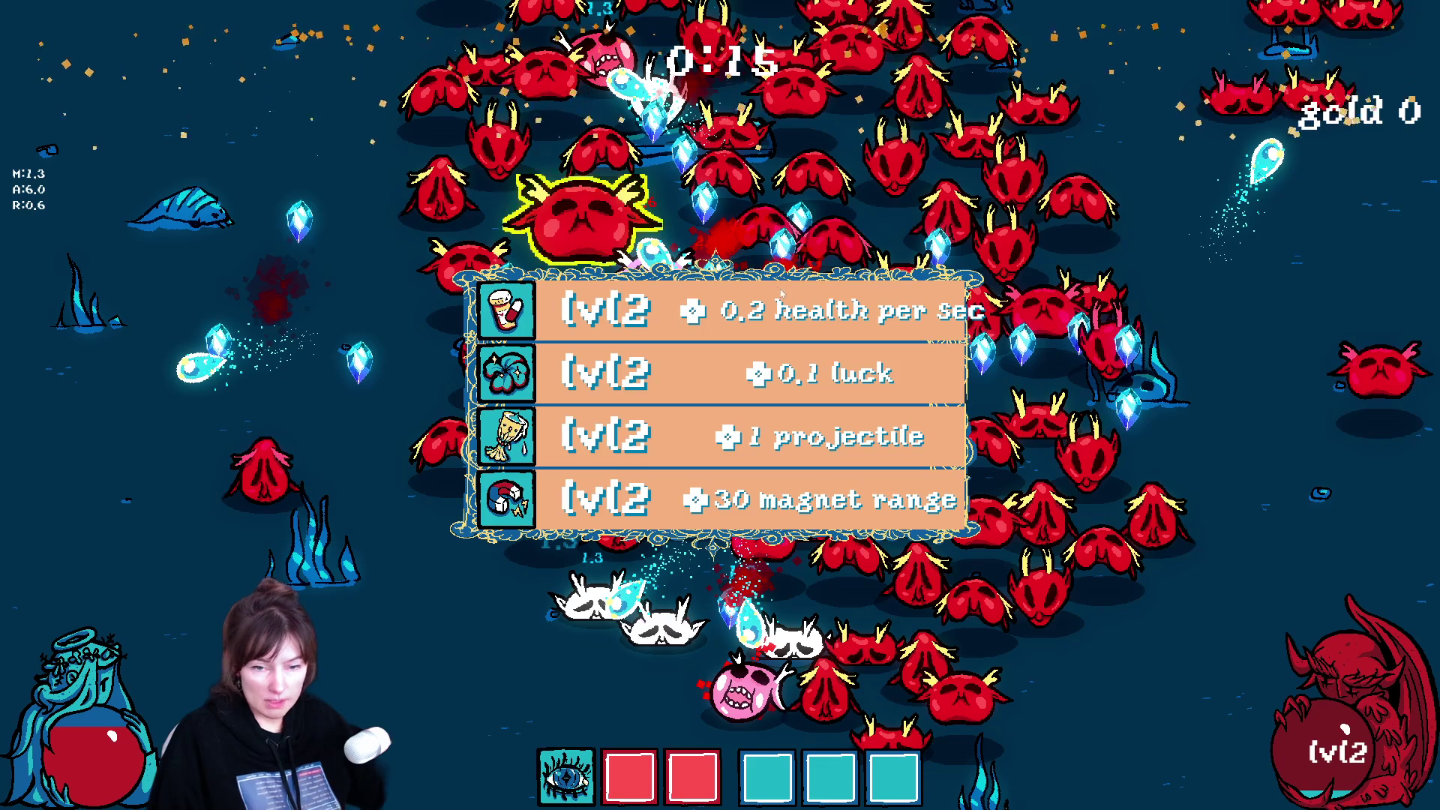
# Step: Take health per second and a level 3 upgrade, then exit to the main menu and close the game
pyautogui.click(794, 322)
pyautogui.press('a')
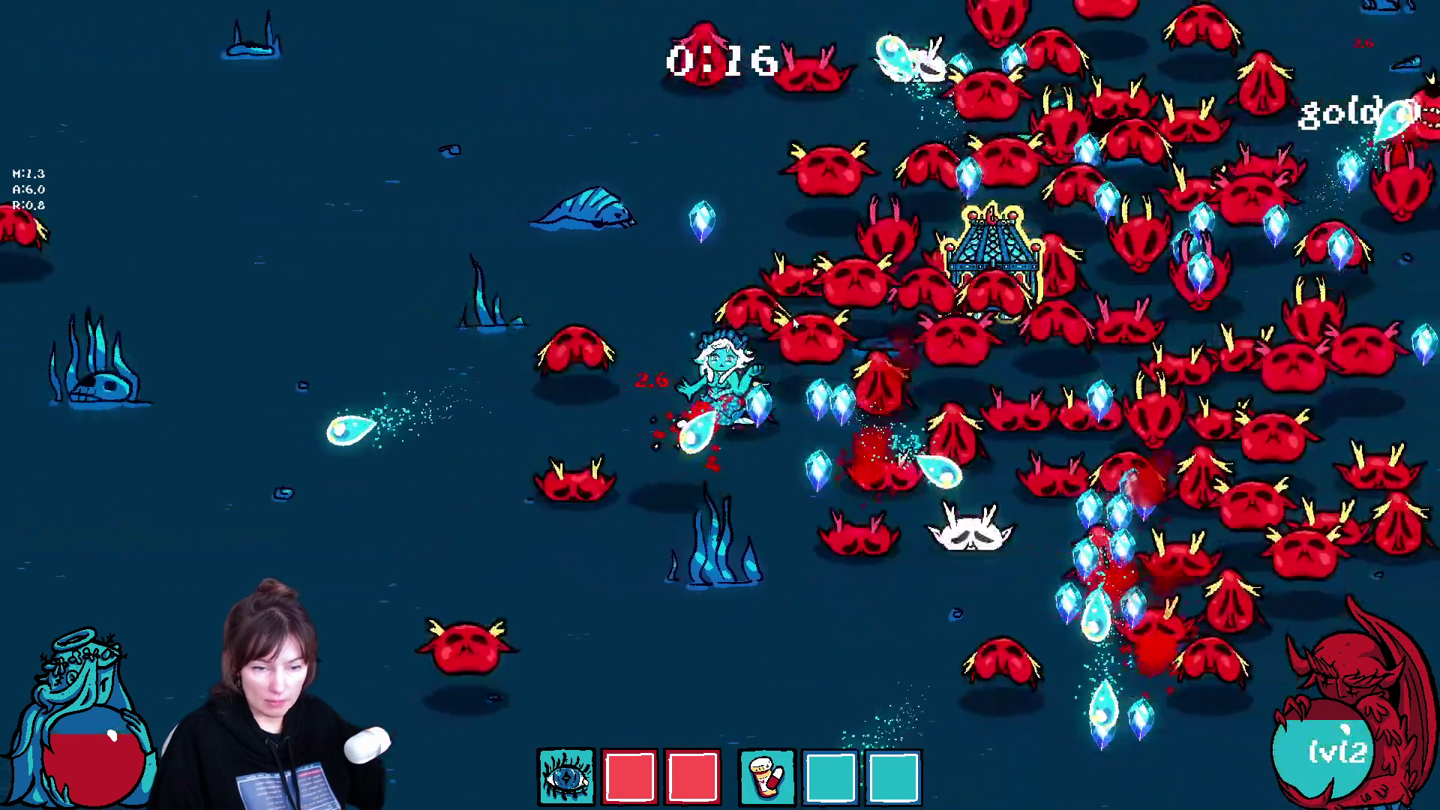
pyautogui.click(662, 355)
pyautogui.press('a')
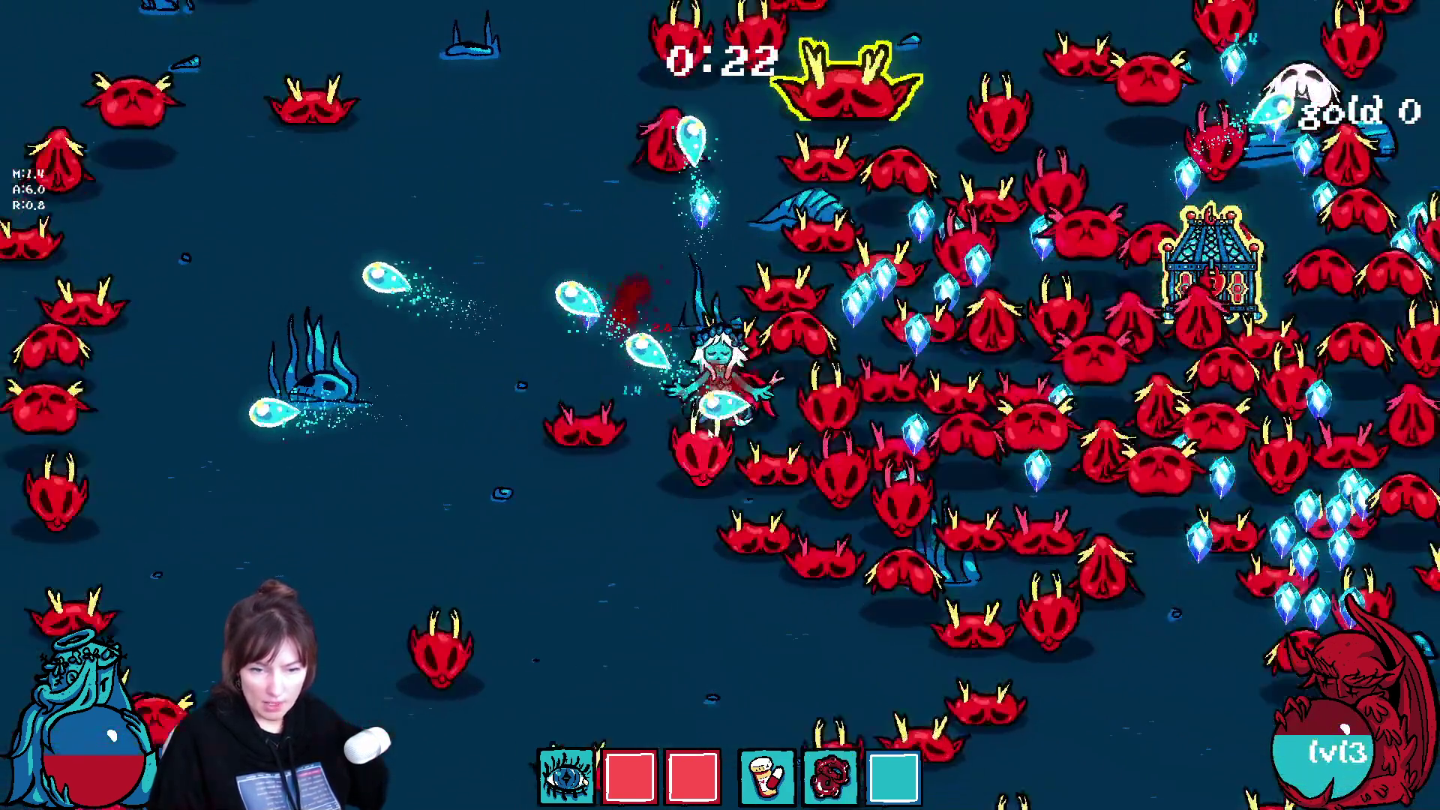
pyautogui.press('Escape')
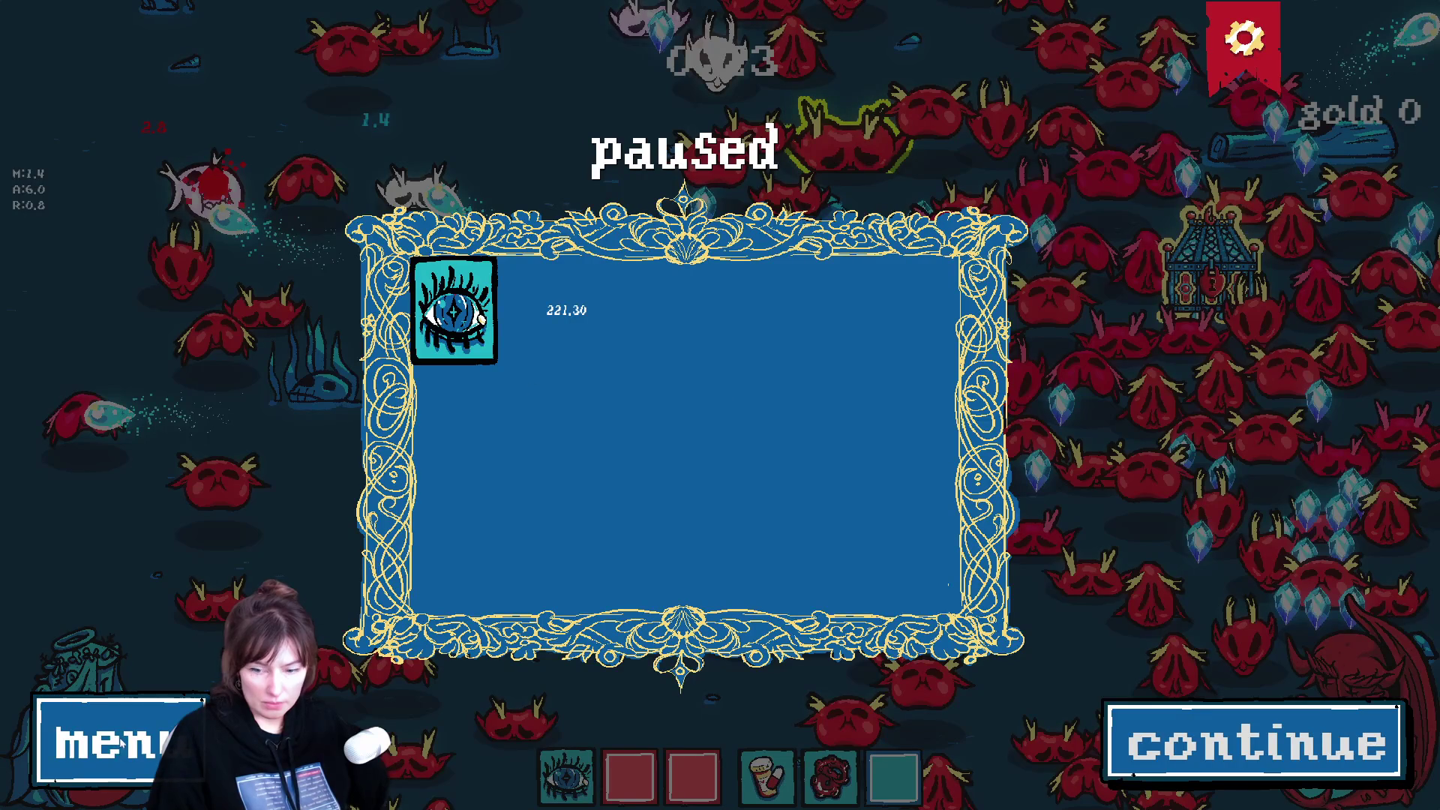
pyautogui.click(113, 739)
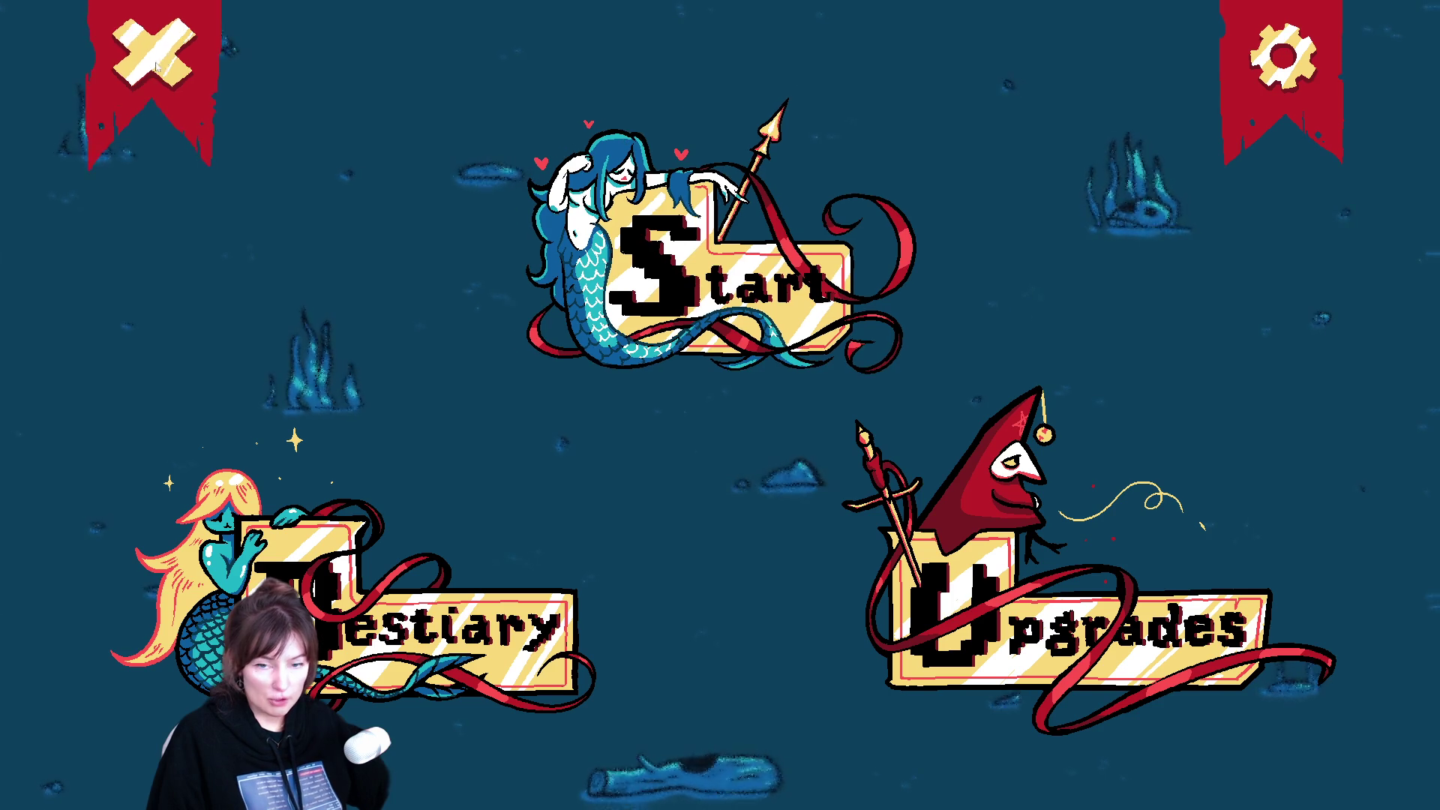
pyautogui.click(151, 48)
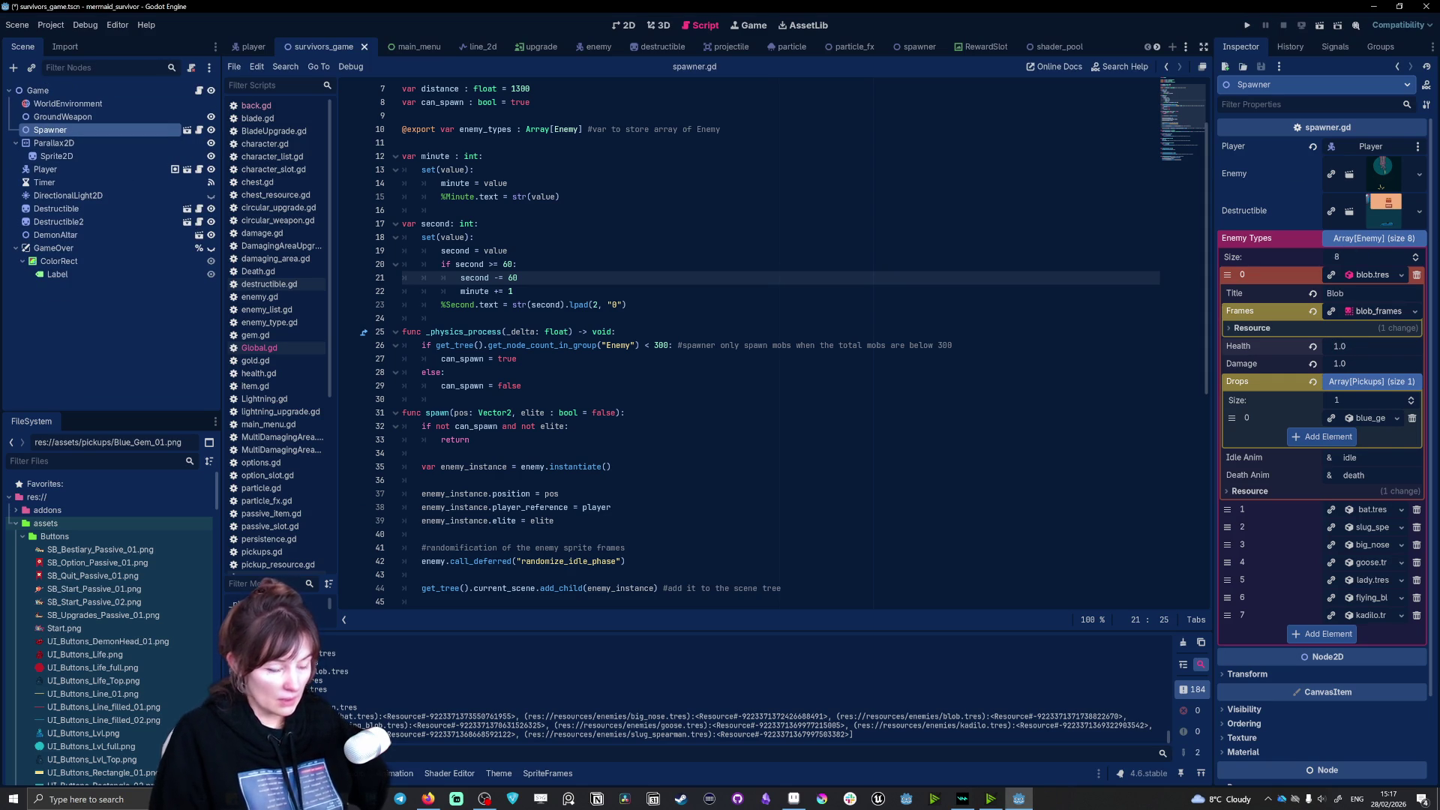
# Step: Restore Blob Health to 2.0, then replace enemy element 0 with a new empty Enemy
pyautogui.click(1339, 346)
pyautogui.write('2')
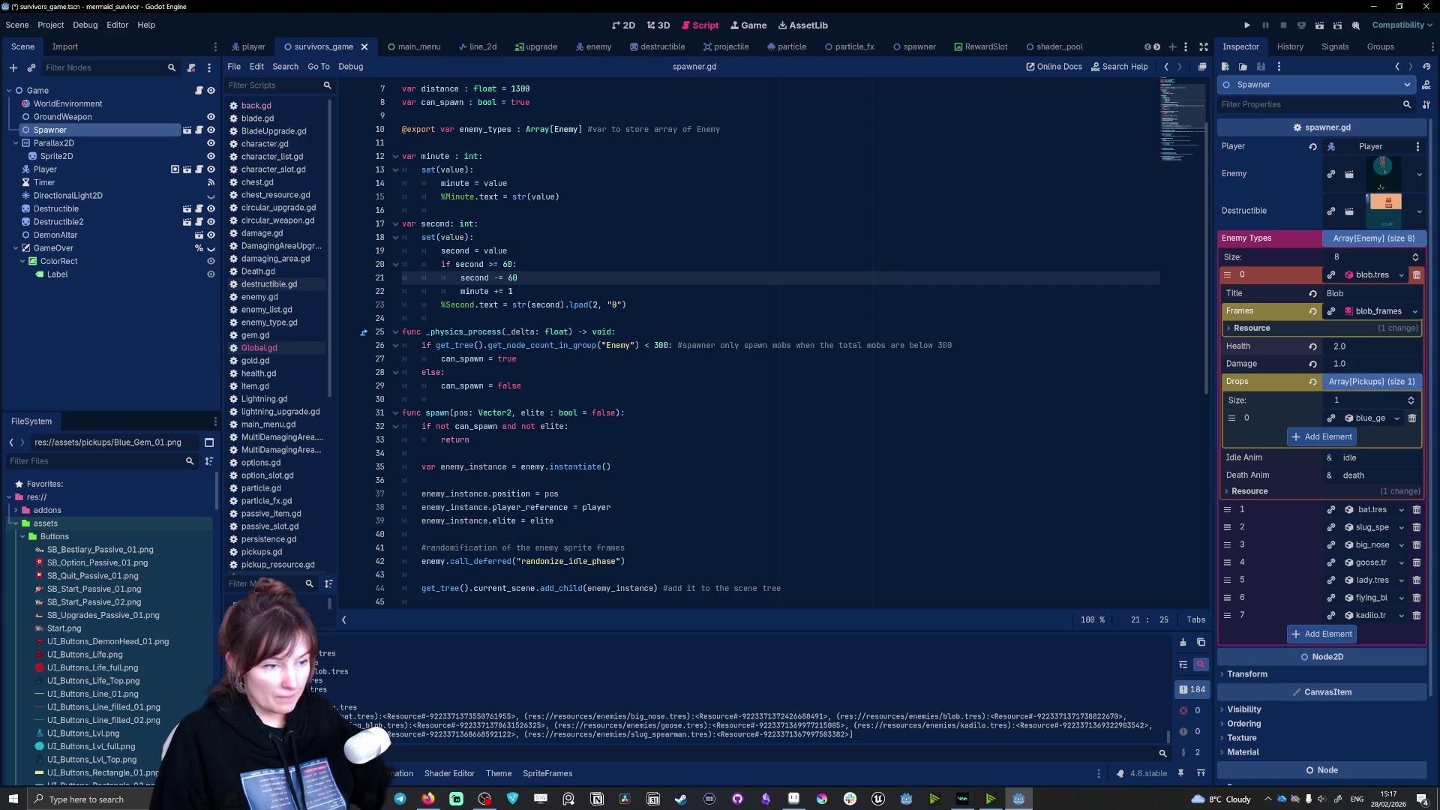
pyautogui.click(1375, 312)
pyautogui.click(1377, 316)
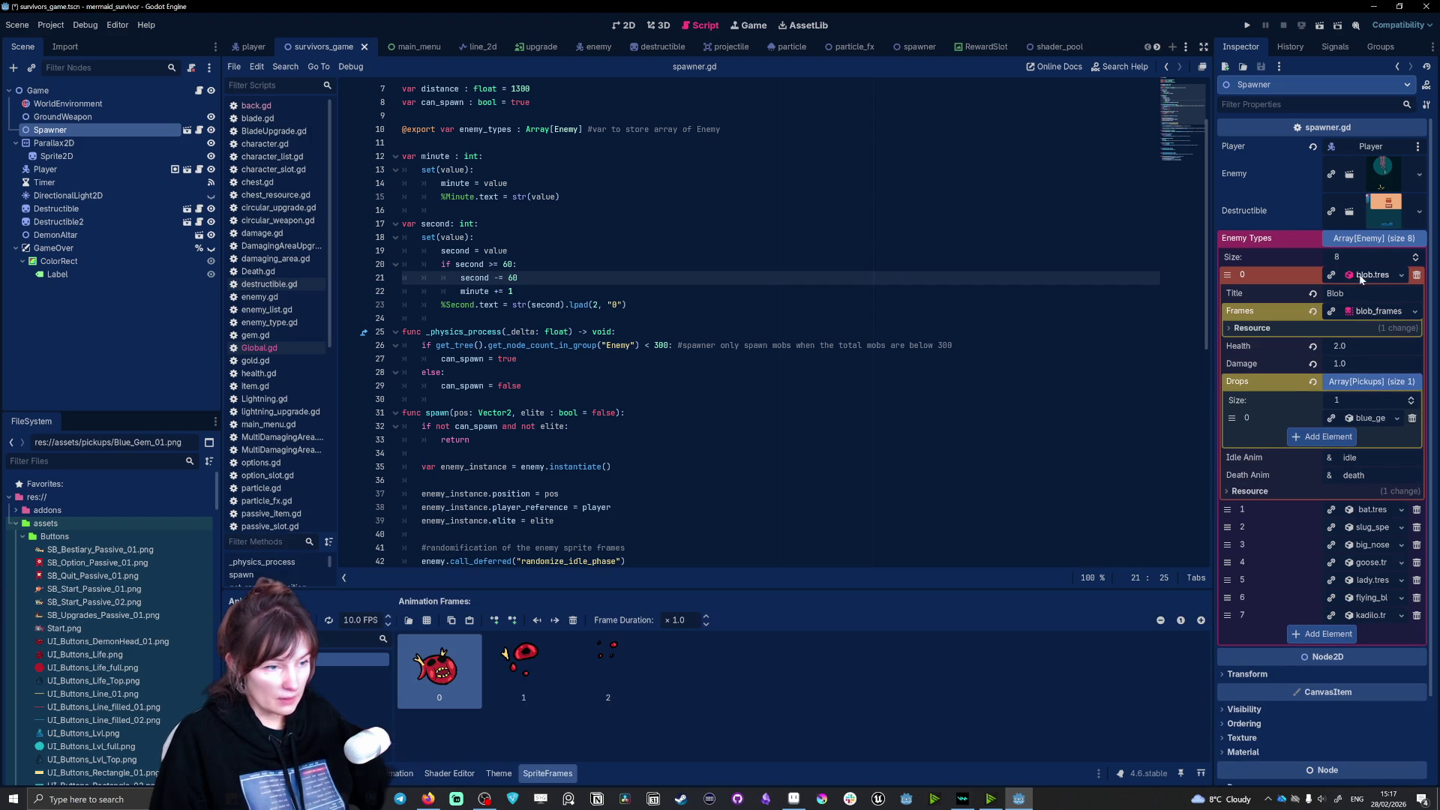
pyautogui.click(1368, 275)
pyautogui.click(1368, 276)
pyautogui.click(1367, 275)
pyautogui.click(1367, 275)
pyautogui.rightClick(1367, 275)
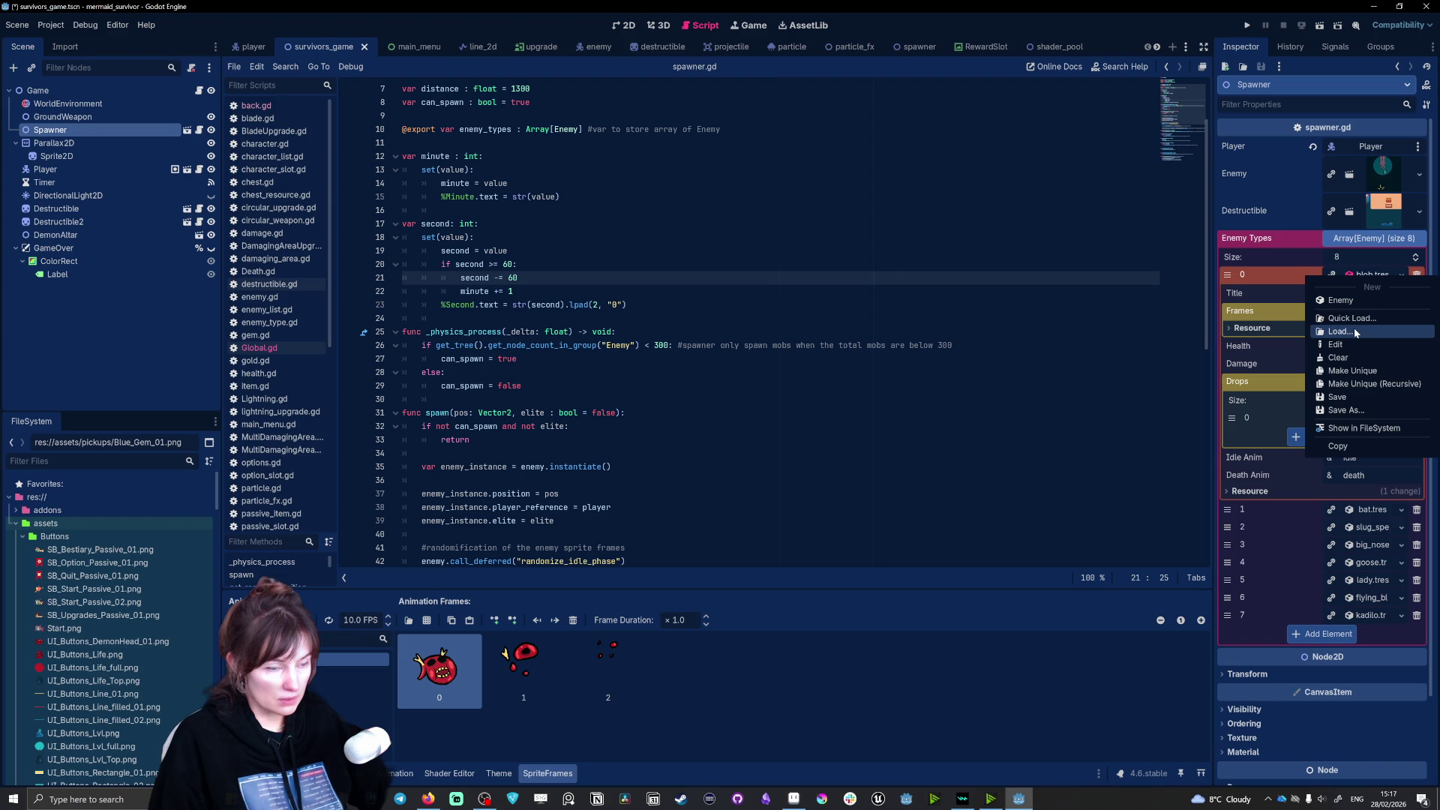
pyautogui.click(1330, 301)
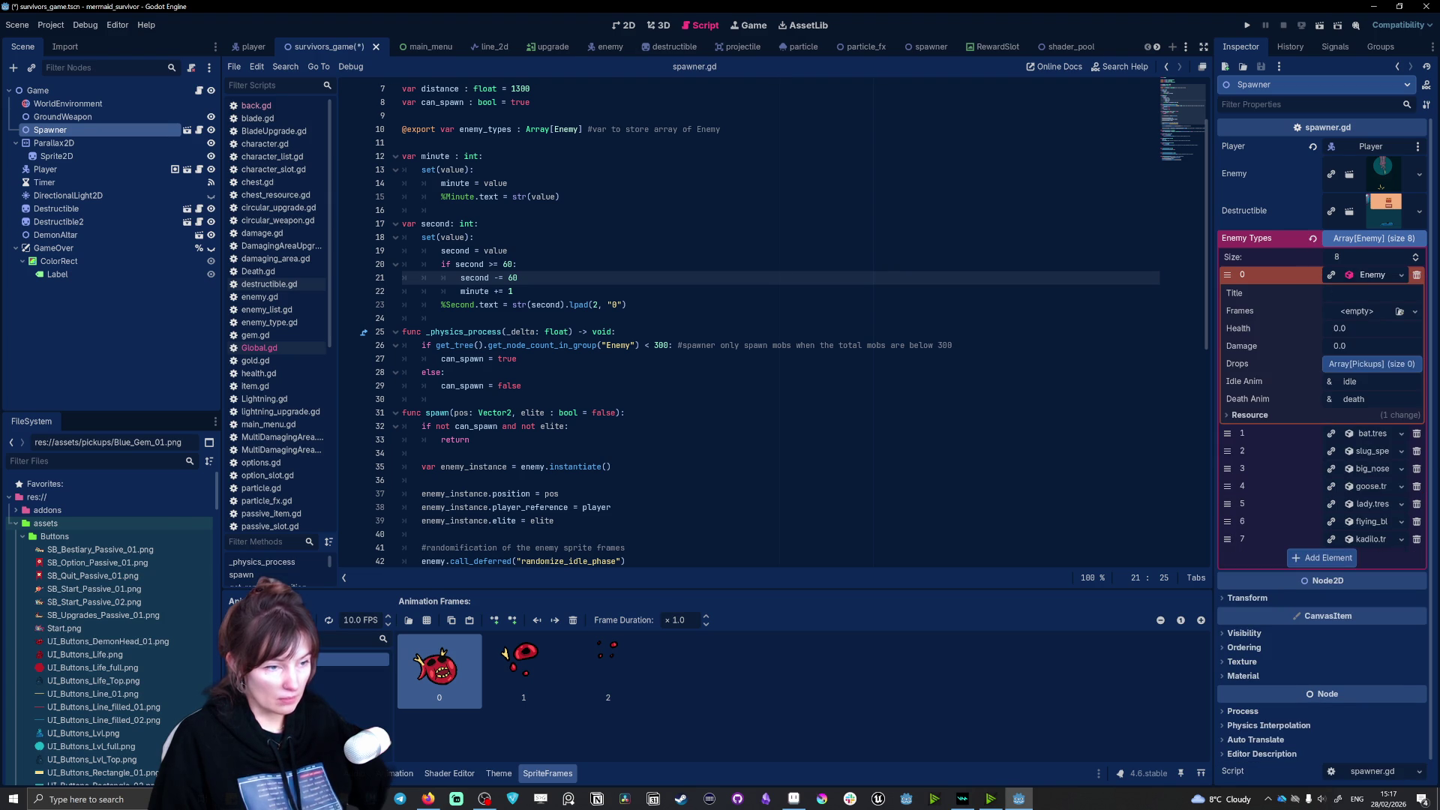
# Step: Reassign blob.tres to enemy element 0 and drag its Health from 2.0 down to 1.0
pyautogui.scroll(-10, 94, 678)
pyautogui.scroll(-10, 94, 677)
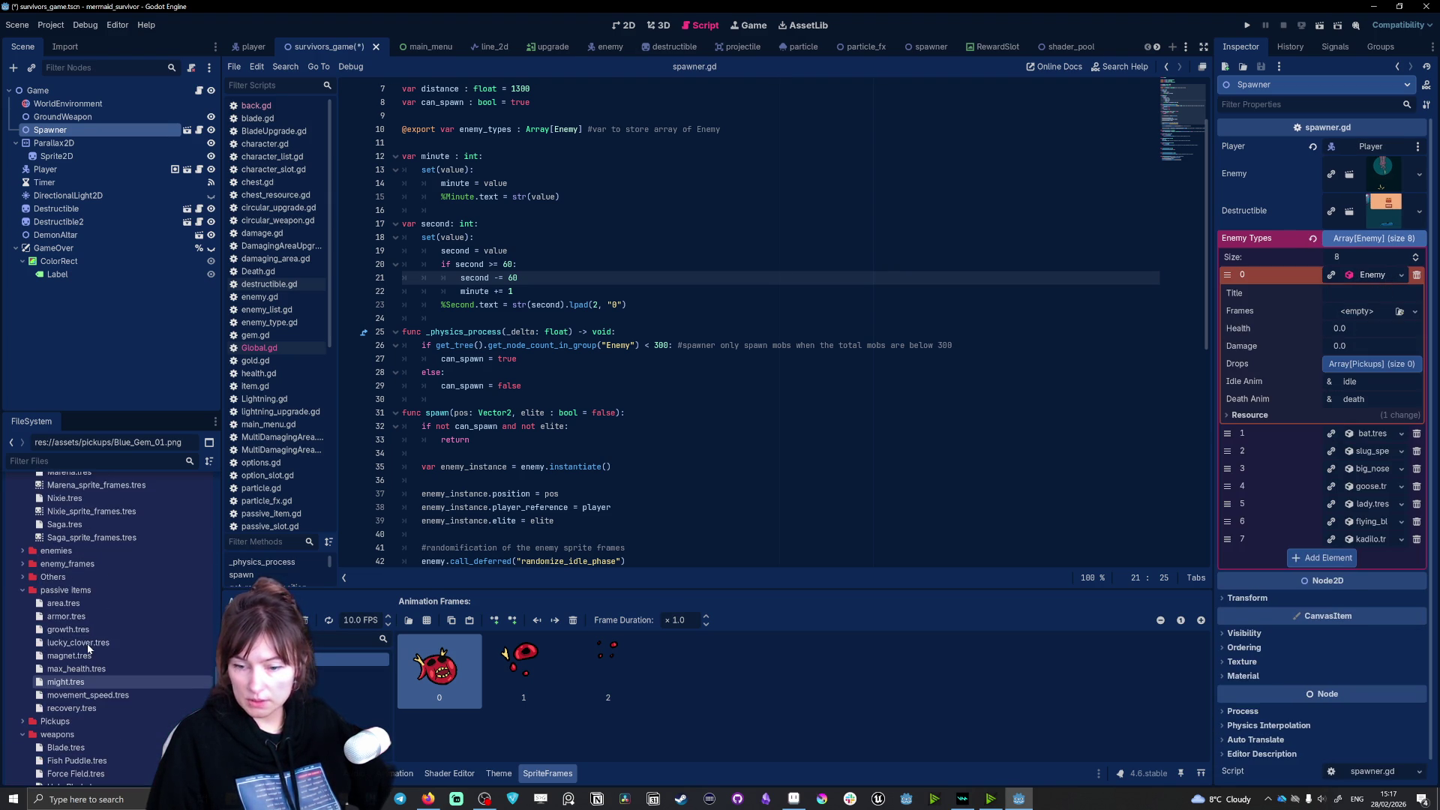
pyautogui.scroll(3, 56, 657)
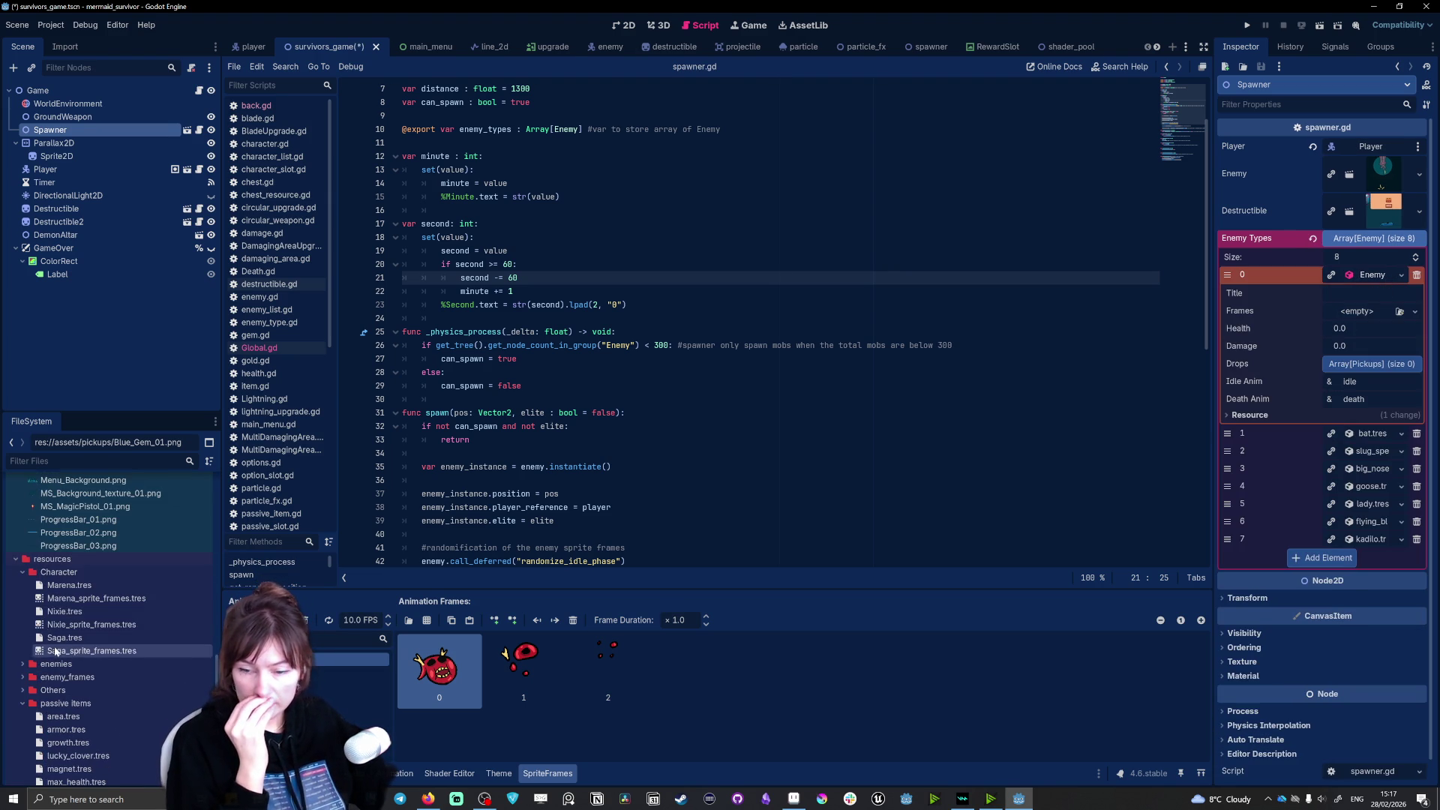
pyautogui.click(24, 666)
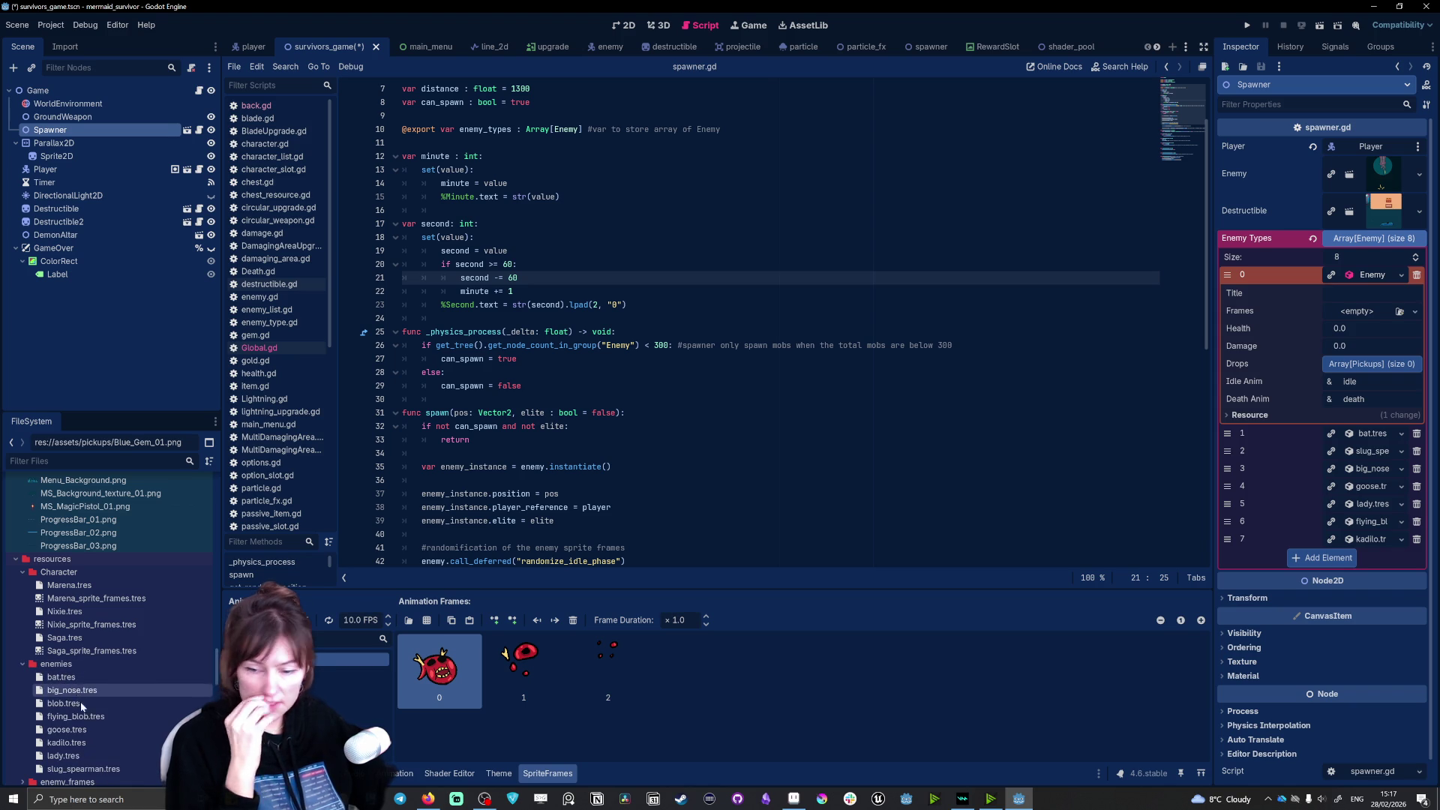
pyautogui.moveTo(63, 703)
pyautogui.mouseDown()
pyautogui.moveTo(1237, 454)
pyautogui.moveTo(1363, 280)
pyautogui.mouseUp()
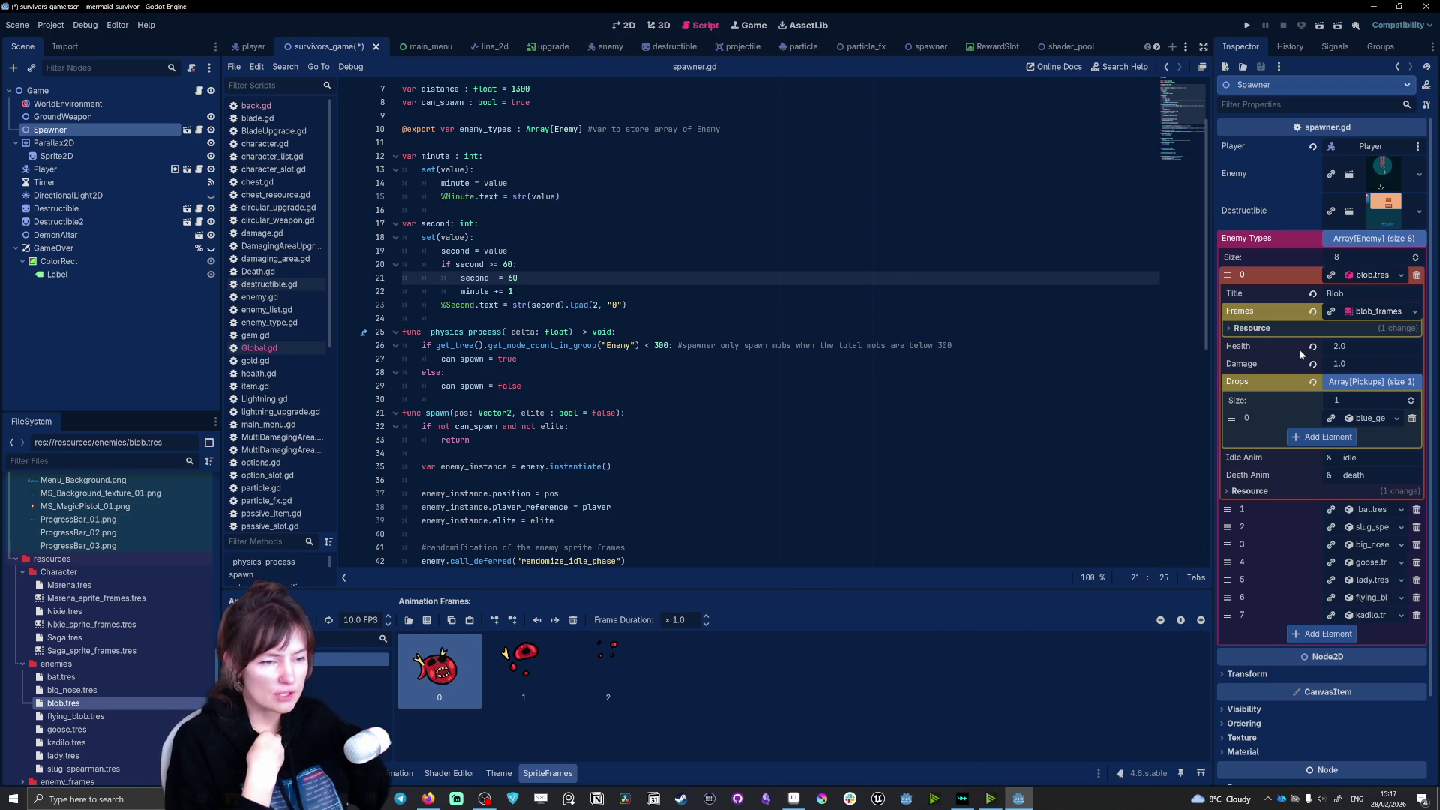
pyautogui.click(105, 704)
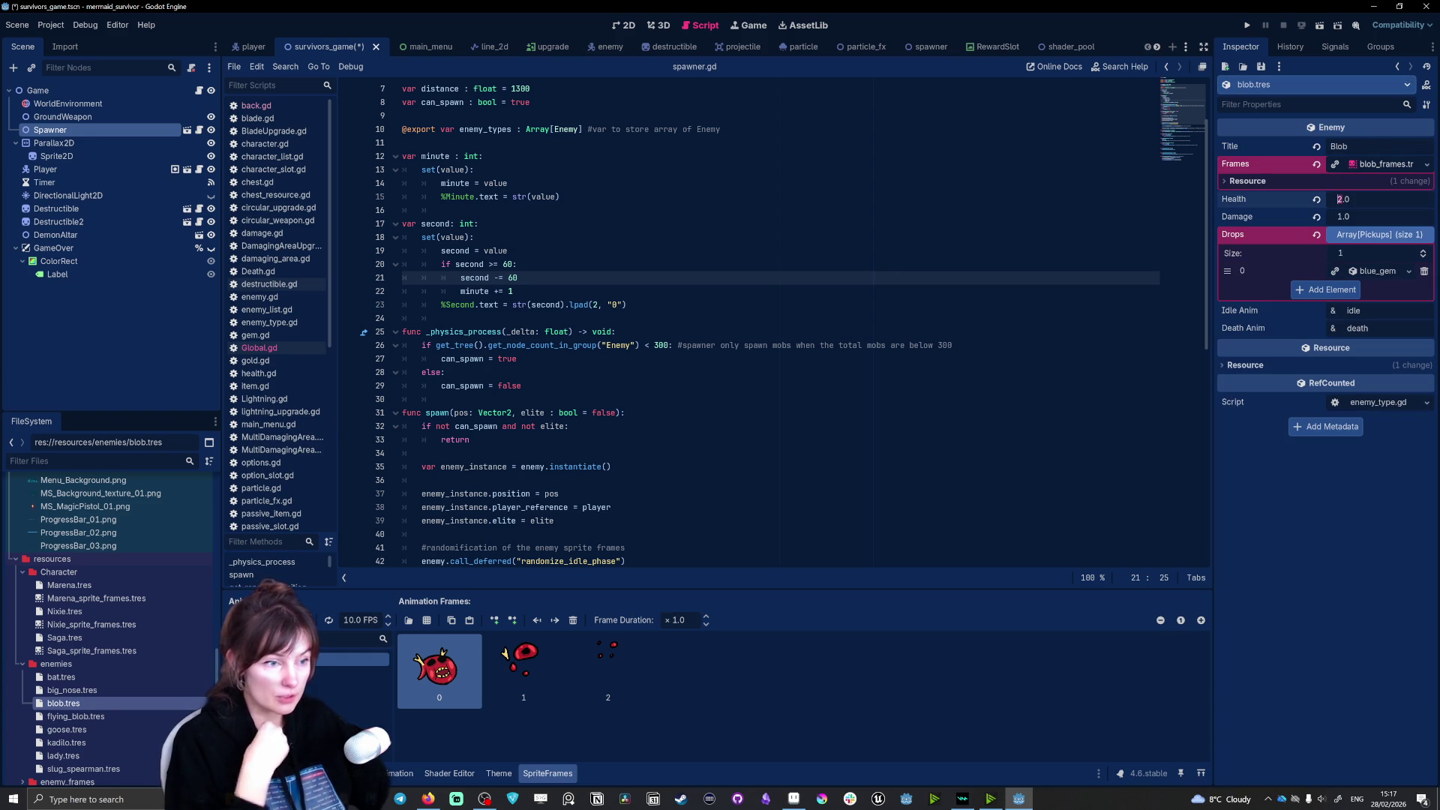
pyautogui.moveTo(1338, 199); pyautogui.dragTo(1327, 200)
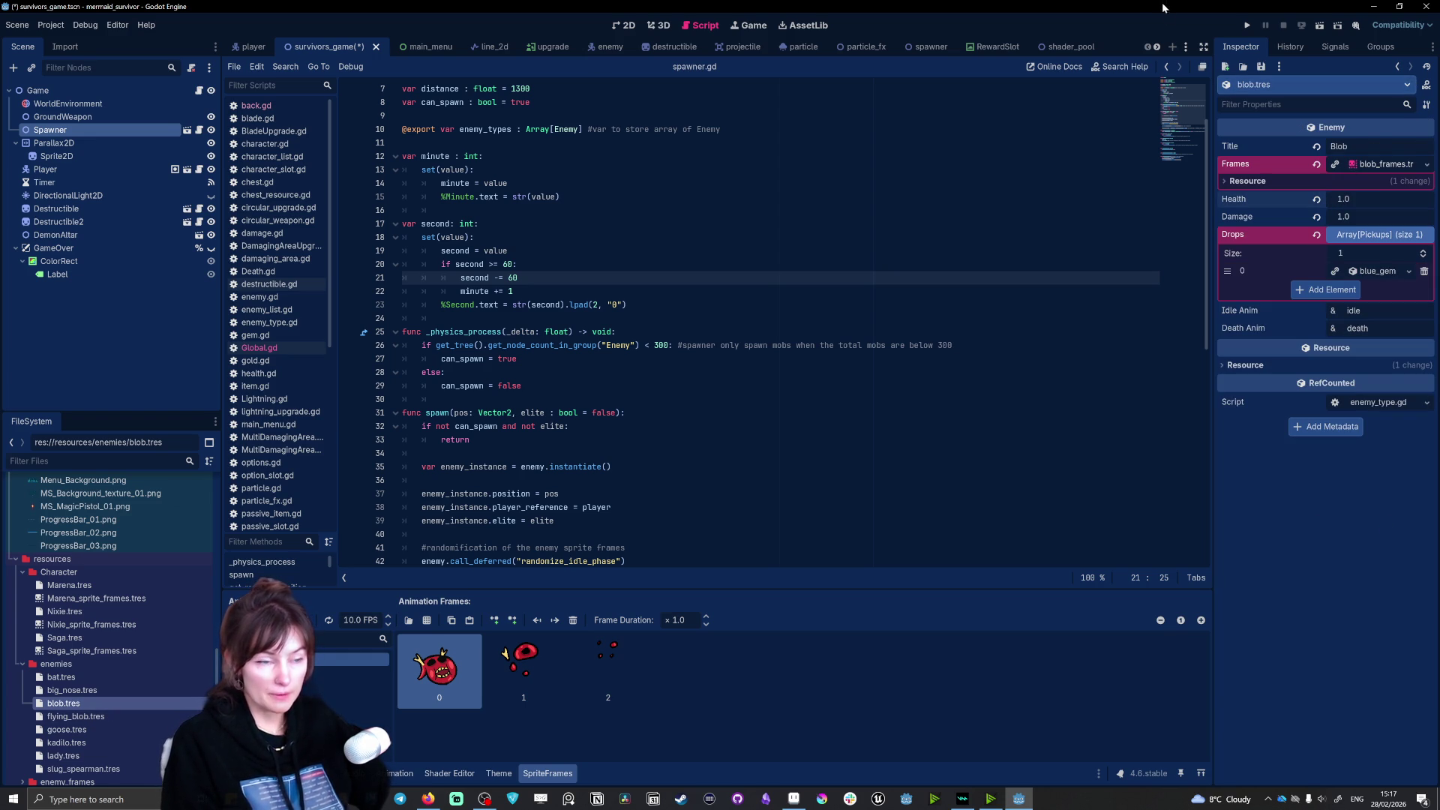
# Step: Run the game briefly, close it, and switch to Firefox showing Google results for 'gothic 1'
pyautogui.click(1247, 27)
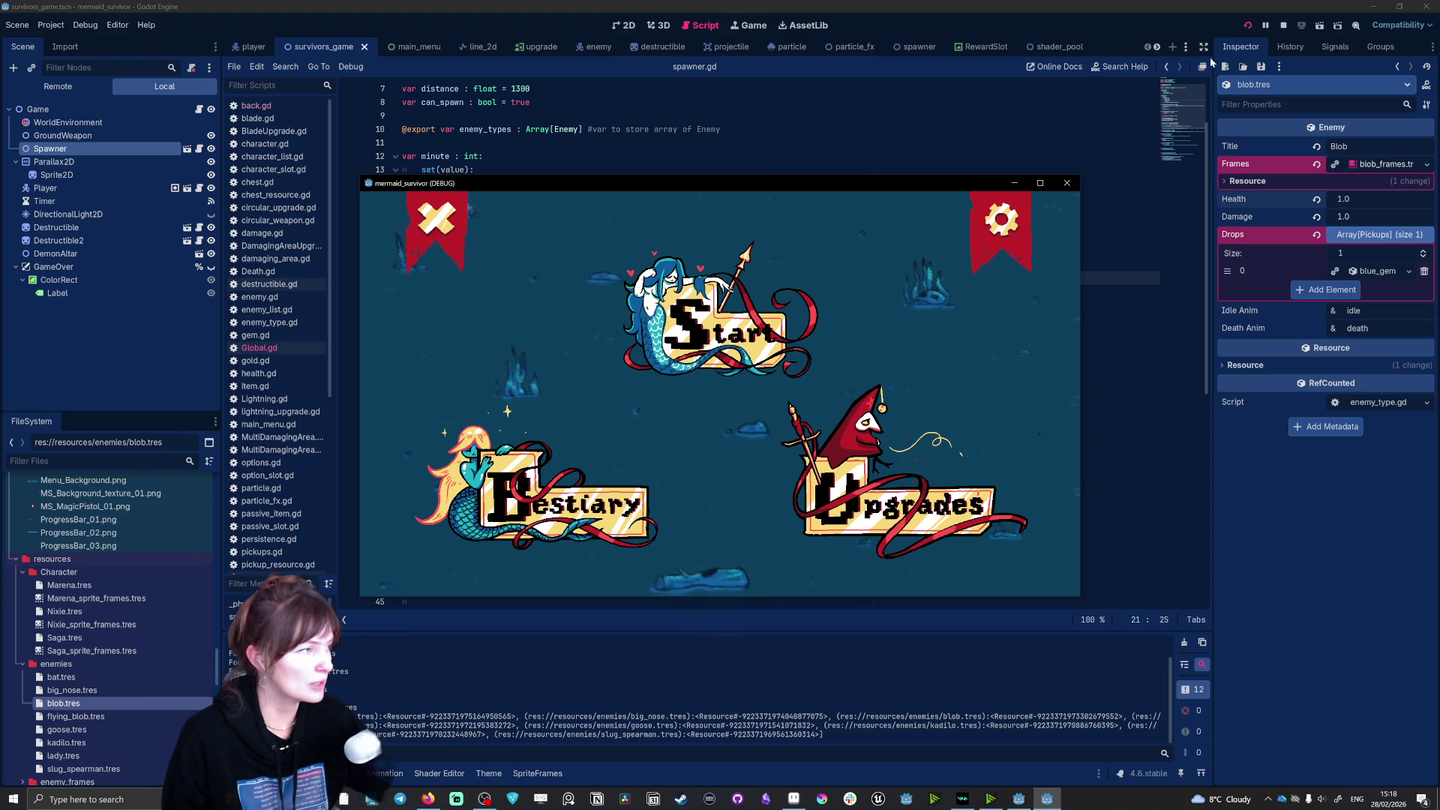
pyautogui.click(1068, 184)
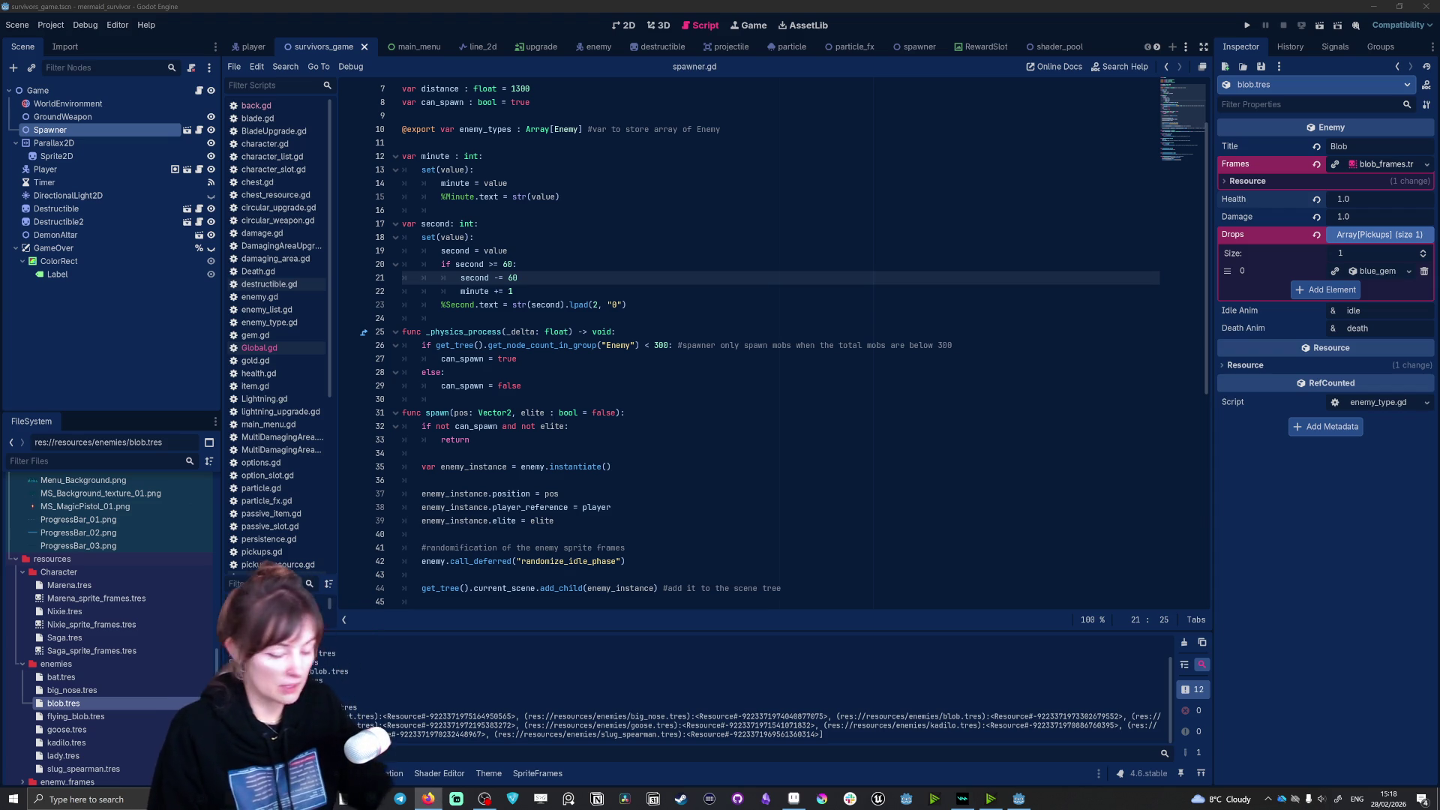
pyautogui.hotkey('alt', 'shift')
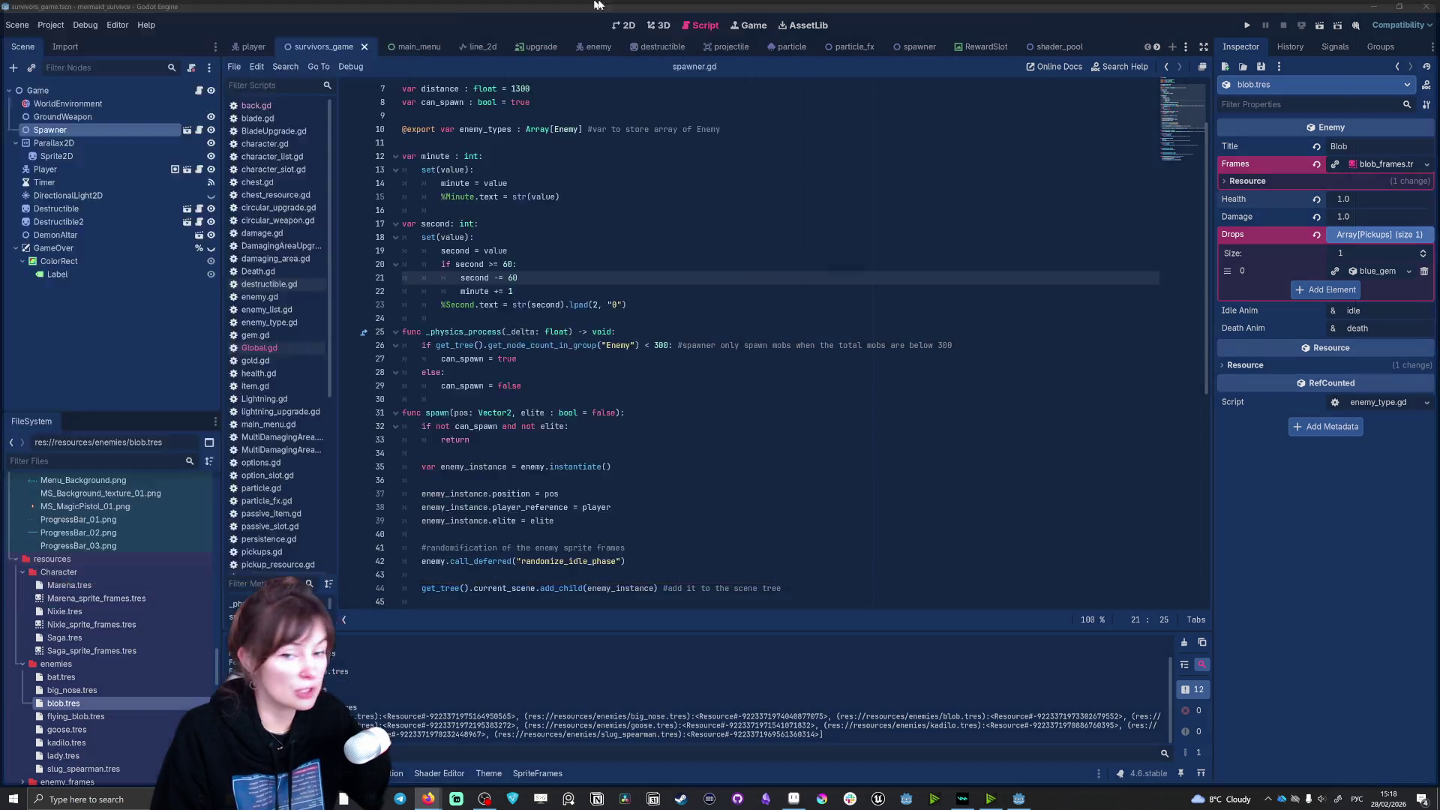
pyautogui.click(428, 798)
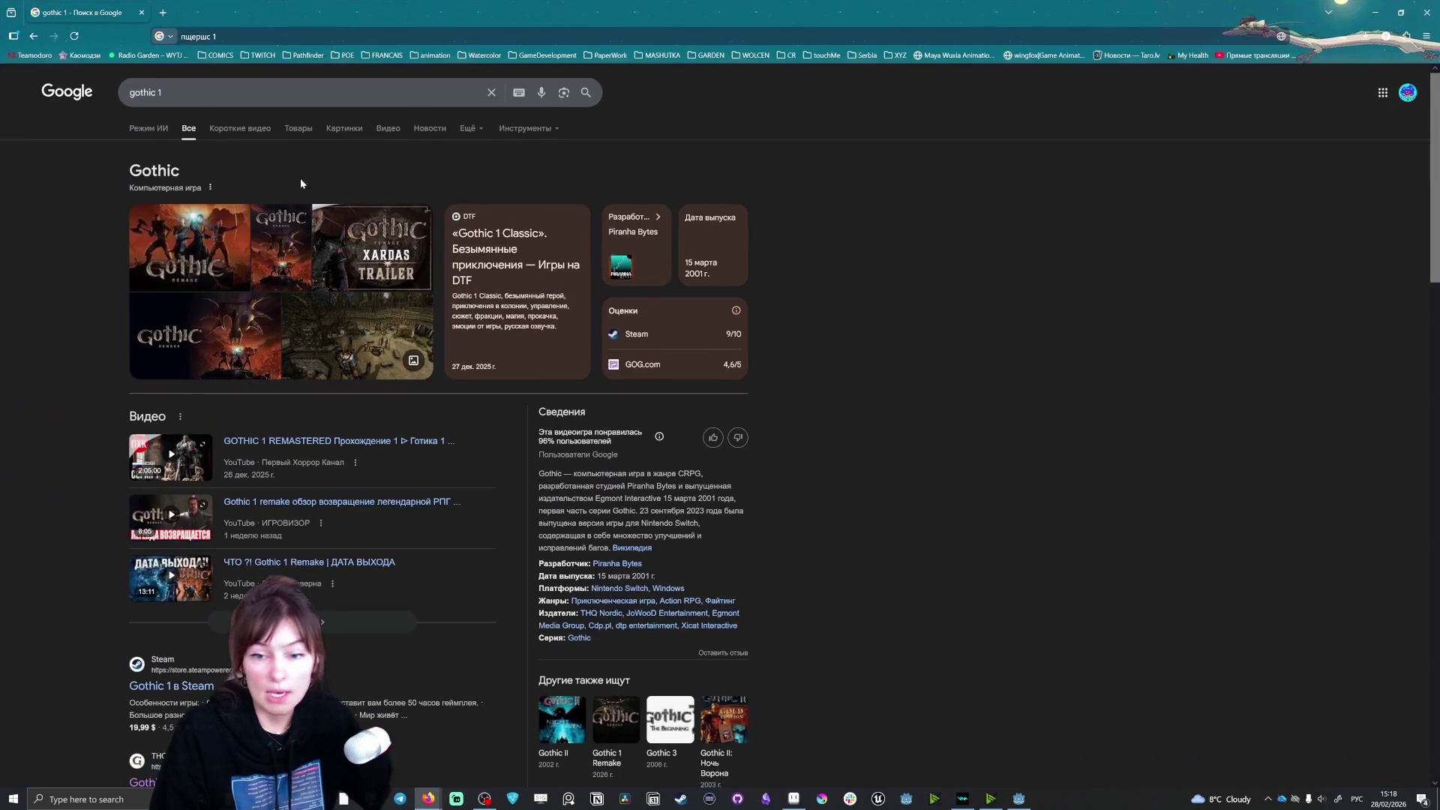
# Step: Search Google Images for 'gothic 1 map' and open the Reddit map result
pyautogui.click(350, 129)
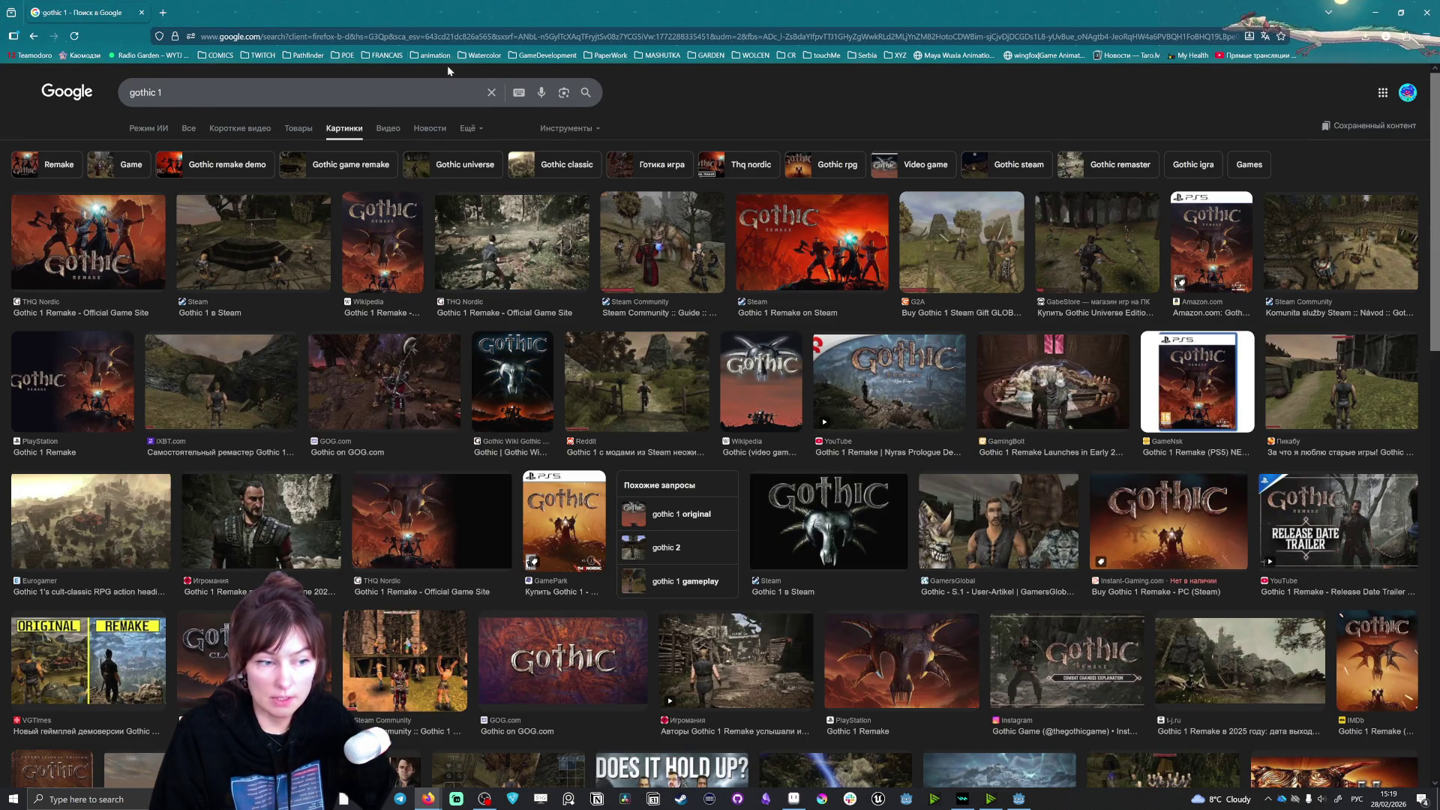
pyautogui.click(300, 92)
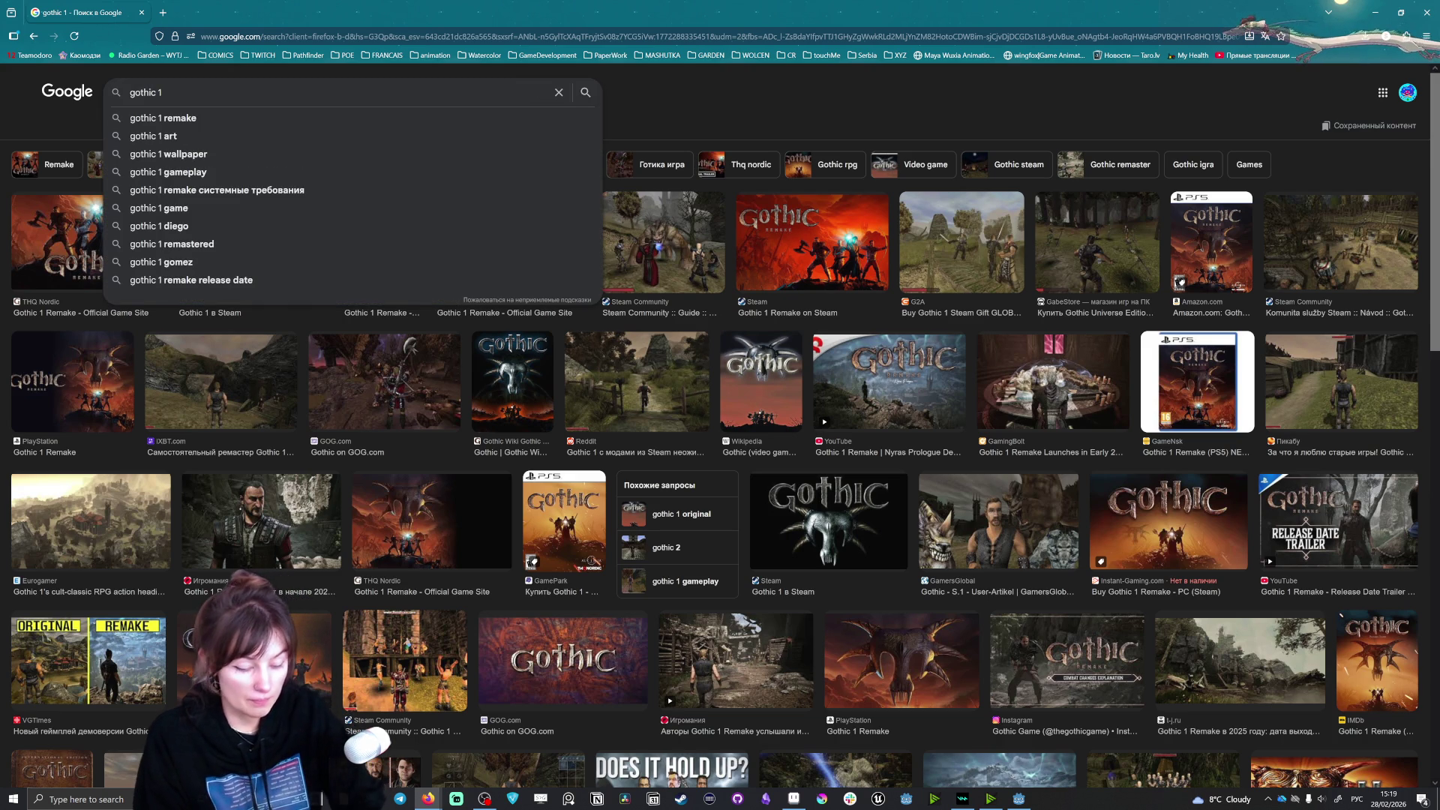
pyautogui.write('ьфз')
pyautogui.press('Return')
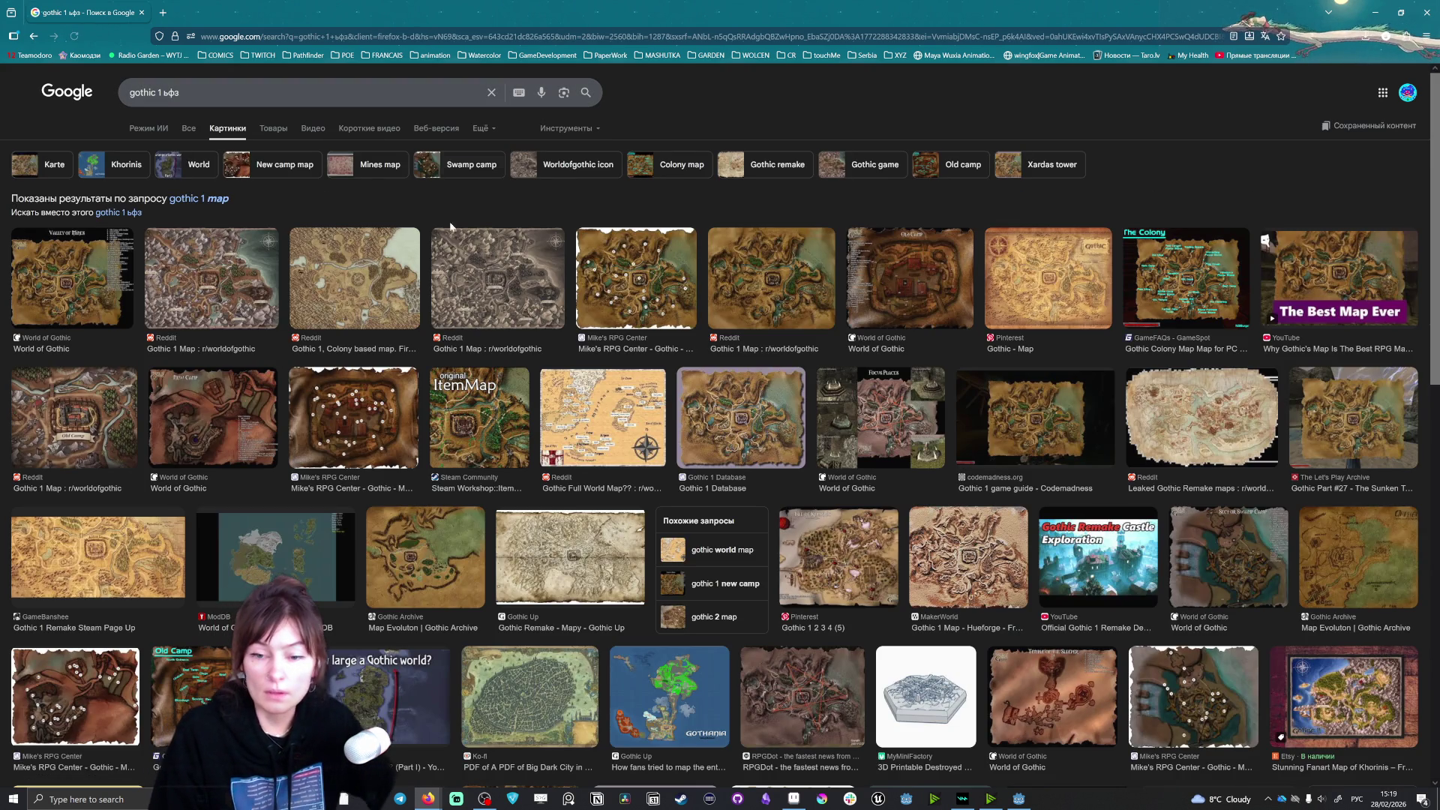
pyautogui.click(186, 291)
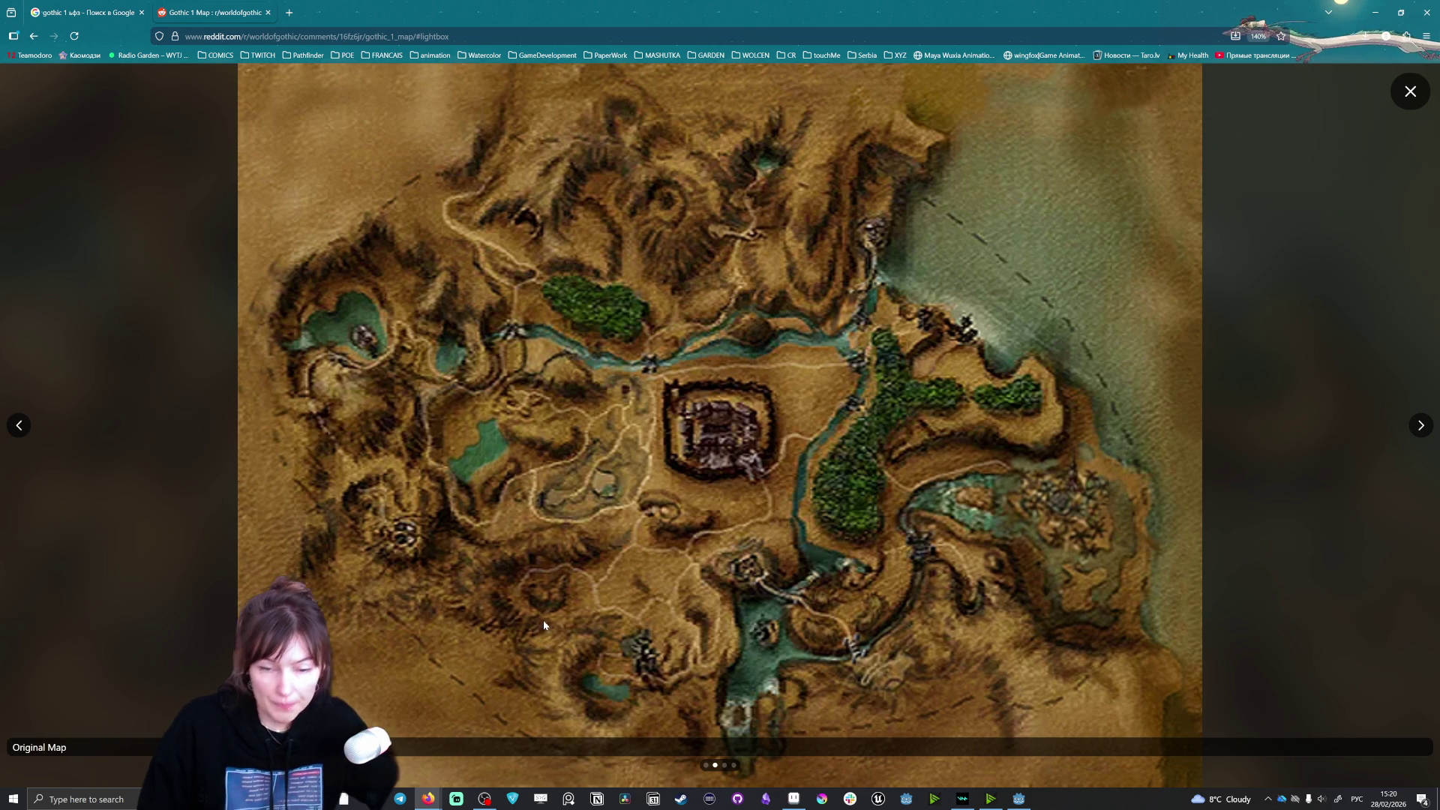
# Step: View the illustrated Gothic 1 map, then close the full-screen viewer
pyautogui.click(18, 425)
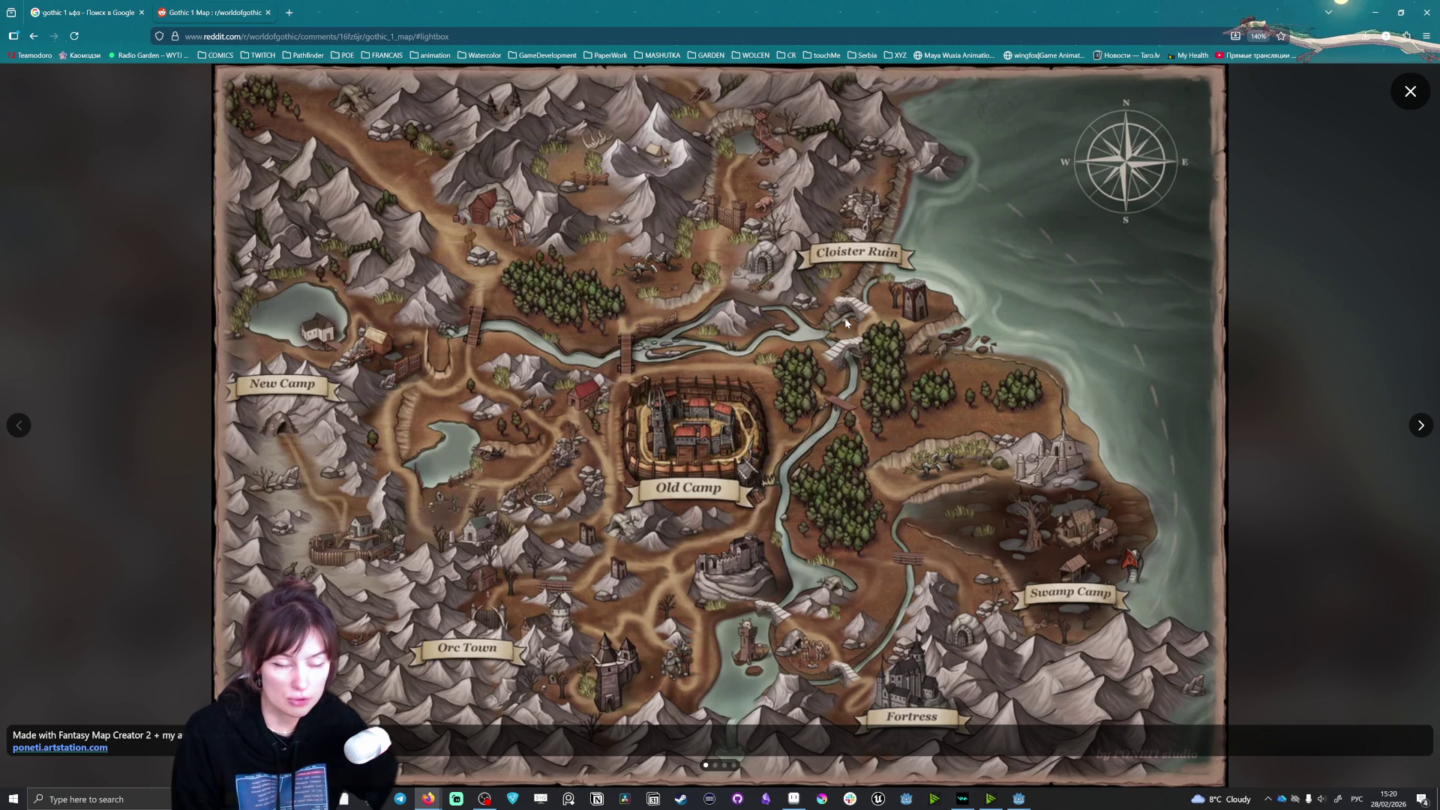
pyautogui.click(1410, 91)
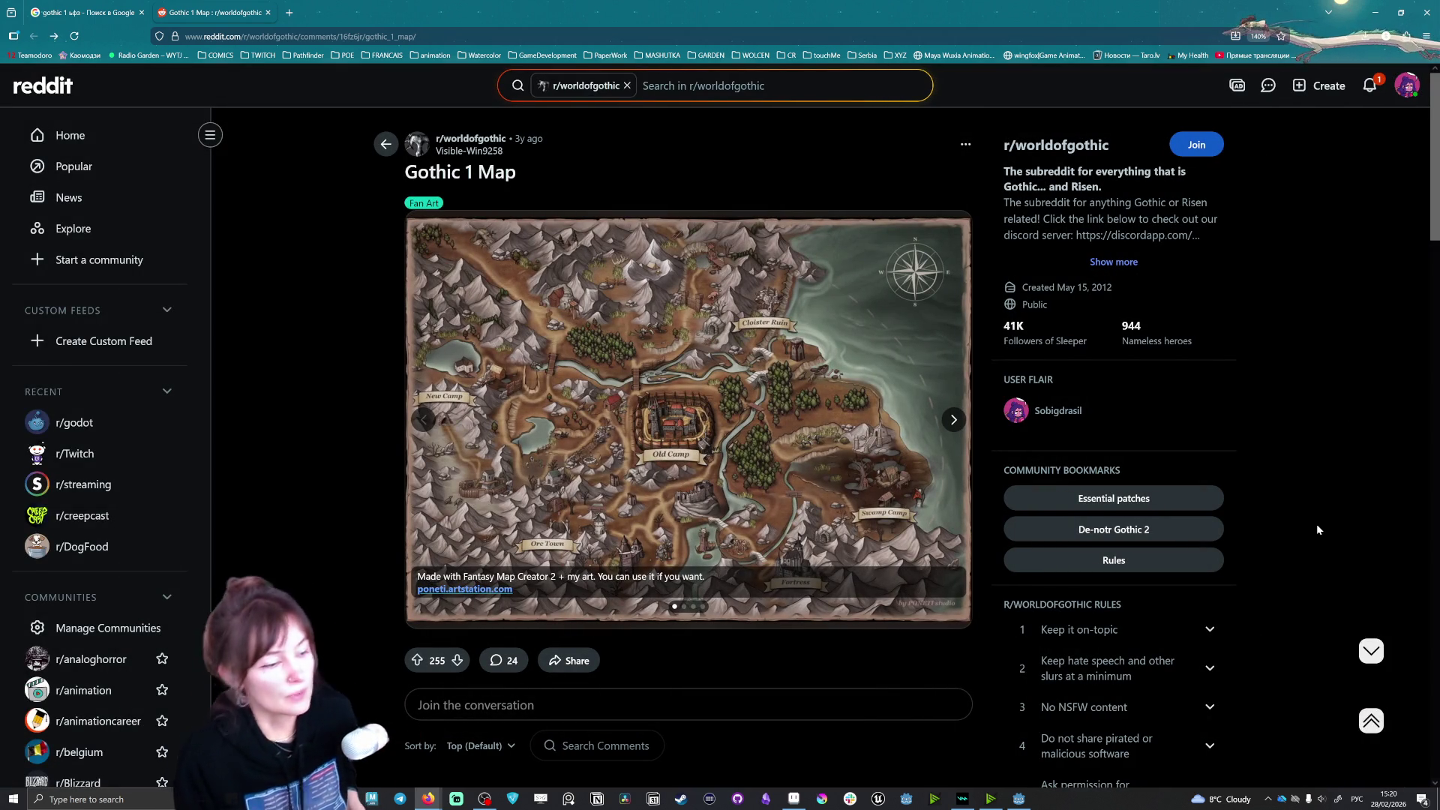
# Step: Enlarge the Gothic 1 map post image and advance to the Original Map
pyautogui.scroll(-5, 506, 267)
pyautogui.scroll(5, 506, 268)
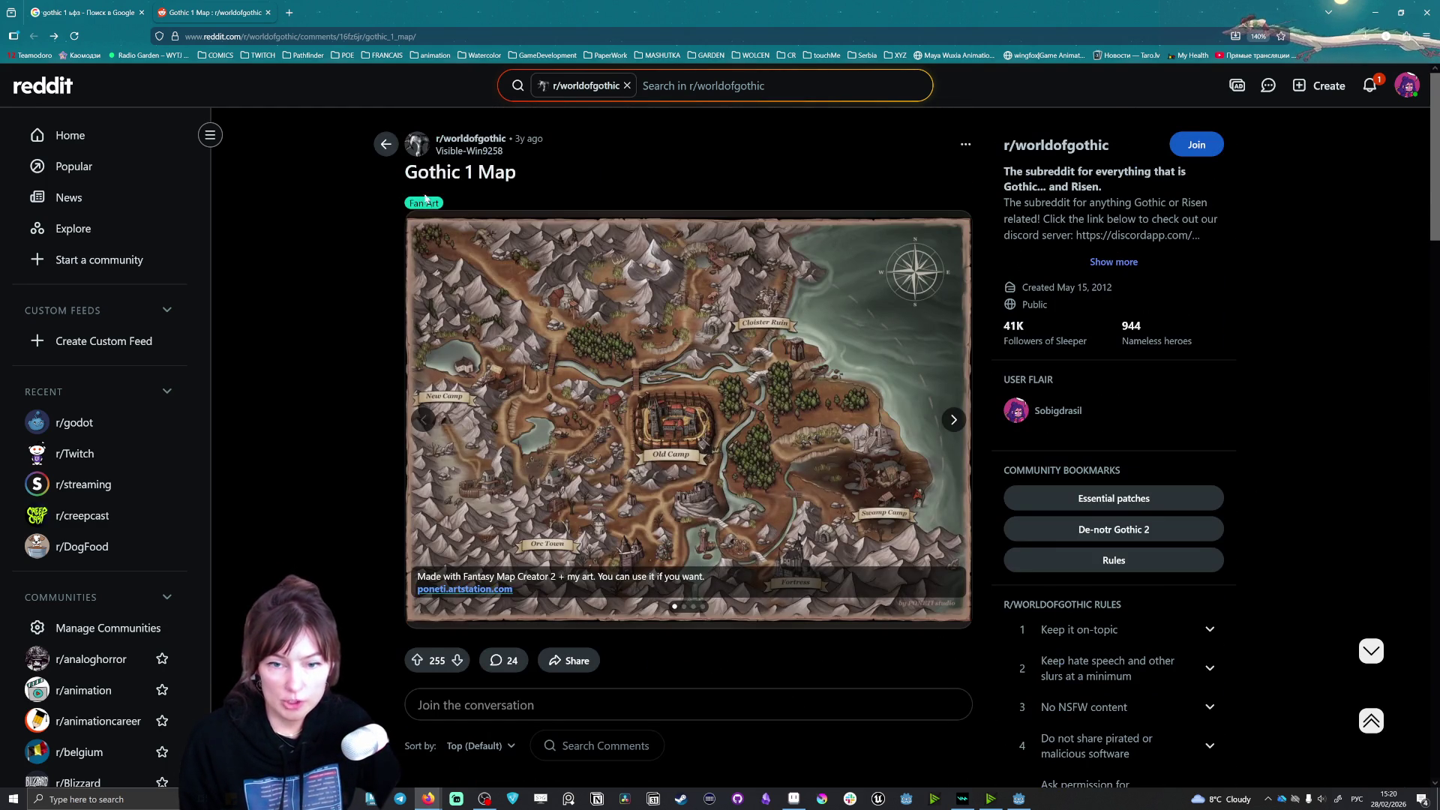
pyautogui.click(660, 323)
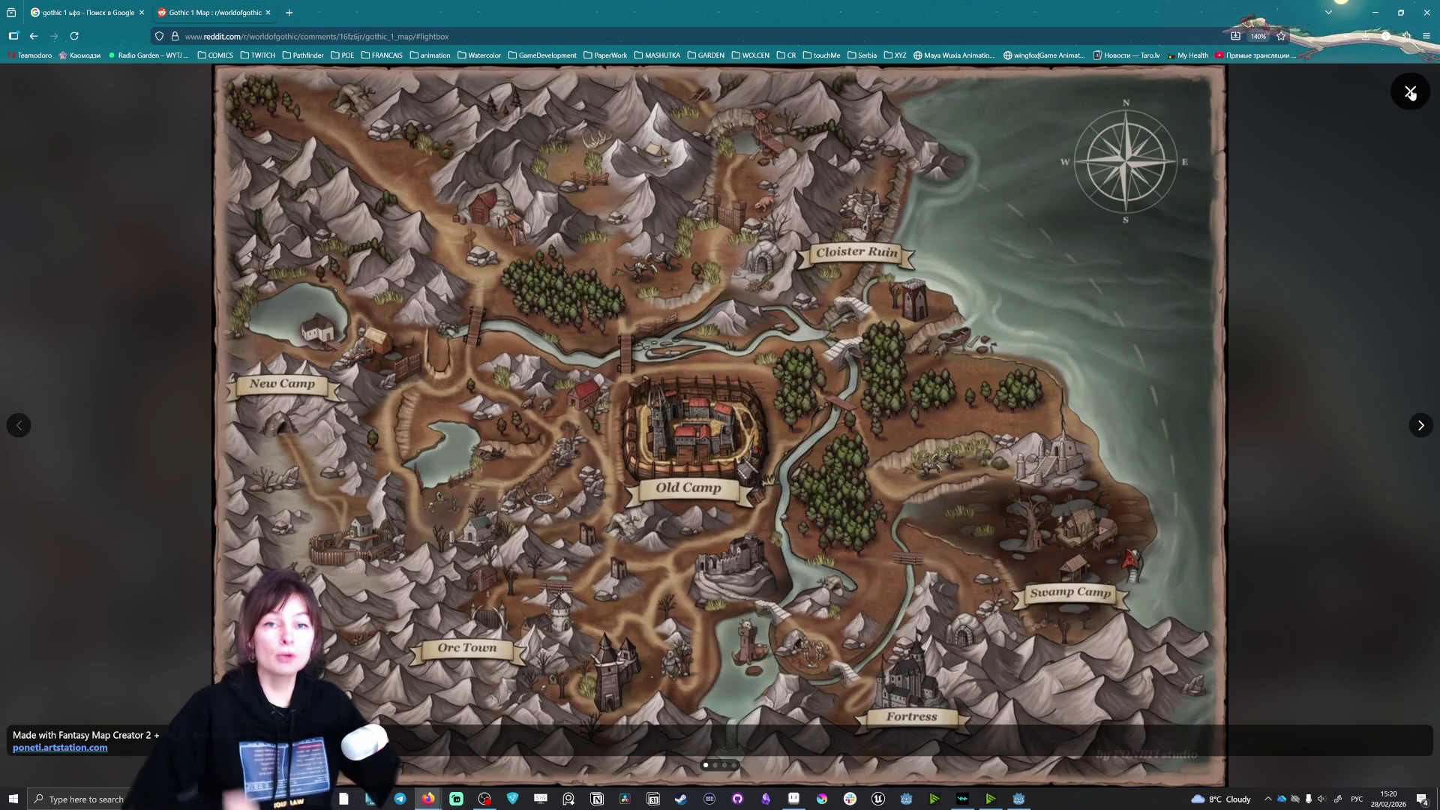
pyautogui.click(1420, 426)
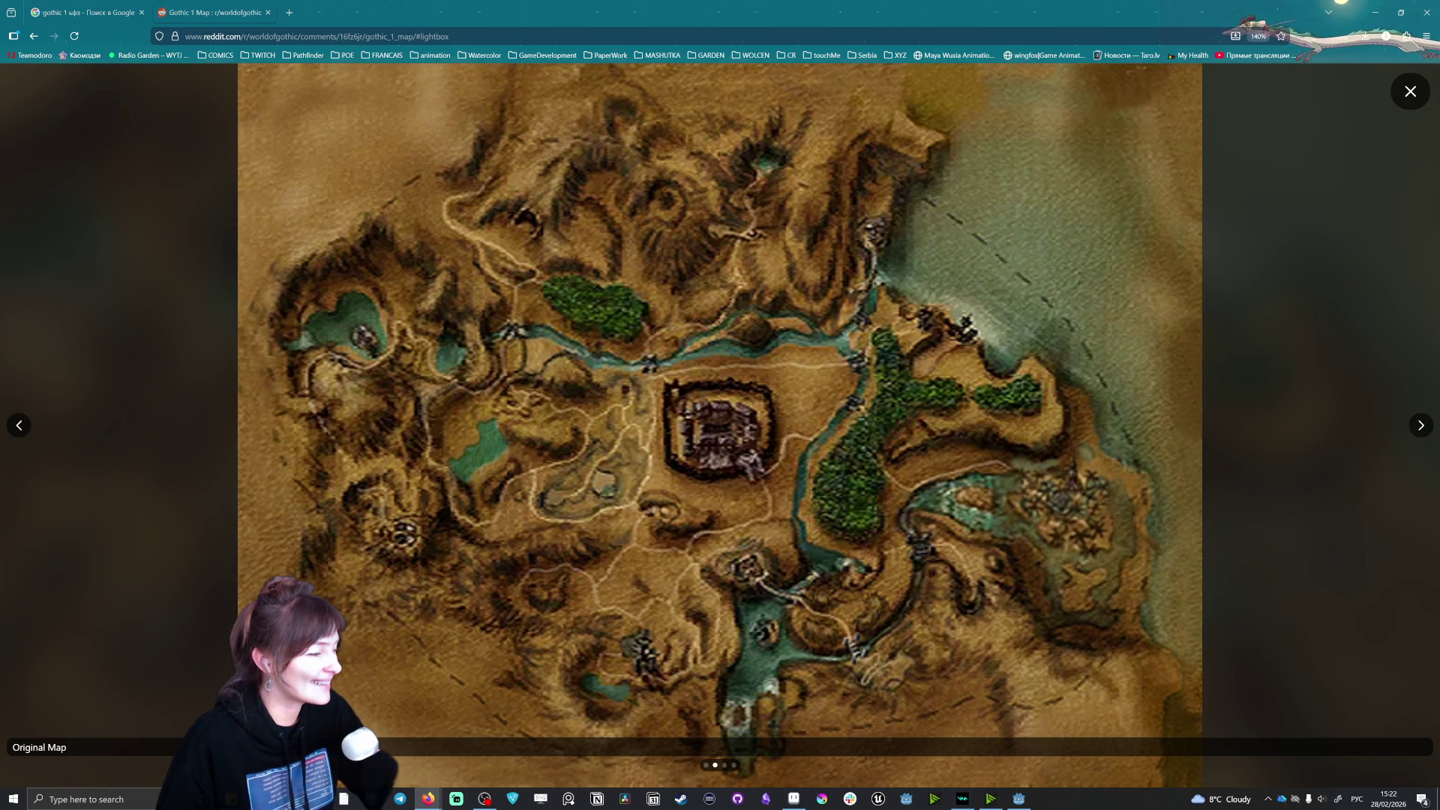
# Step: Search Google for 'elden ring' in a new tab
pyautogui.click(290, 12)
pyautogui.write('g')
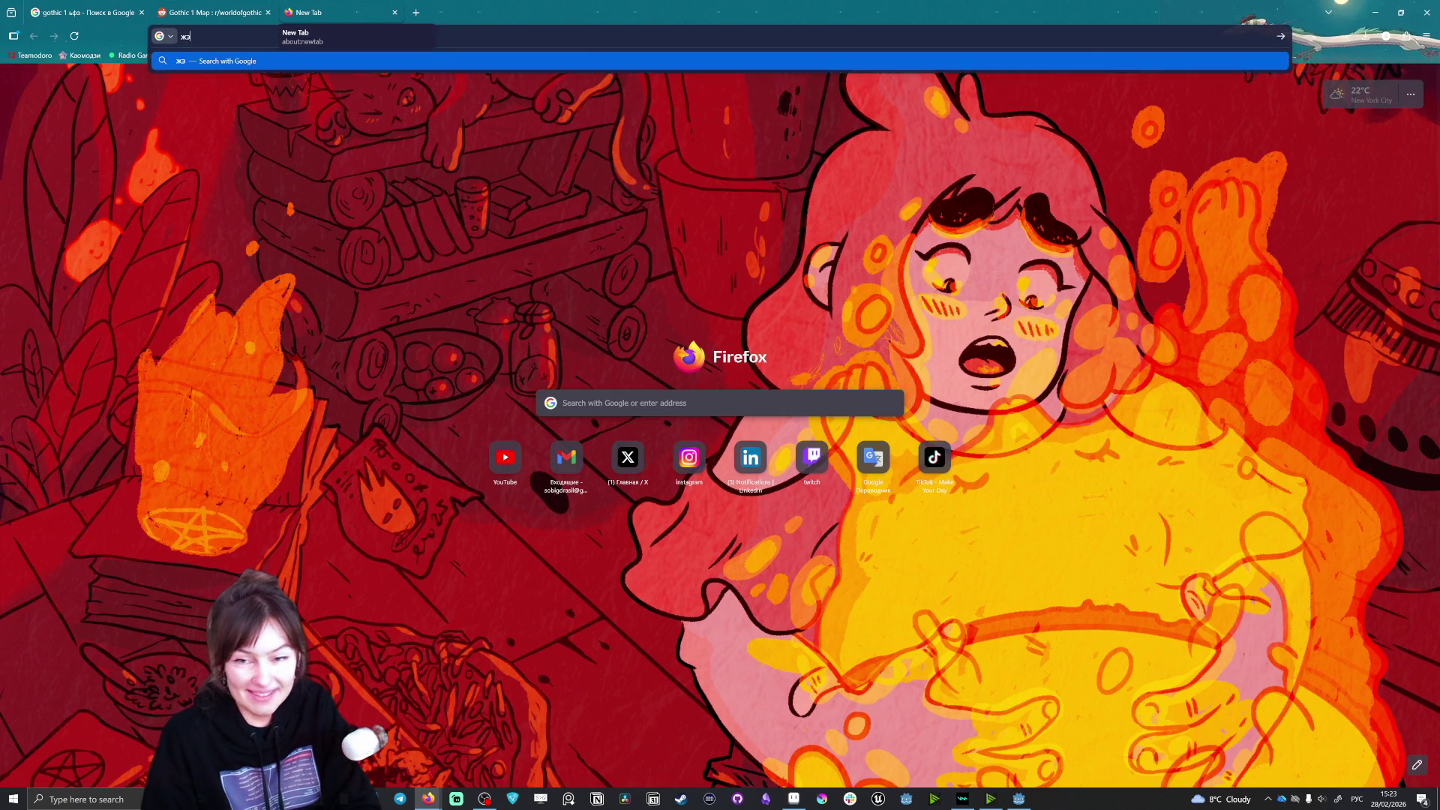
pyautogui.press('BackSpace')
pyautogui.write('elden ring')
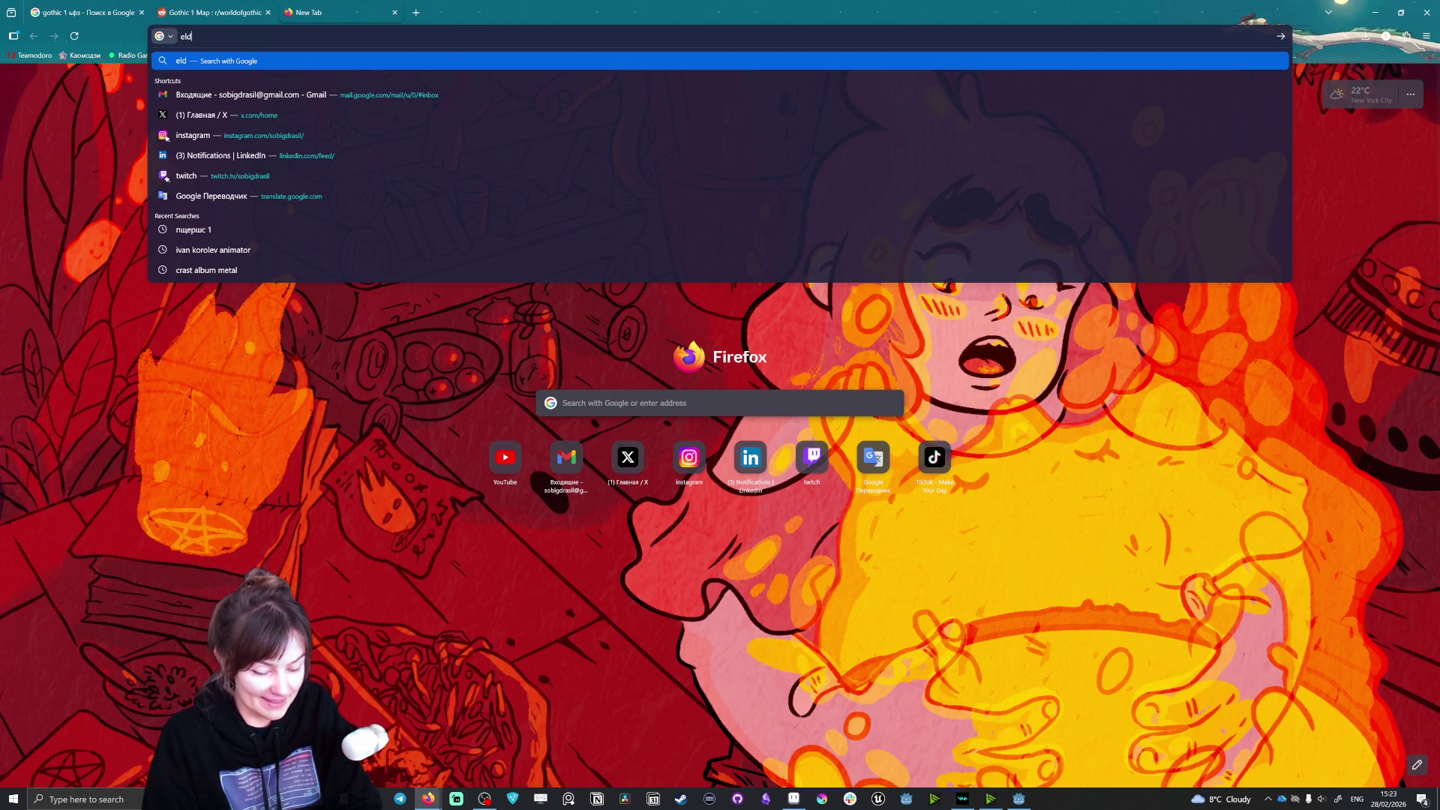
pyautogui.press('Return')
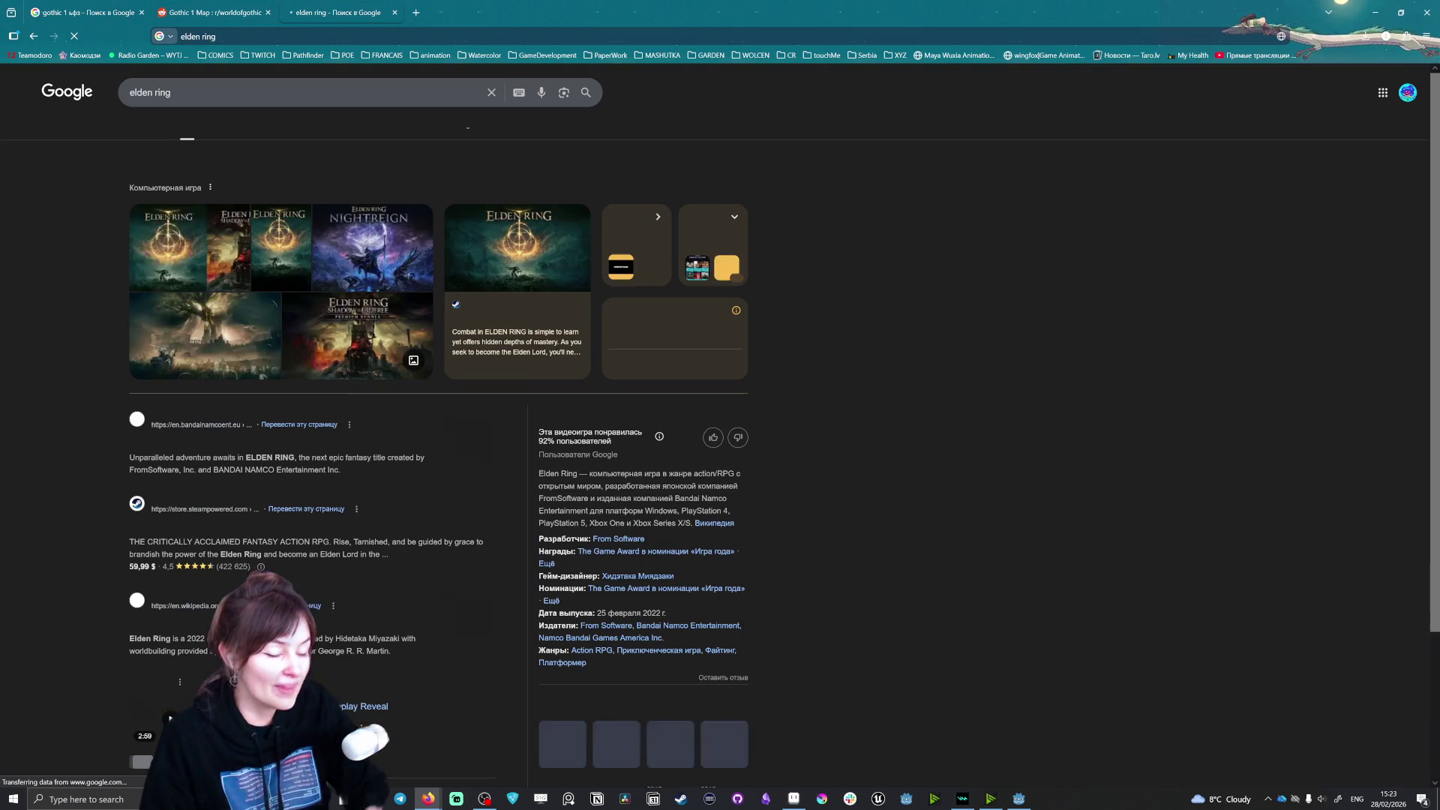
# Step: Switch to image results and refine the query to 'elden ring map'
pyautogui.click(228, 129)
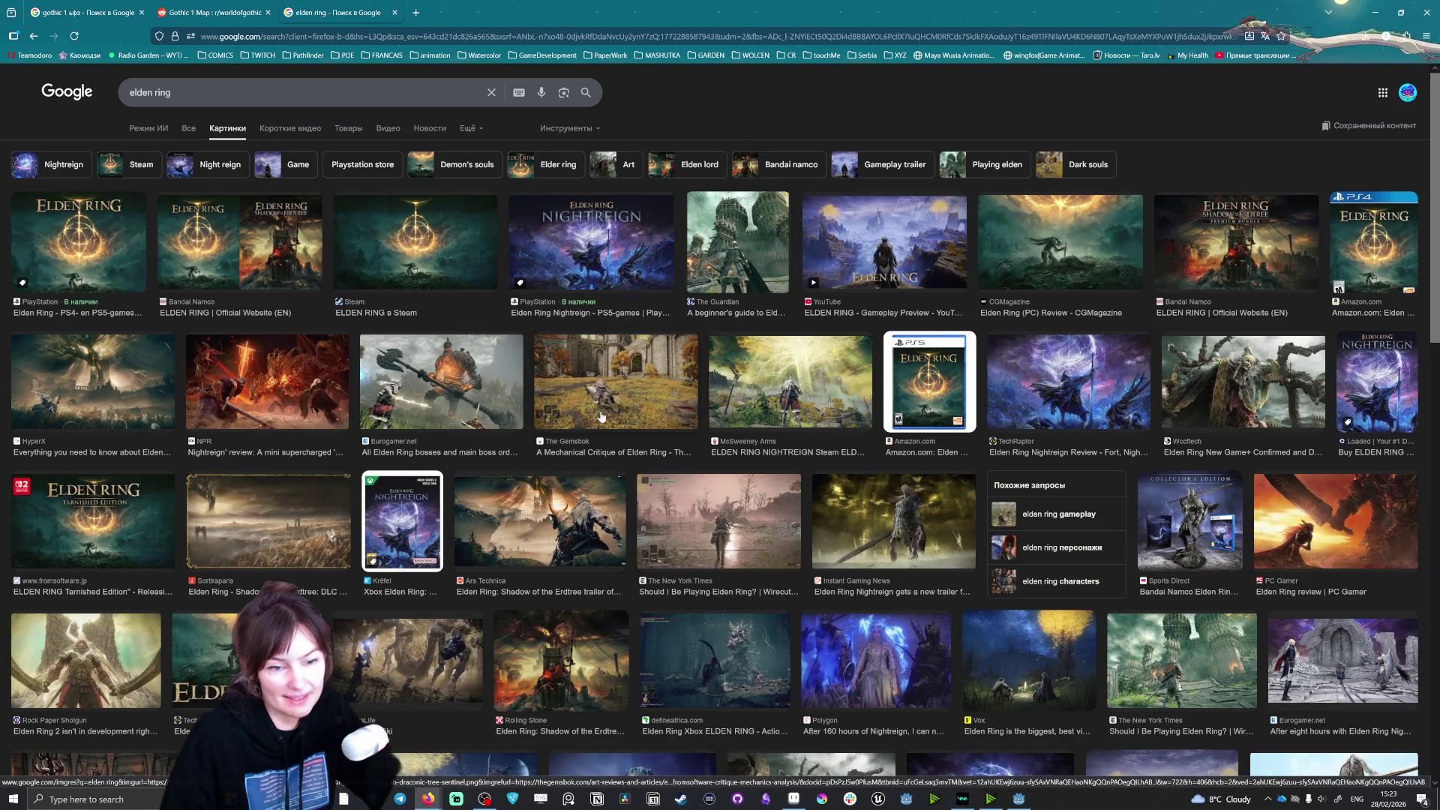
pyautogui.scroll(-5, 698, 518)
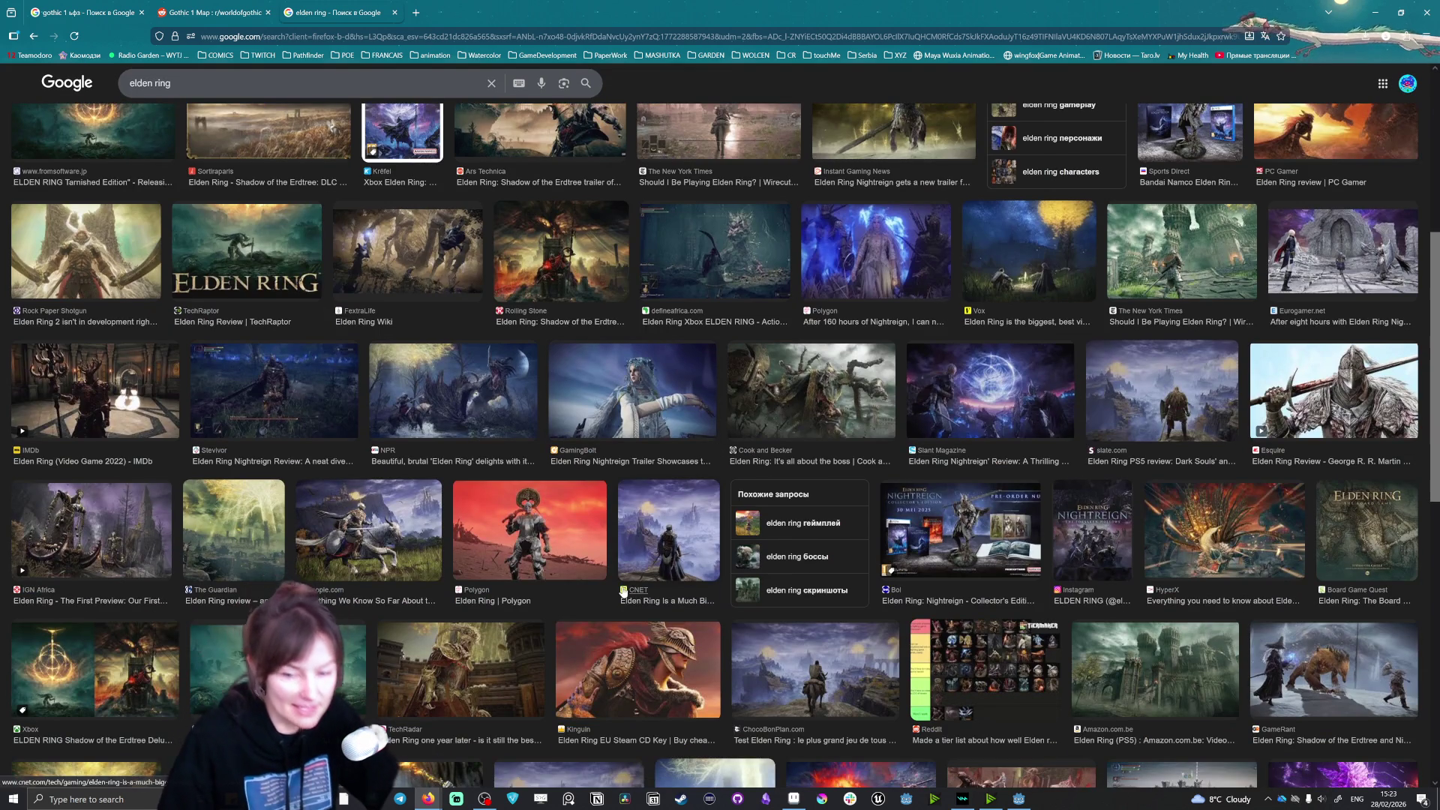
pyautogui.scroll(5, 698, 518)
pyautogui.write('m')
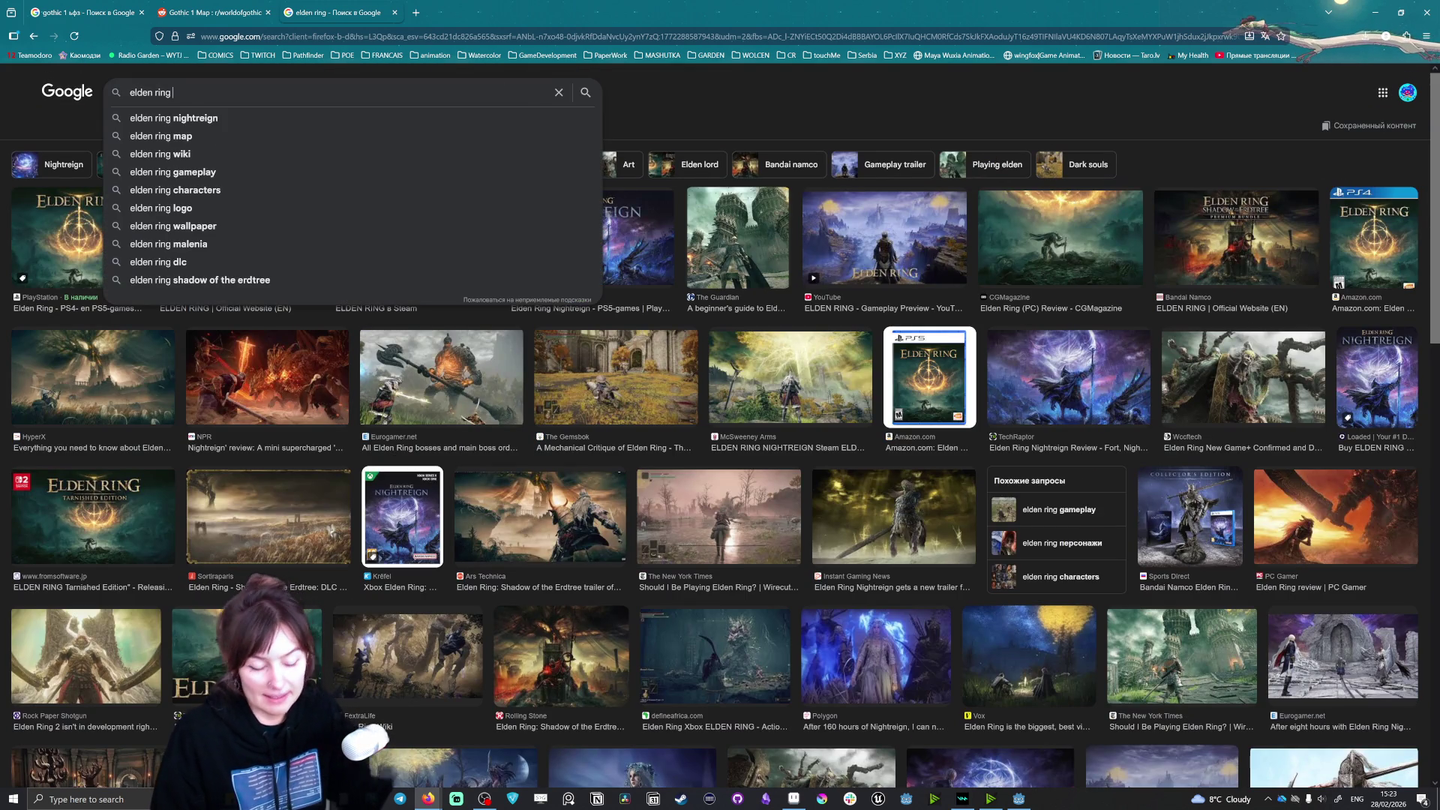
pyautogui.write('ap')
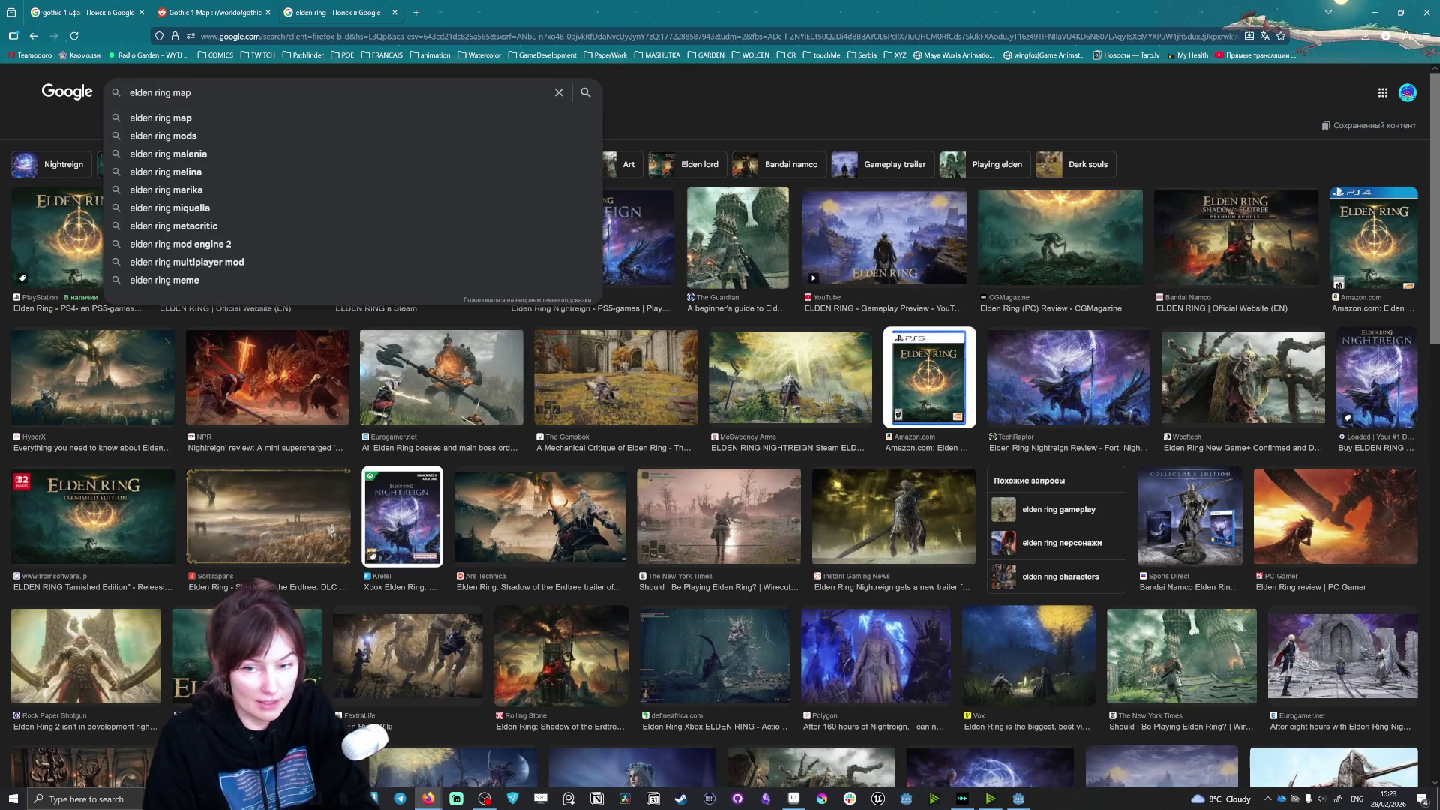
pyautogui.press('Return')
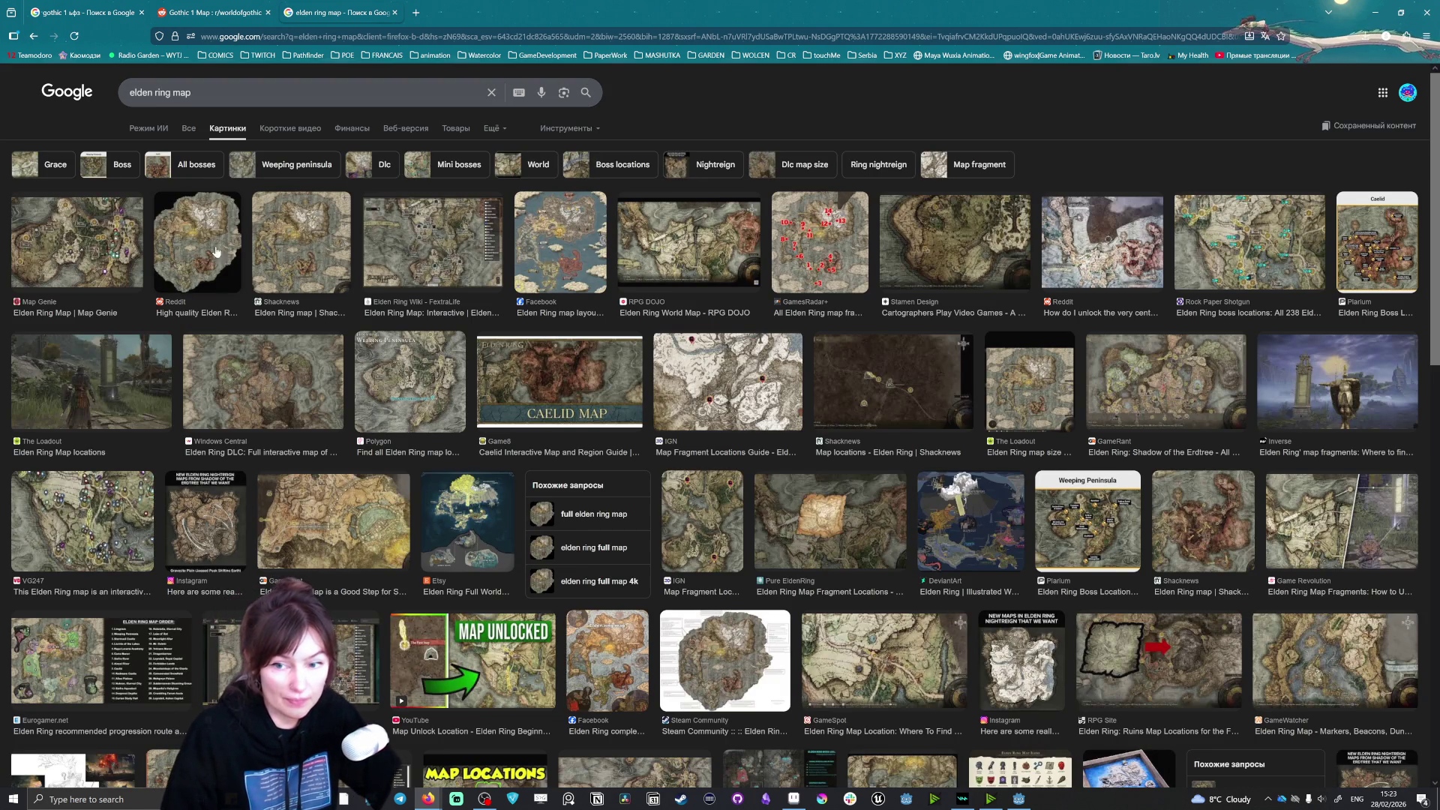
# Step: Preview several Elden Ring map images and open the Shacknews map article
pyautogui.click(199, 239)
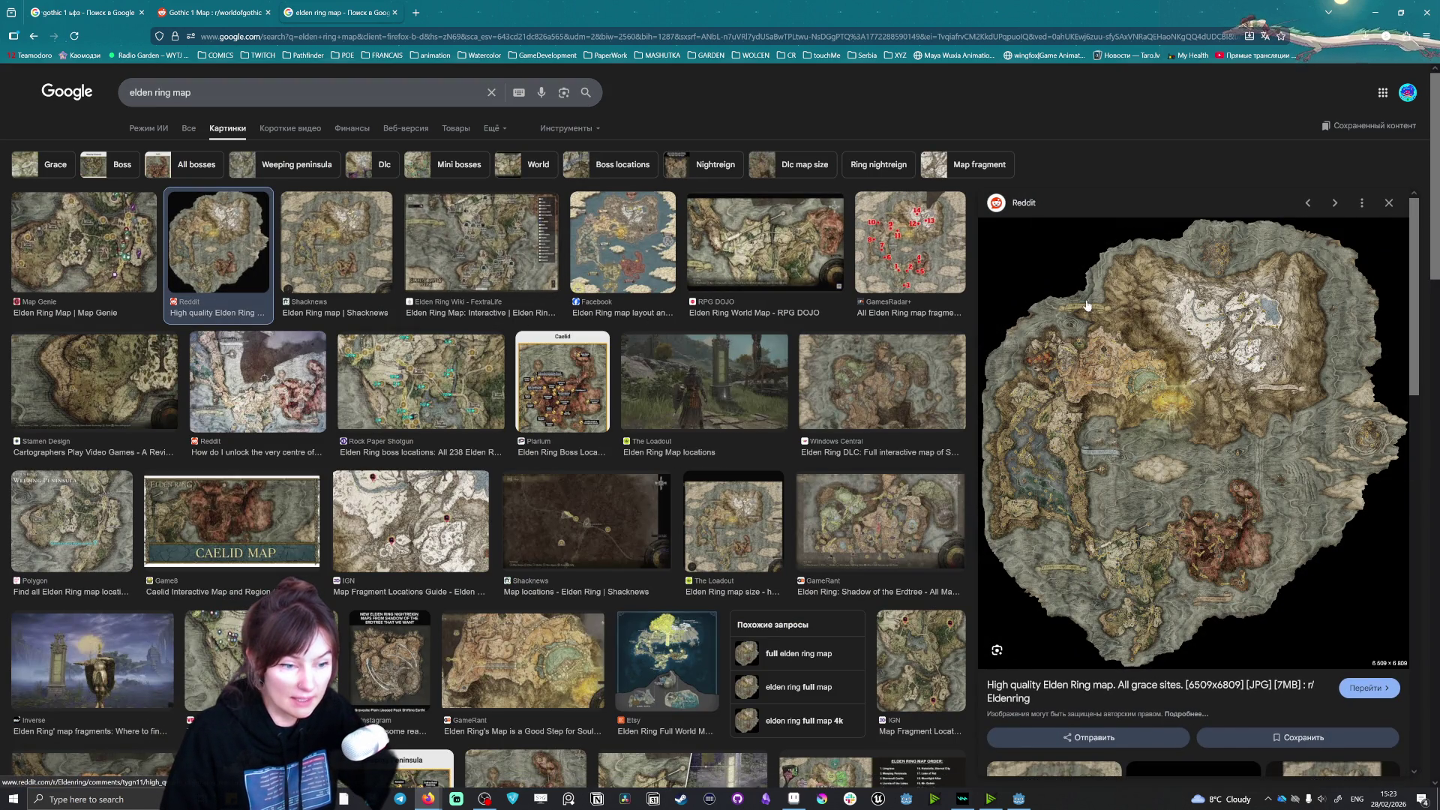
pyautogui.click(457, 272)
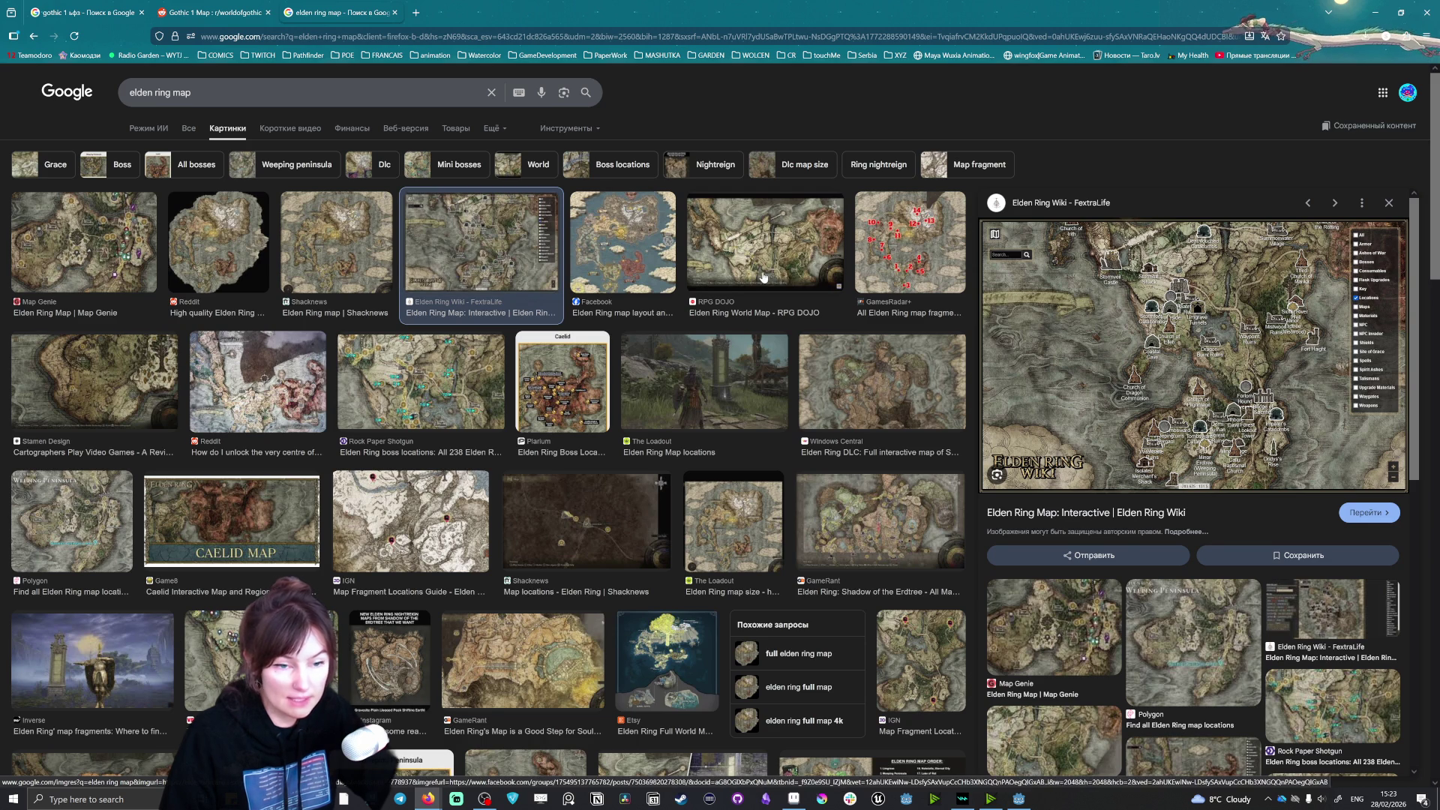
pyautogui.click(768, 249)
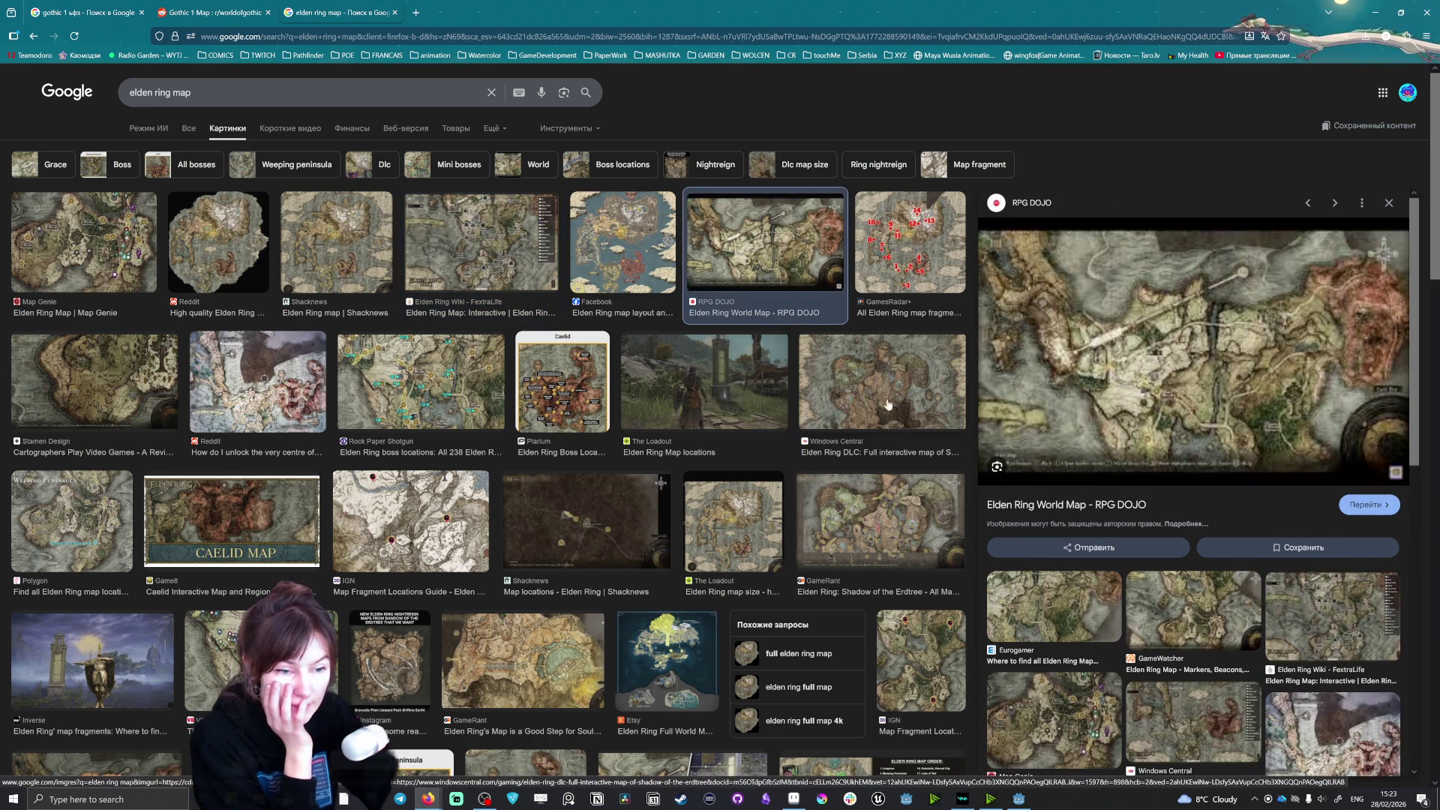
pyautogui.click(880, 375)
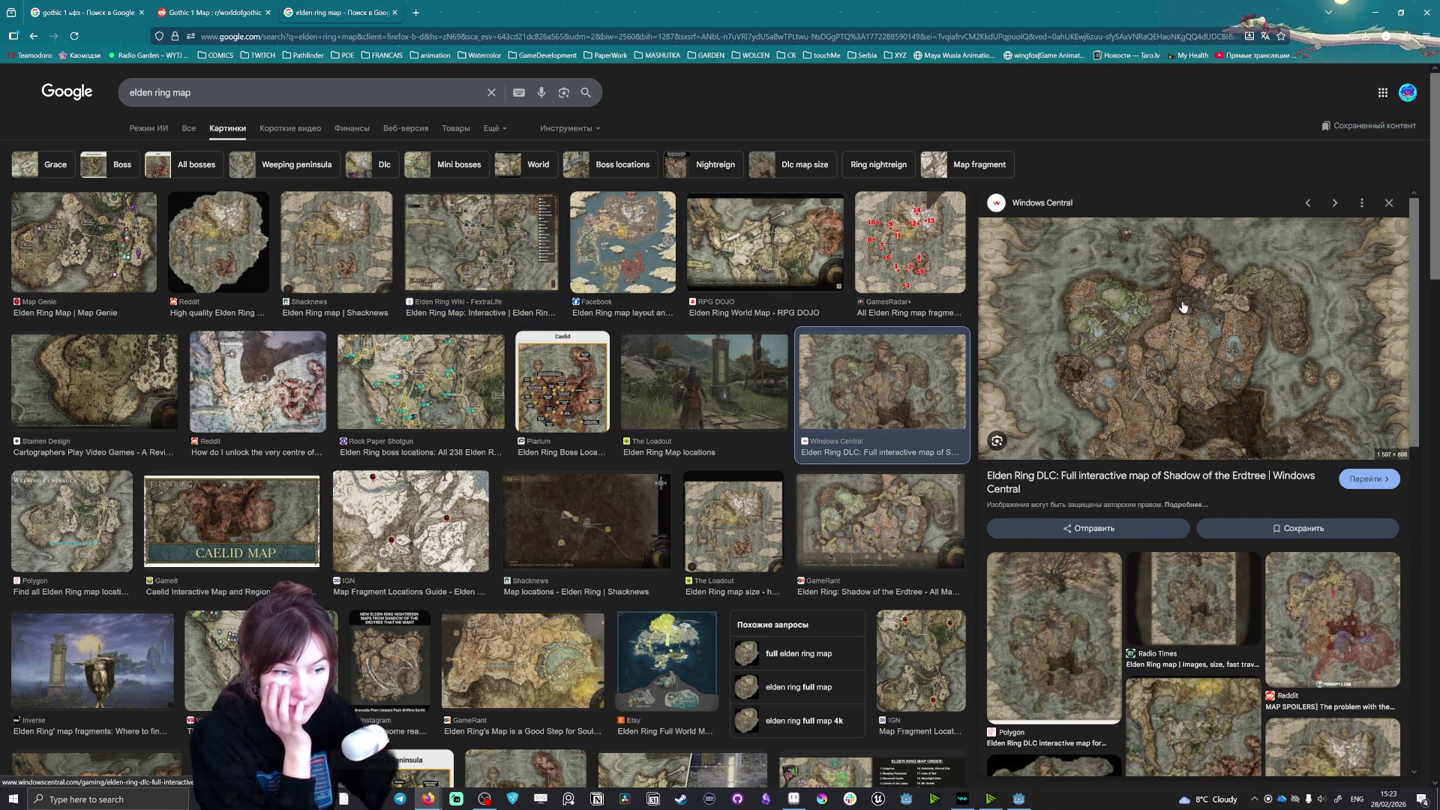
pyautogui.click(123, 251)
pyautogui.click(336, 241)
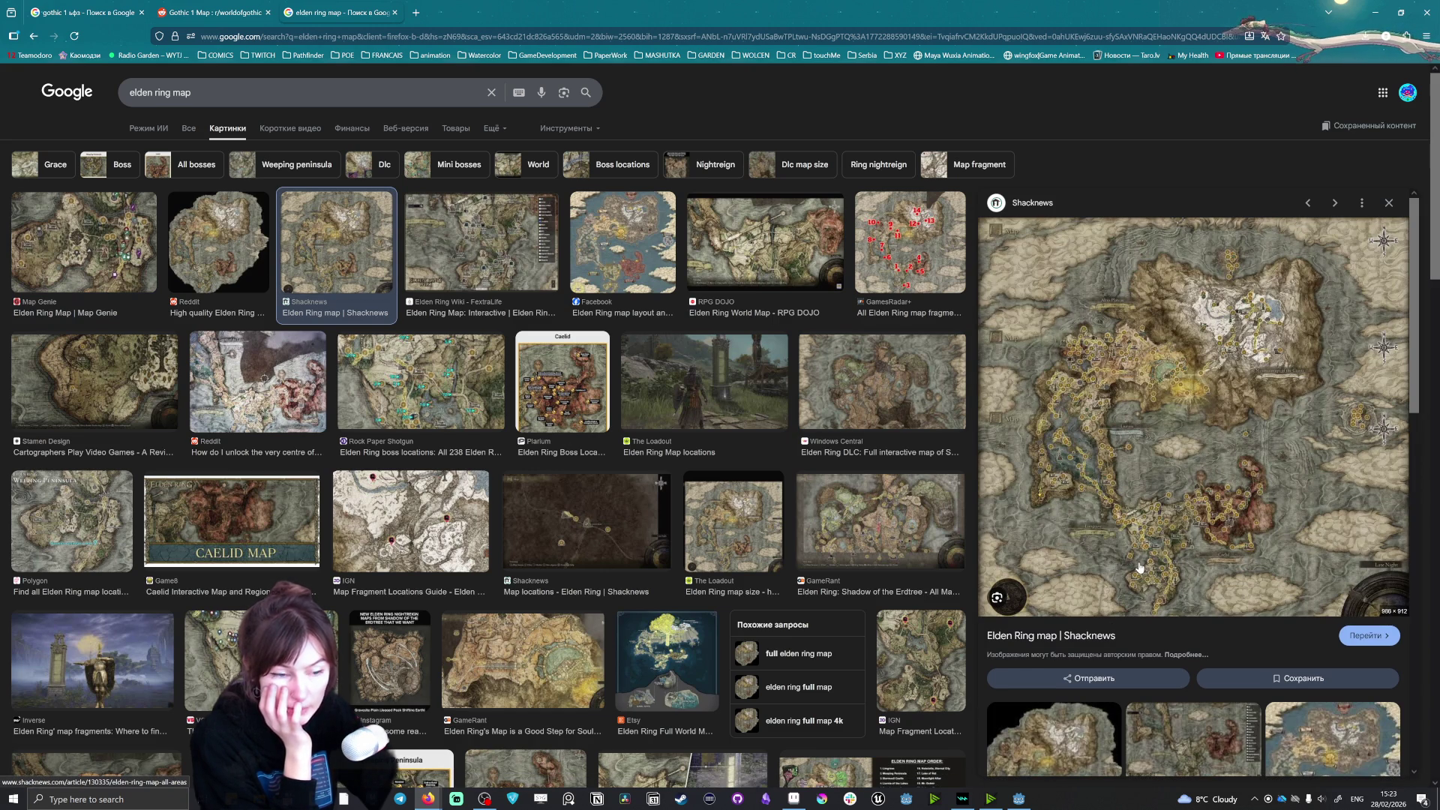
pyautogui.click(1171, 474)
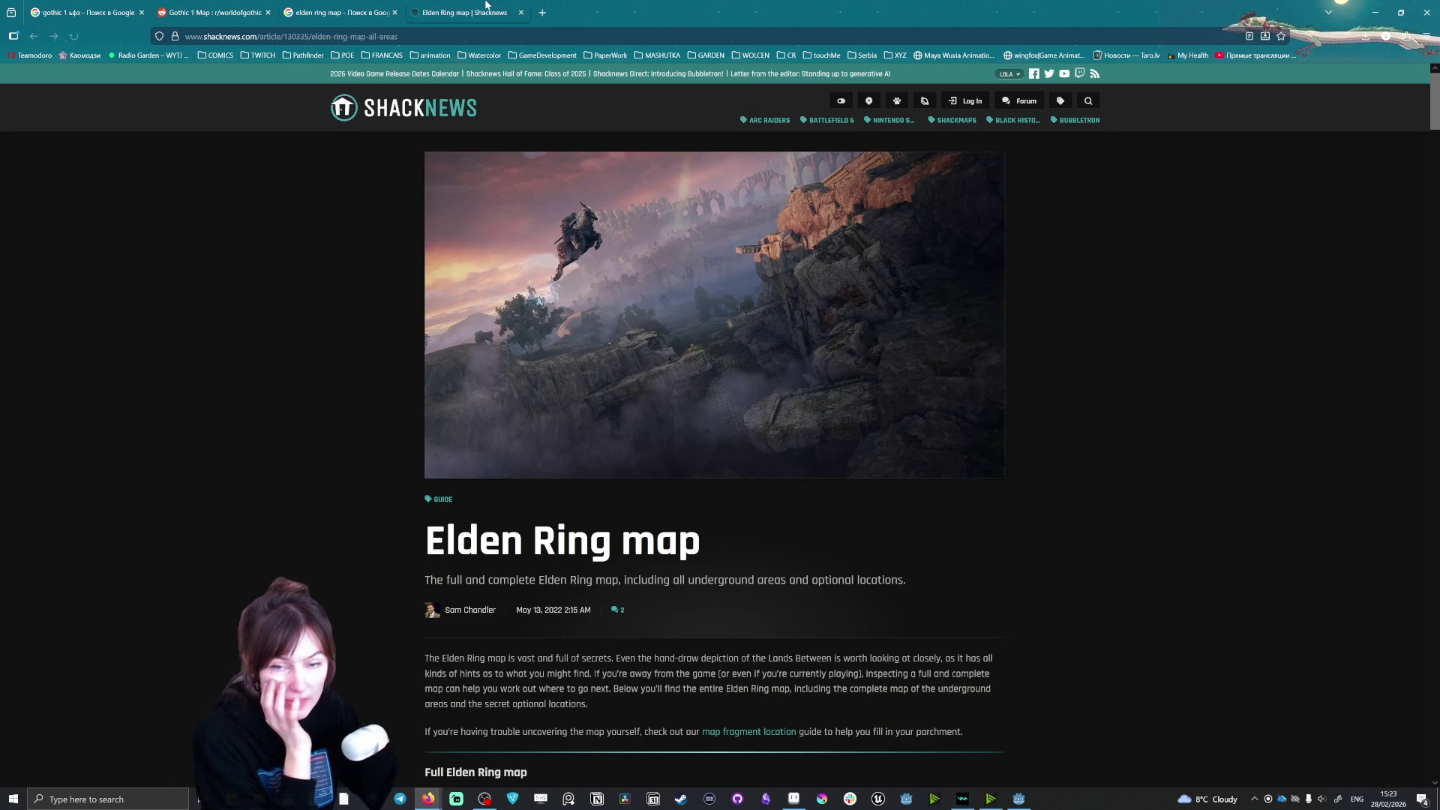
# Step: Scroll the Shacknews article past the full and Limgrave maps to Liurnia of the Lakes
pyautogui.scroll(-10, 894, 423)
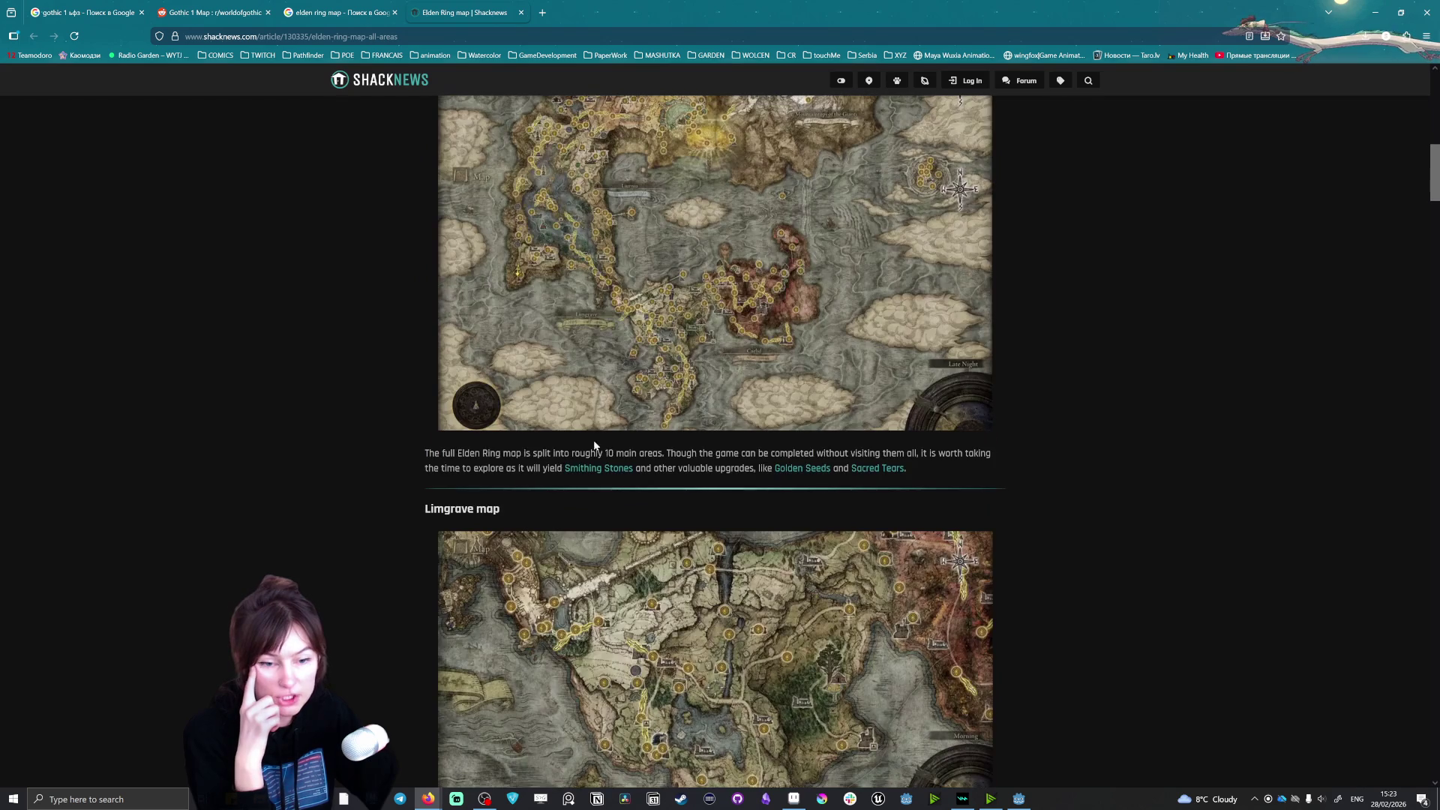
pyautogui.scroll(5, 685, 358)
pyautogui.scroll(-6, 709, 474)
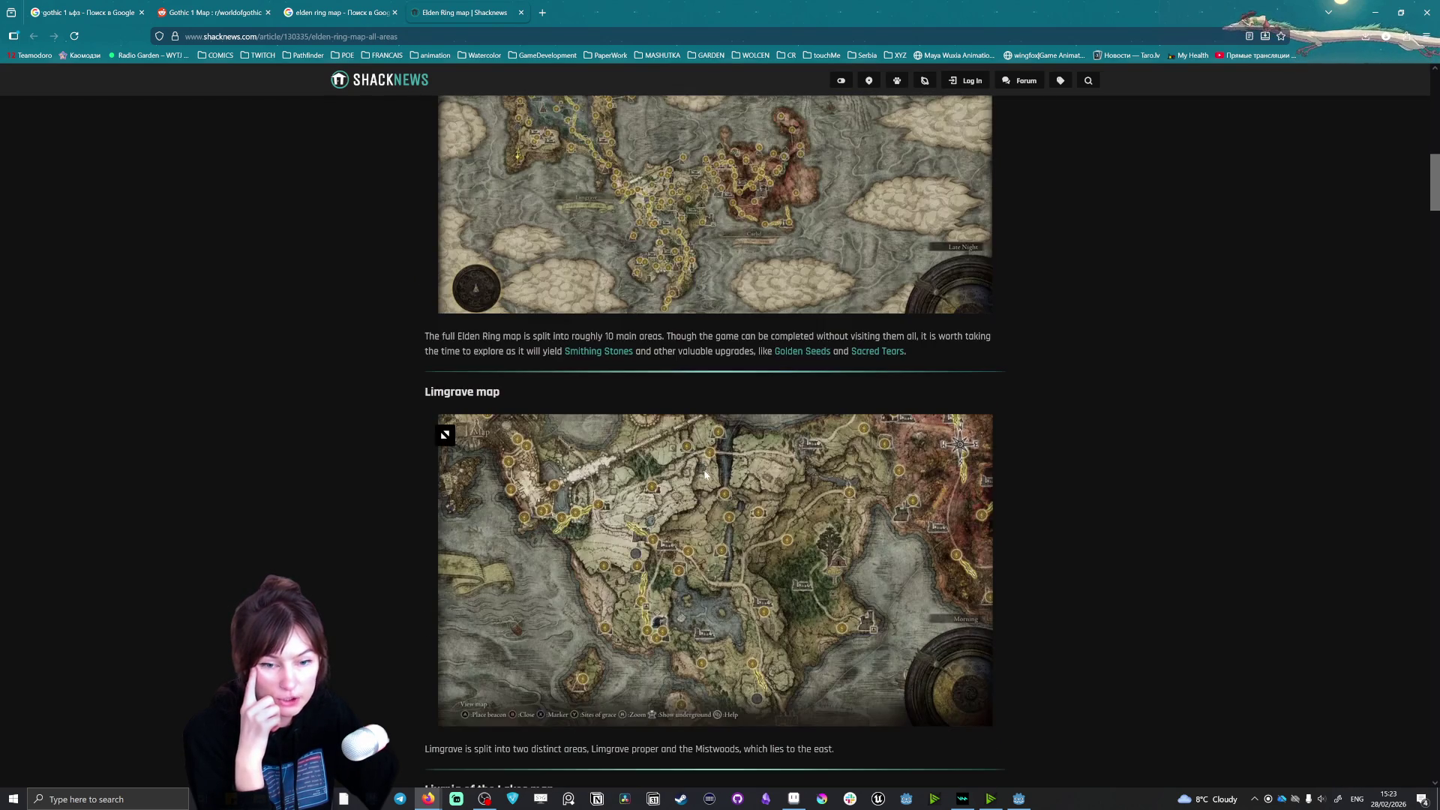
pyautogui.scroll(5, 705, 478)
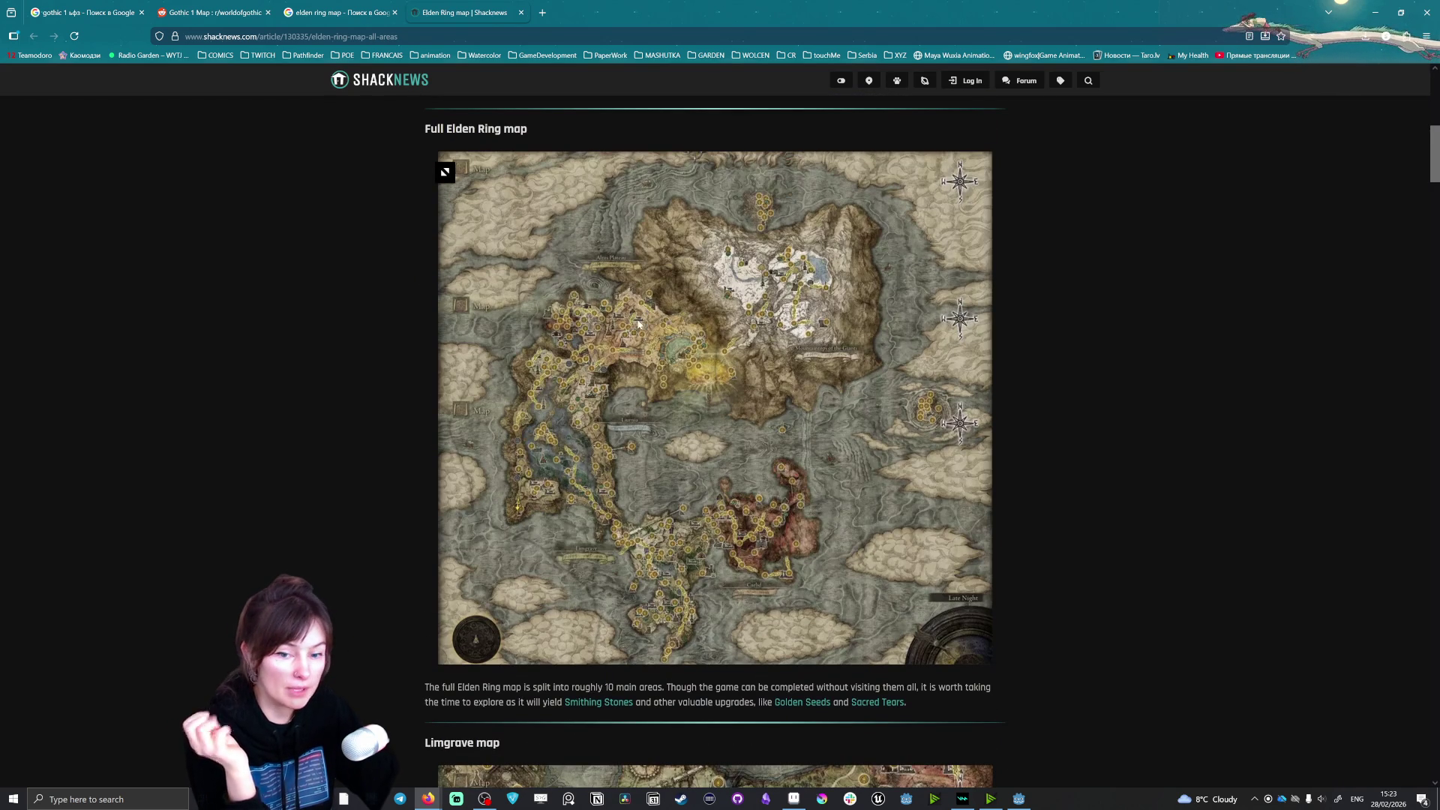
pyautogui.scroll(1, 651, 540)
pyautogui.scroll(-15, 649, 541)
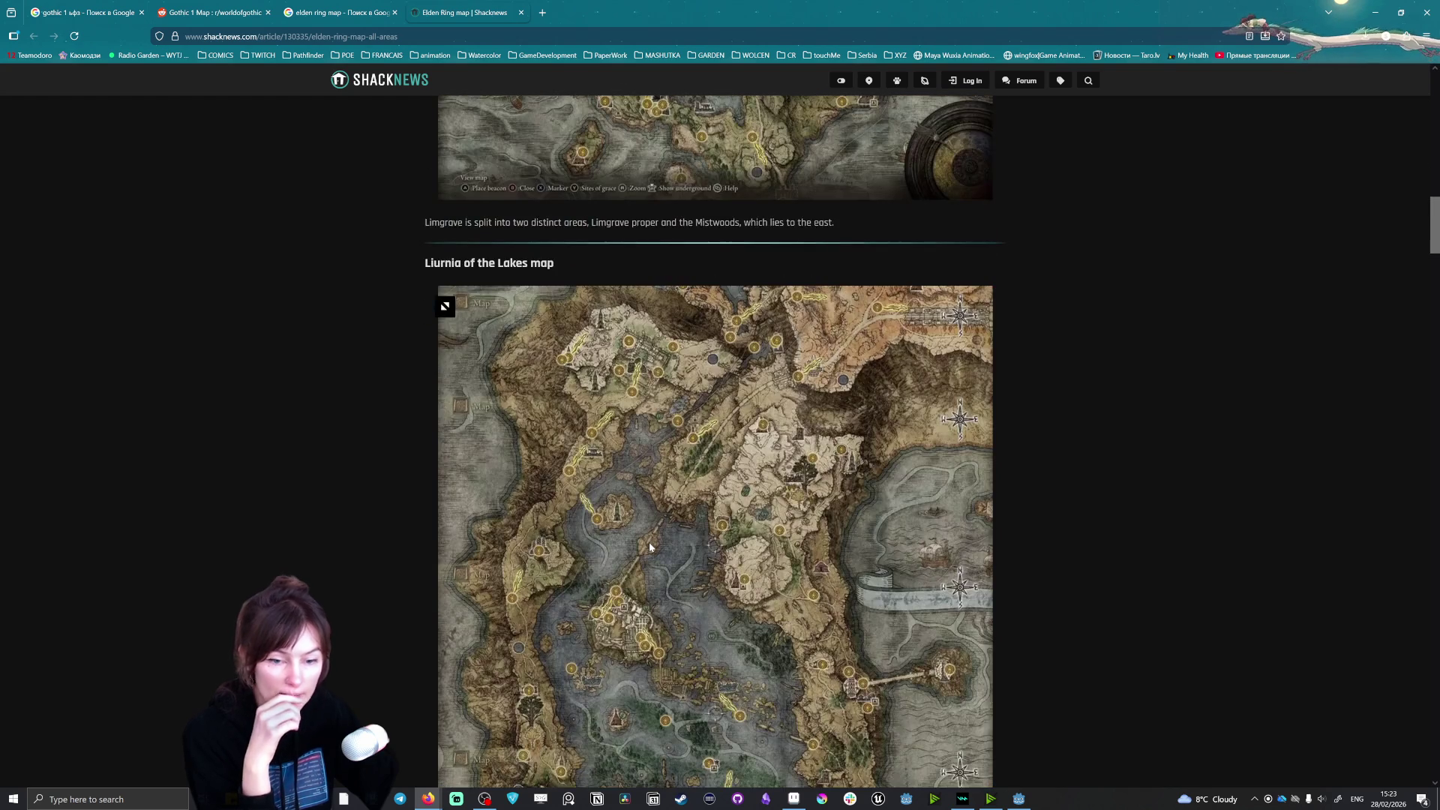
pyautogui.scroll(5, 653, 541)
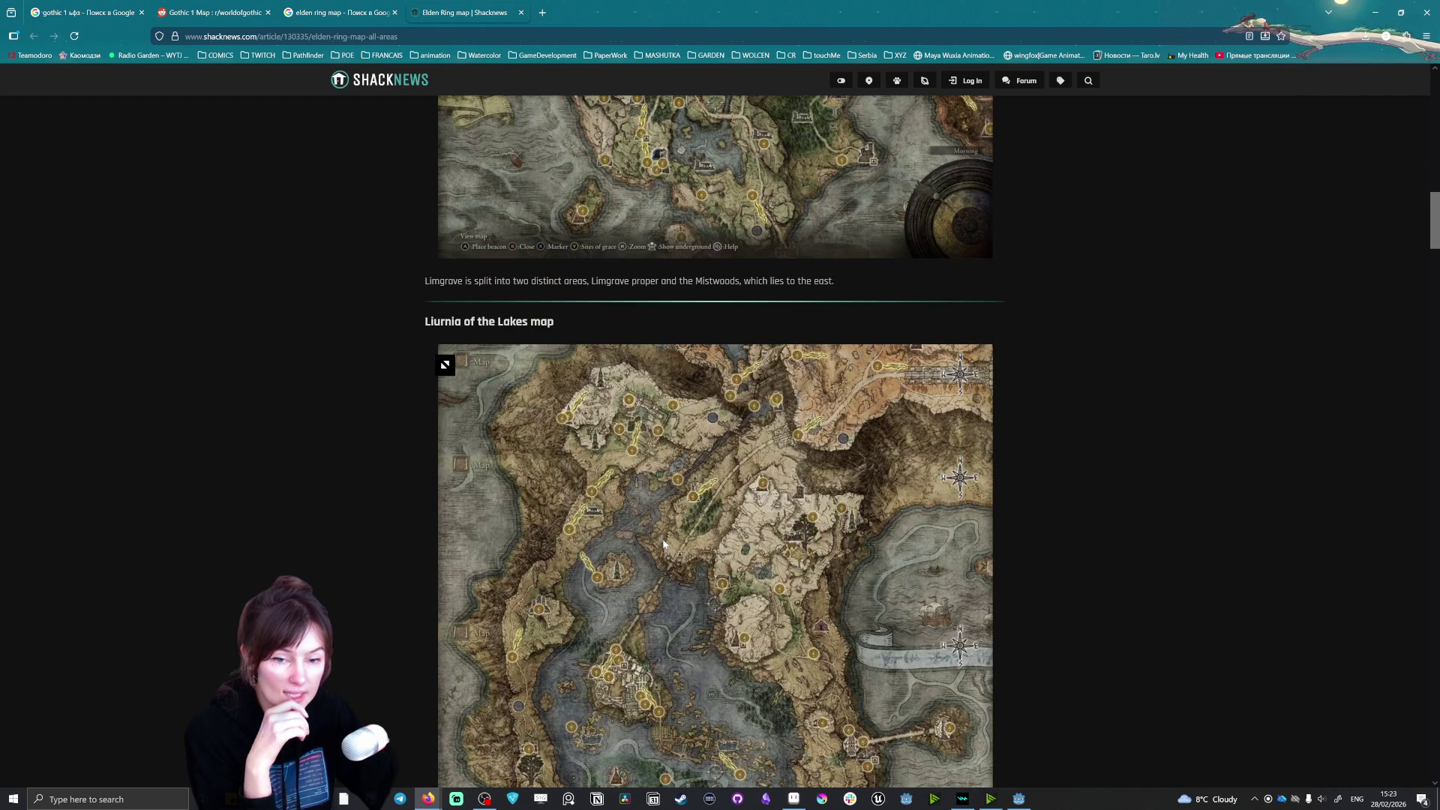
pyautogui.scroll(-4, 666, 529)
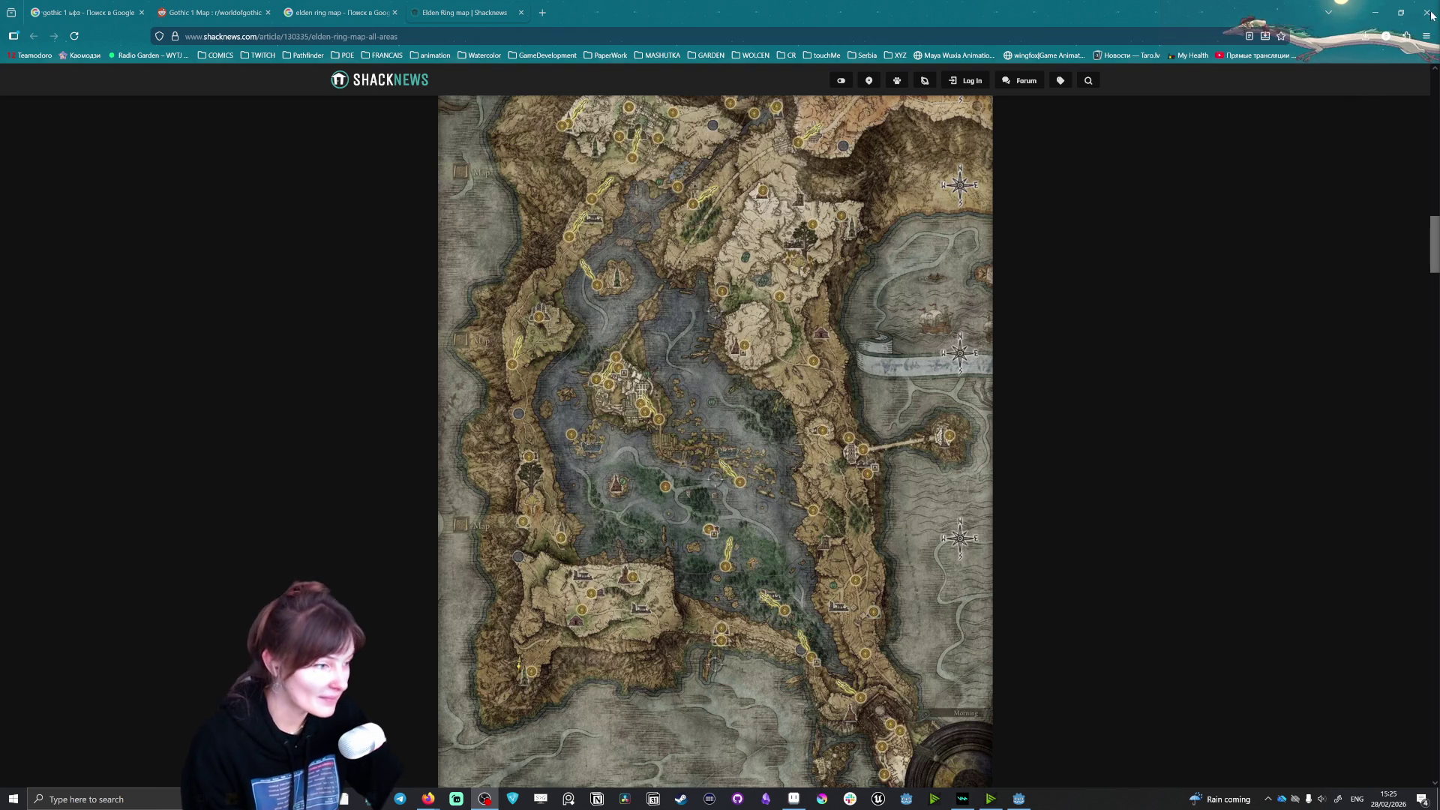
# Step: Search 'chronicle mitana', correct it to 'archalos', and open the Archolos Steam page
pyautogui.click(542, 12)
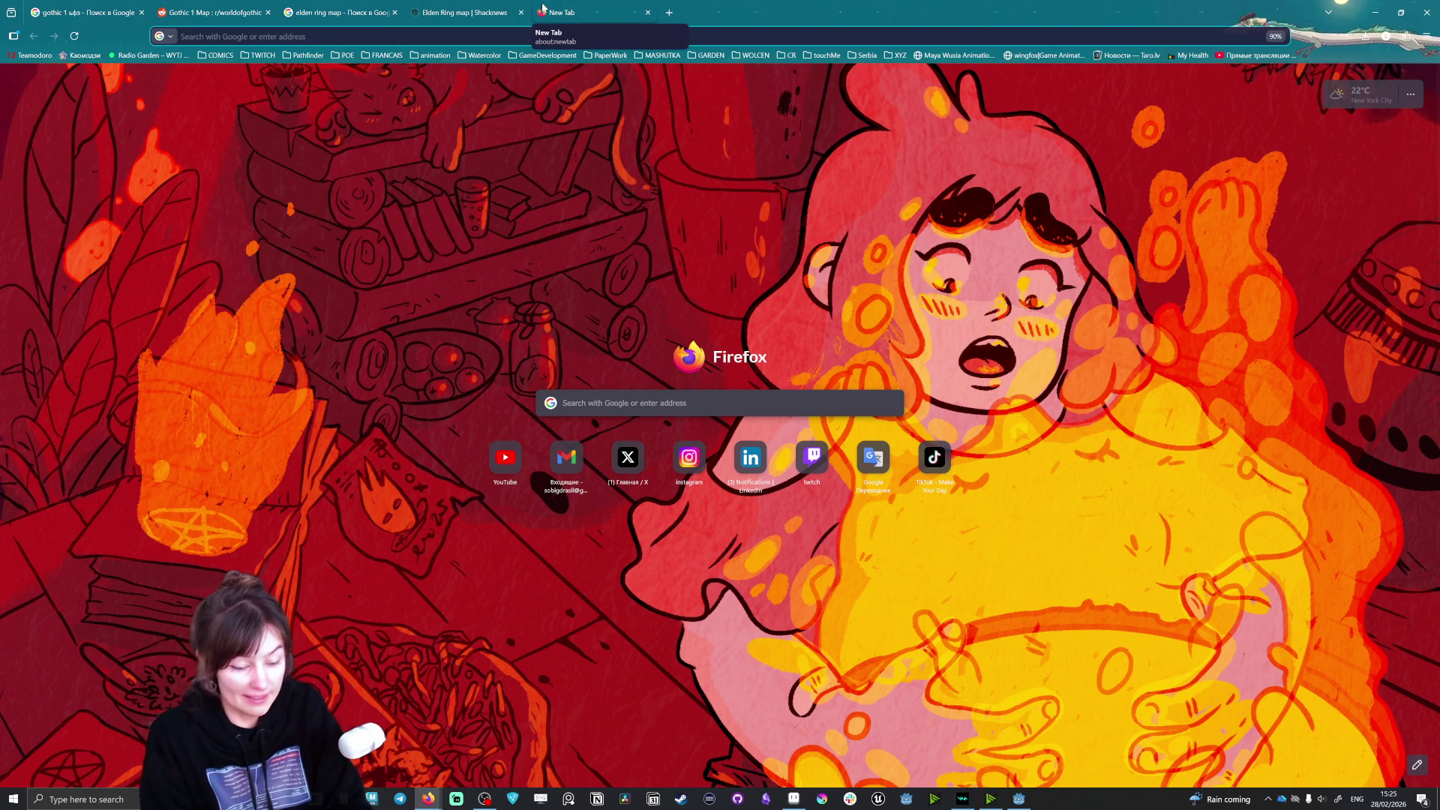
pyautogui.write('chroni')
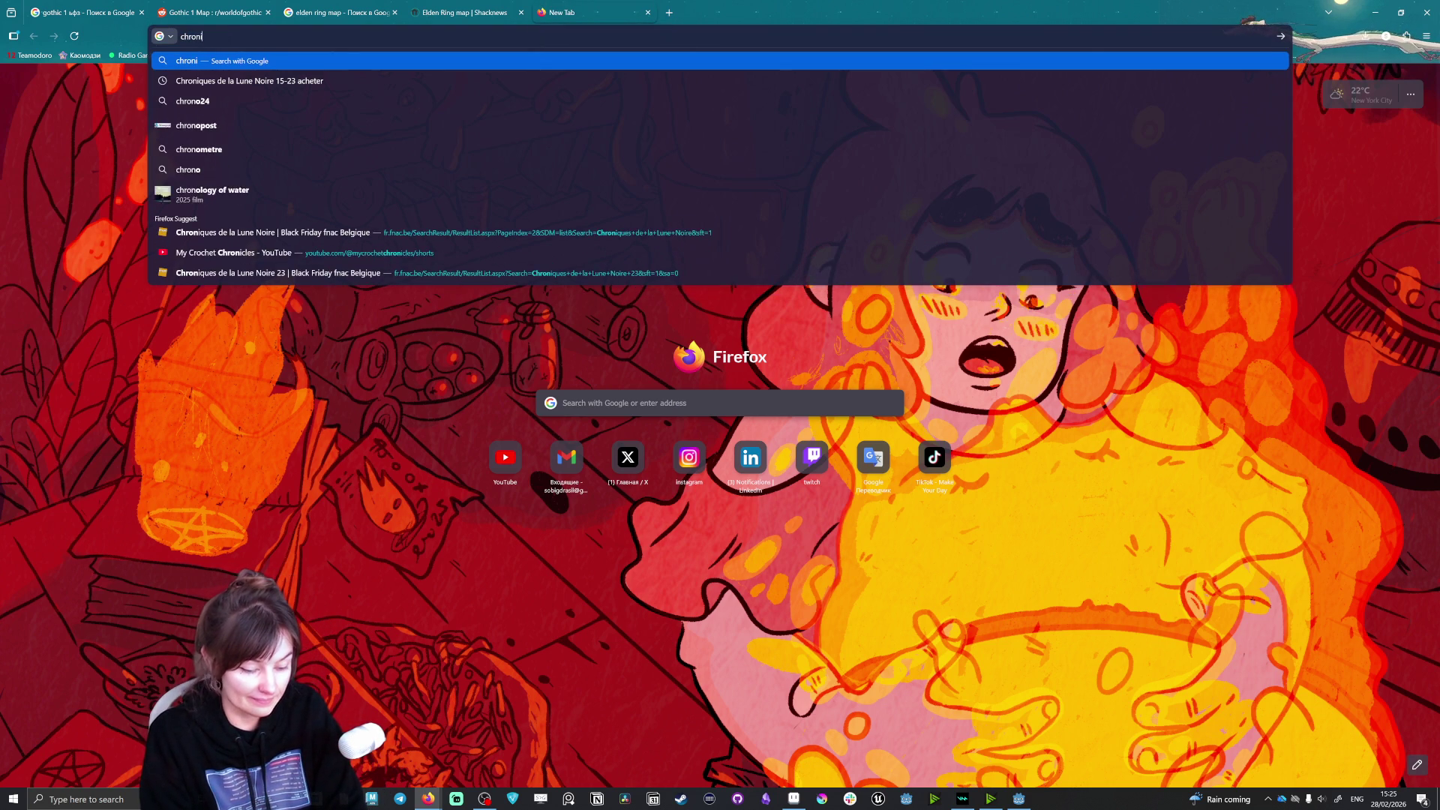
pyautogui.write('cle mitana')
pyautogui.press('Return')
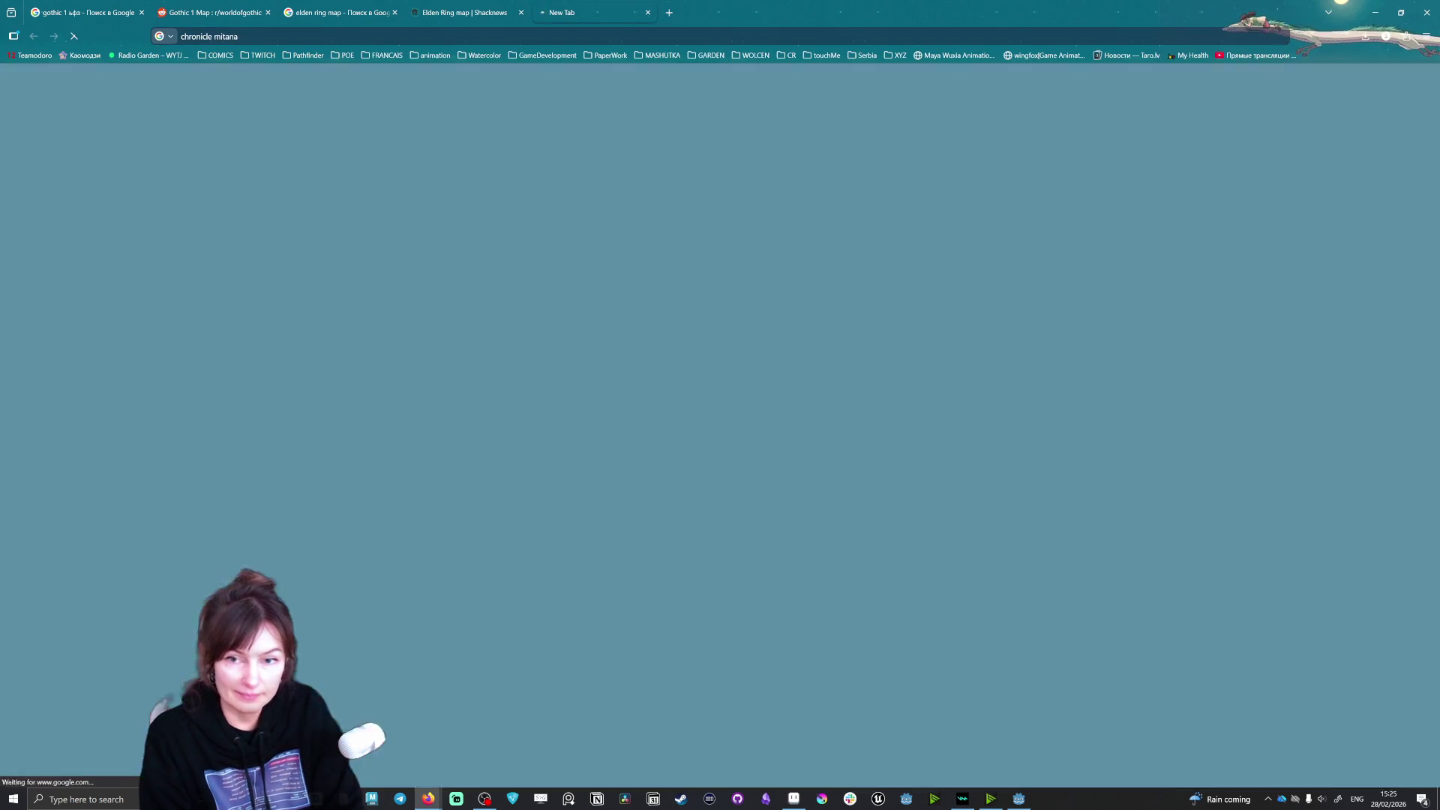
pyautogui.press('/')
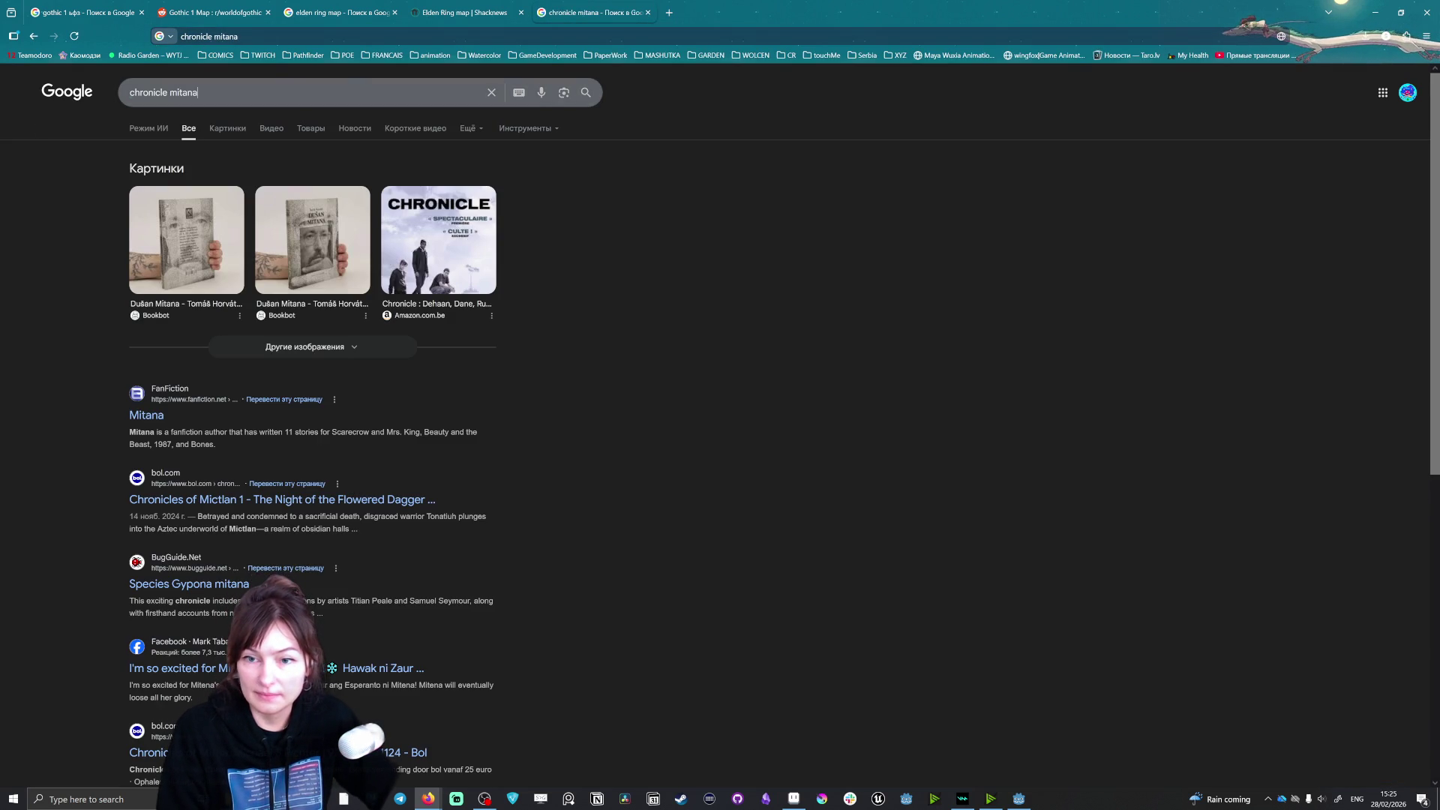
pyautogui.write('arch')
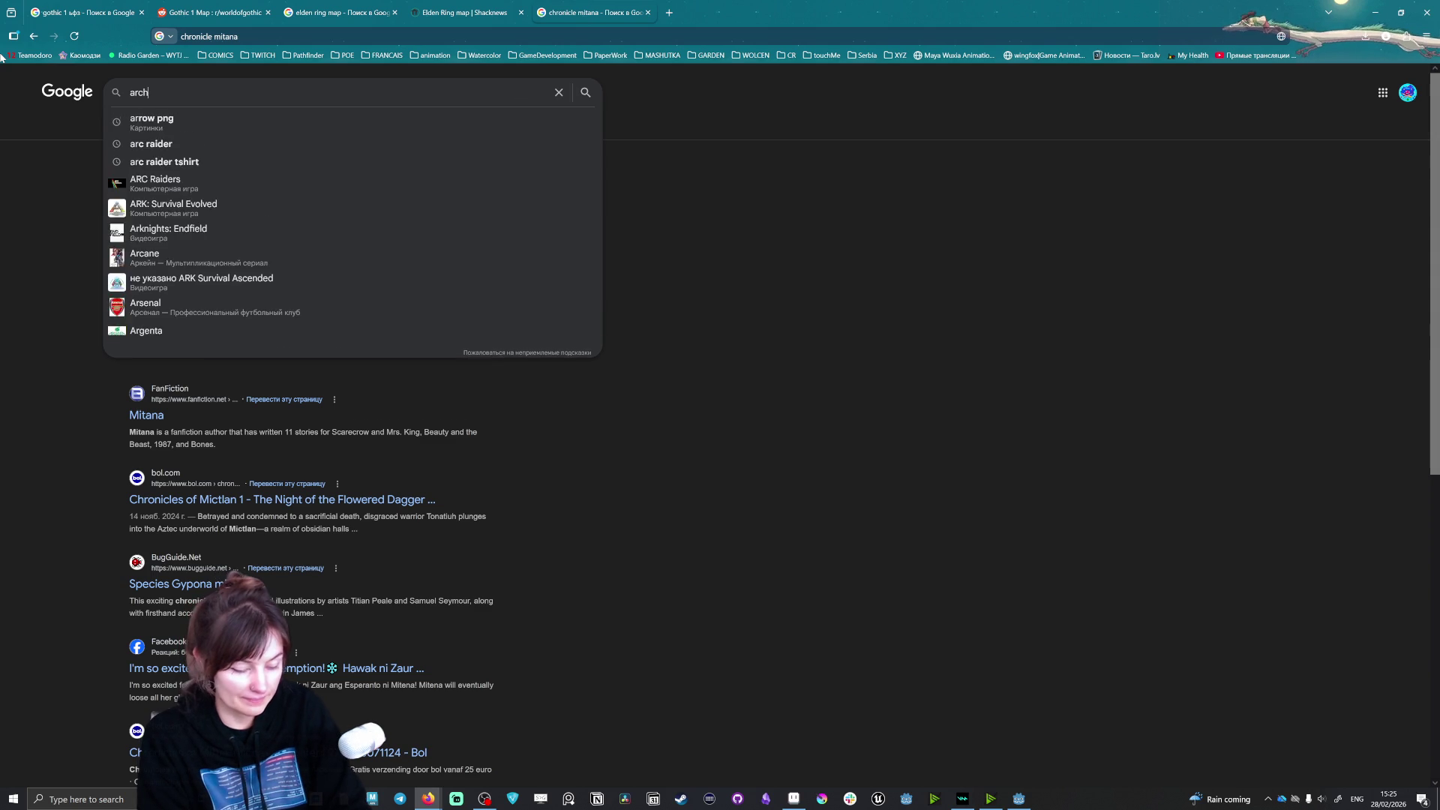
pyautogui.write('alos')
pyautogui.press('Return')
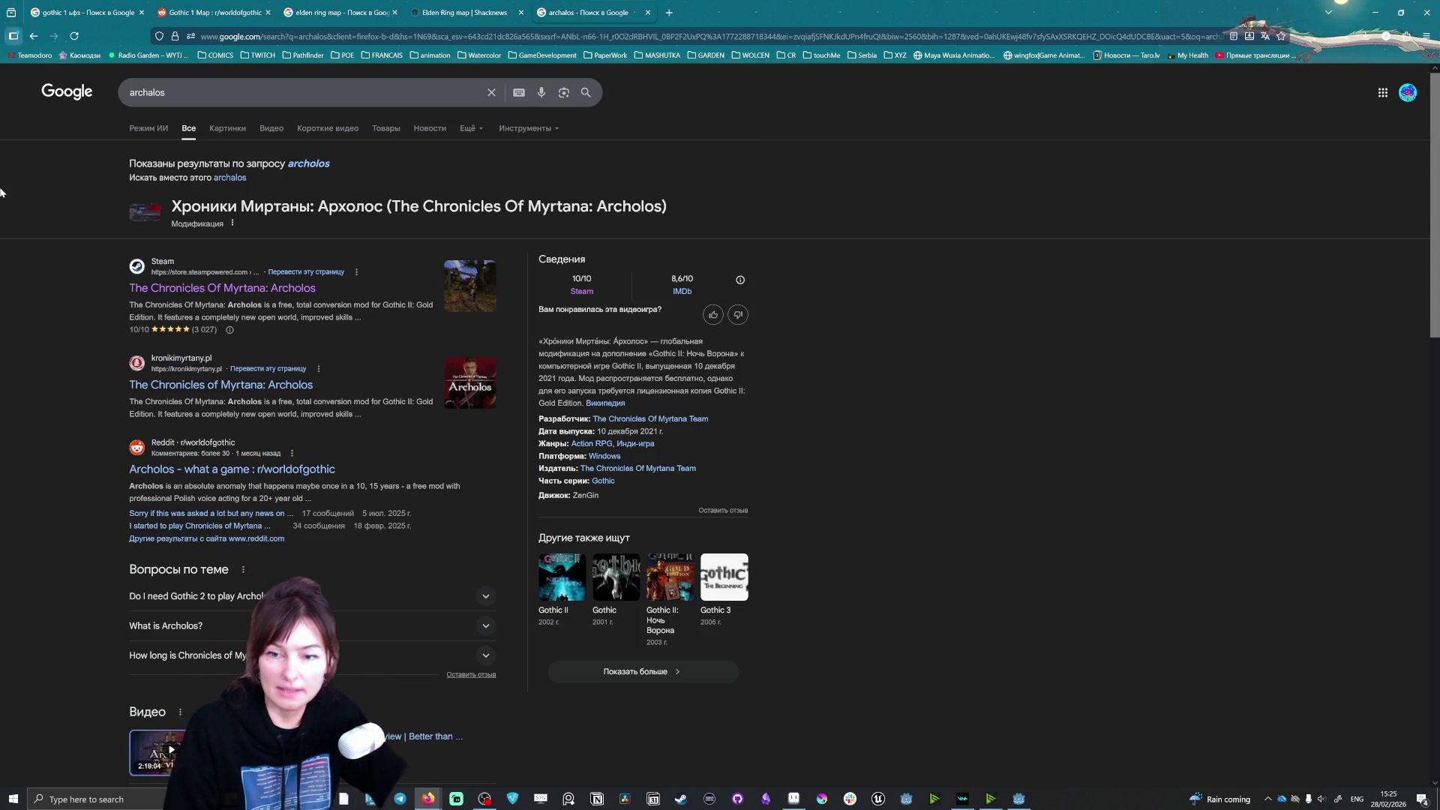
pyautogui.click(284, 292)
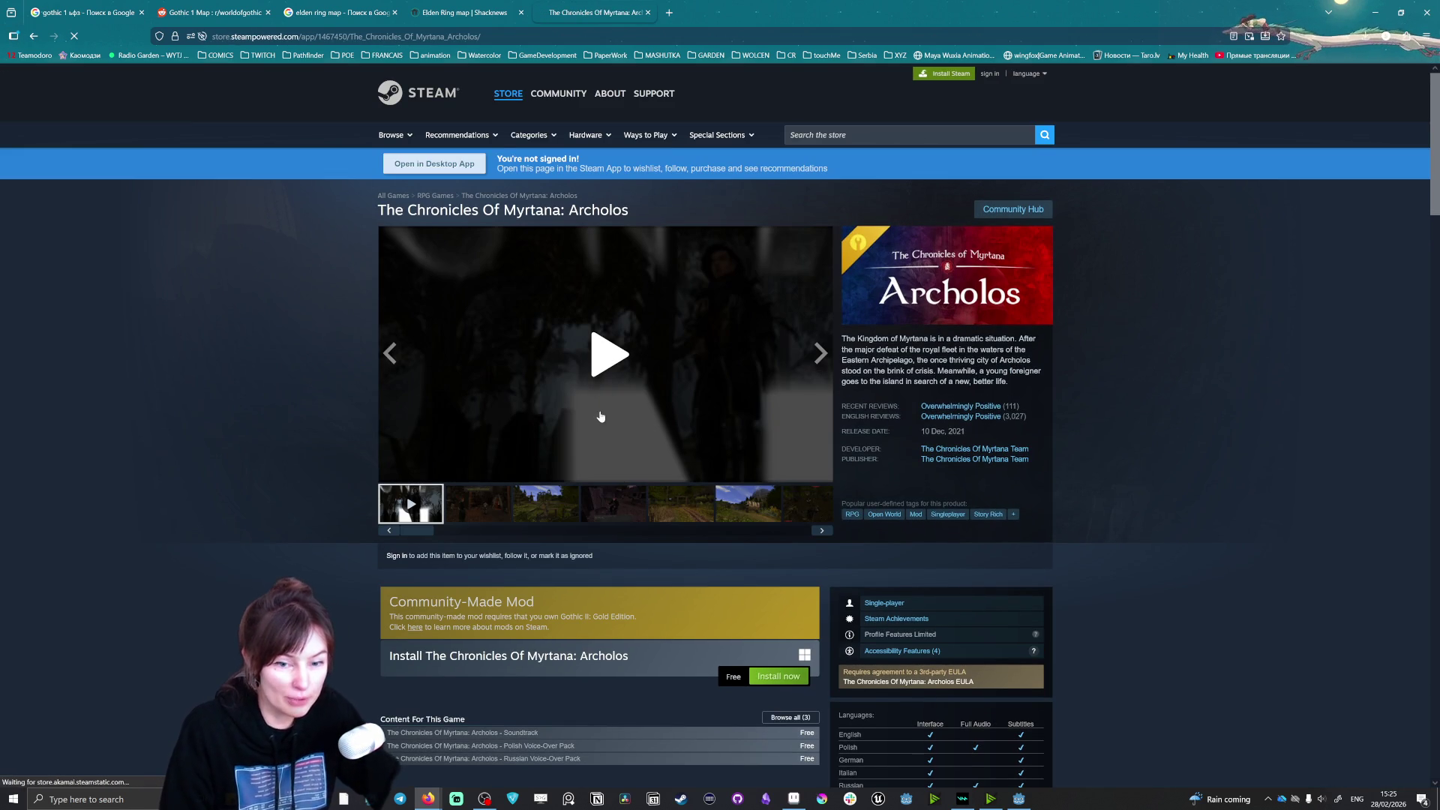
# Step: Watch the Archolos trailer full screen at lower volume, then close the screenshot viewer
pyautogui.click(484, 504)
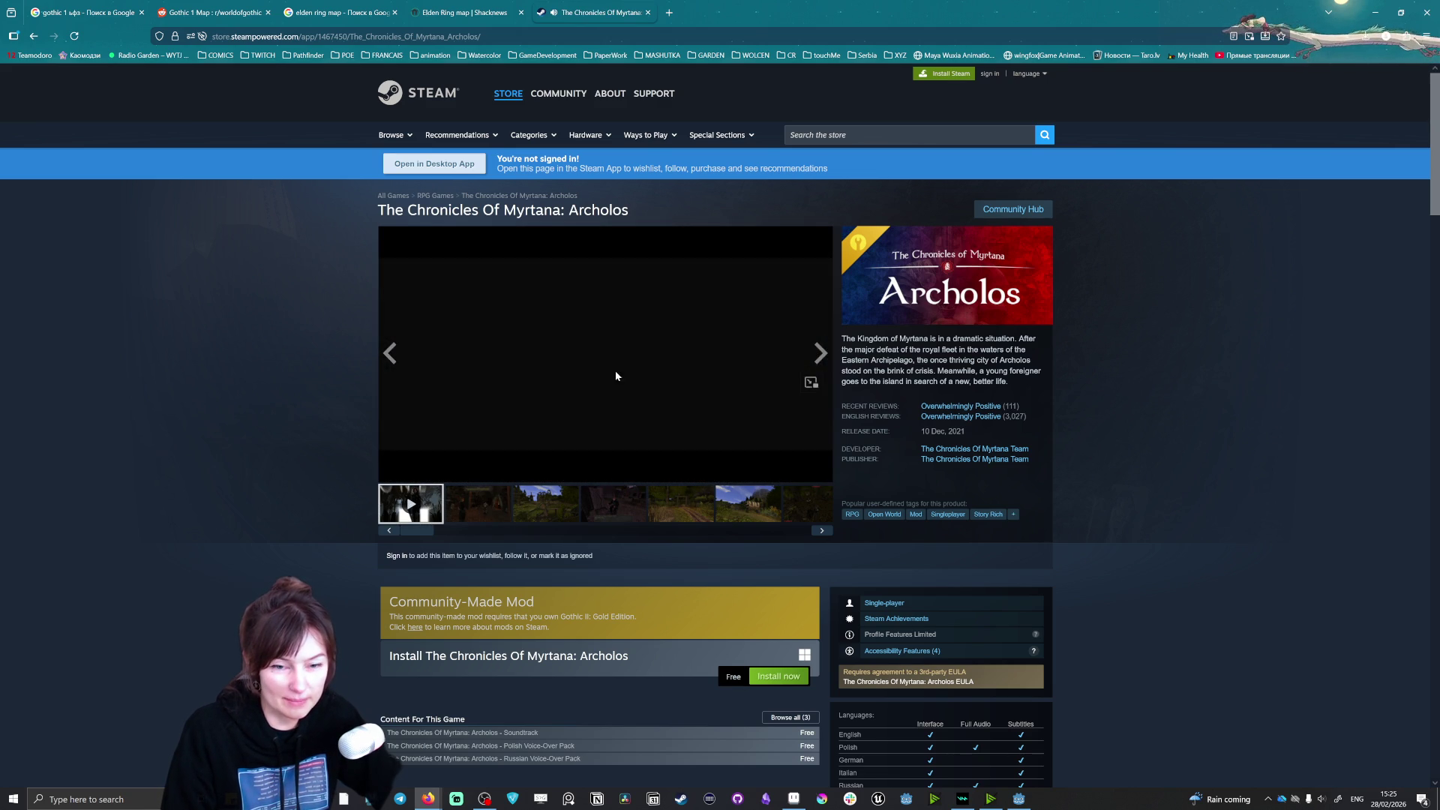
pyautogui.click(820, 471)
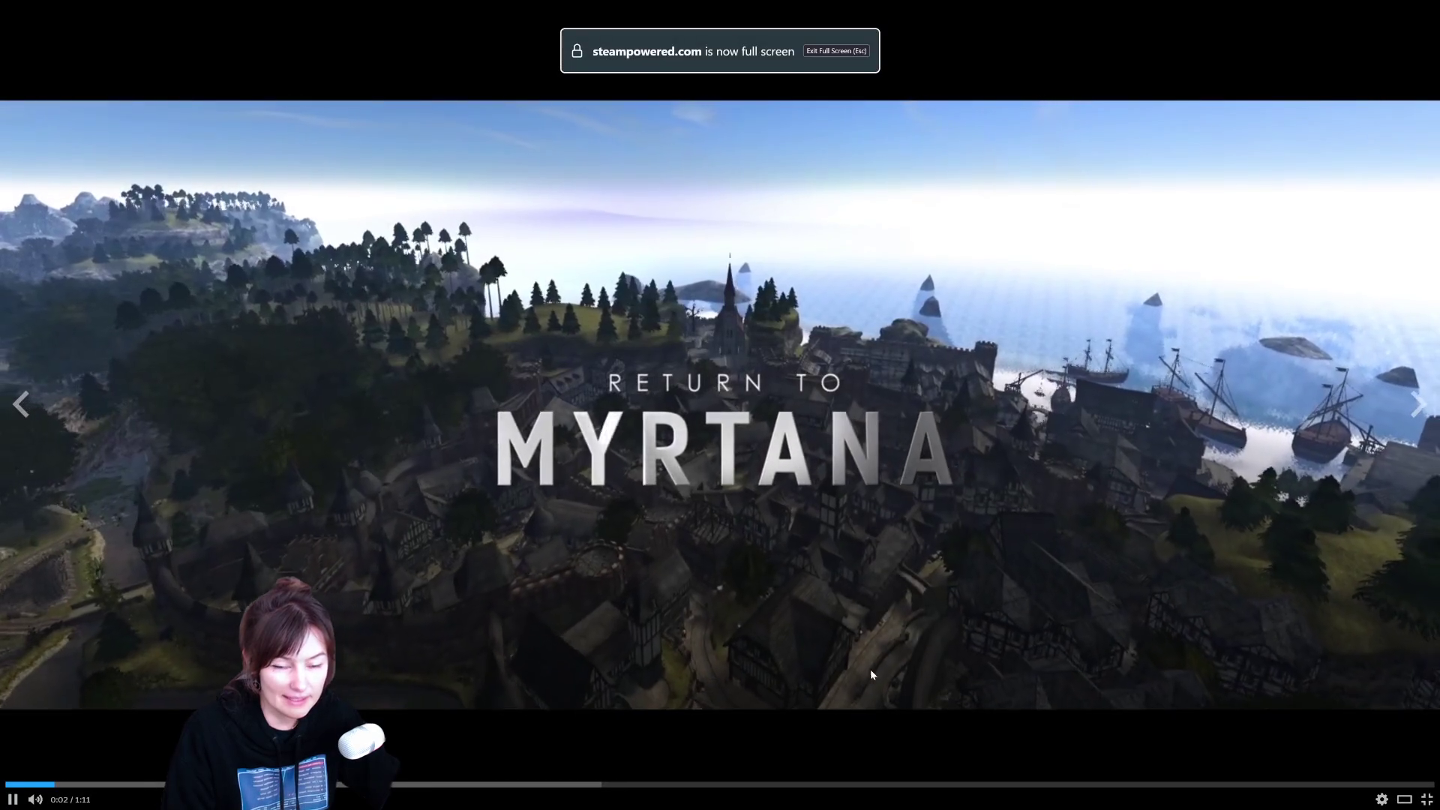
pyautogui.click(73, 800)
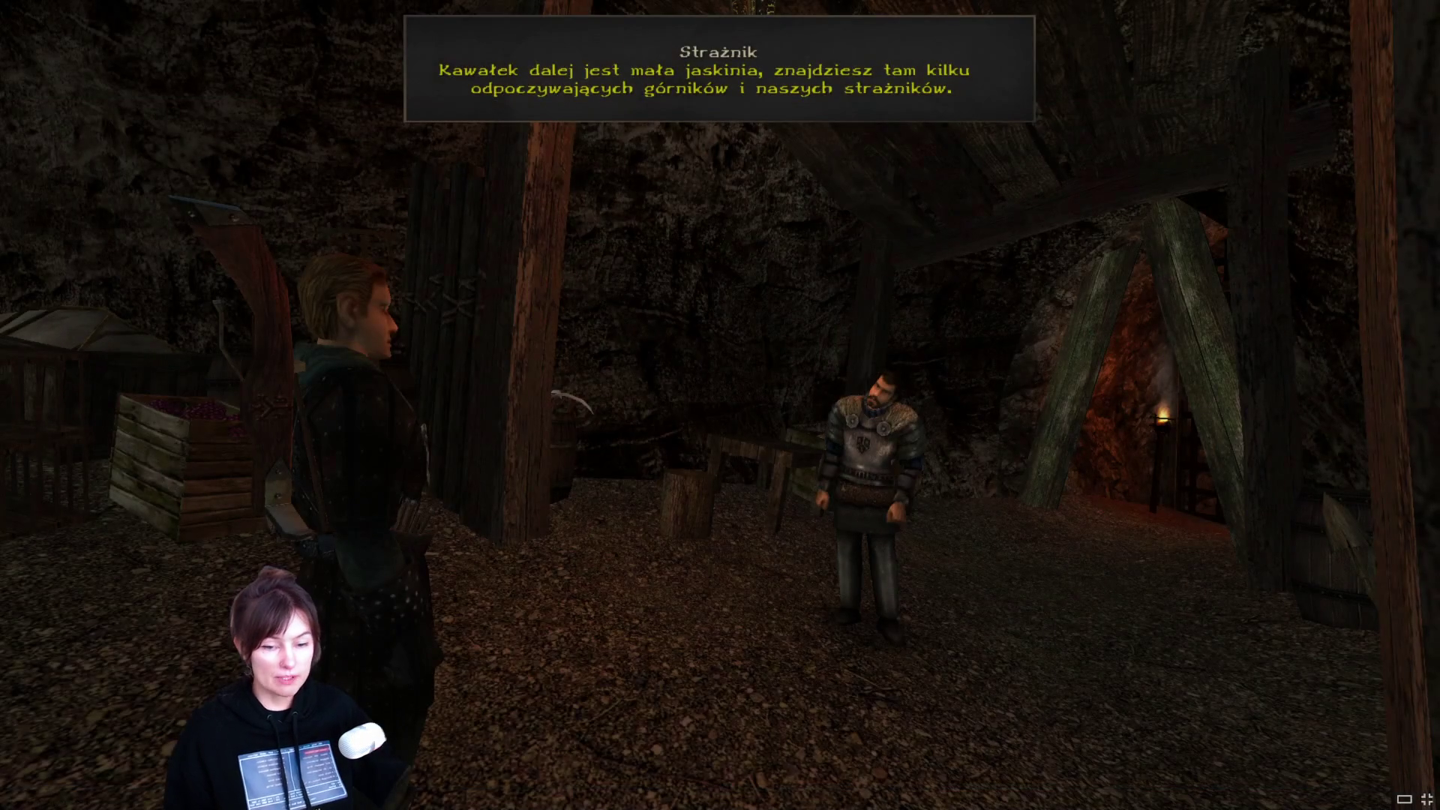
pyautogui.click(1427, 800)
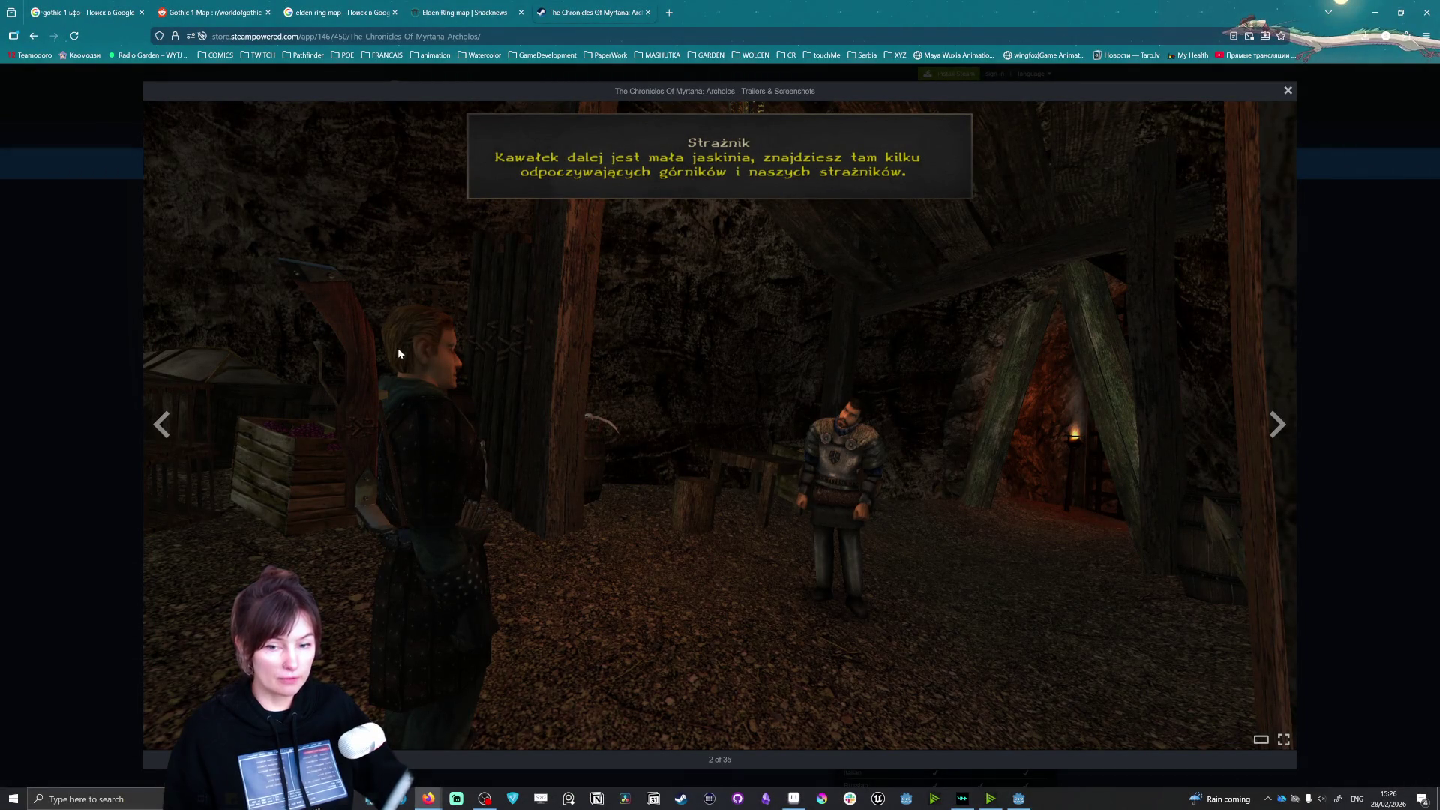
pyautogui.click(1287, 91)
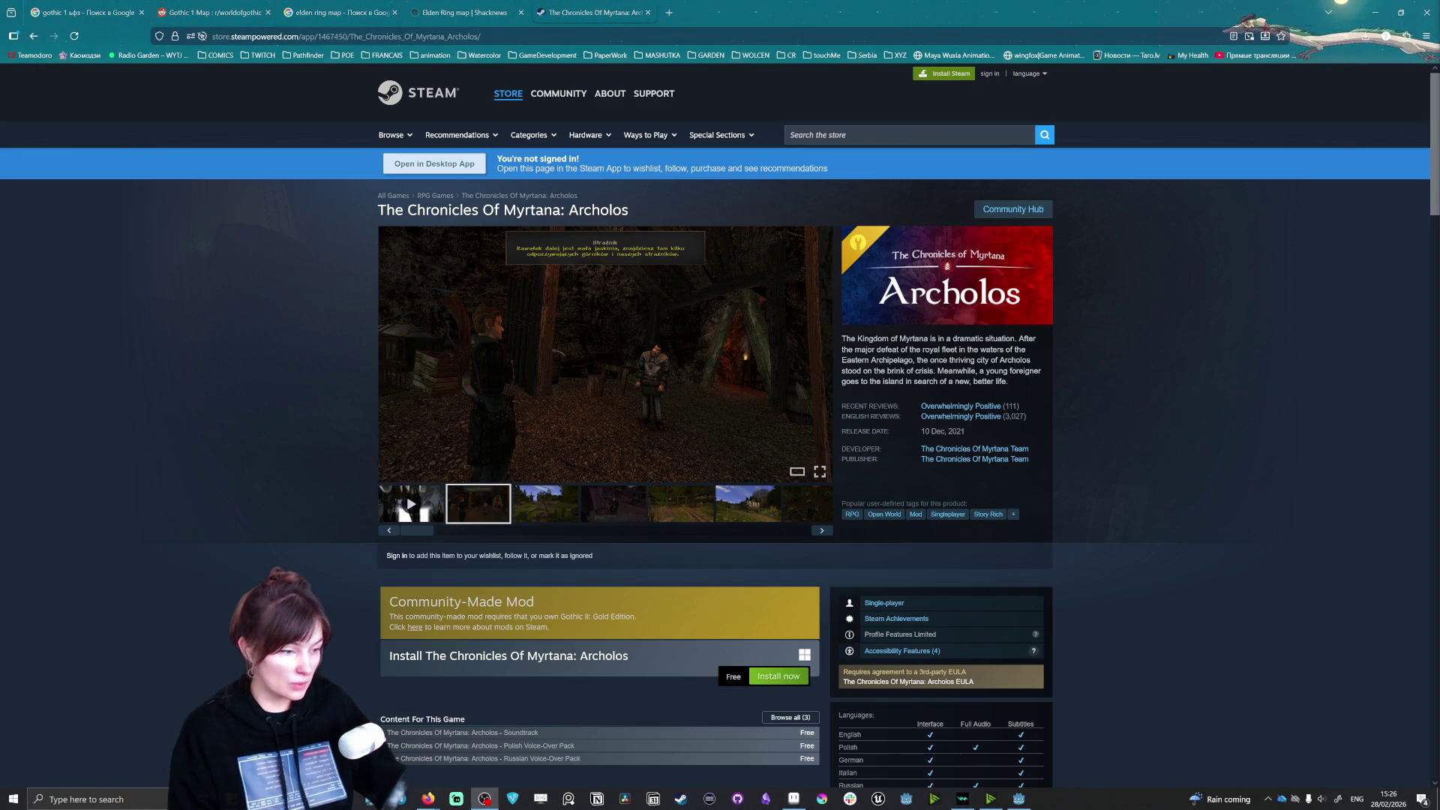
pyautogui.click(938, 135)
# Step: Search the Steam store for 'Sword Hero' and open its store page
pyautogui.write('Sword Hero')
pyautogui.press('Return')
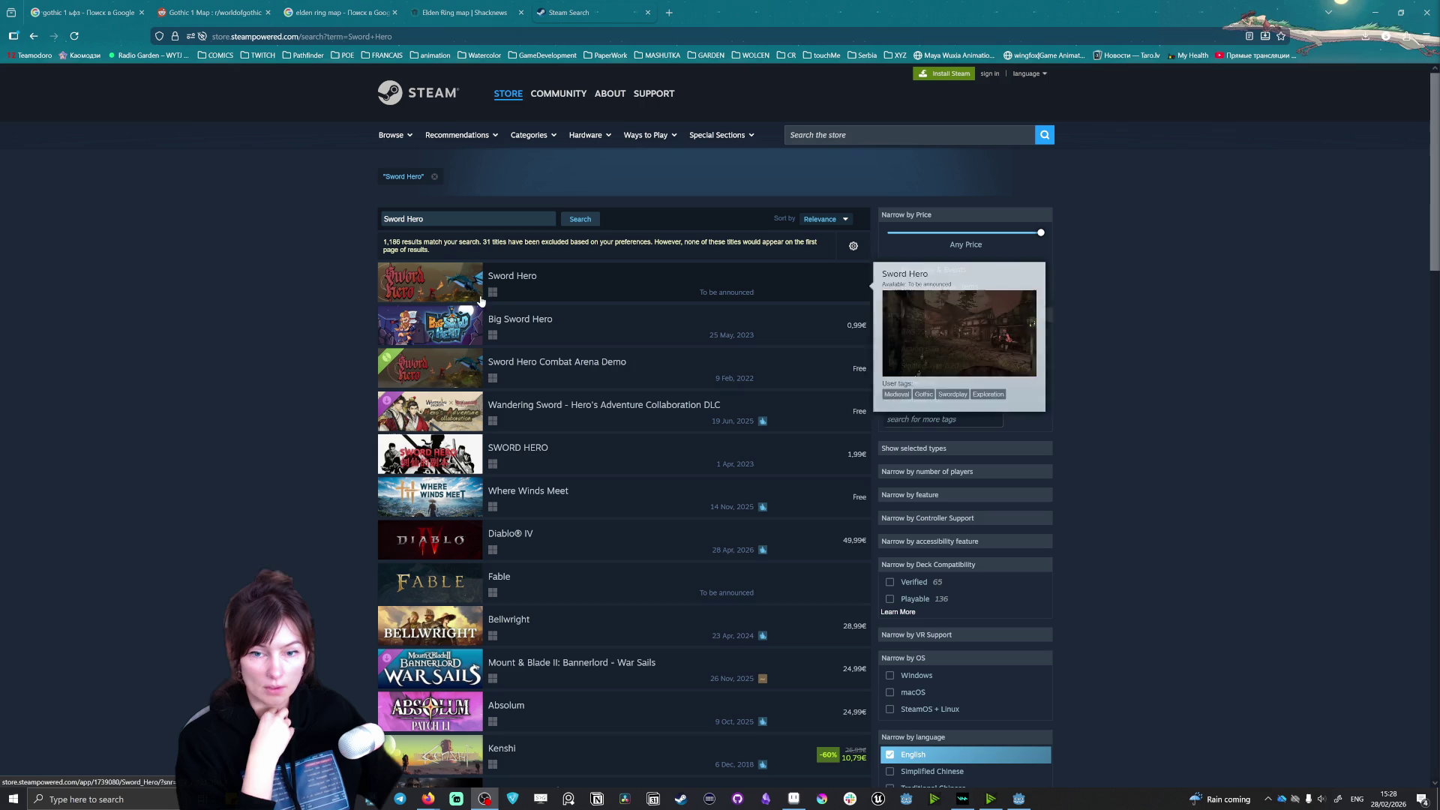
pyautogui.moveTo(523, 286)
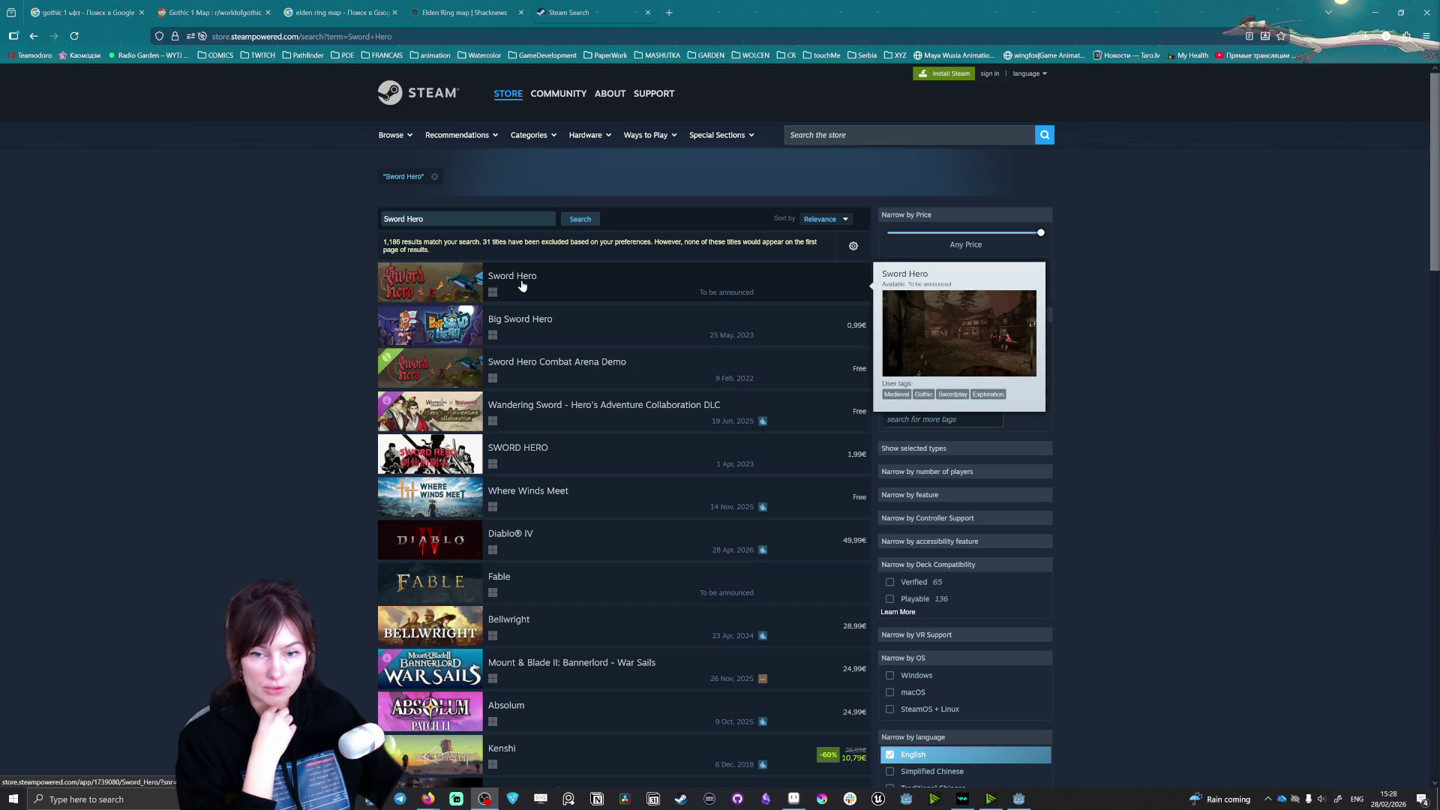
pyautogui.click(523, 286)
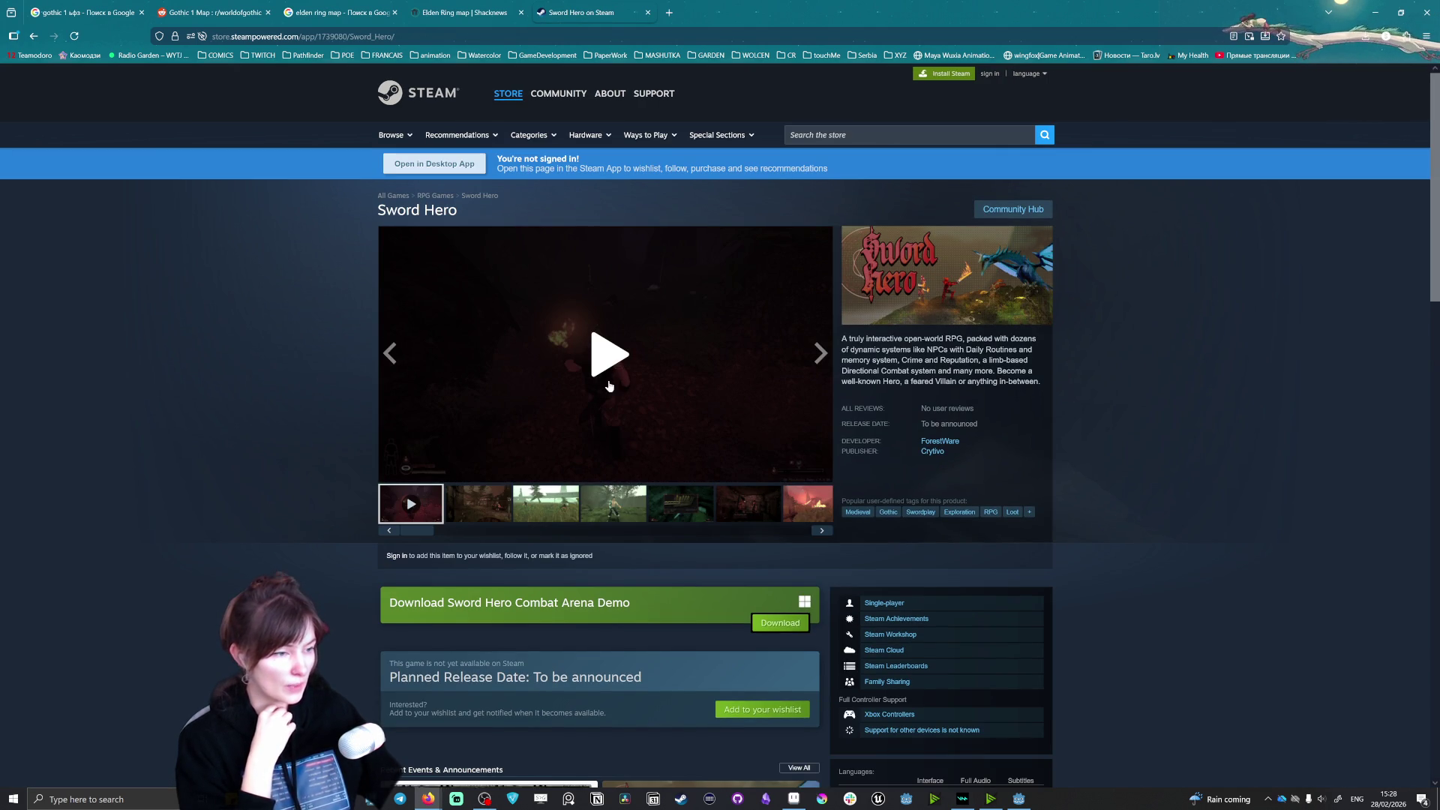
# Step: Play the Sword Hero trailer full screen, paused and rewound to the start
pyautogui.click(553, 362)
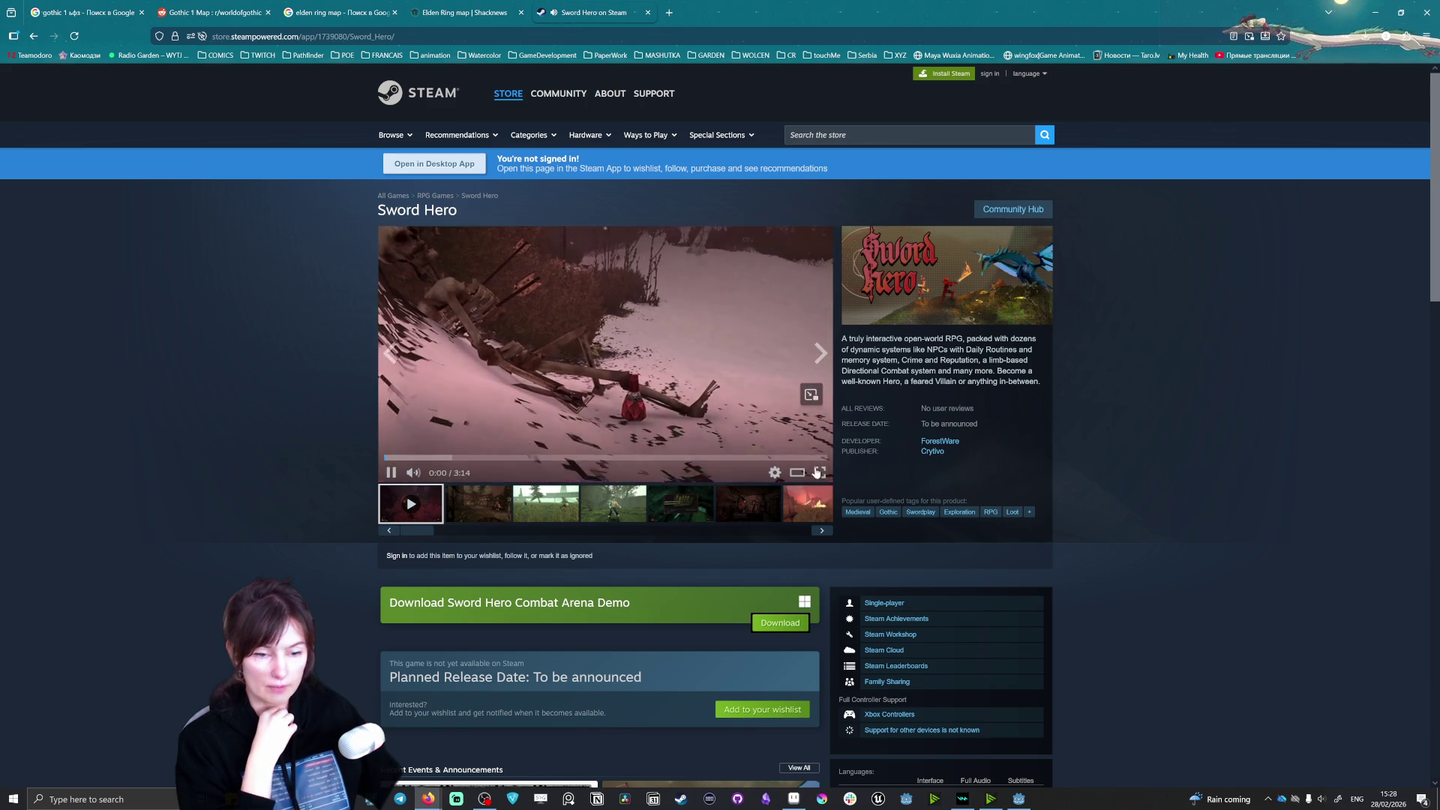
pyautogui.click(819, 474)
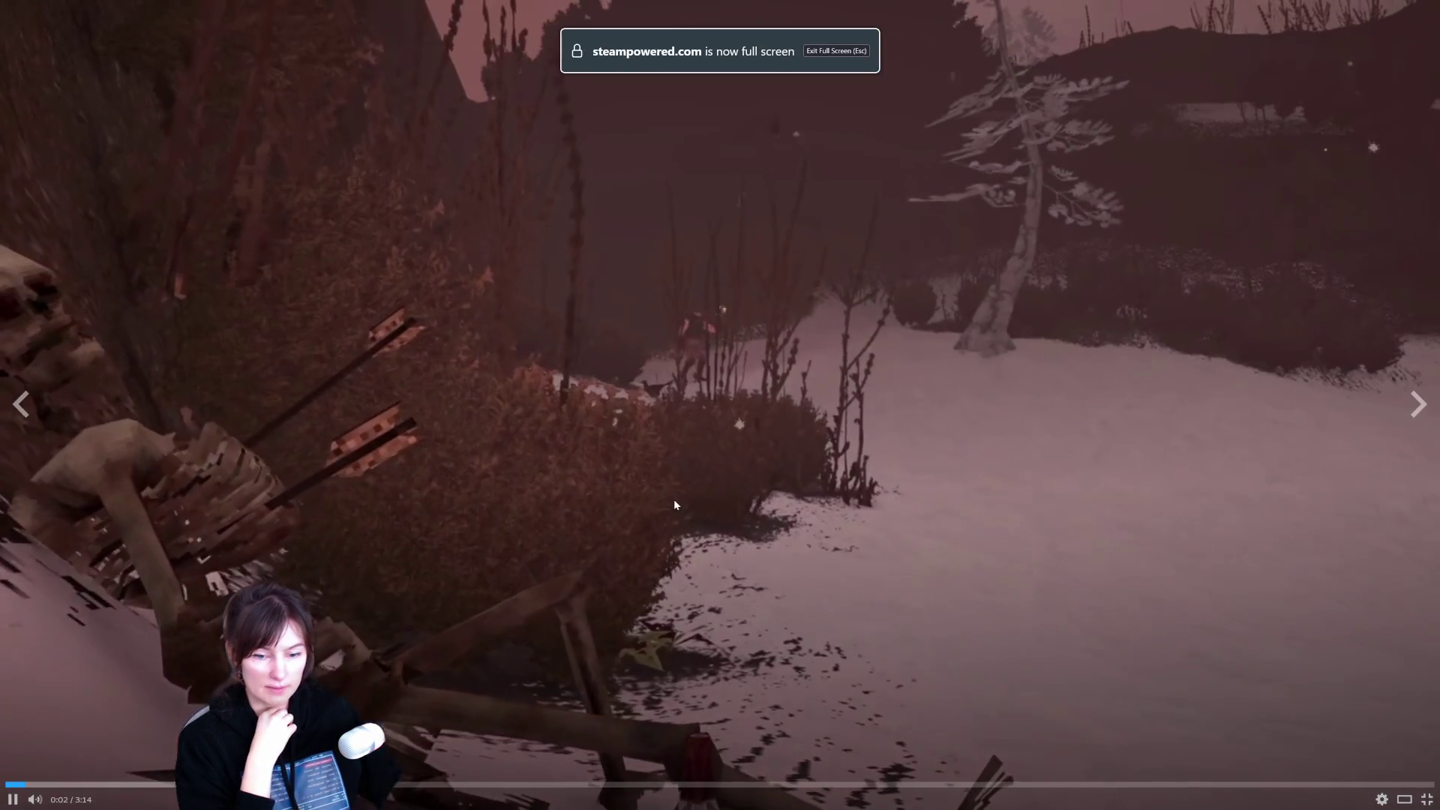
pyautogui.click(12, 799)
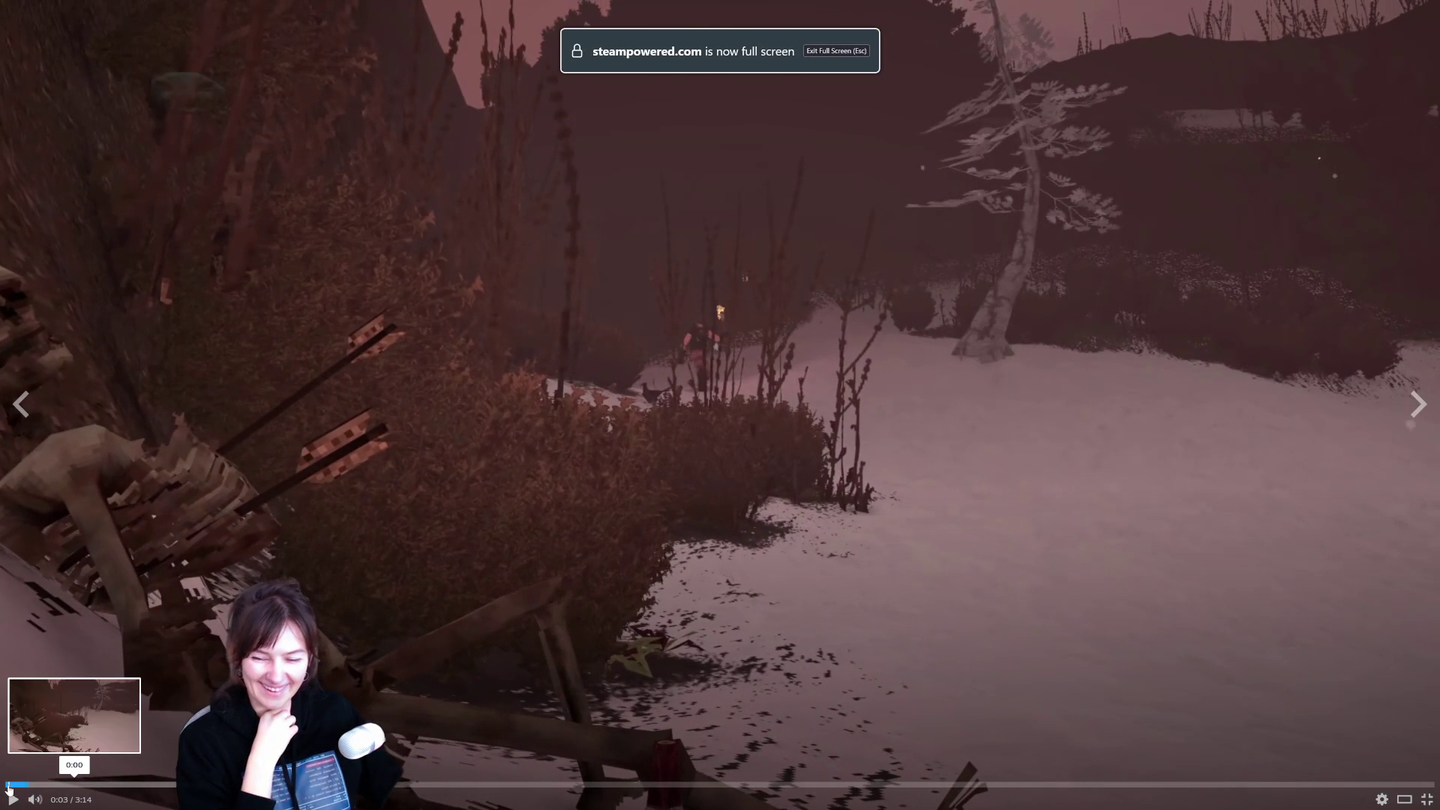
pyautogui.click(9, 785)
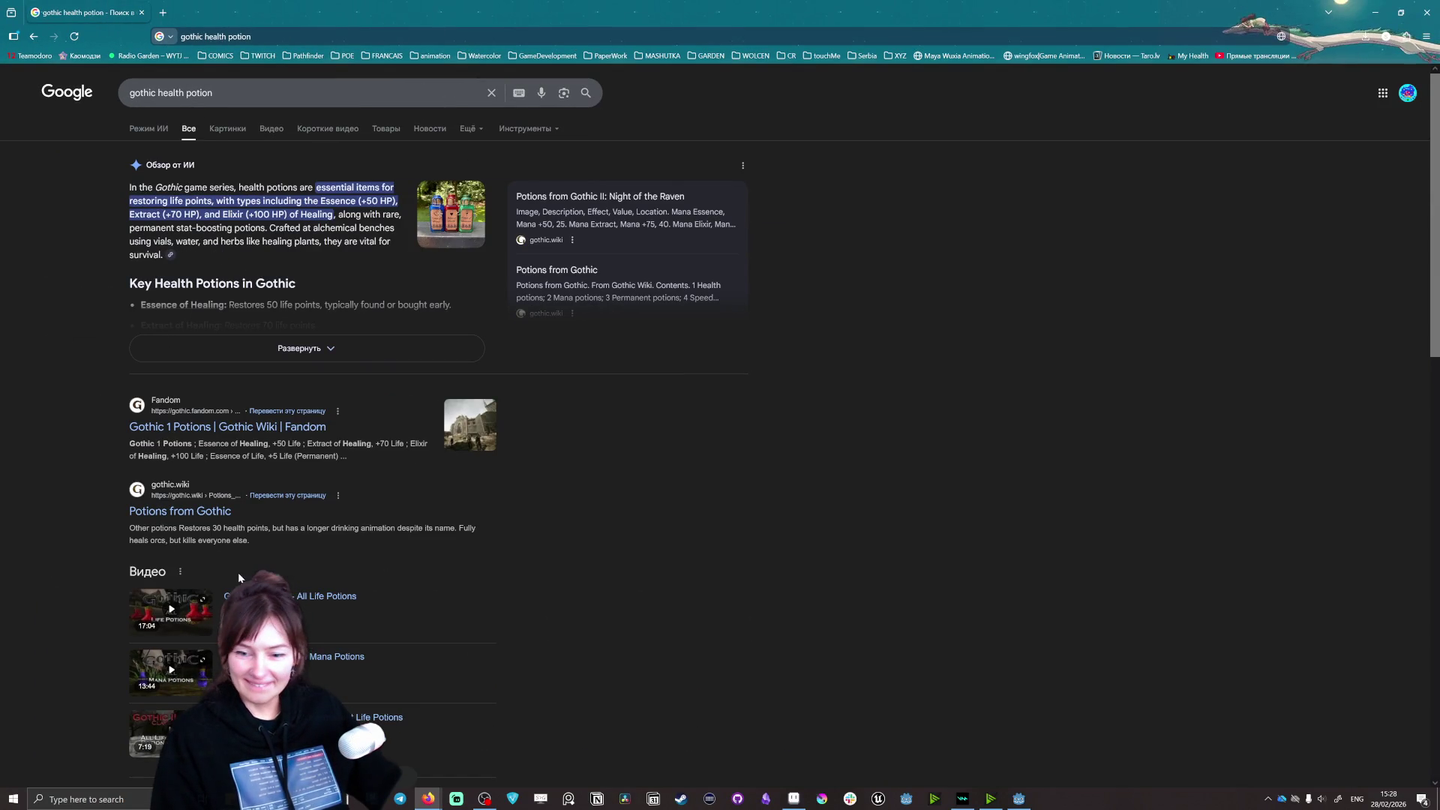
# Step: Show image results for the health potion search and preview the first image
pyautogui.click(228, 129)
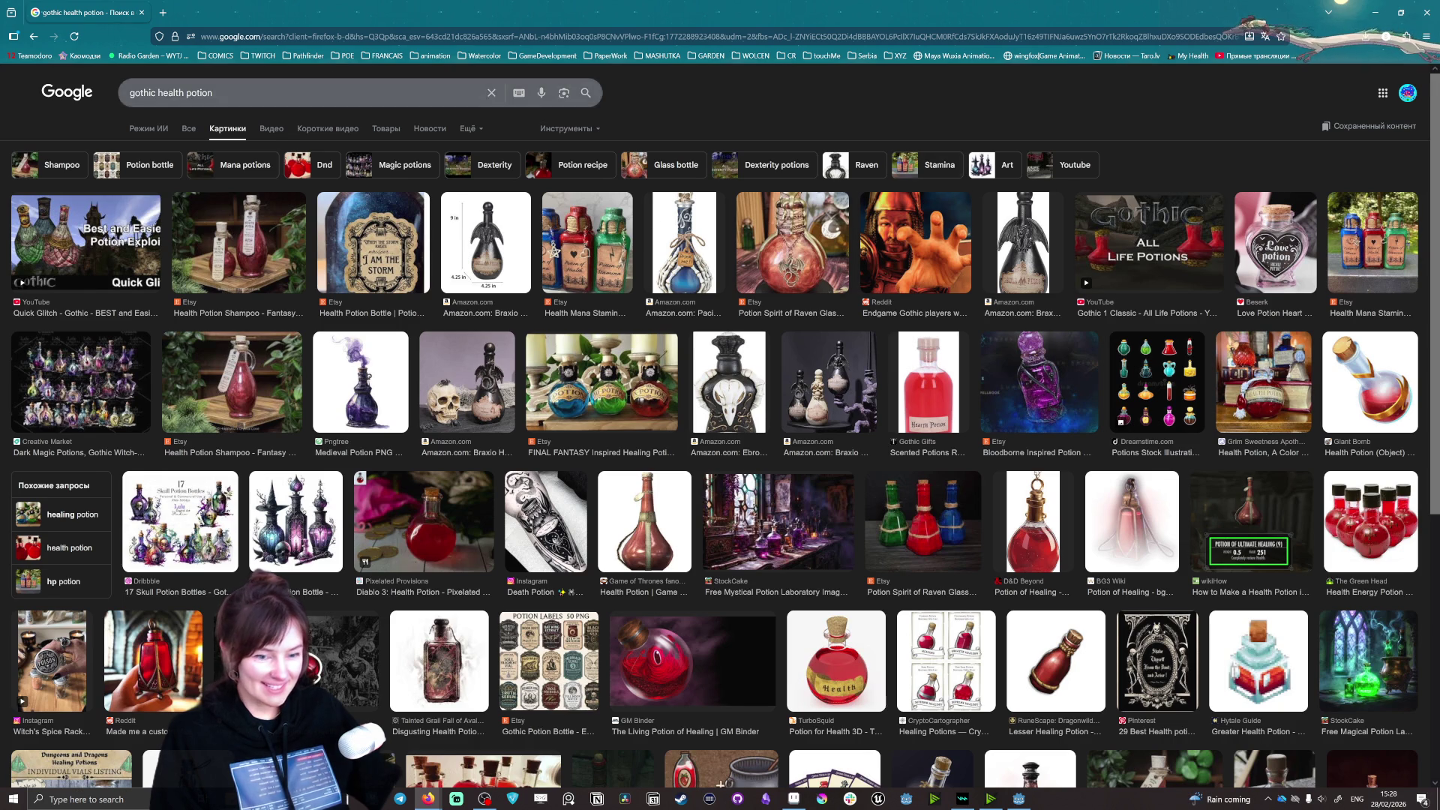
pyautogui.scroll(-5, 604, 627)
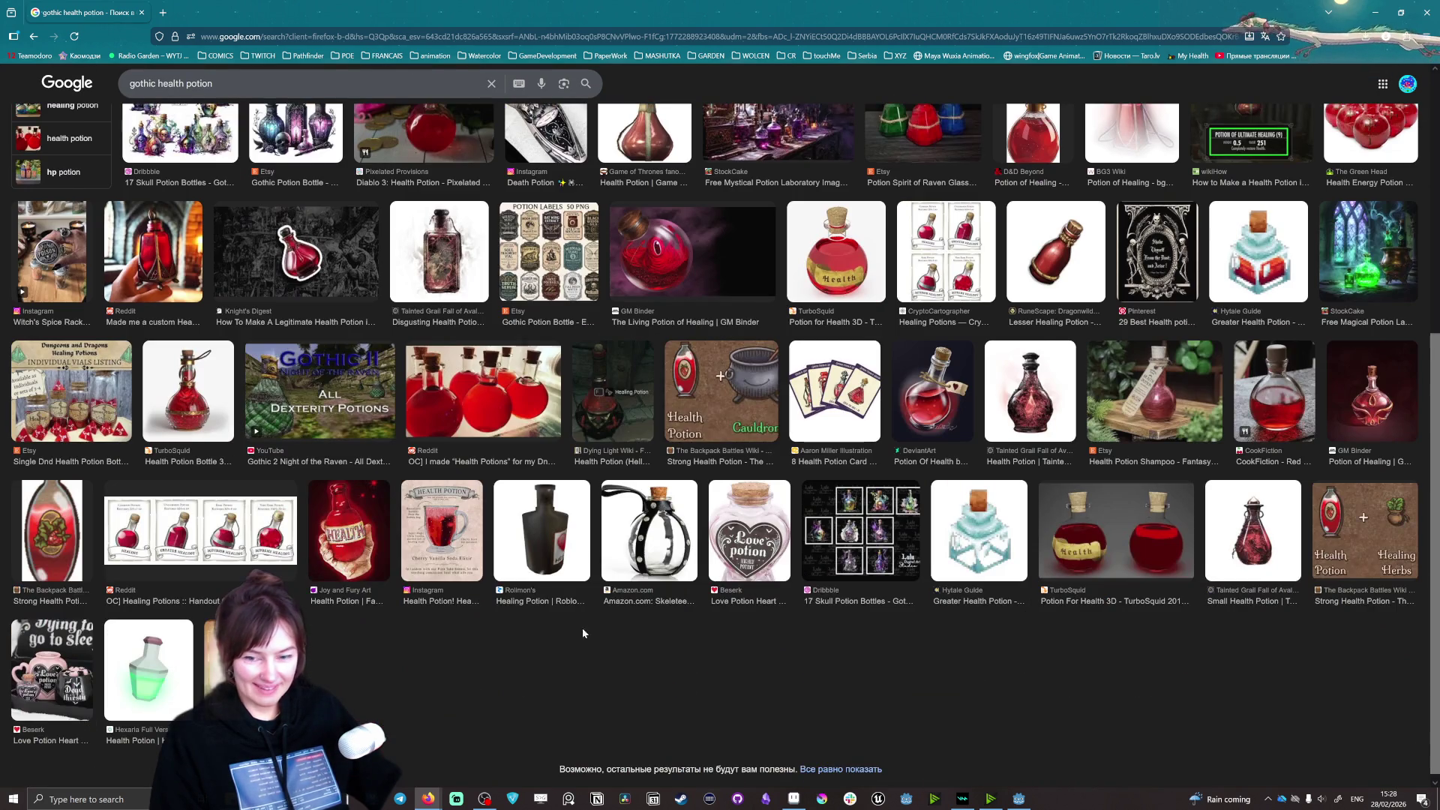
pyautogui.scroll(7, 603, 627)
pyautogui.click(84, 236)
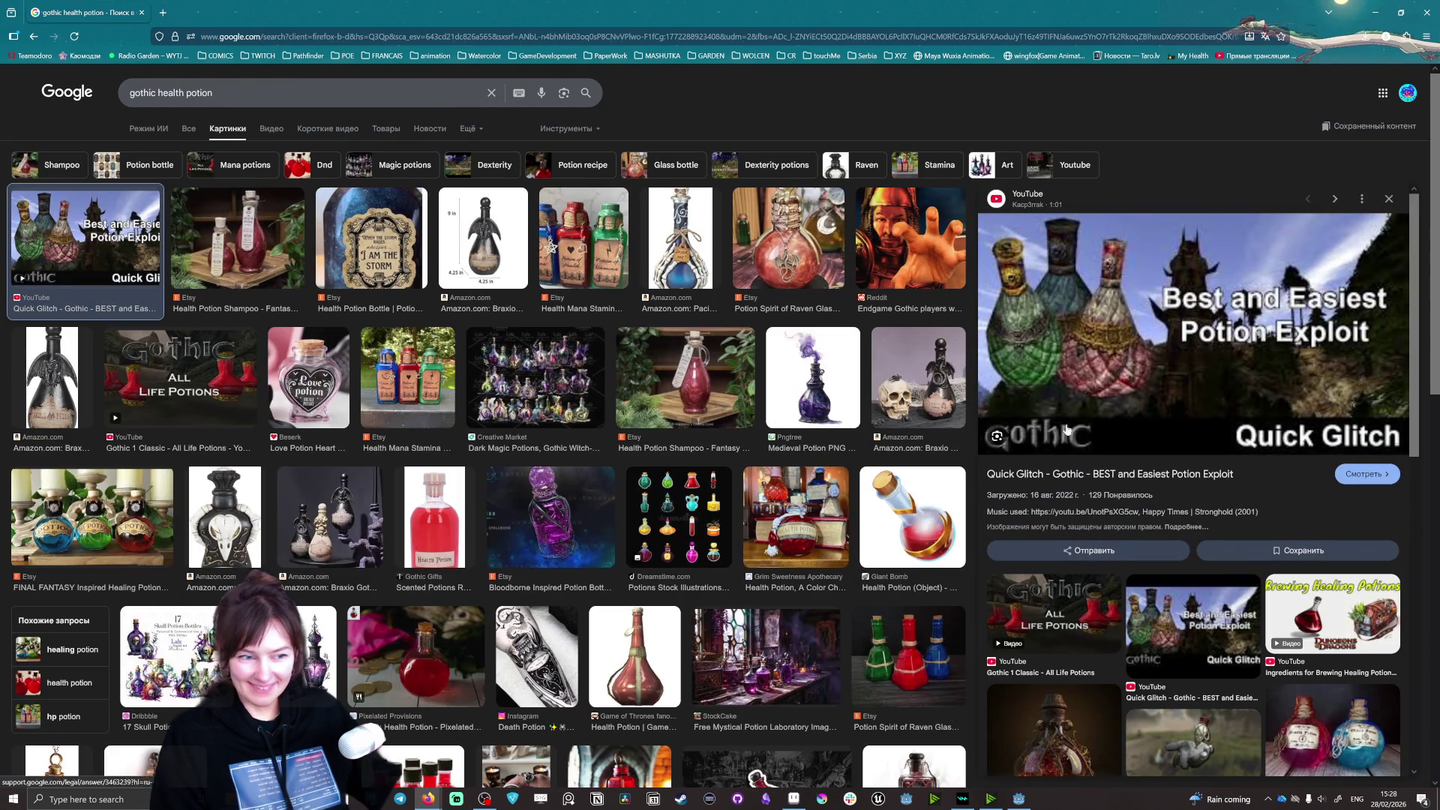
pyautogui.scroll(-3, 1155, 341)
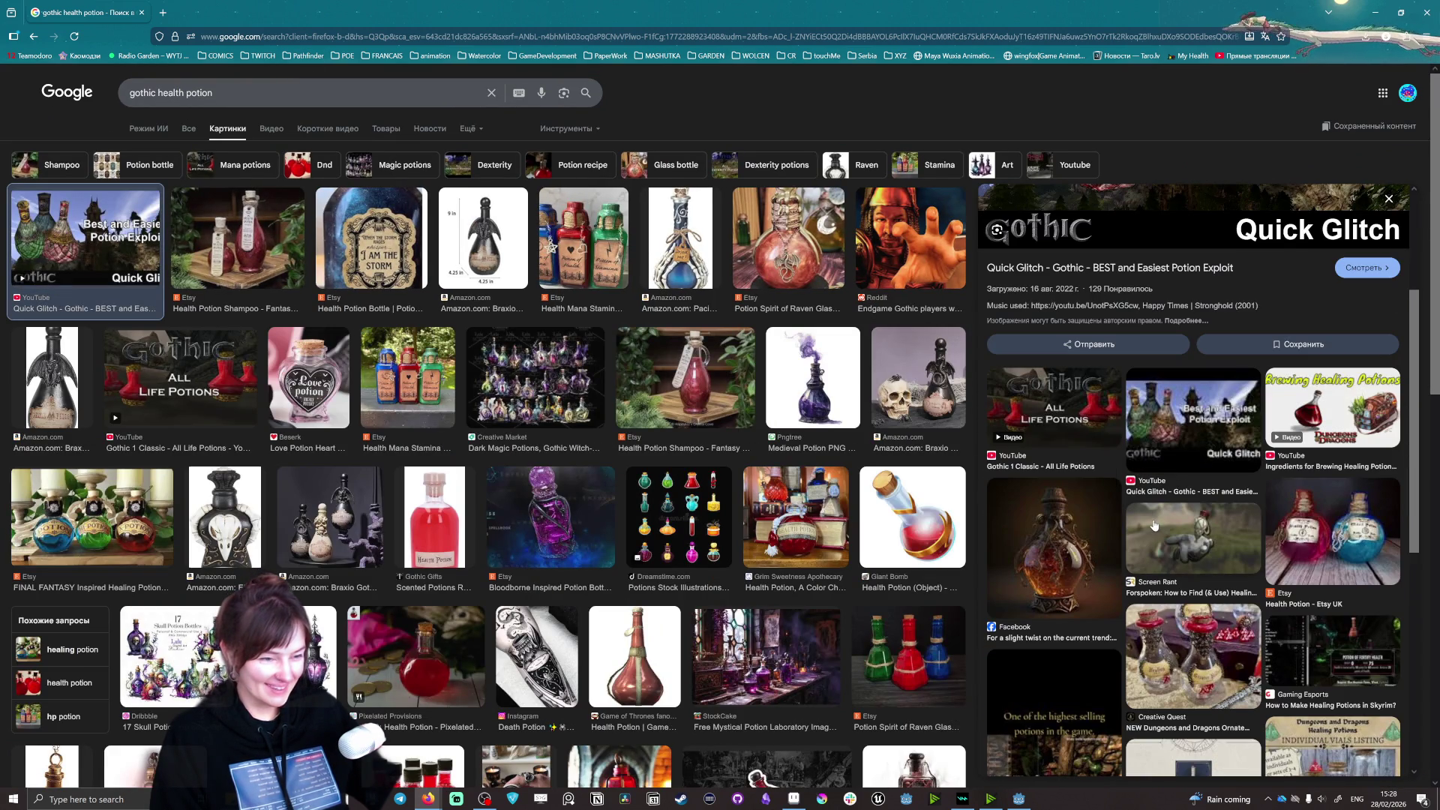
pyautogui.scroll(3, 1155, 526)
# Step: Refine the search to 'gothic2 health potion' and preview the Eliksir leczniczy image
pyautogui.click(300, 92)
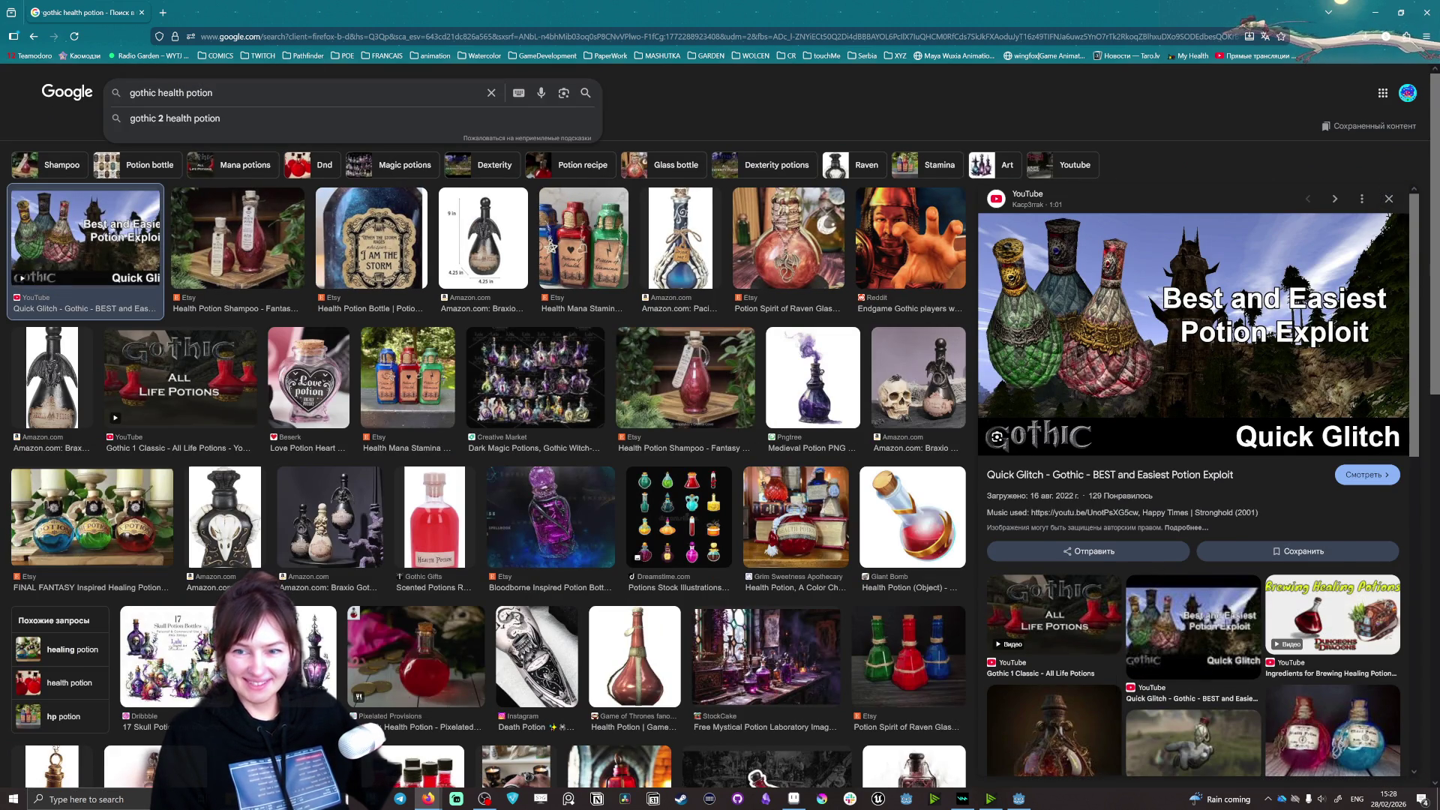
pyautogui.write('2')
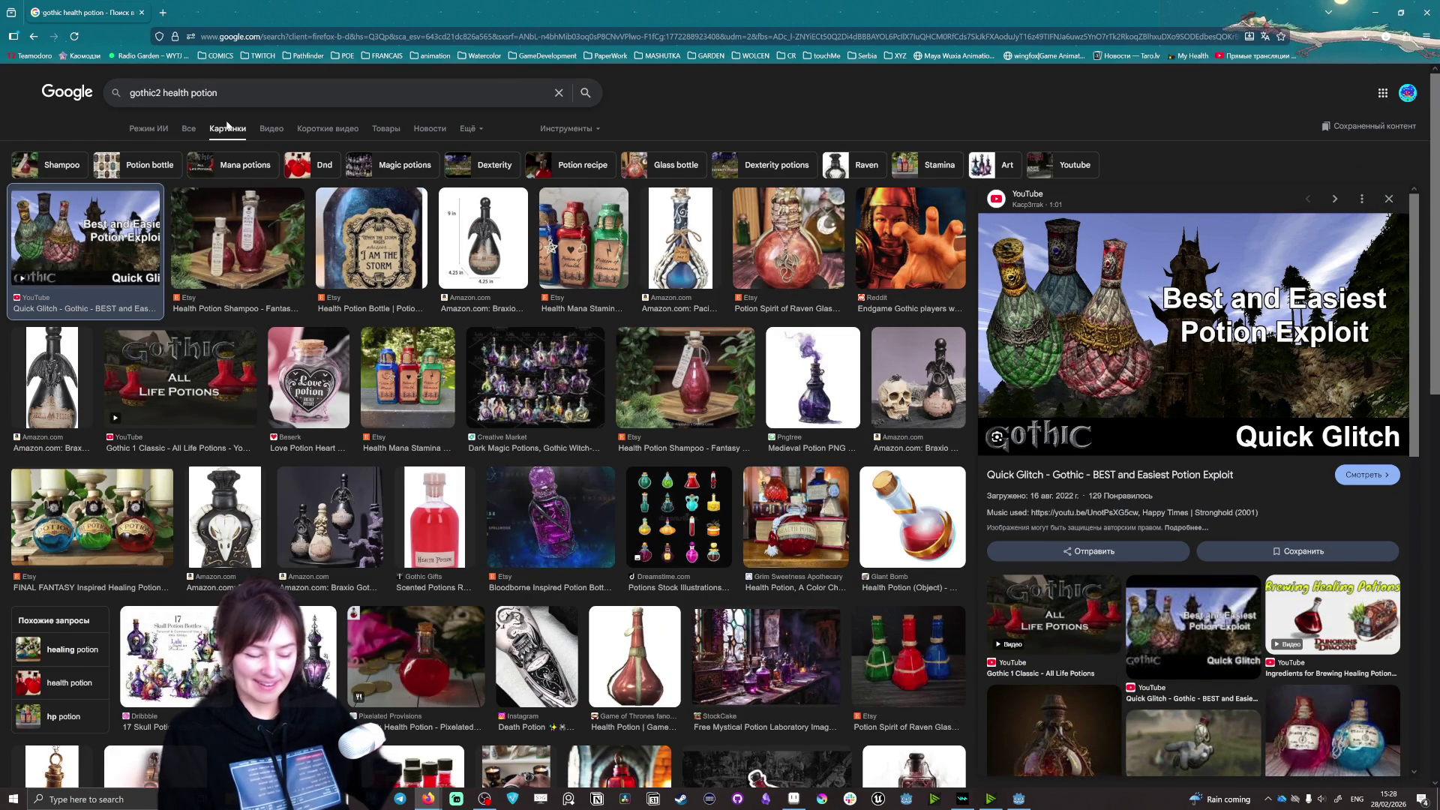
pyautogui.press('Return')
pyautogui.click(94, 266)
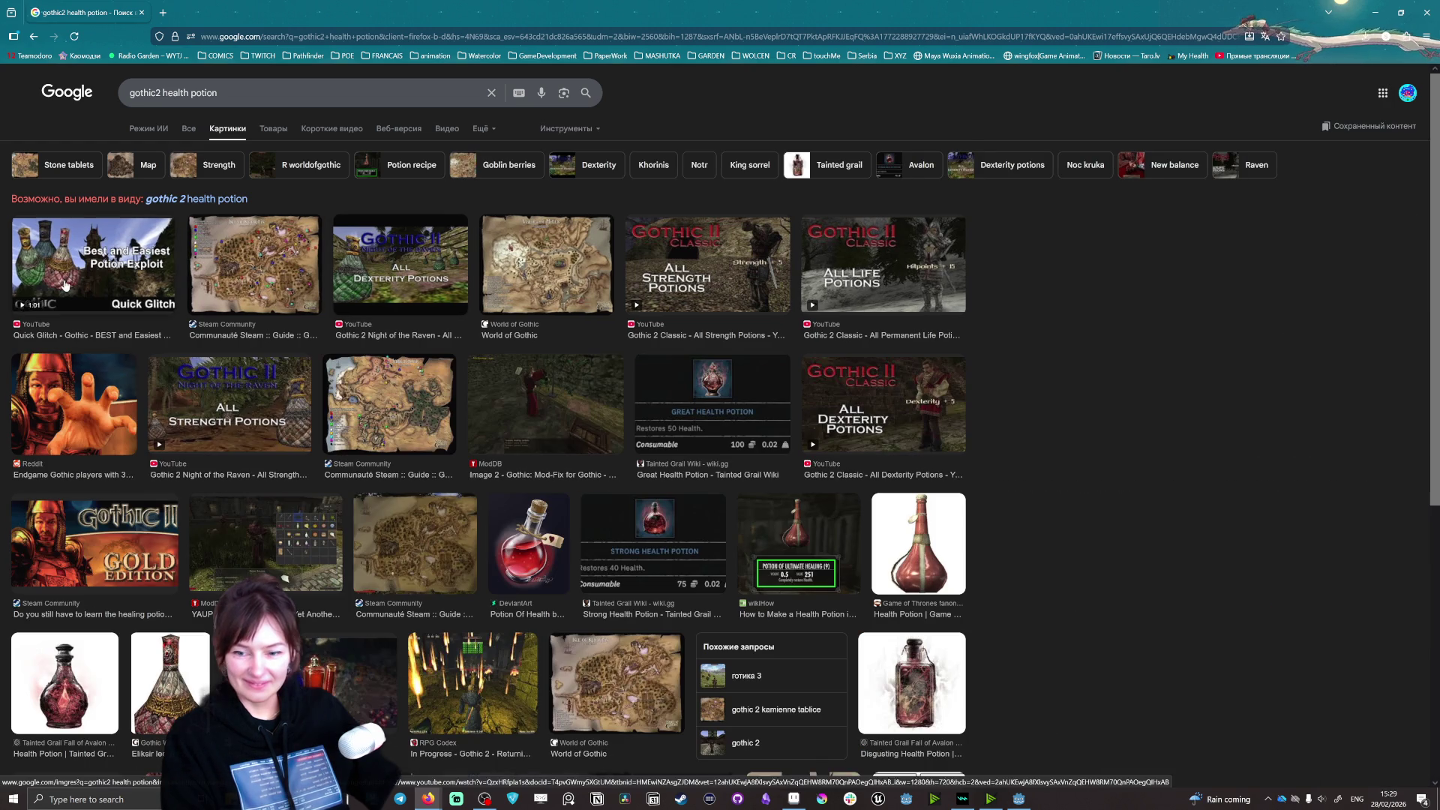
pyautogui.click(159, 697)
# Step: Close the image search window and pause the fullscreen Sword Hero trailer
pyautogui.moveTo(720, 12)
pyautogui.mouseDown()
pyautogui.moveTo(1311, 116)
pyautogui.moveTo(674, 43)
pyautogui.moveTo(475, 72)
pyautogui.moveTo(462, 96)
pyautogui.mouseUp()
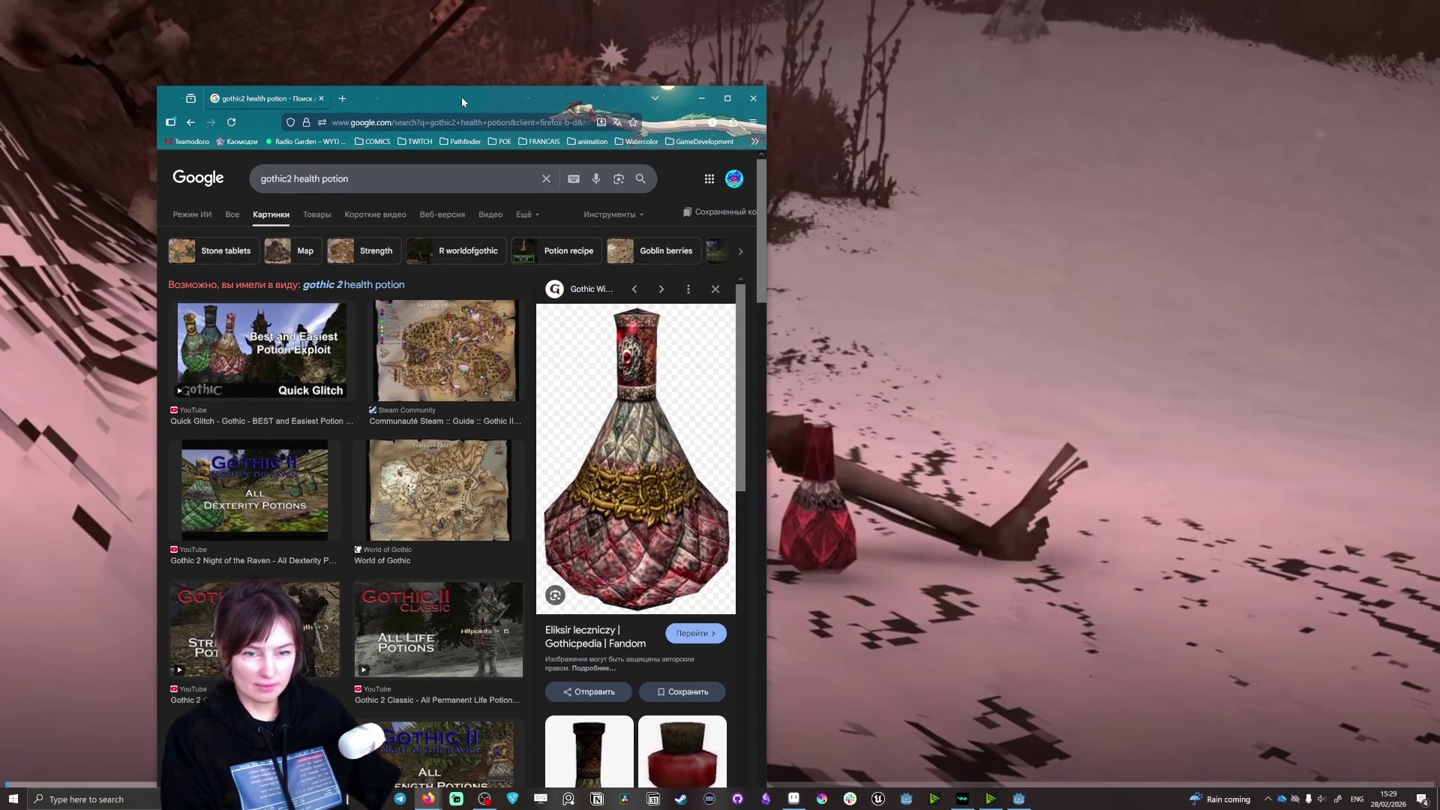
pyautogui.doubleClick(462, 96)
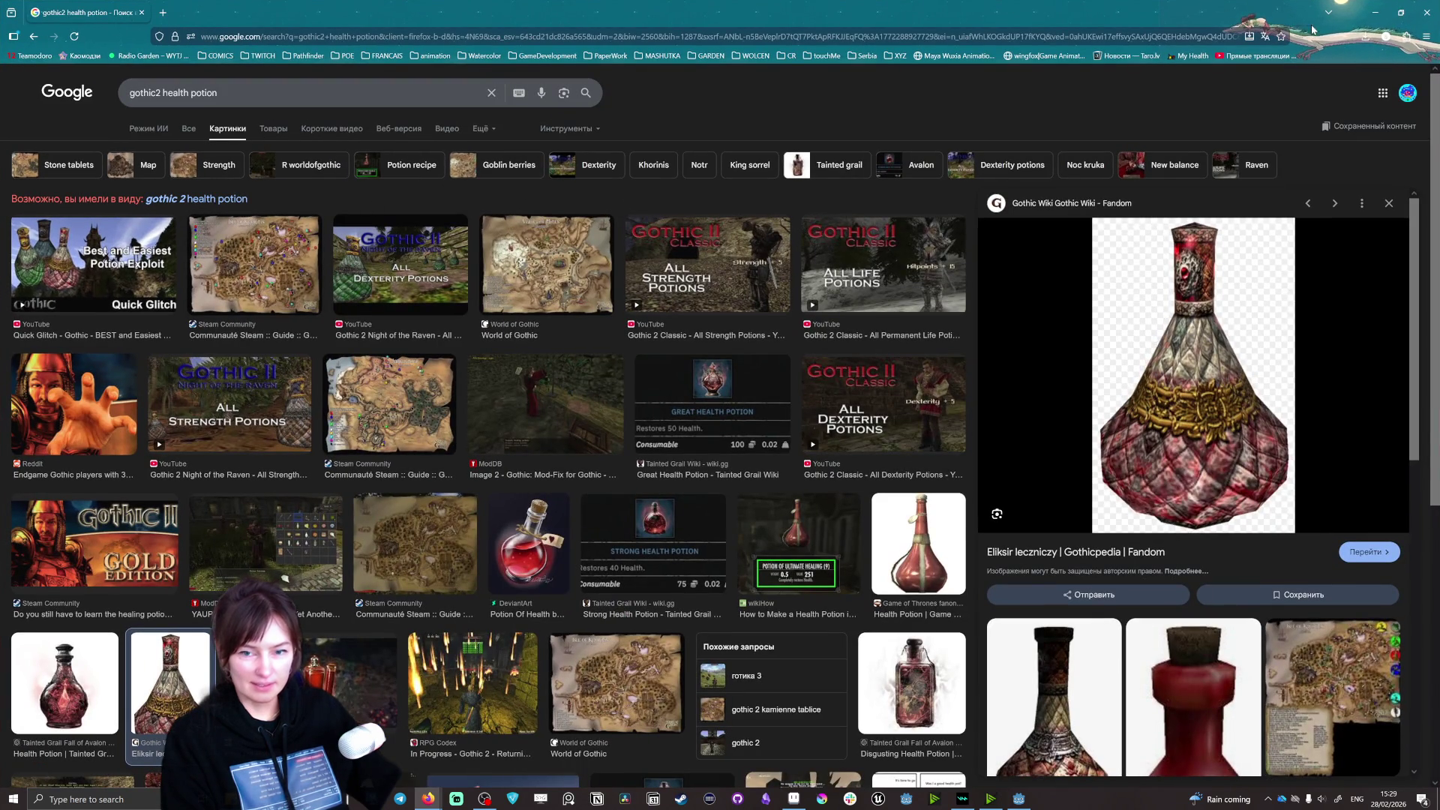
pyautogui.click(1429, 12)
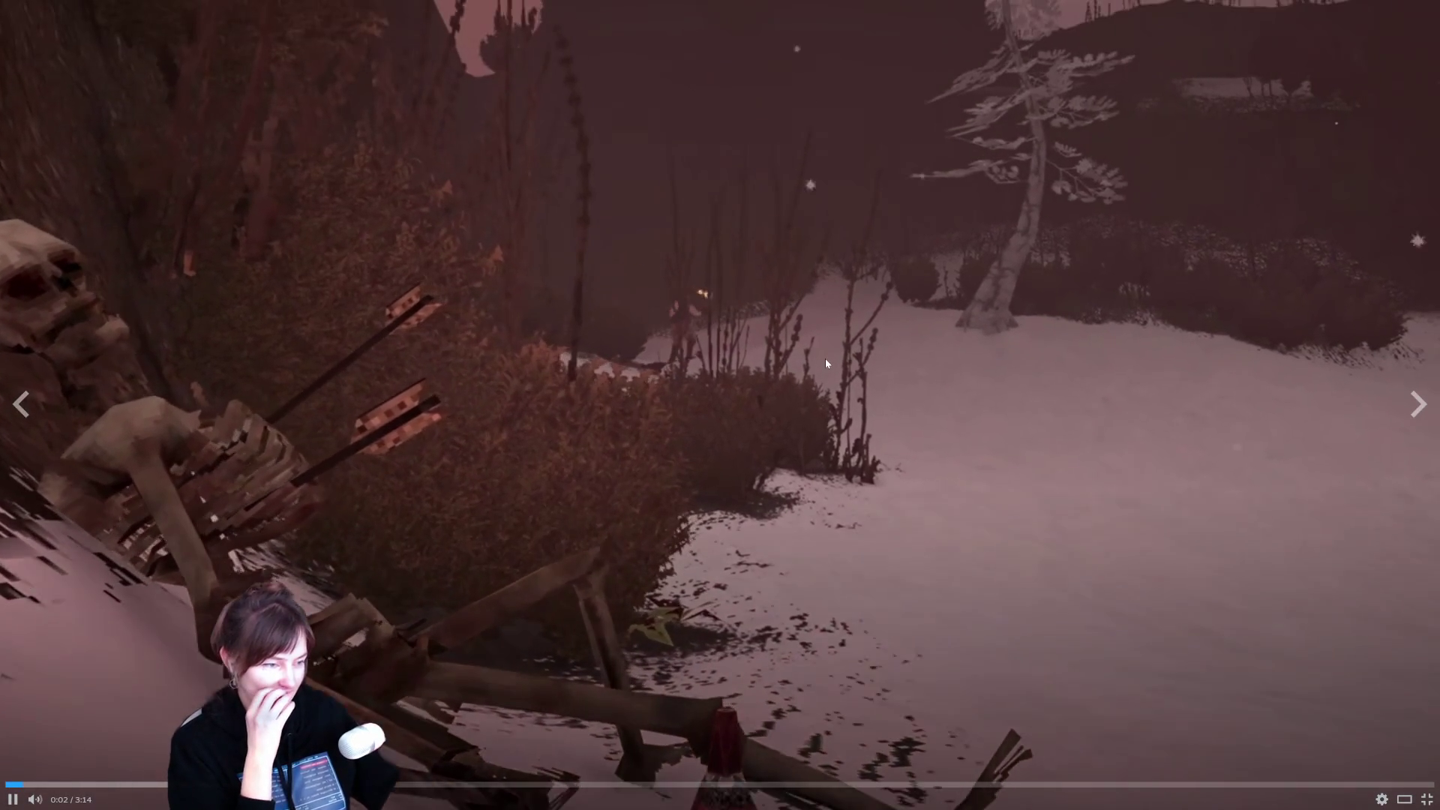
pyautogui.click(813, 369)
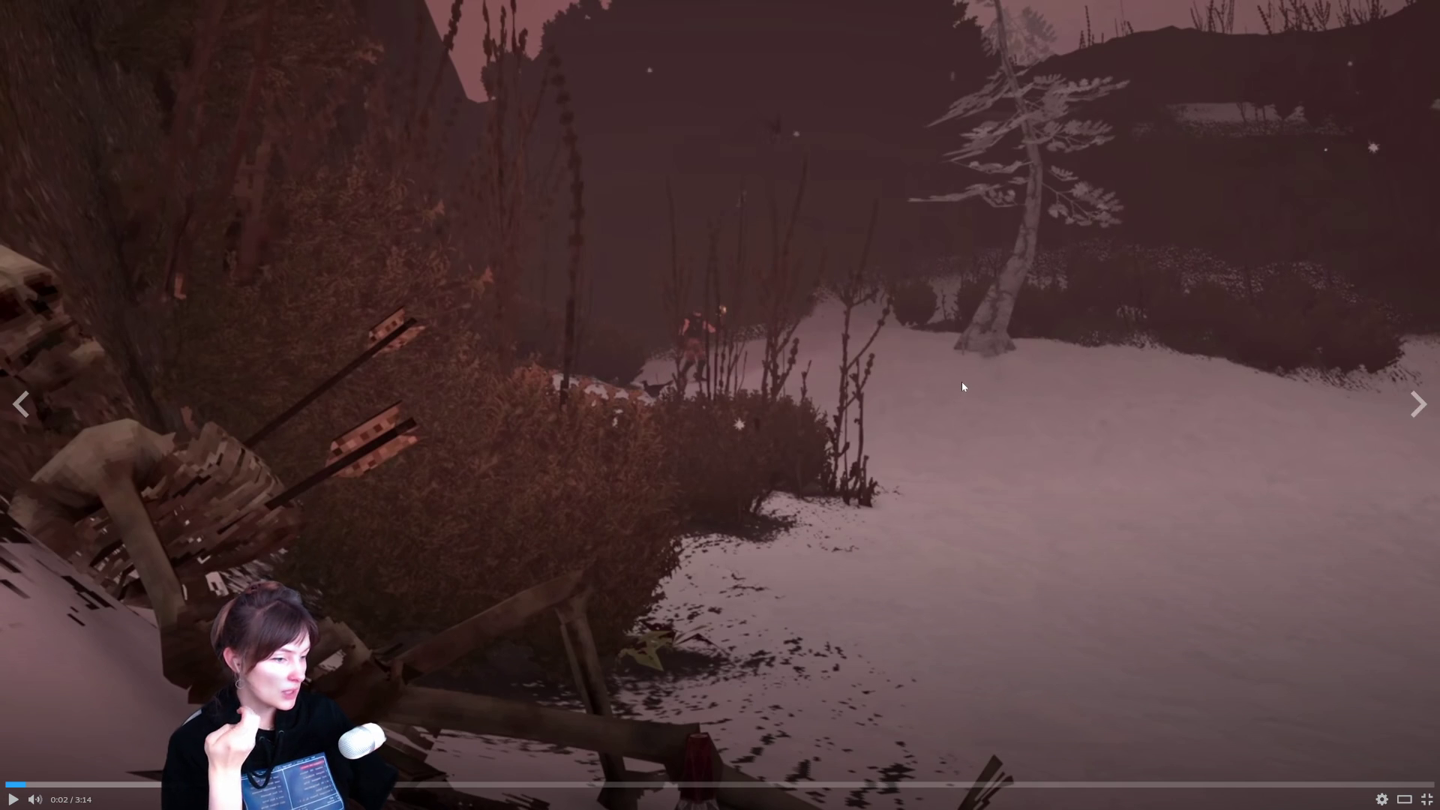
# Step: Resume the Sword Hero trailer past 0:40, then exit fullscreen to its store page
pyautogui.click(1069, 328)
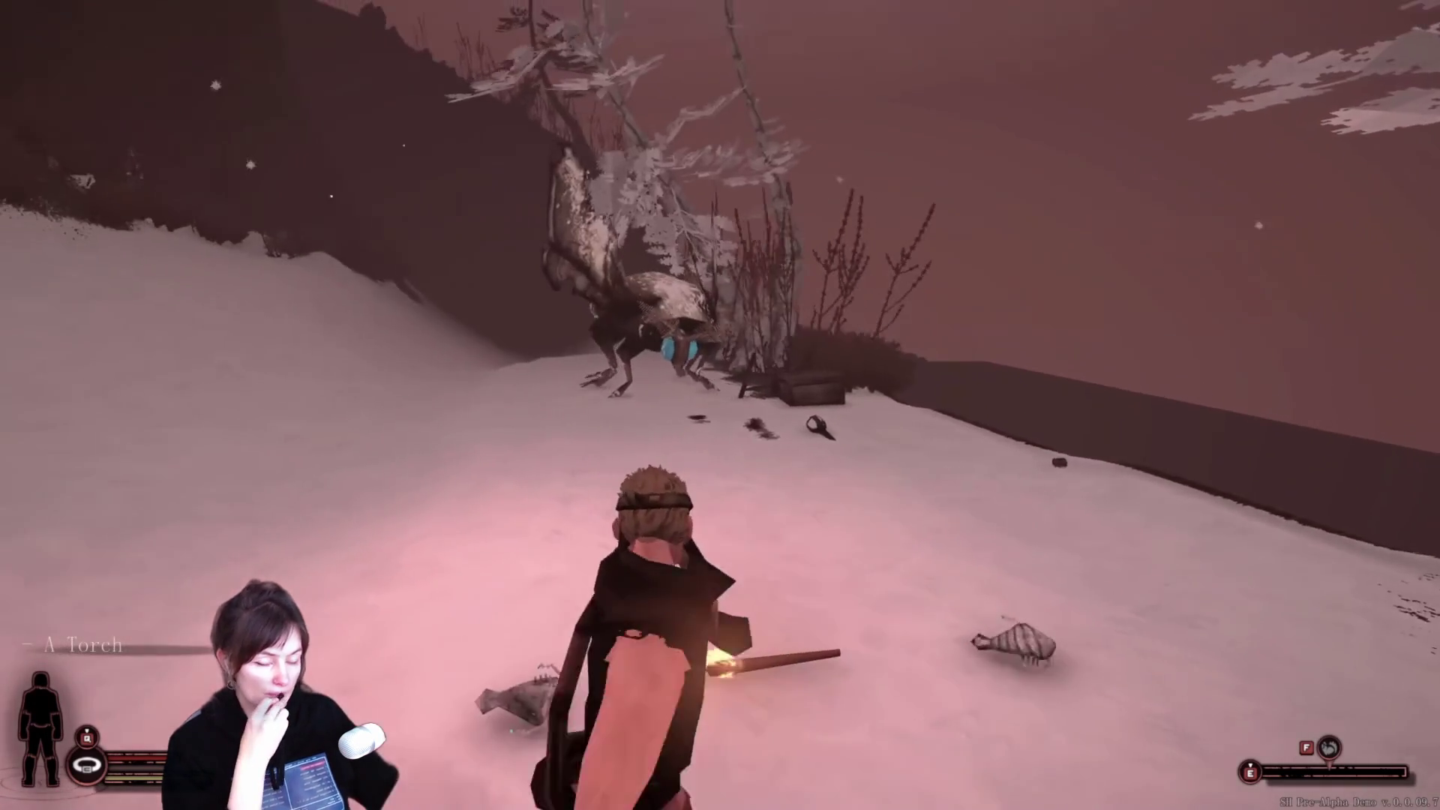
pyautogui.moveTo(923, 324)
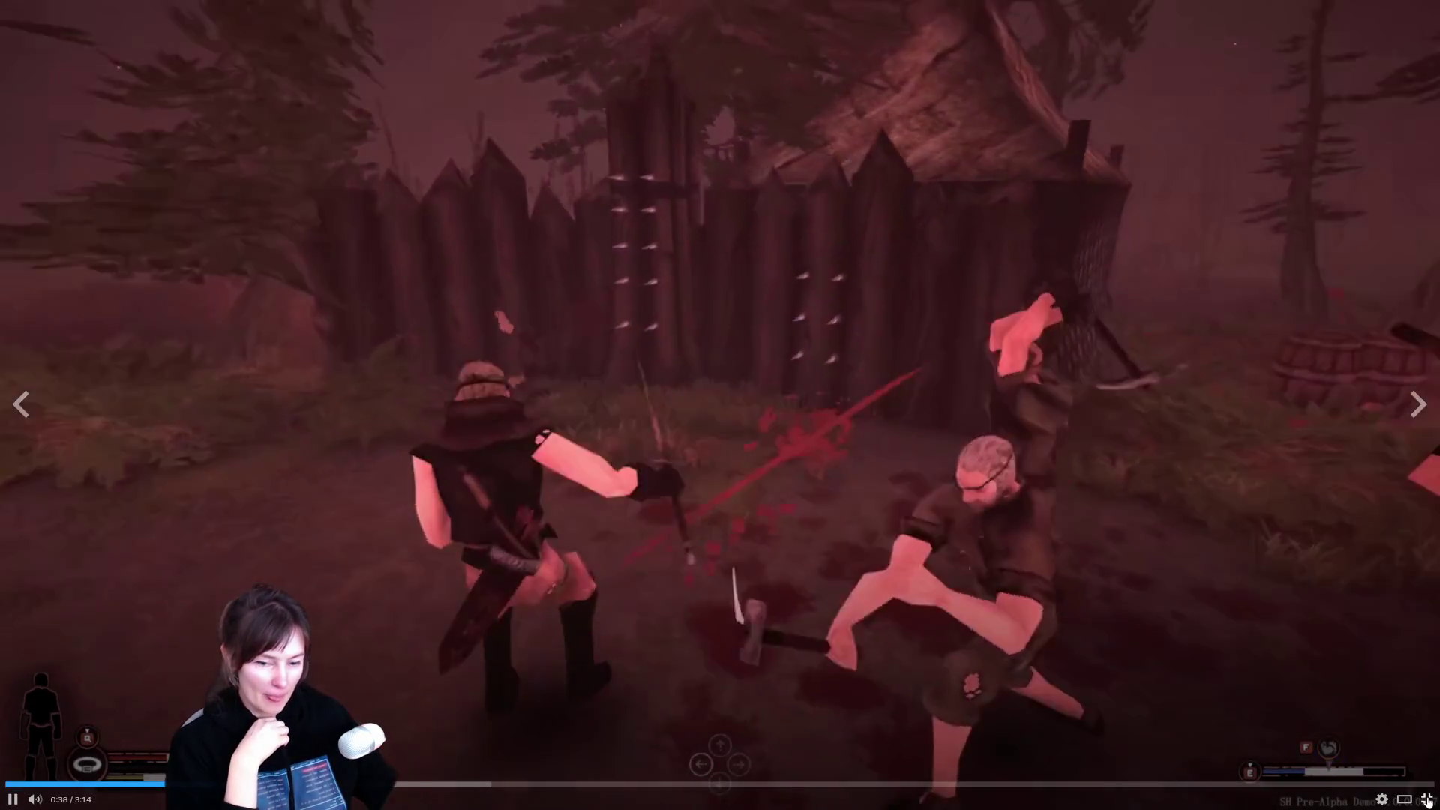
pyautogui.press('Escape')
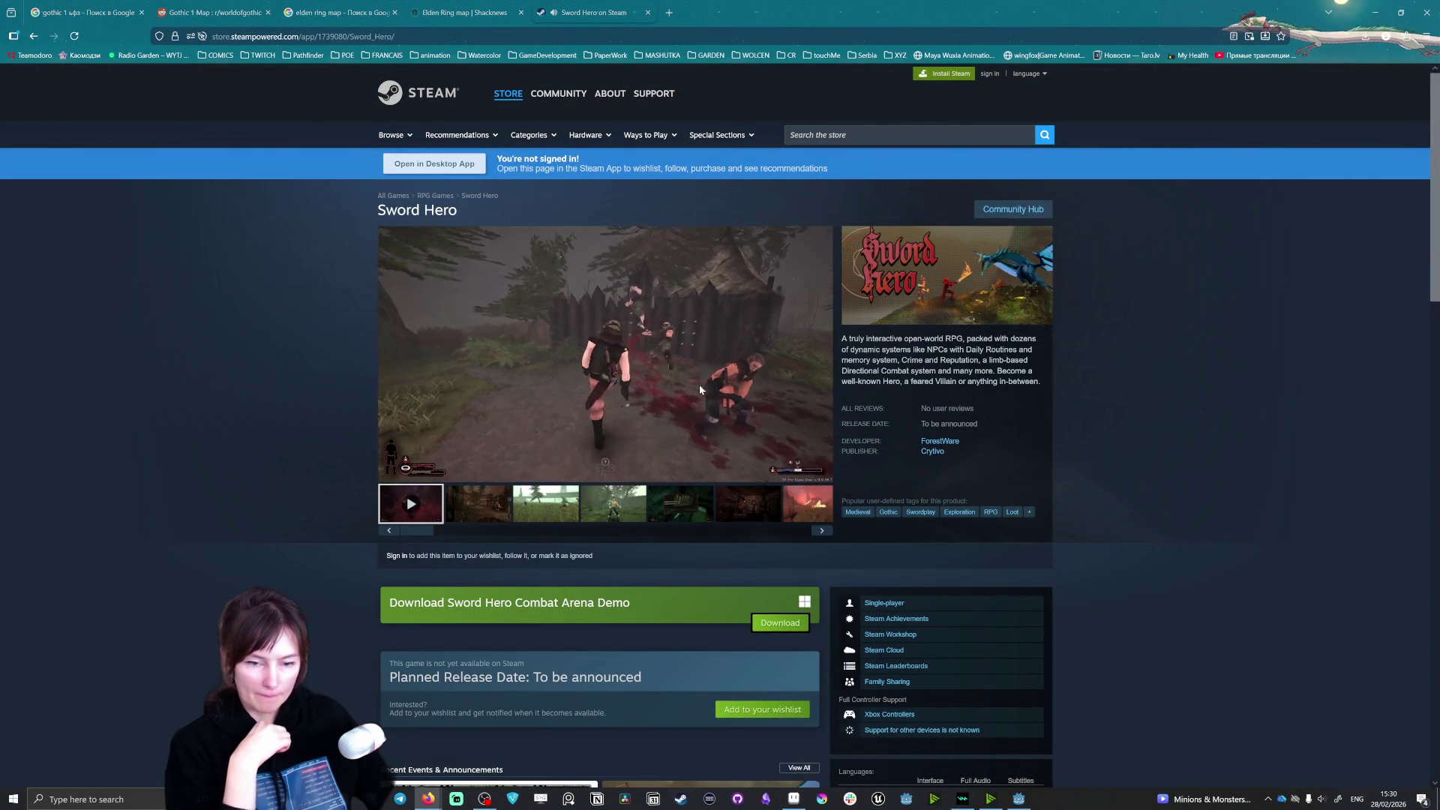
# Step: Watch the Sword Hero trailer full screen up to its lockpicking minigame
pyautogui.click(819, 472)
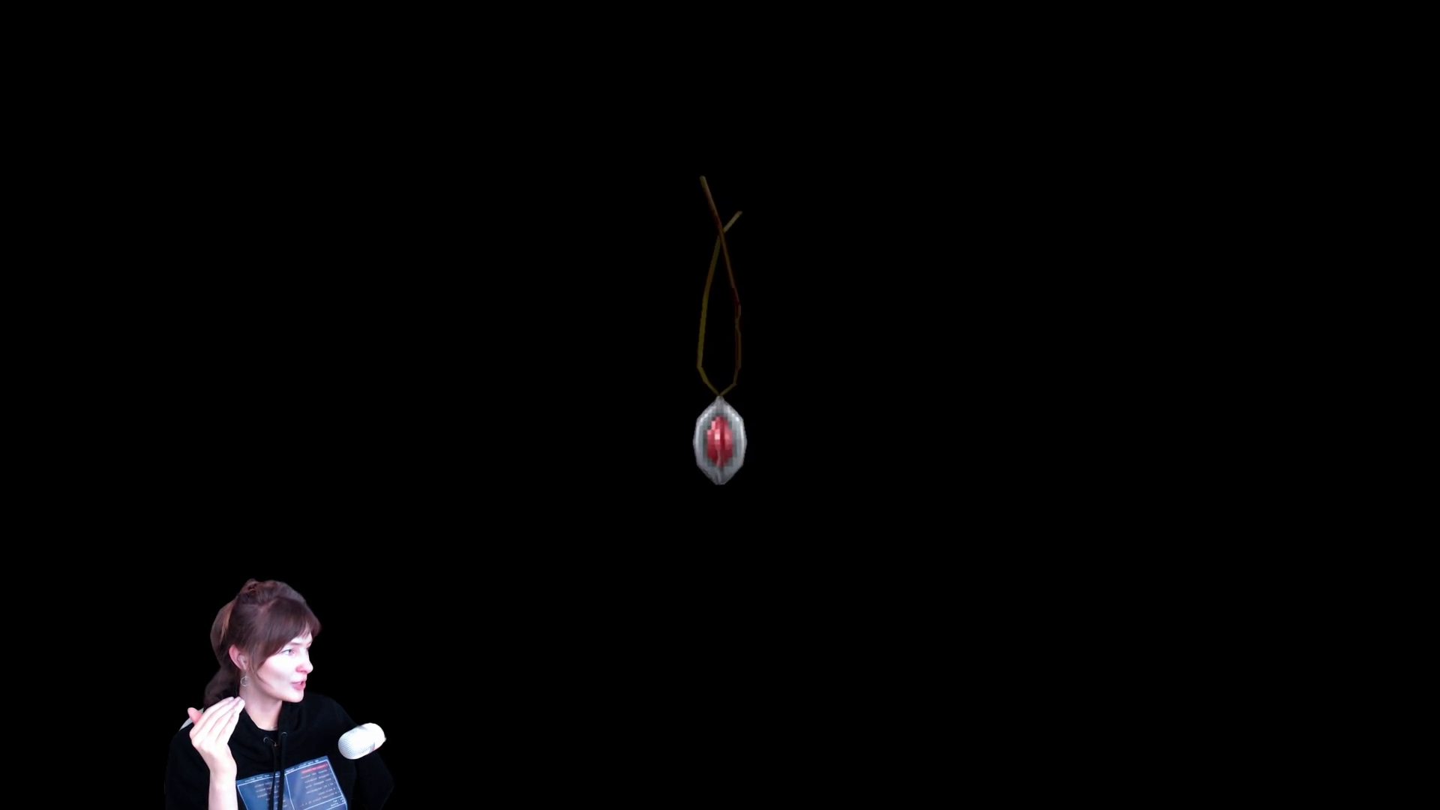
pyautogui.moveTo(878, 568)
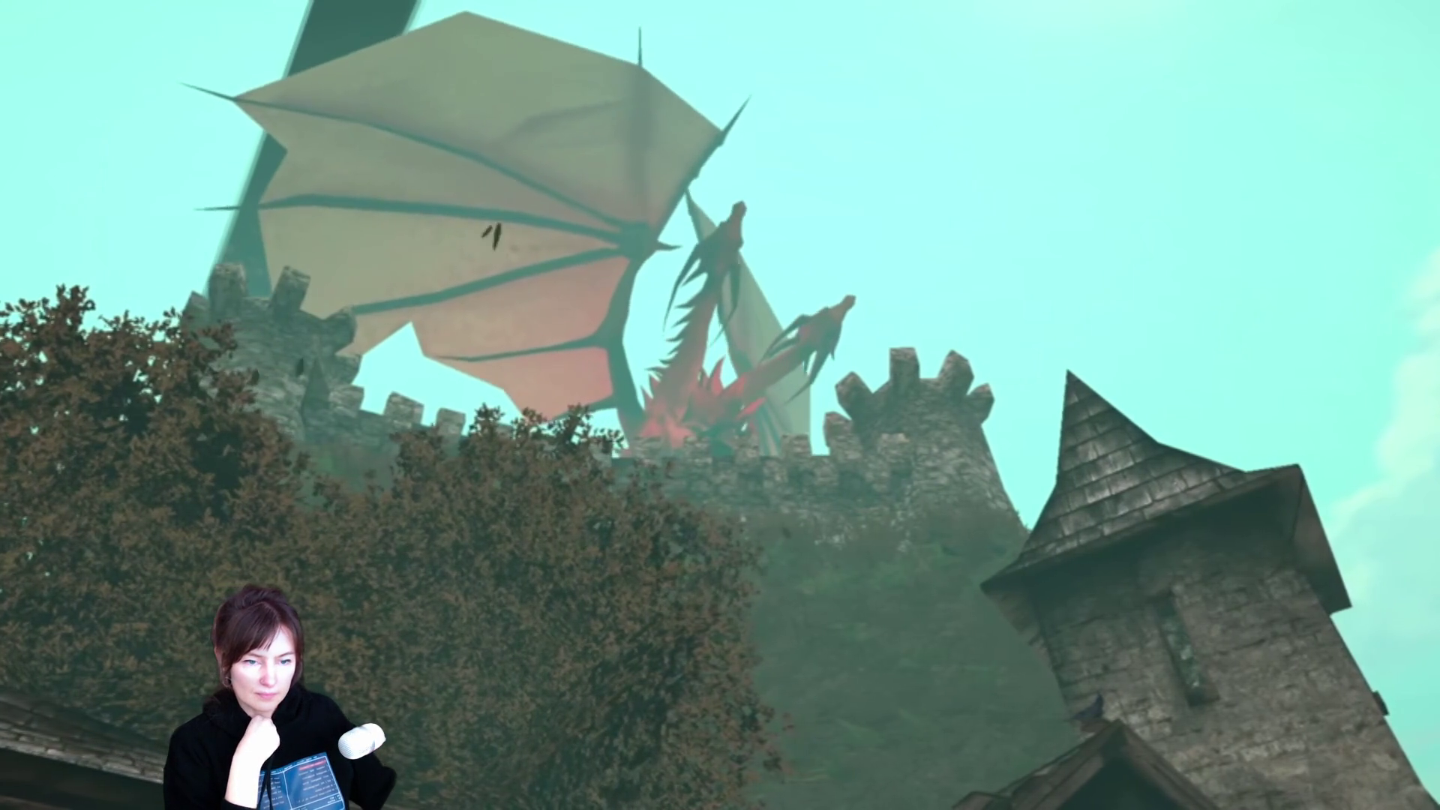
pyautogui.moveTo(826, 443)
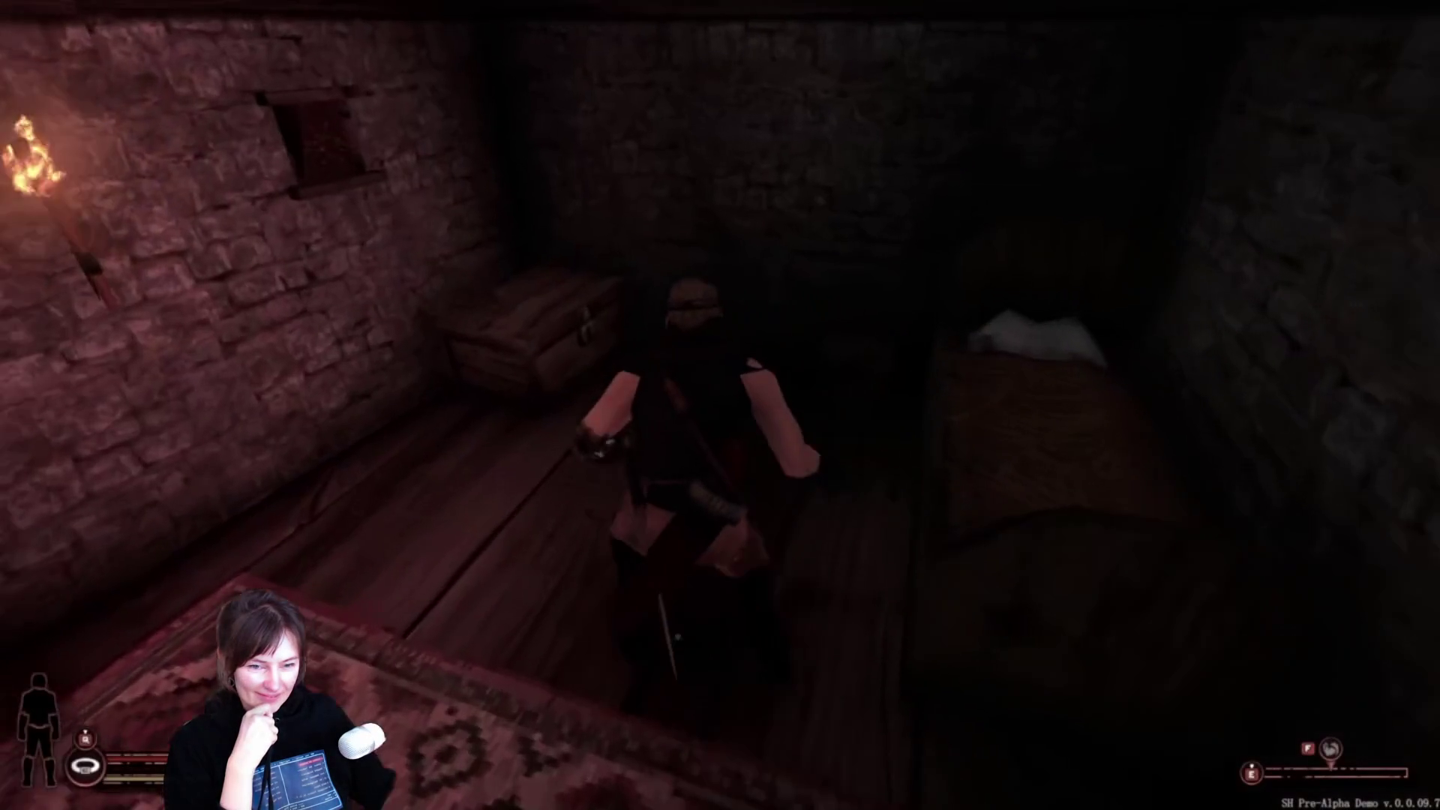
pyautogui.press('e')
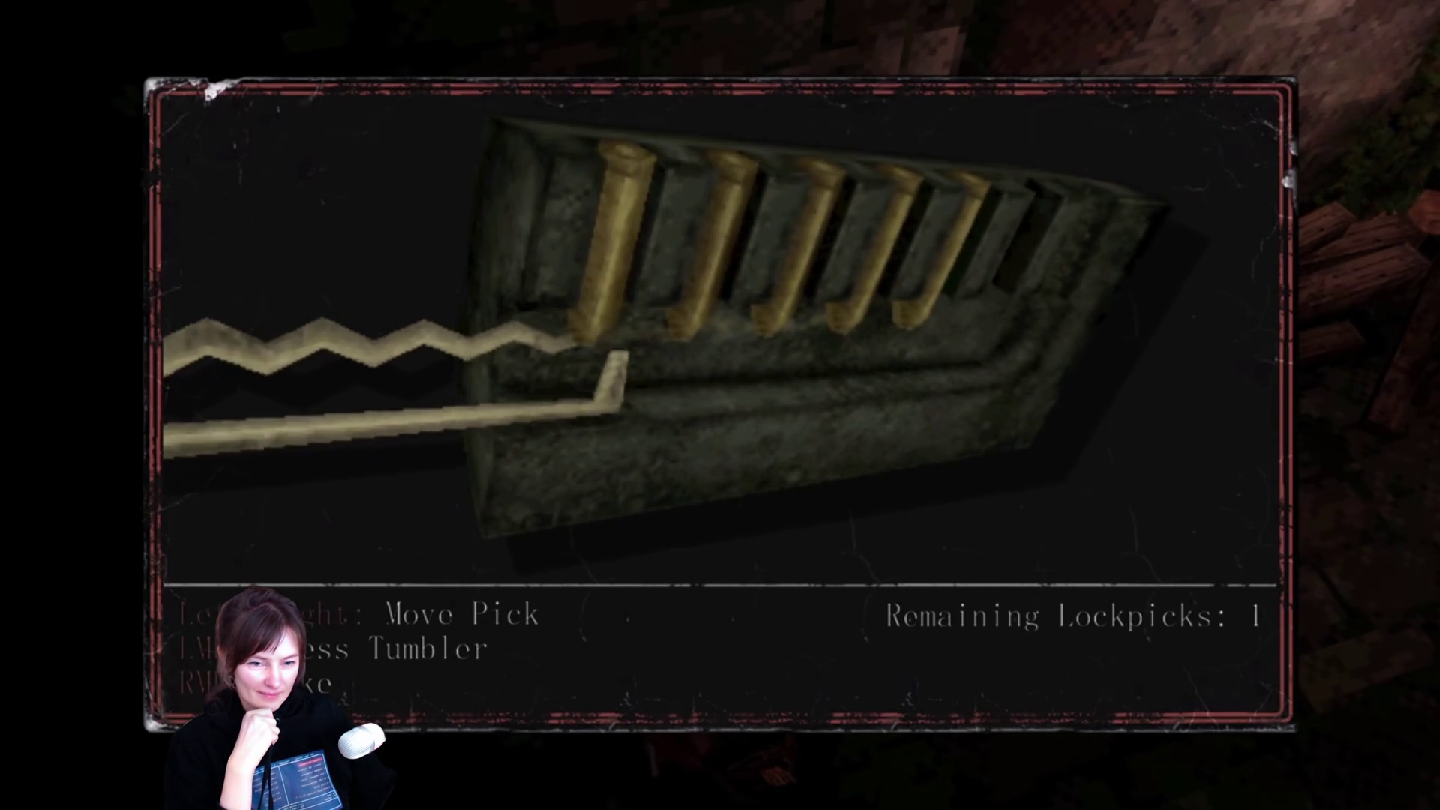
# Step: Operate the fullscreen trailer player, nudging playback back and forward with the arrow keys
pyautogui.click(720, 406)
pyautogui.press('Left')
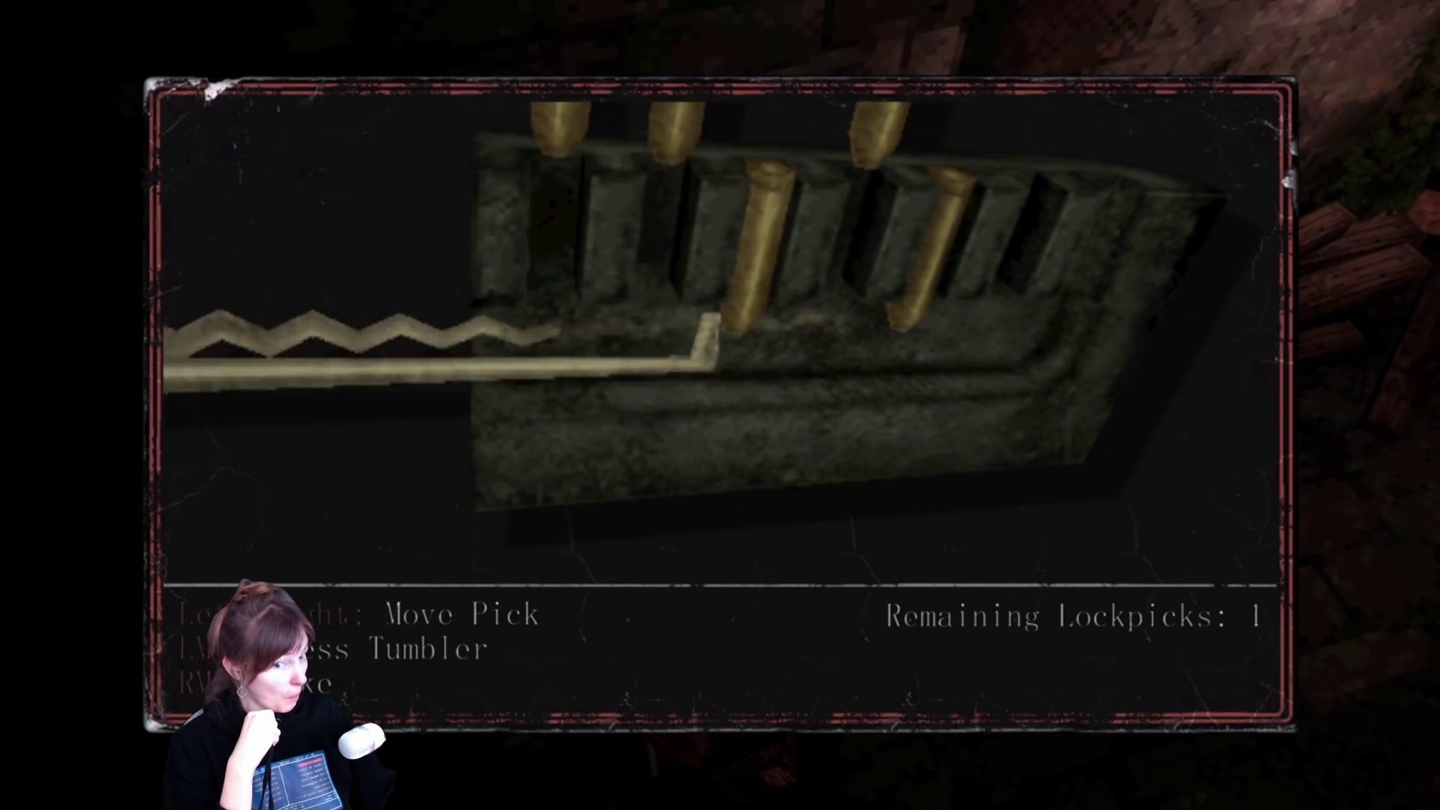
pyautogui.press('Right')
pyautogui.click(721, 405)
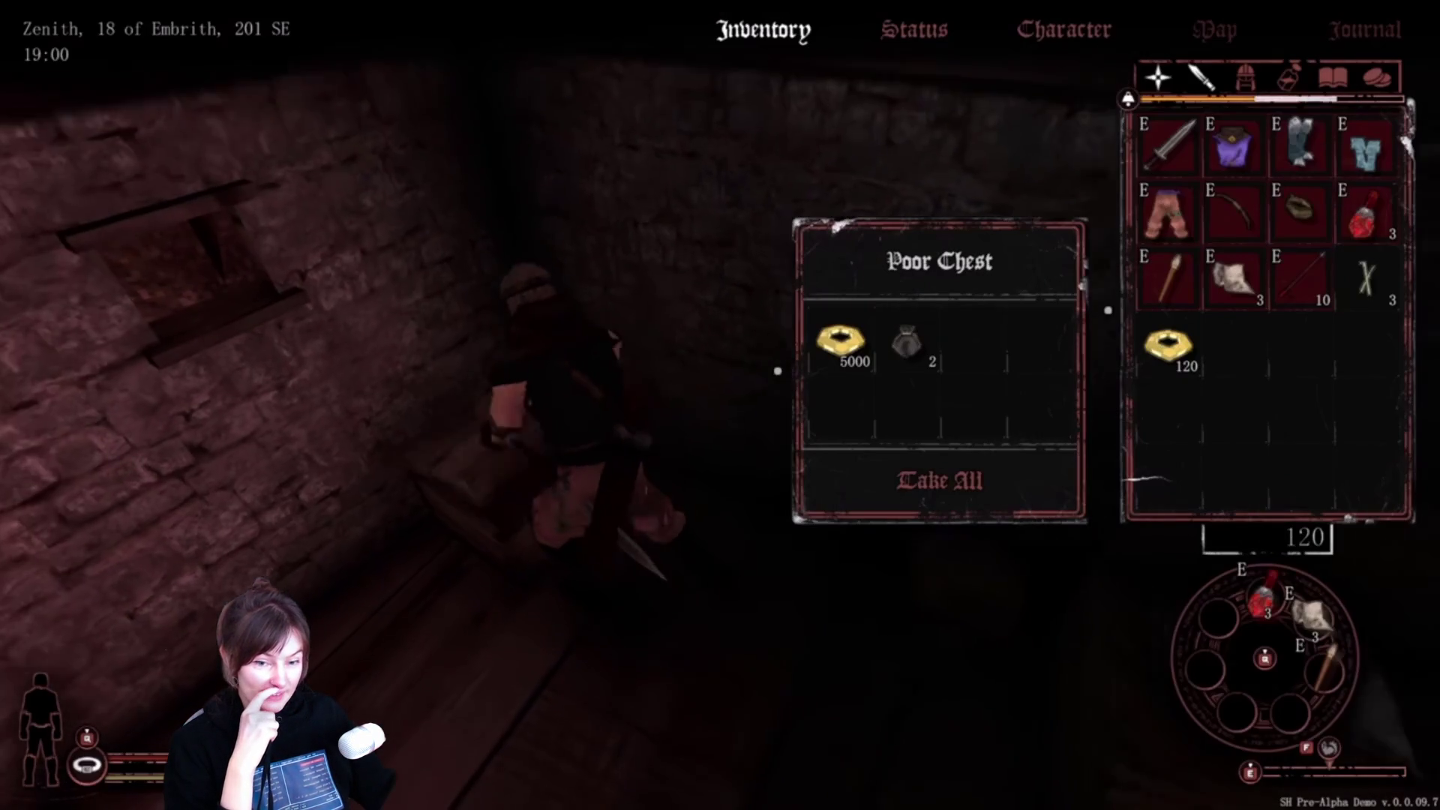
pyautogui.press('r')
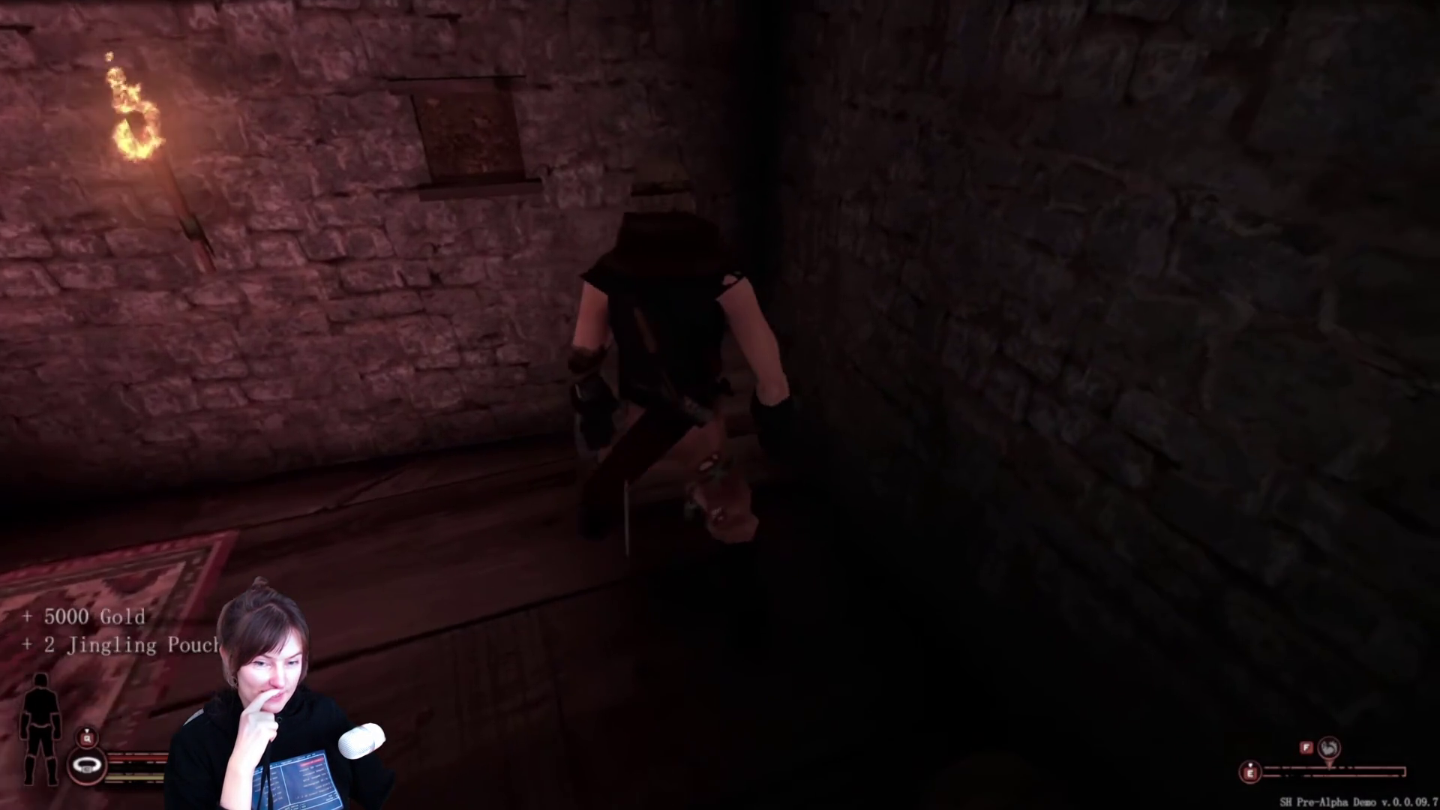
pyautogui.press('w')
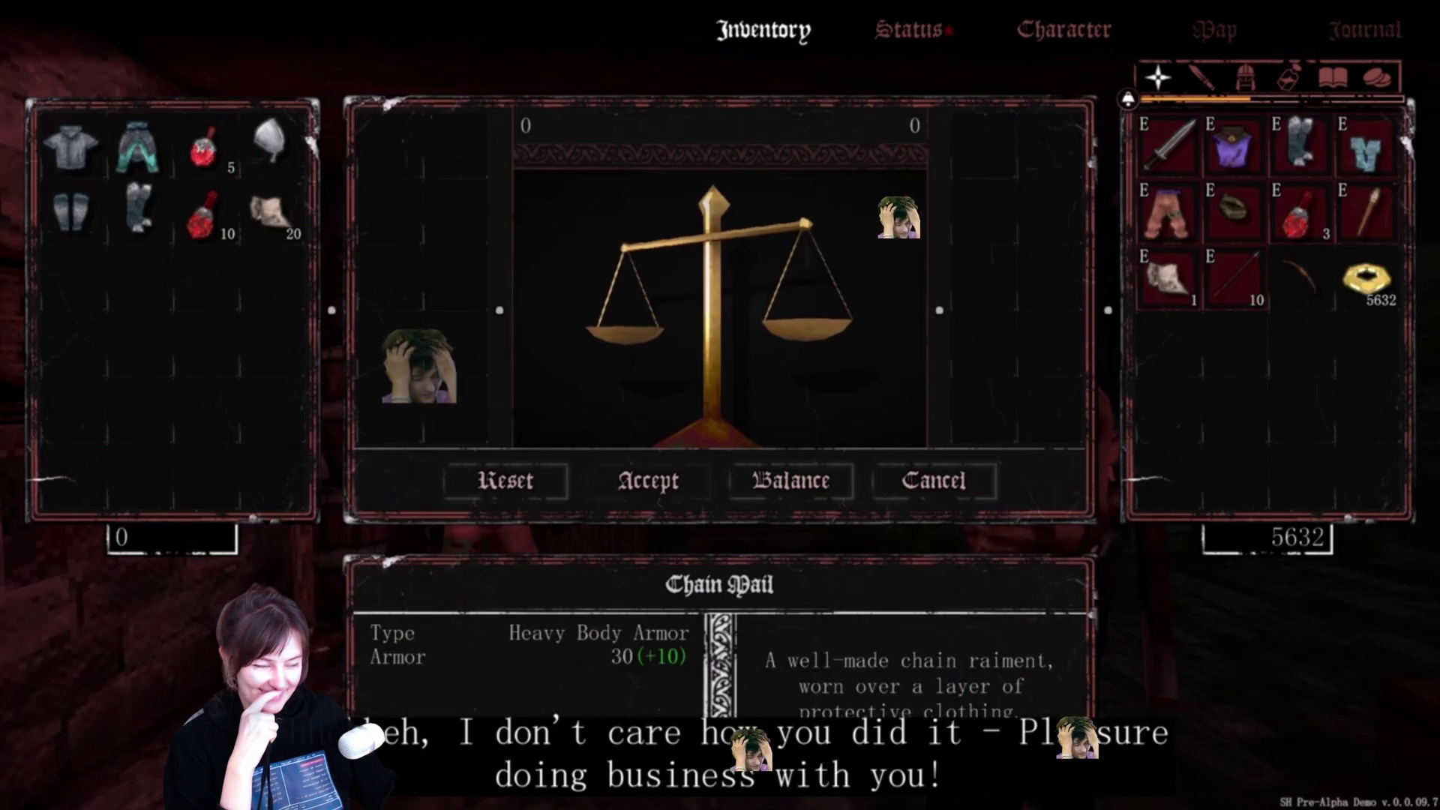
pyautogui.click(72, 147)
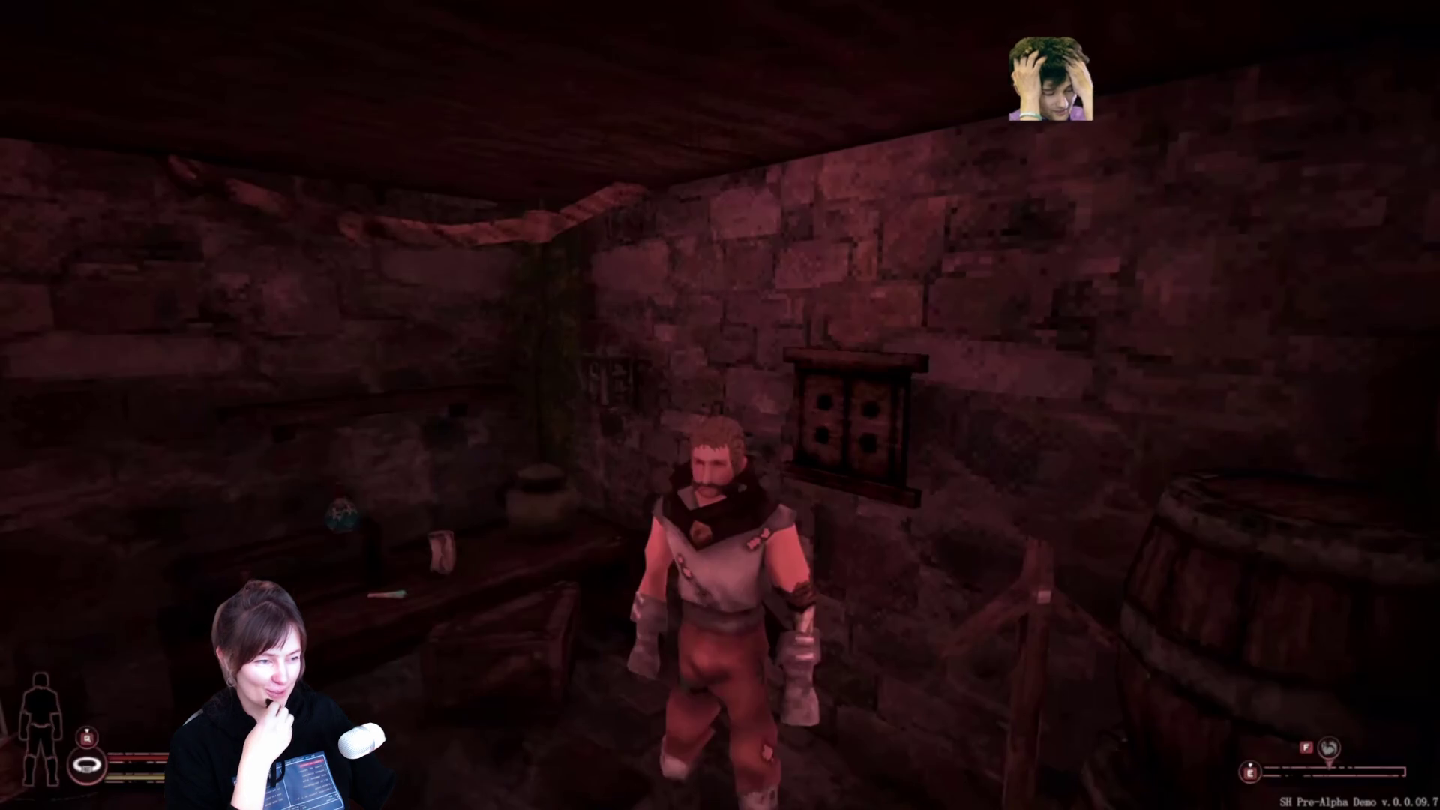
pyautogui.press('i')
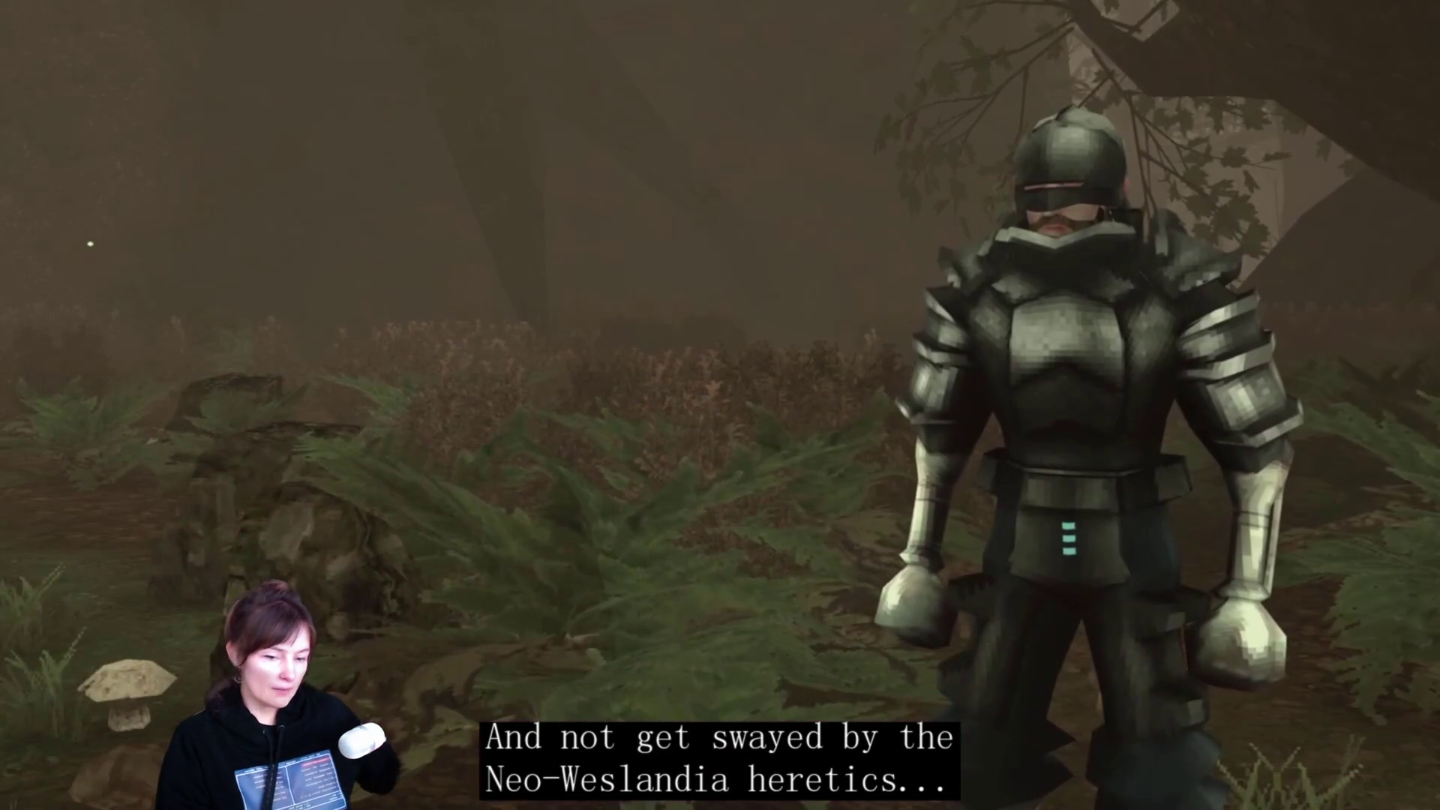
# Step: Pause the Sword Hero trailer at 2:48 and return to its store page
pyautogui.moveTo(869, 266)
pyautogui.click(1153, 642)
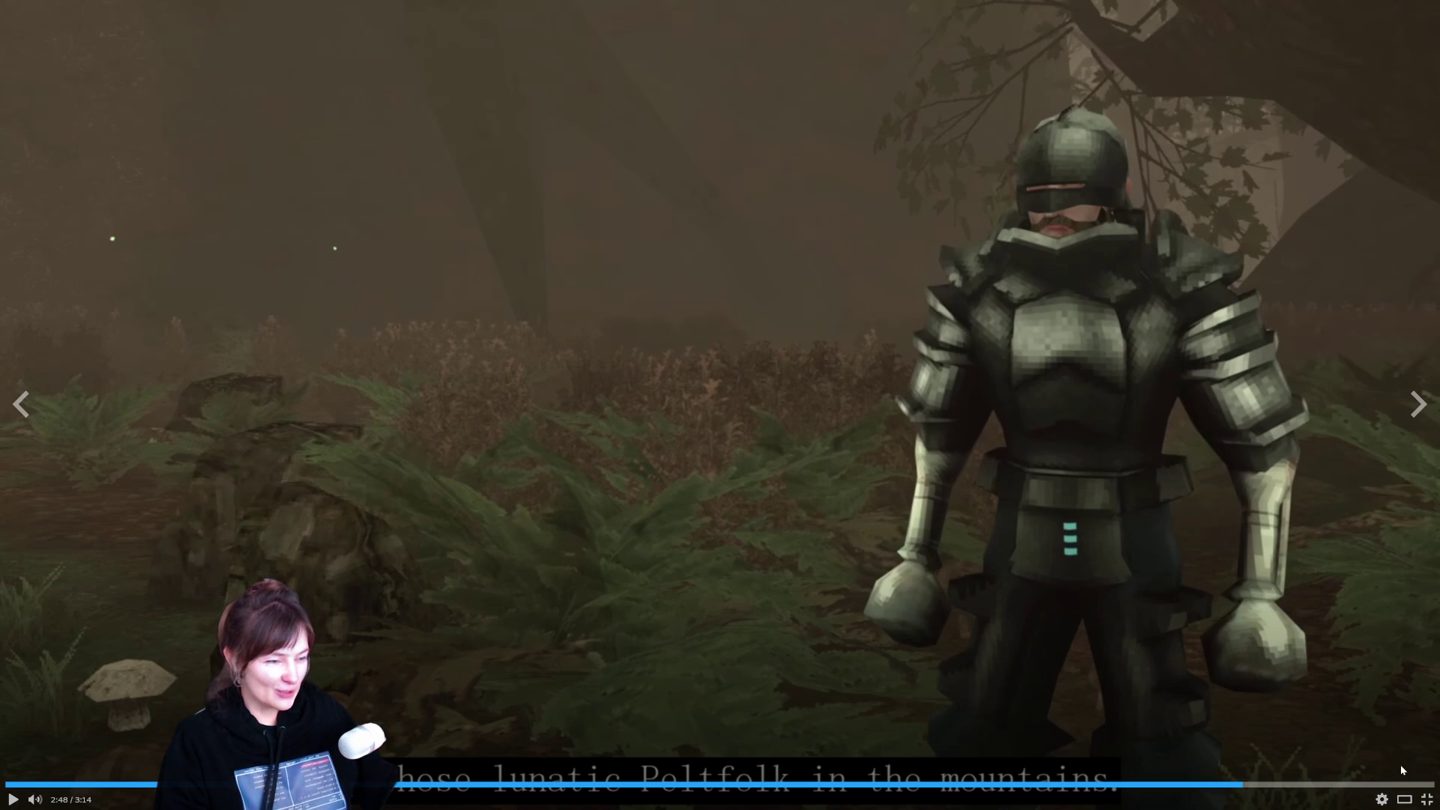
pyautogui.click(1427, 799)
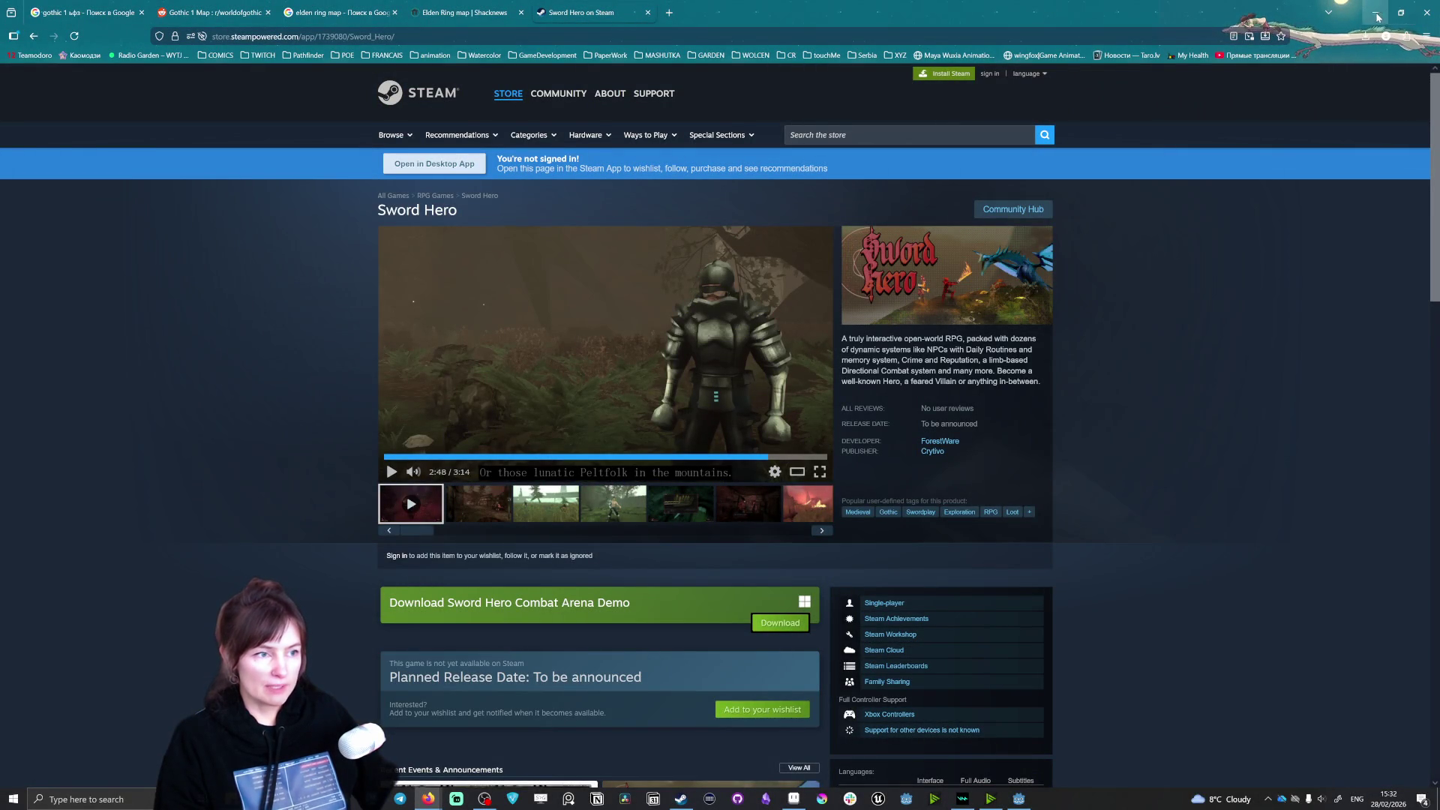
# Step: Close the Steam Store browser window and return to the spawner scene in Godot
pyautogui.click(1430, 7)
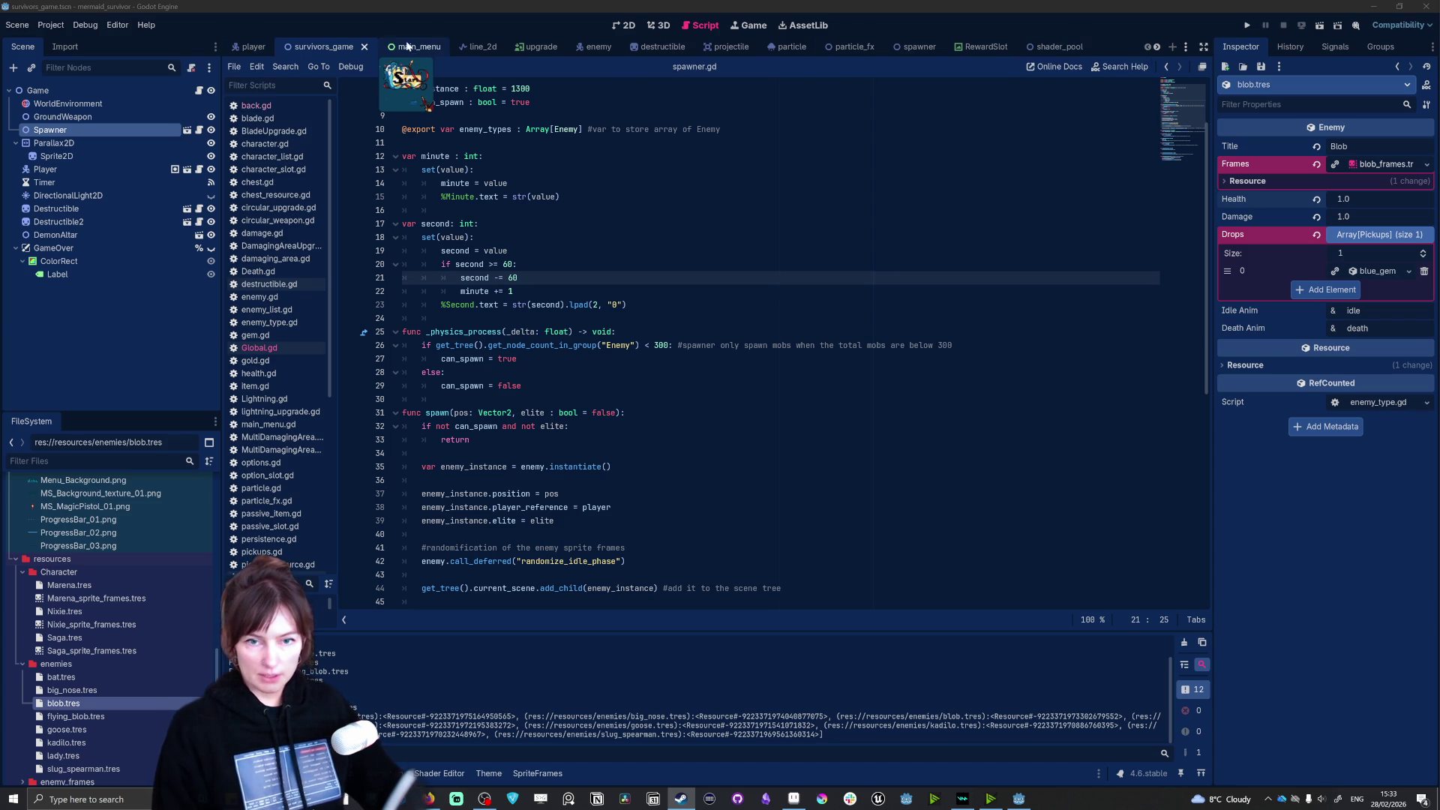
pyautogui.click(916, 47)
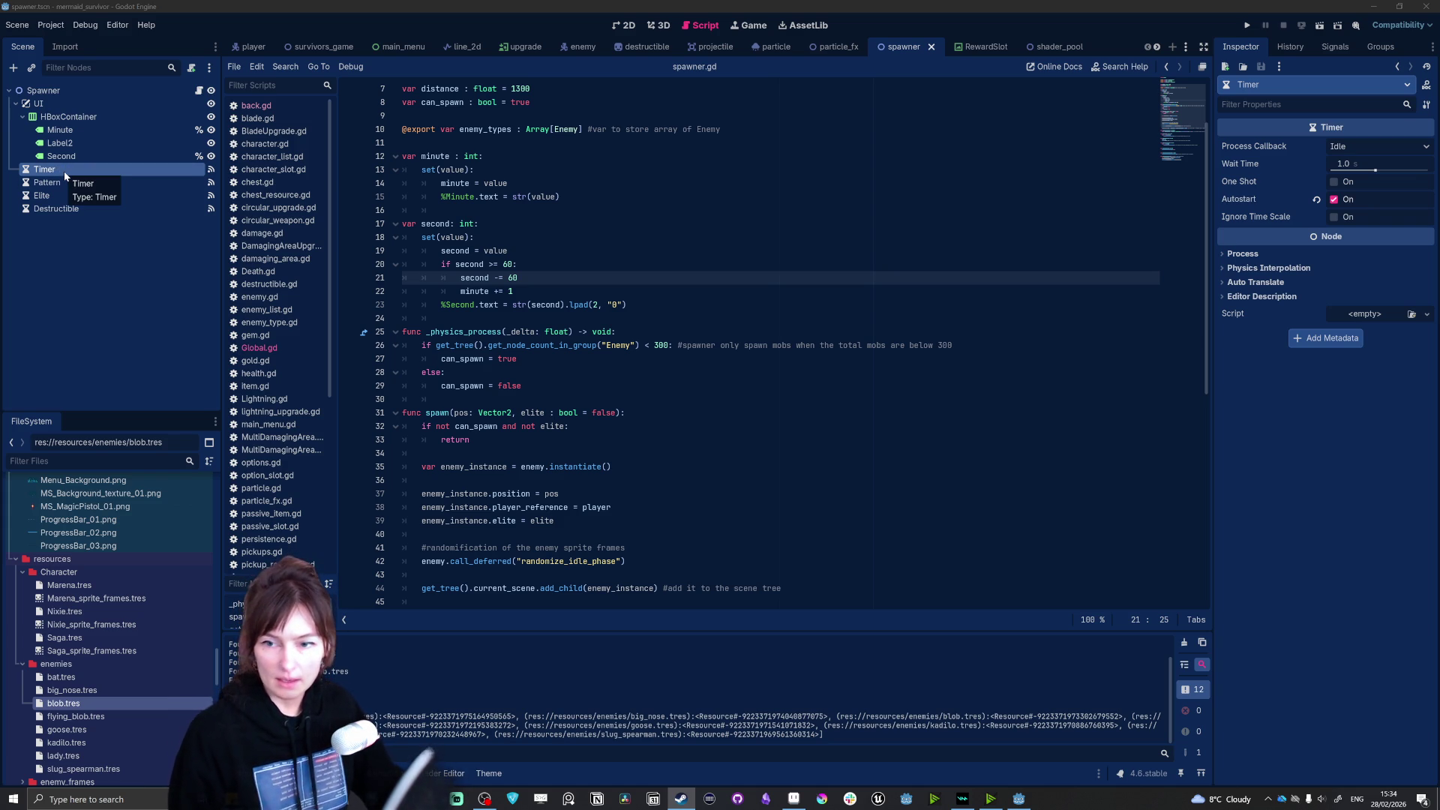
# Step: Select the Pattern timer node to view its 10.0 s wait time and autostart setting
pyautogui.click(72, 181)
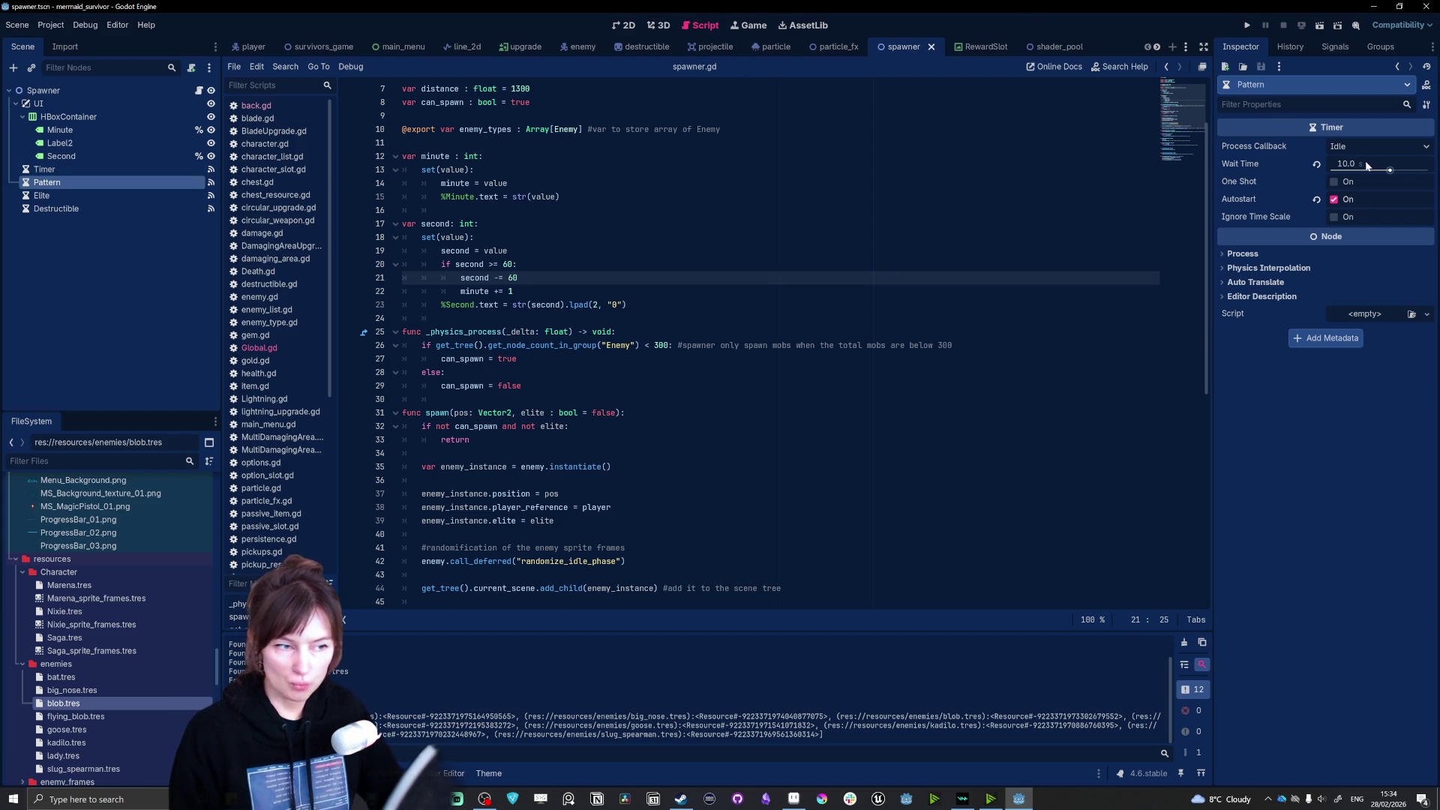
# Step: Set the Pattern timer's wait time to 30 s and the Elite timer's to 50 s
pyautogui.moveTo(1389, 171); pyautogui.dragTo(1402, 171)
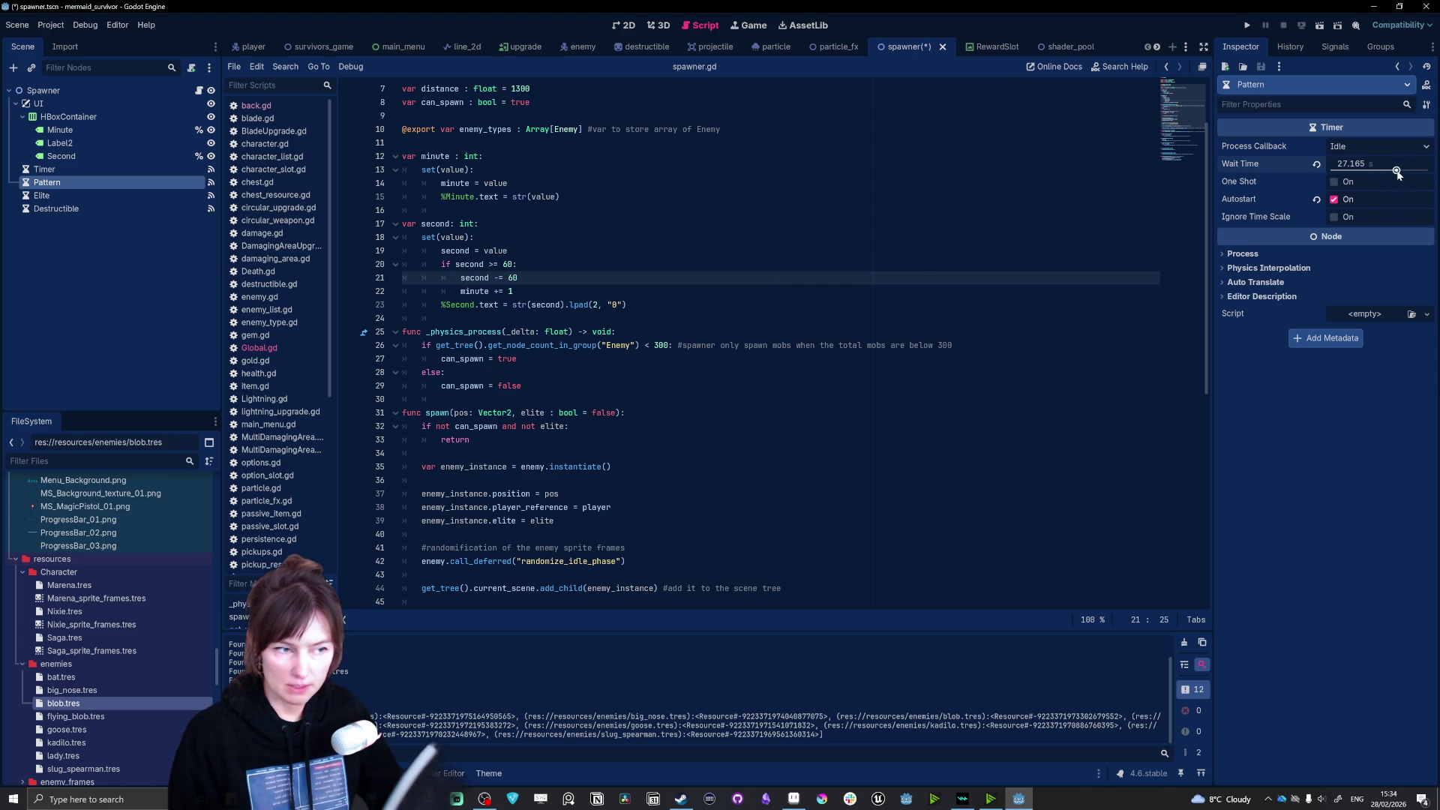
pyautogui.click(1366, 171)
pyautogui.write('30.0')
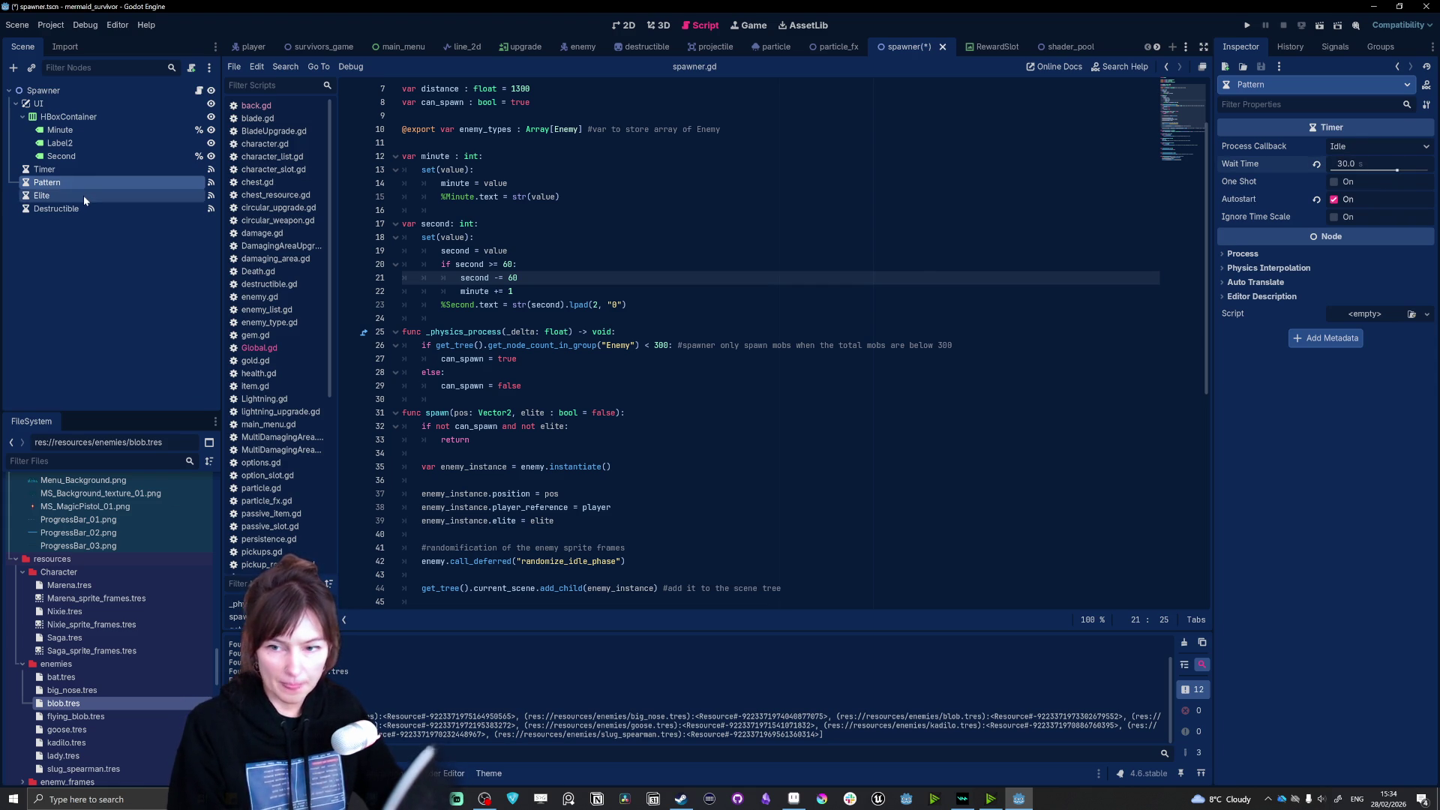
pyautogui.click(42, 195)
pyautogui.click(1372, 164)
pyautogui.write('50')
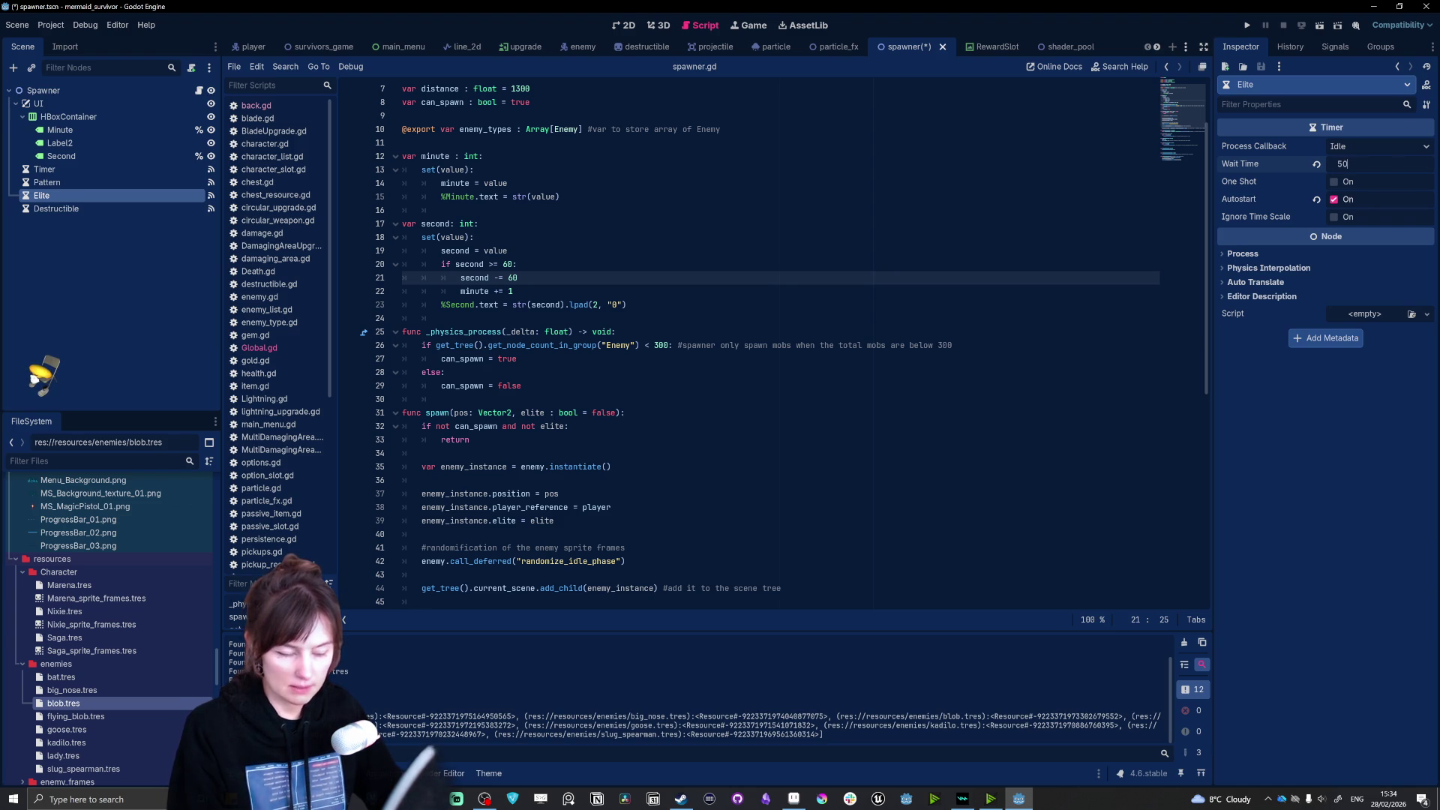
pyautogui.press('Return')
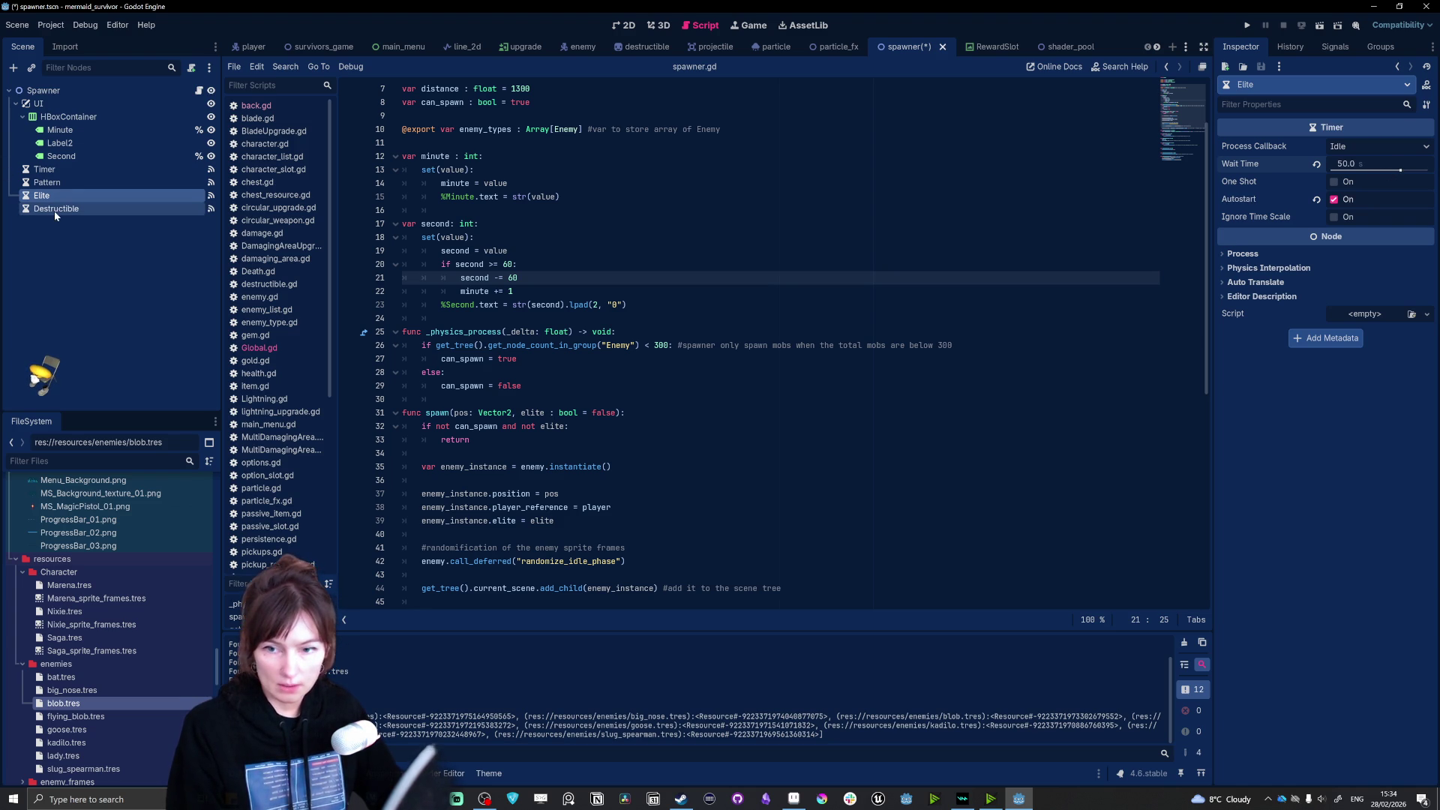
# Step: Set the Destructible timer's wait time to 15 s, then save and run the game
pyautogui.click(55, 210)
pyautogui.click(1377, 163)
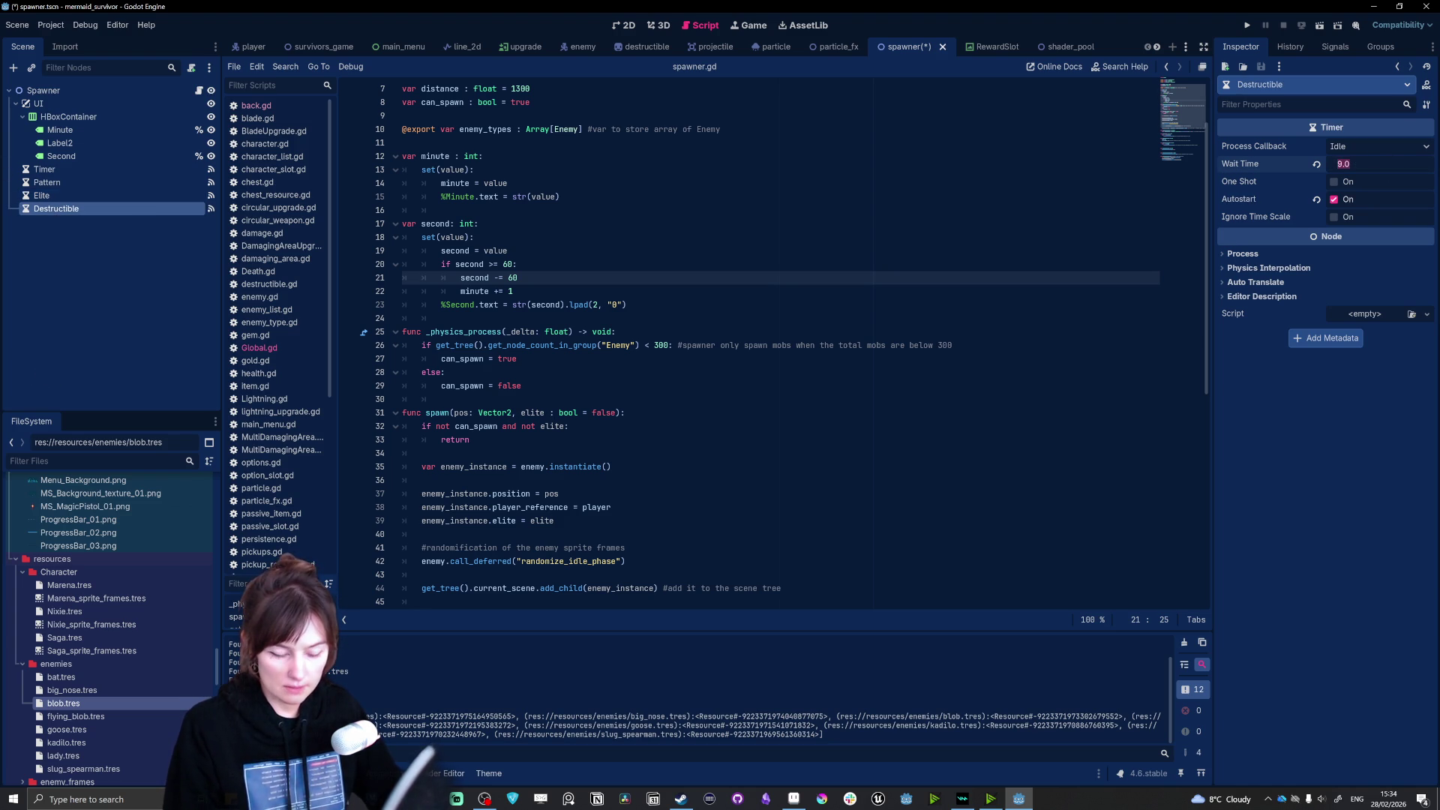
pyautogui.write('15')
pyautogui.press('Return')
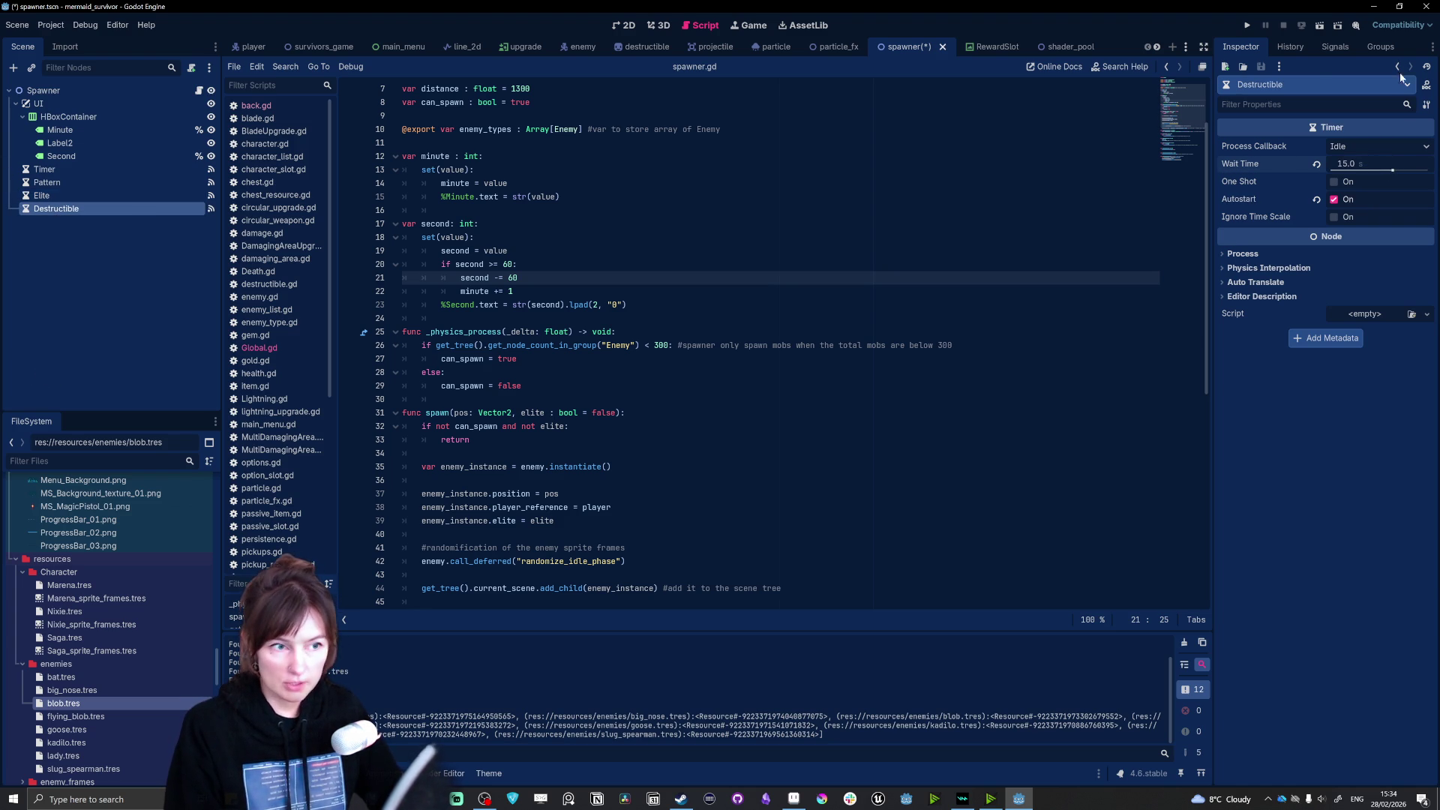
pyautogui.click(1248, 26)
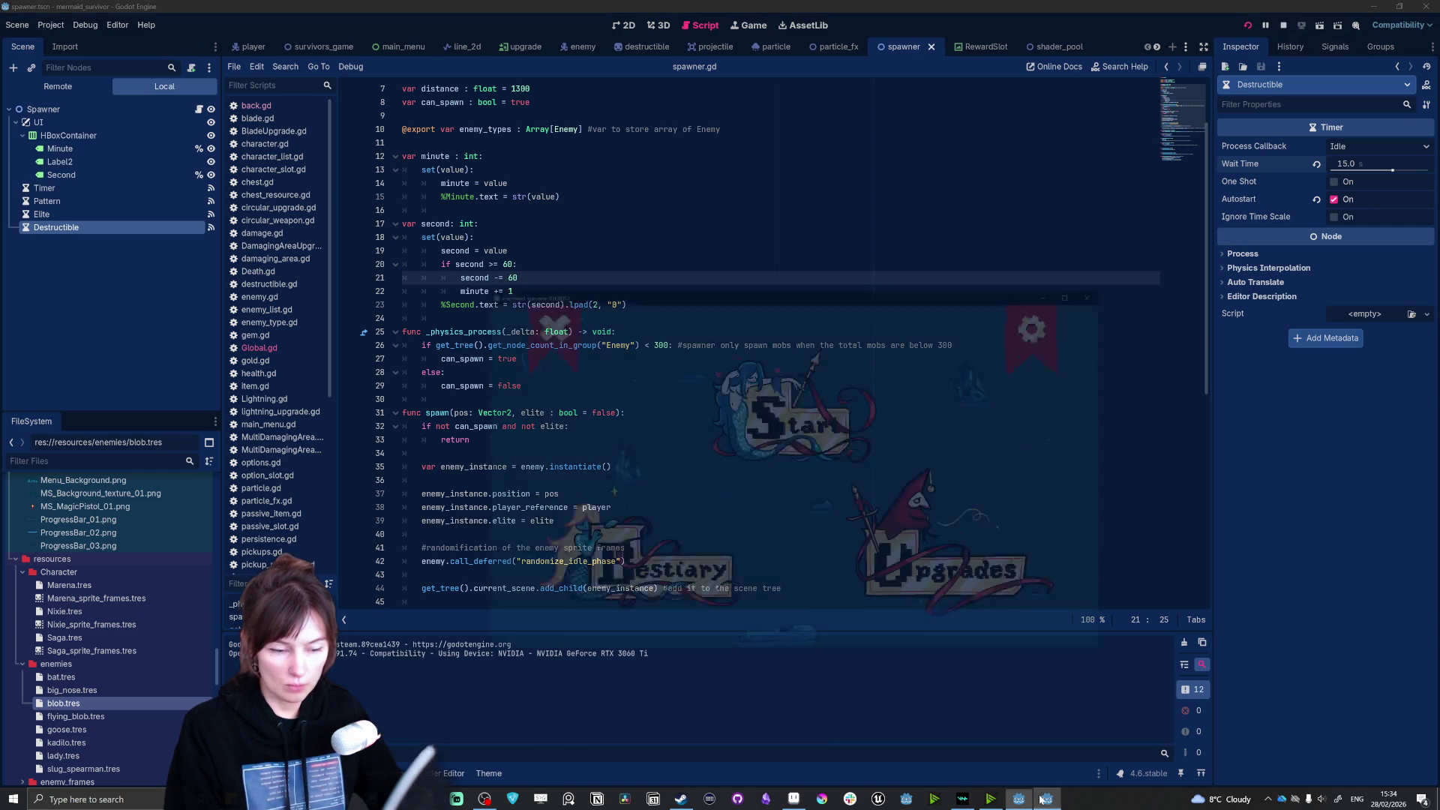
# Step: Start a run with the chosen character and make the game window fill the screen
pyautogui.press('Return')
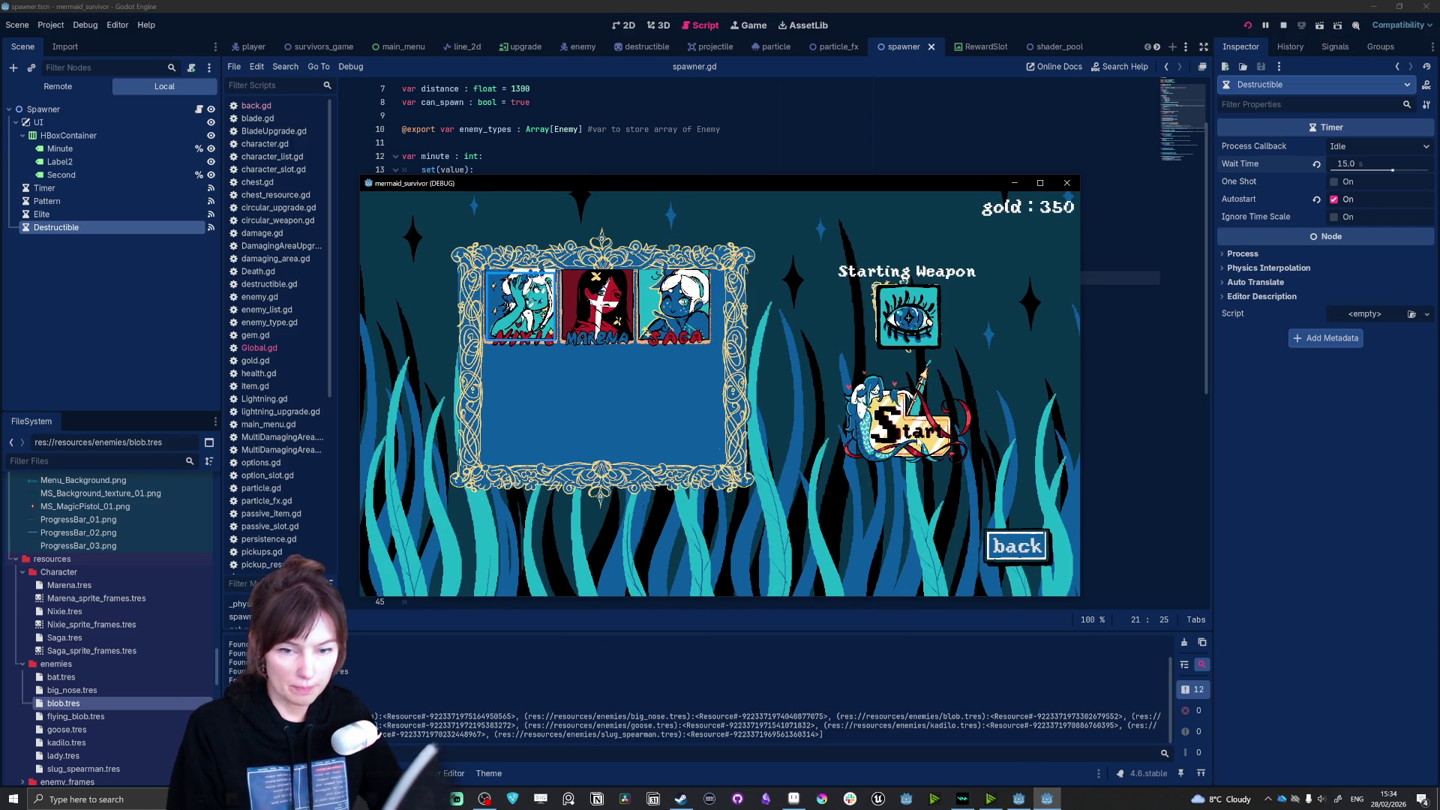
pyautogui.click(907, 428)
pyautogui.click(1040, 183)
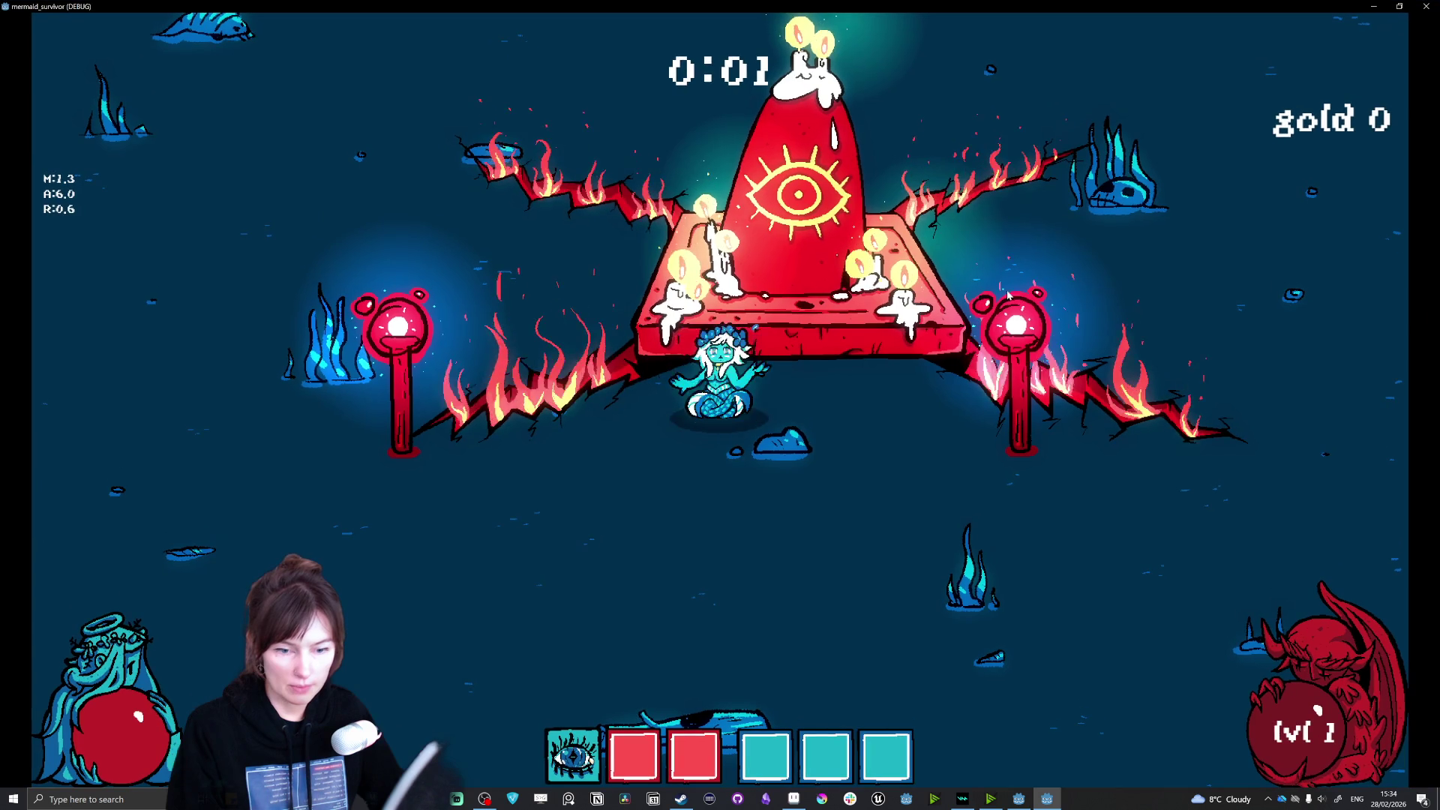
# Step: Swim the mermaid around the first enemies and take the 0.1 luck upgrade at level-up
pyautogui.press('d')
pyautogui.press('s')
pyautogui.press('d')
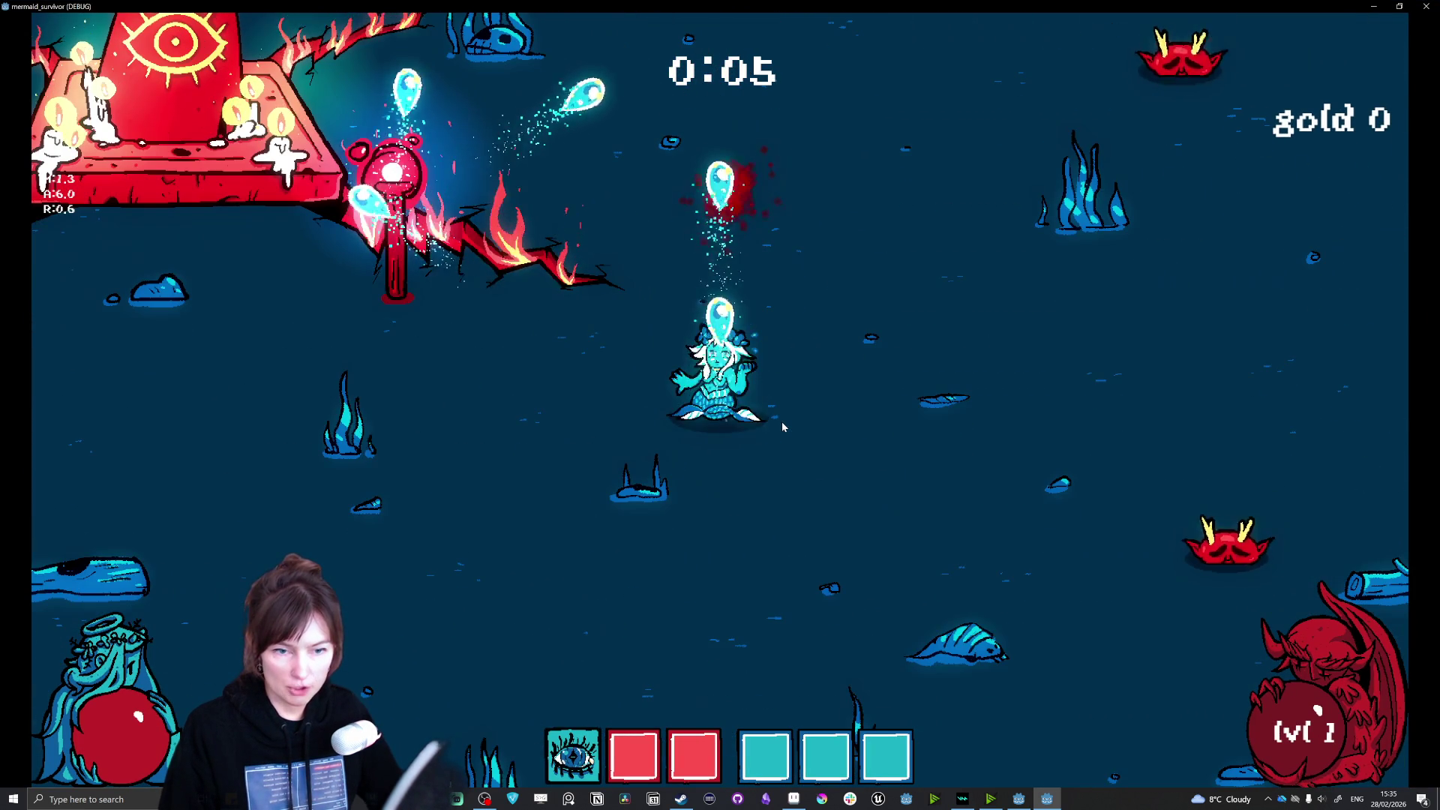
pyautogui.press('w')
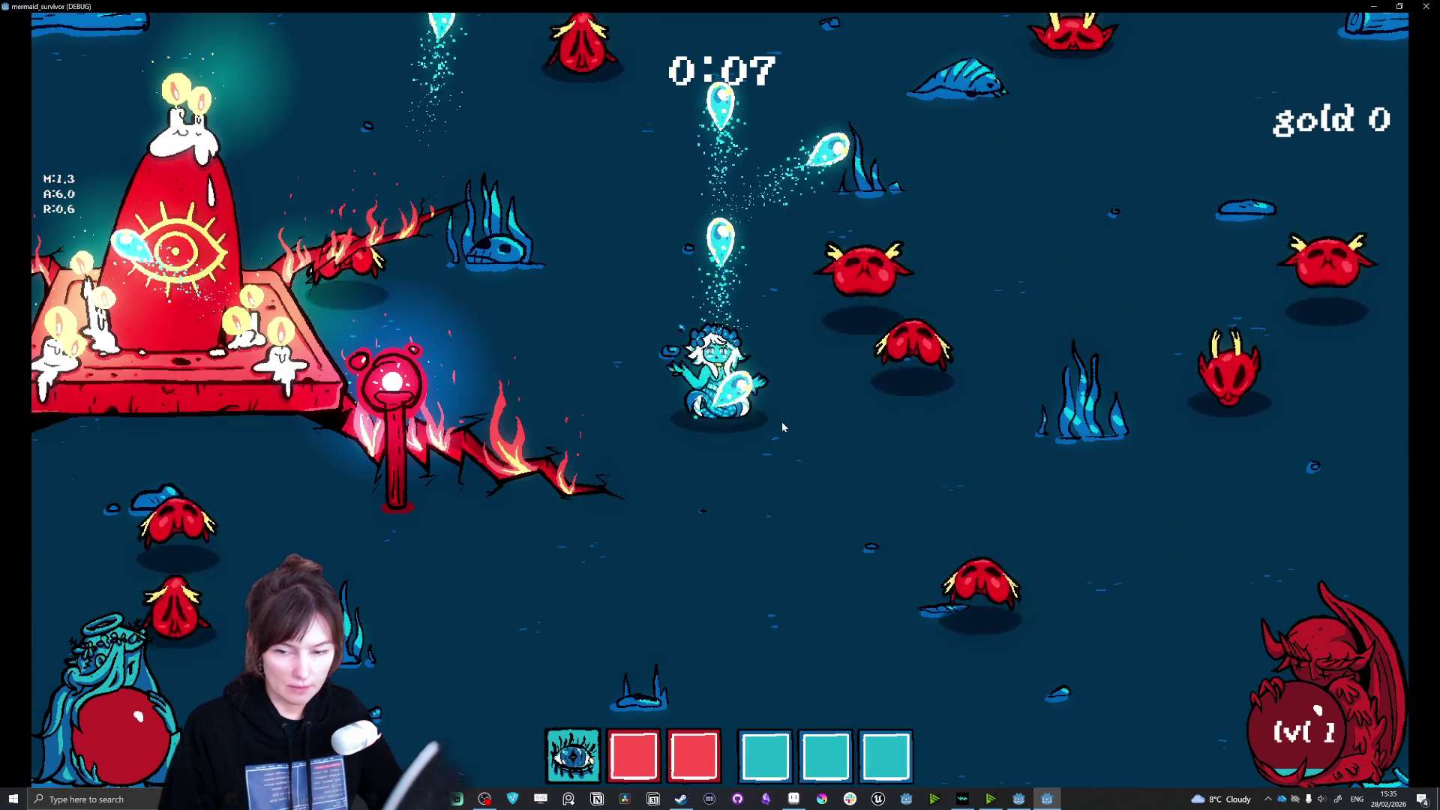
pyautogui.press('s')
pyautogui.press('d')
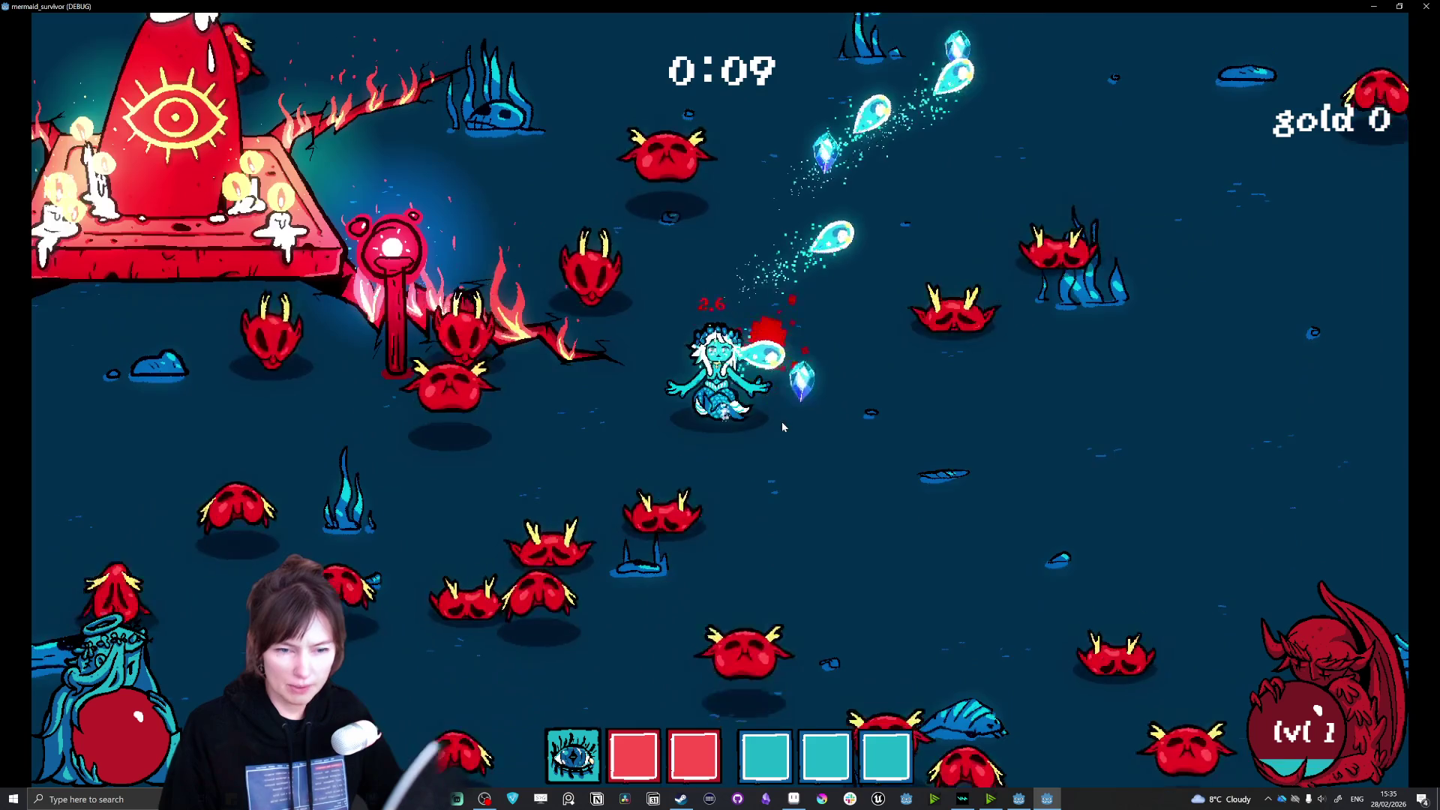
pyautogui.press('d')
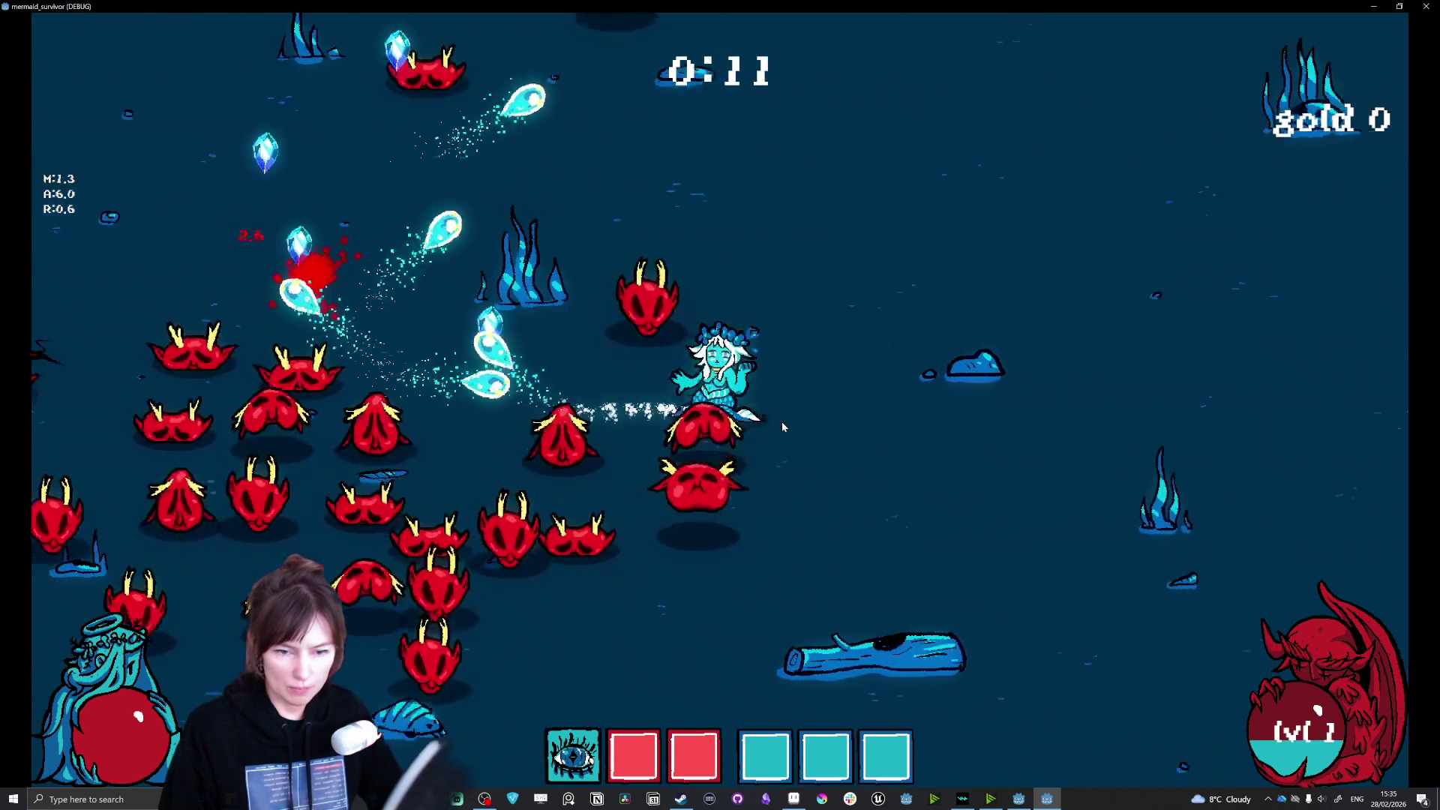
pyautogui.press('s')
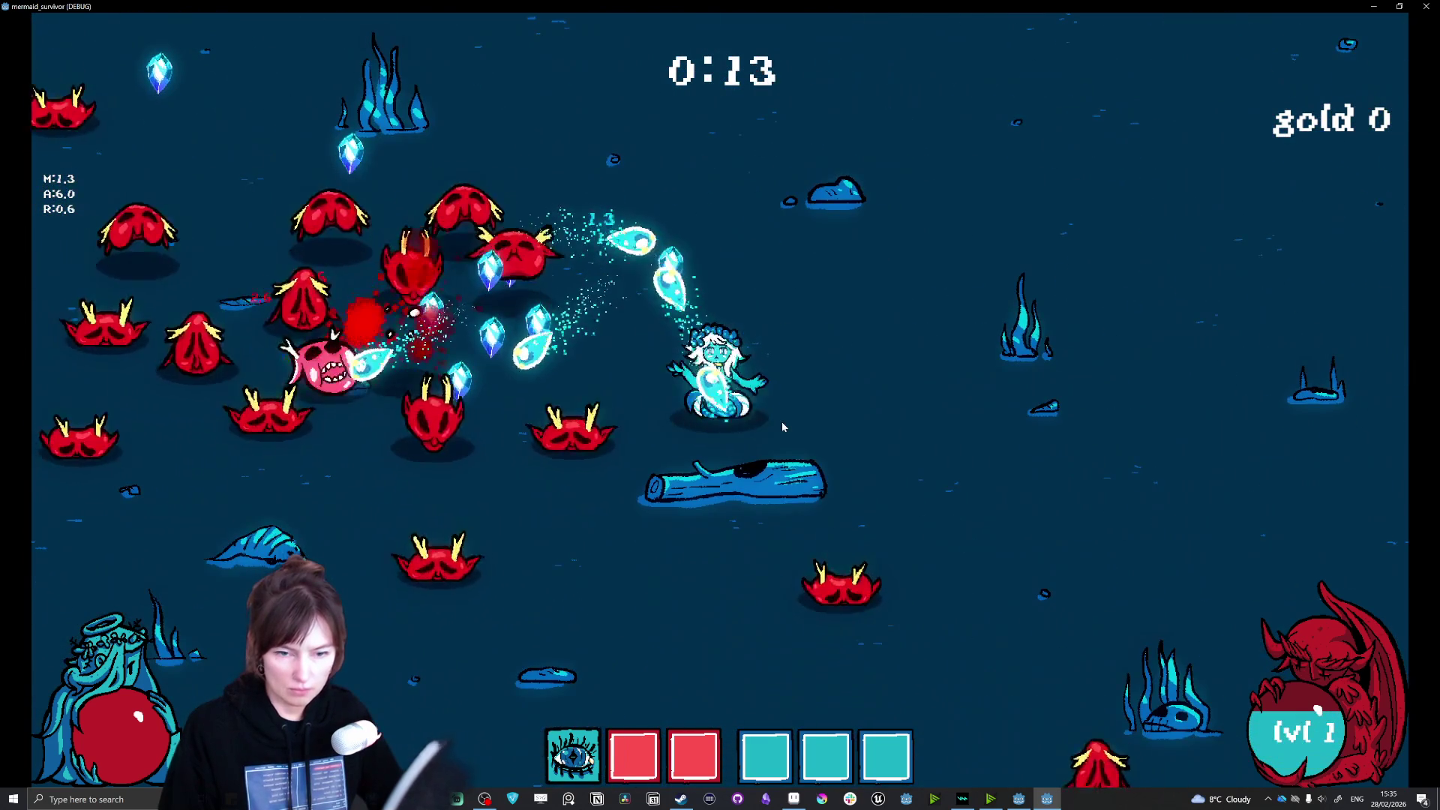
pyautogui.press('d')
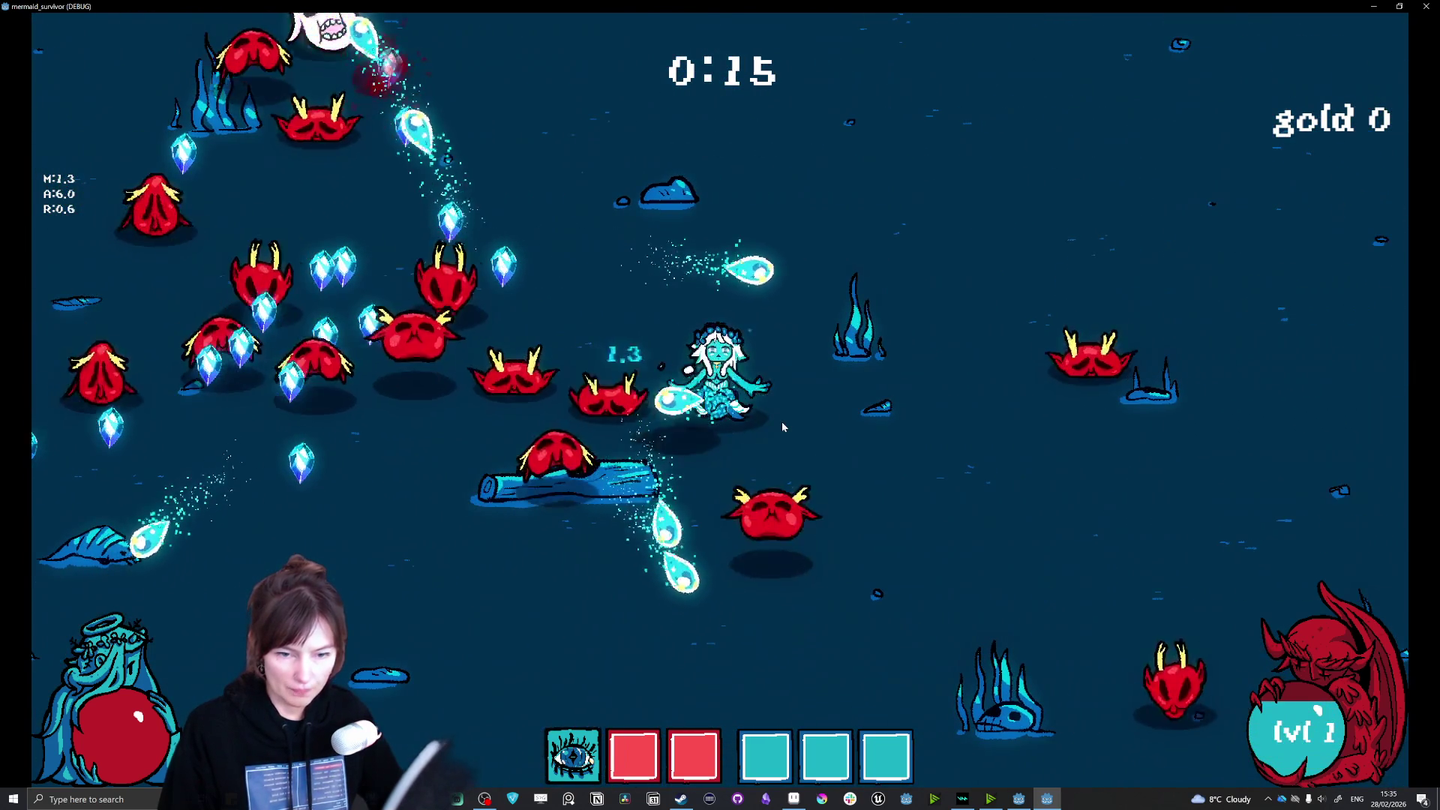
pyautogui.press('s')
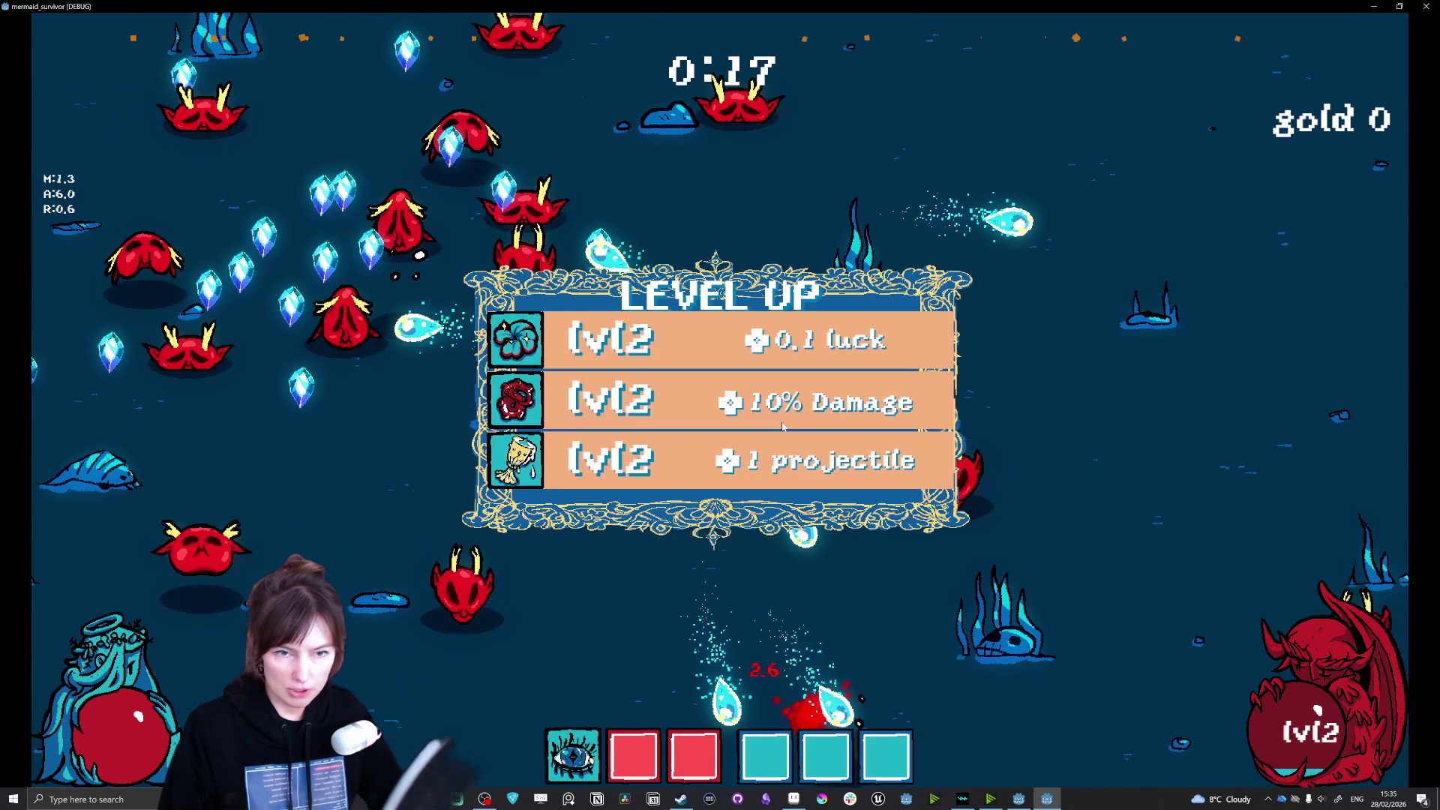
pyautogui.click(621, 342)
pyautogui.press('a')
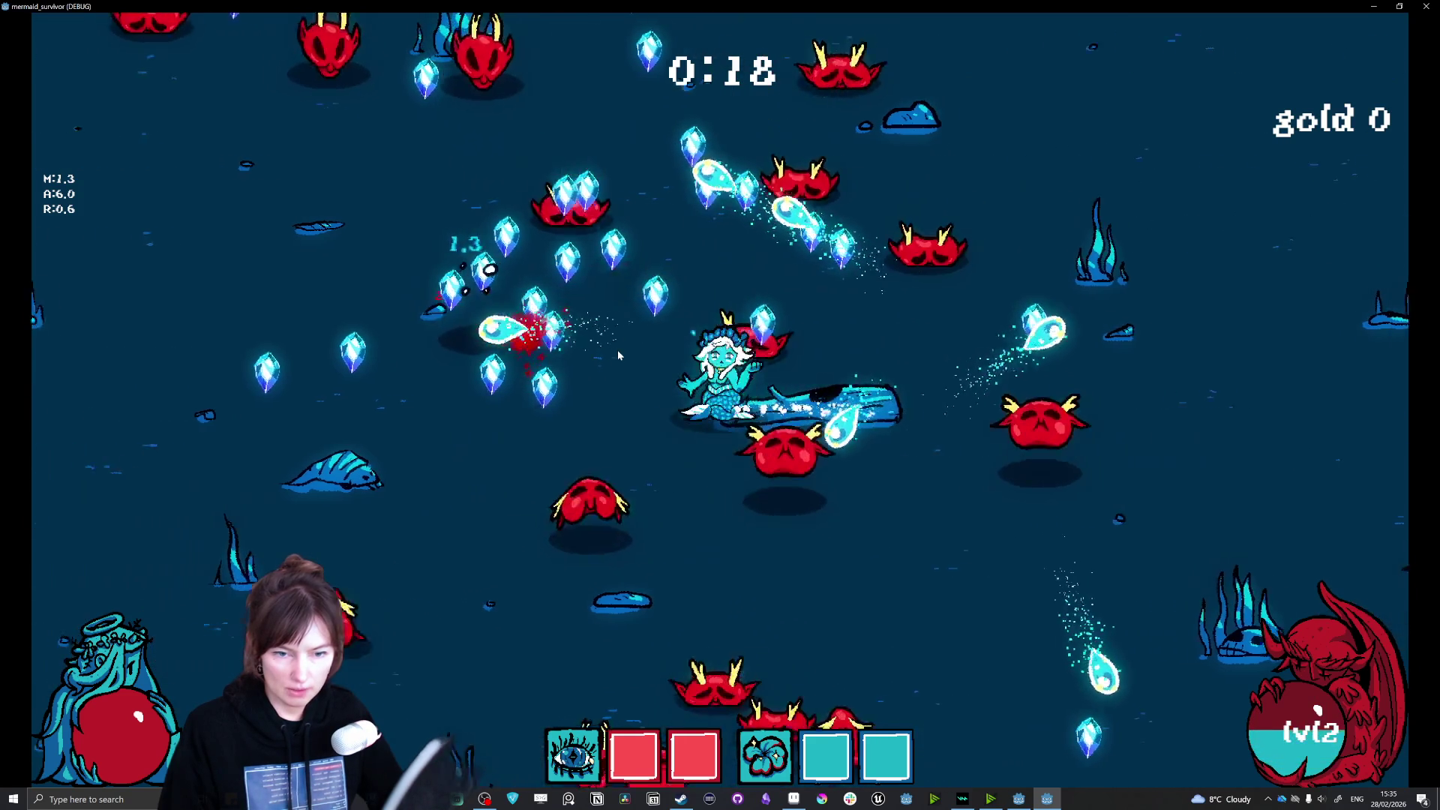
pyautogui.click(618, 355)
# Step: Keep swimming while taking the spiral weapon and lightning strike upgrades
pyautogui.press('w')
pyautogui.press('a')
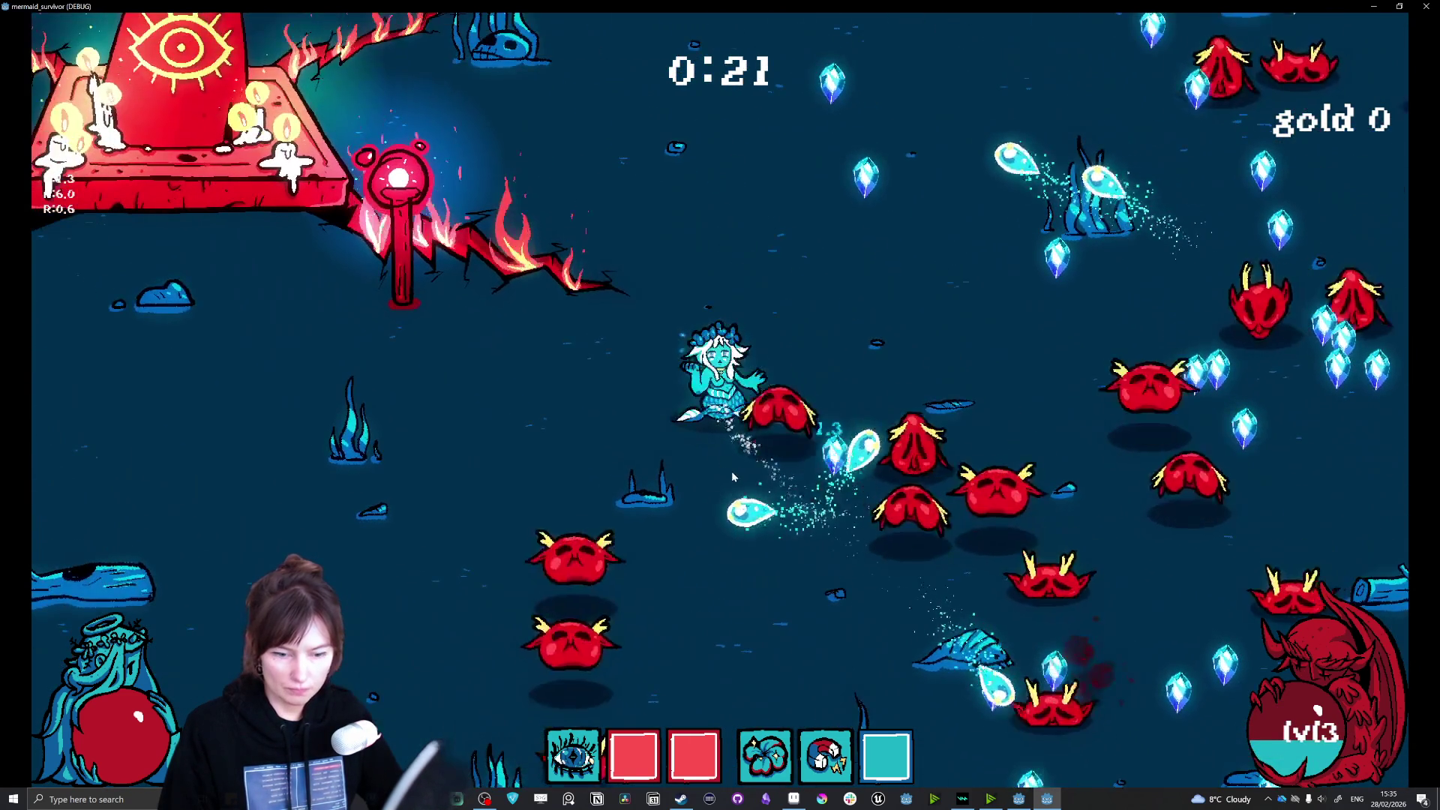
pyautogui.press('w')
pyautogui.press('d')
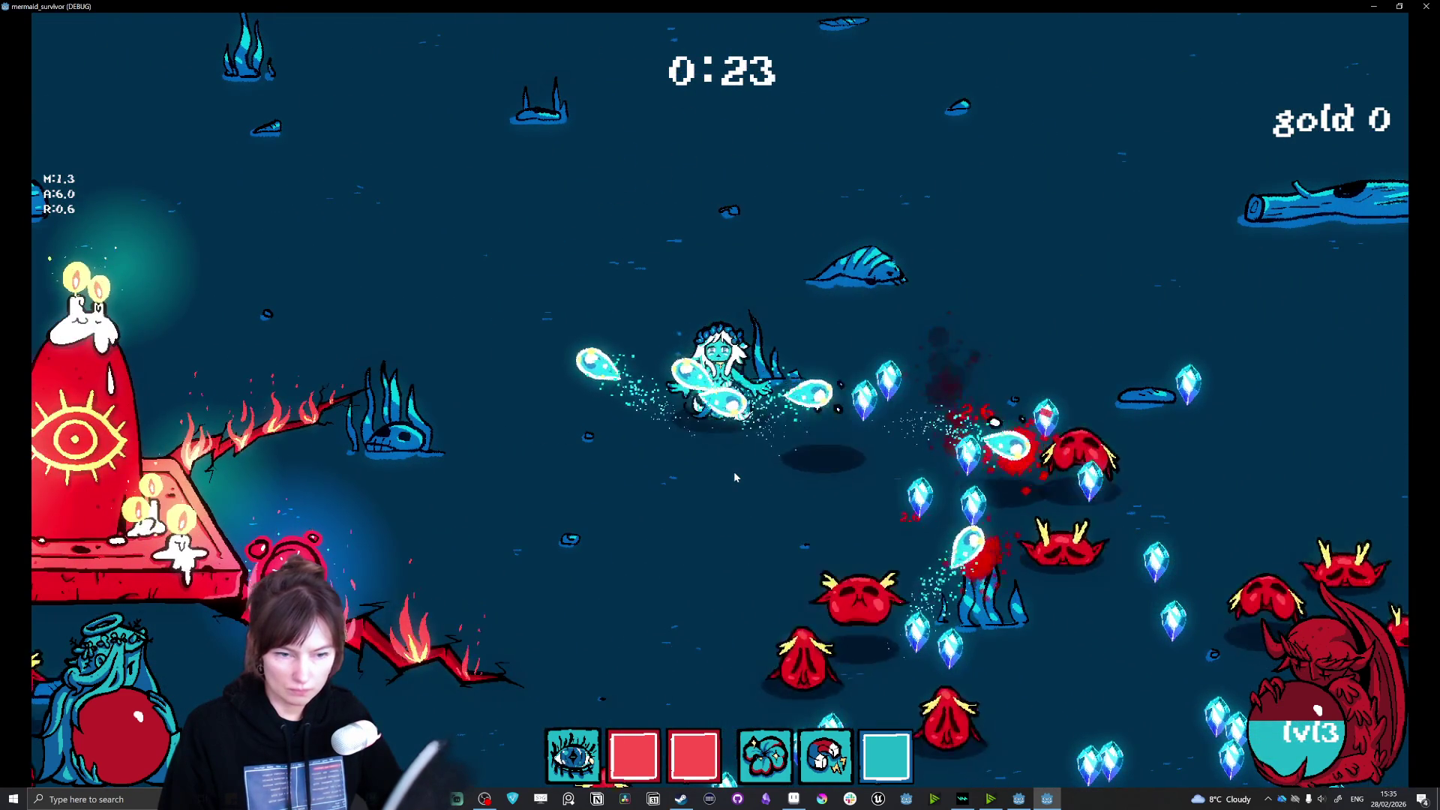
pyautogui.press('d')
pyautogui.click(661, 349)
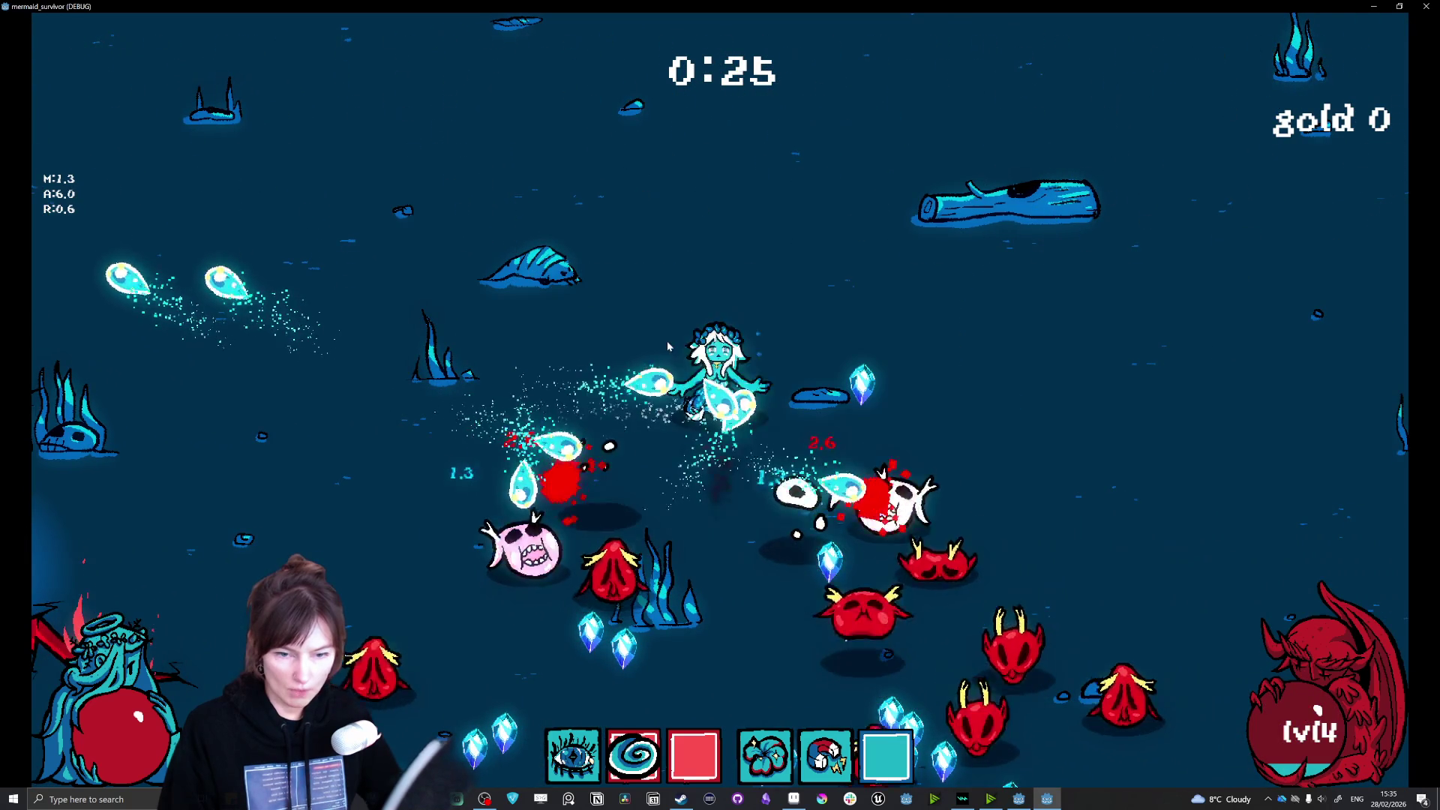
pyautogui.press('s')
pyautogui.press('d')
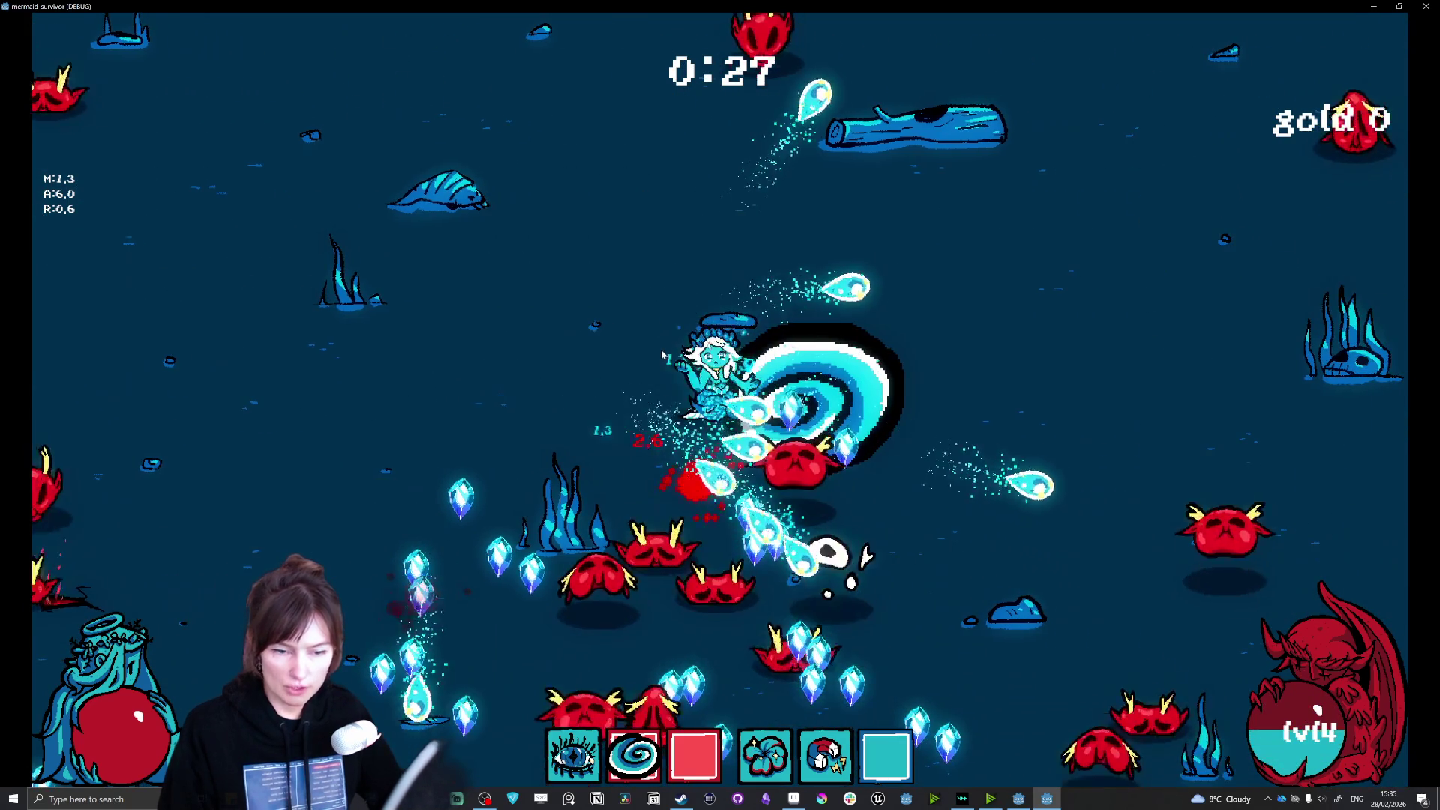
pyautogui.press('a')
pyautogui.press('s')
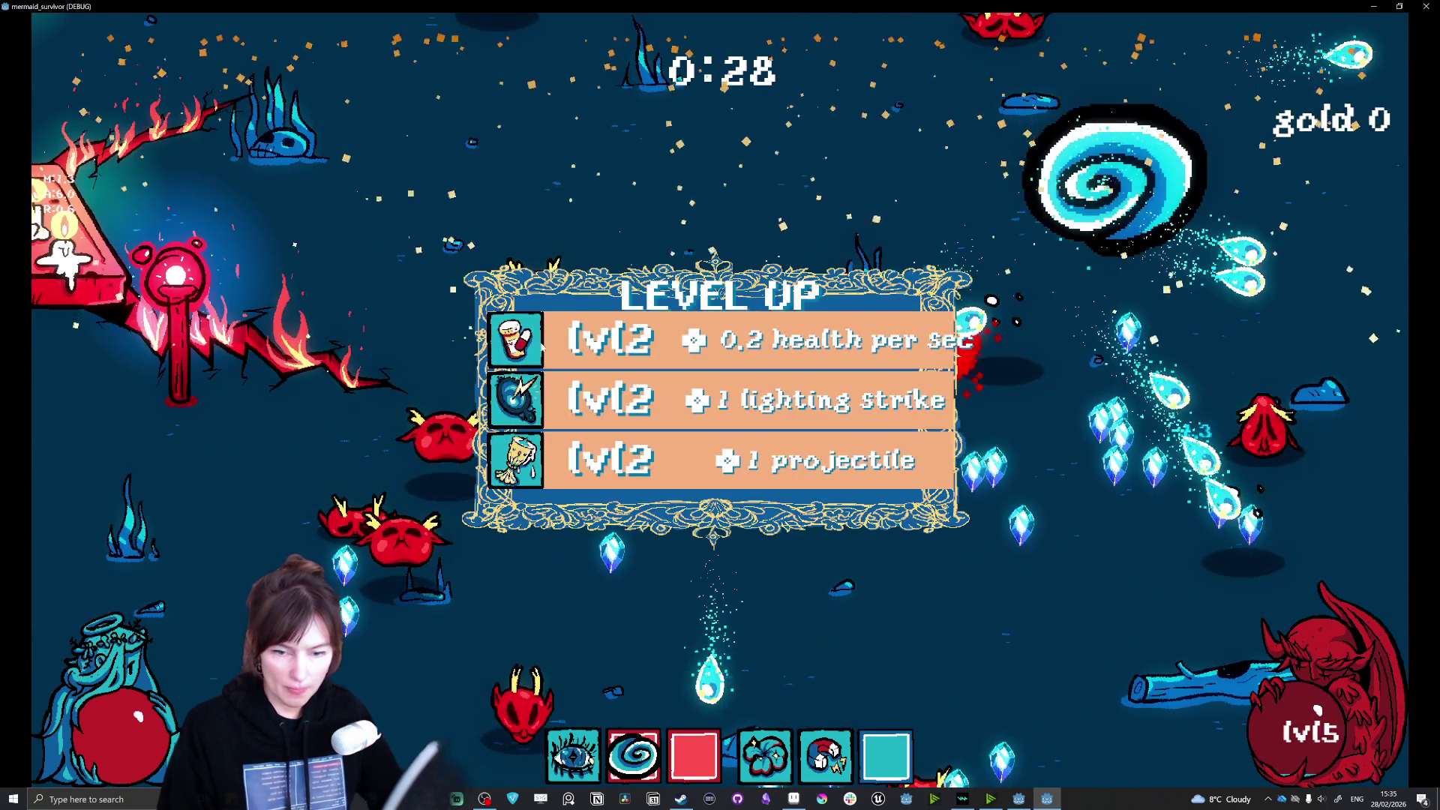
pyautogui.click(628, 390)
# Step: Dodge the growing horde through level 8 and take the lightning cooldown upgrade
pyautogui.press('s')
pyautogui.press('d')
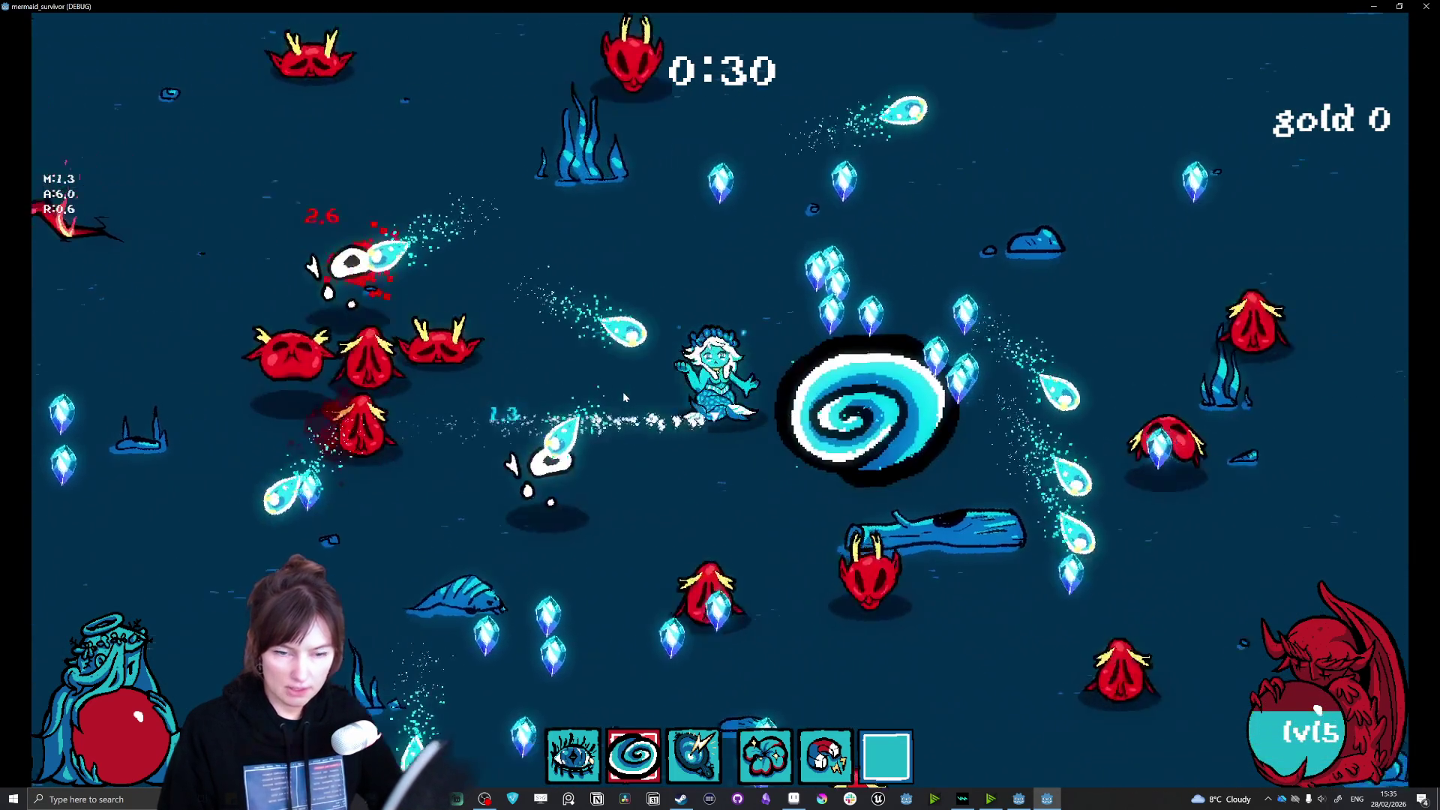
pyautogui.press('s')
pyautogui.click(597, 321)
pyautogui.press('a')
pyautogui.press('s')
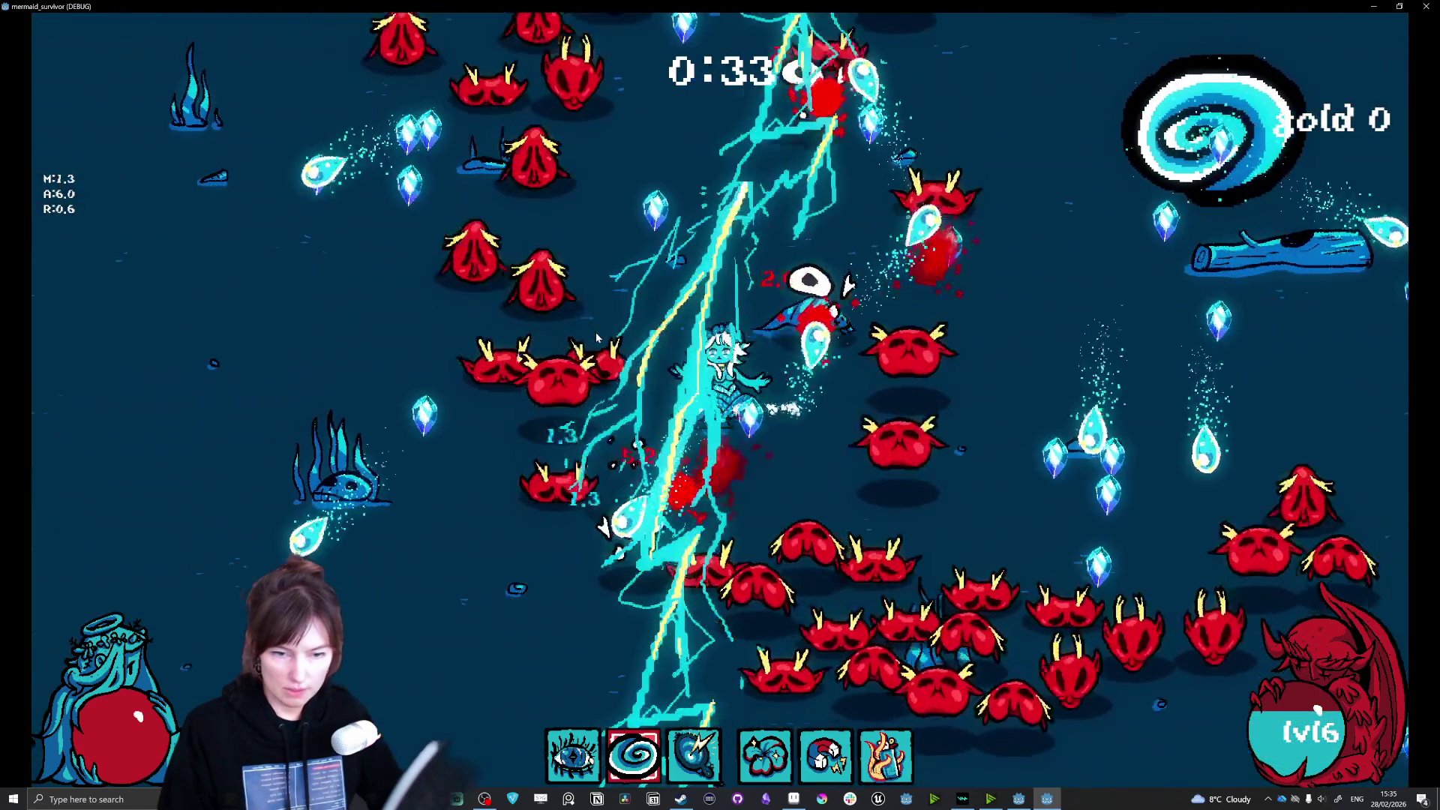
pyautogui.press('d')
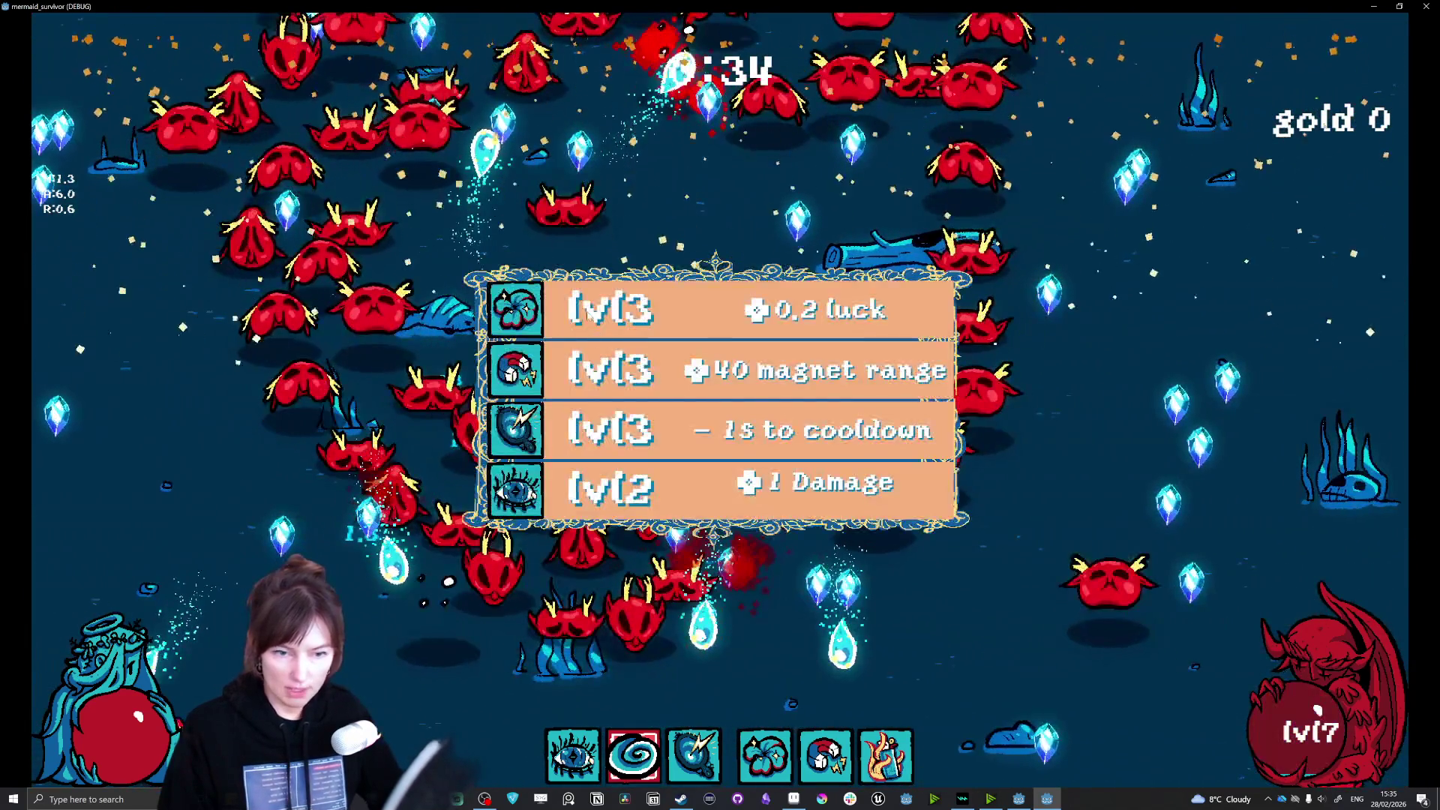
pyautogui.click(587, 311)
pyautogui.press('s')
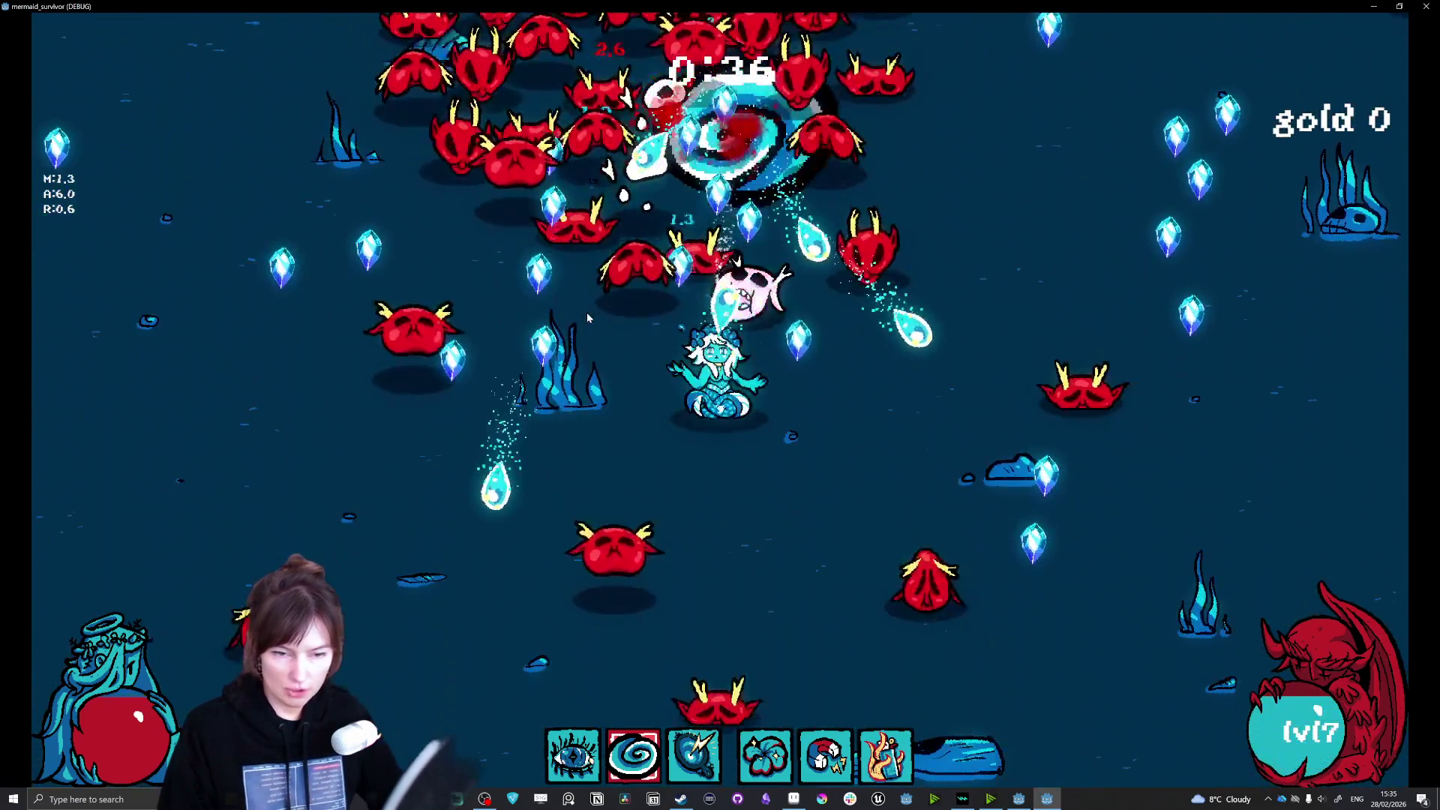
pyautogui.click(590, 363)
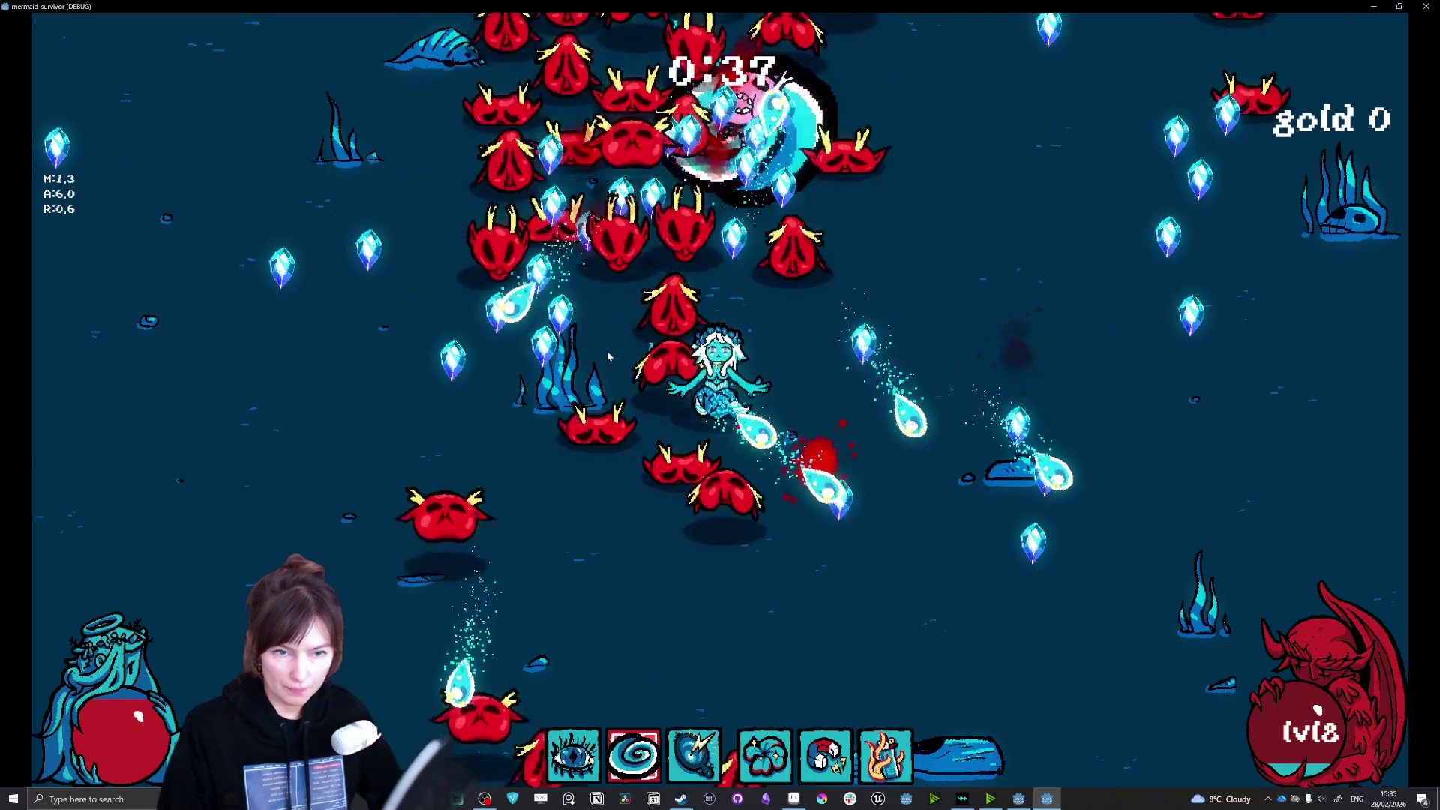
pyautogui.press('d')
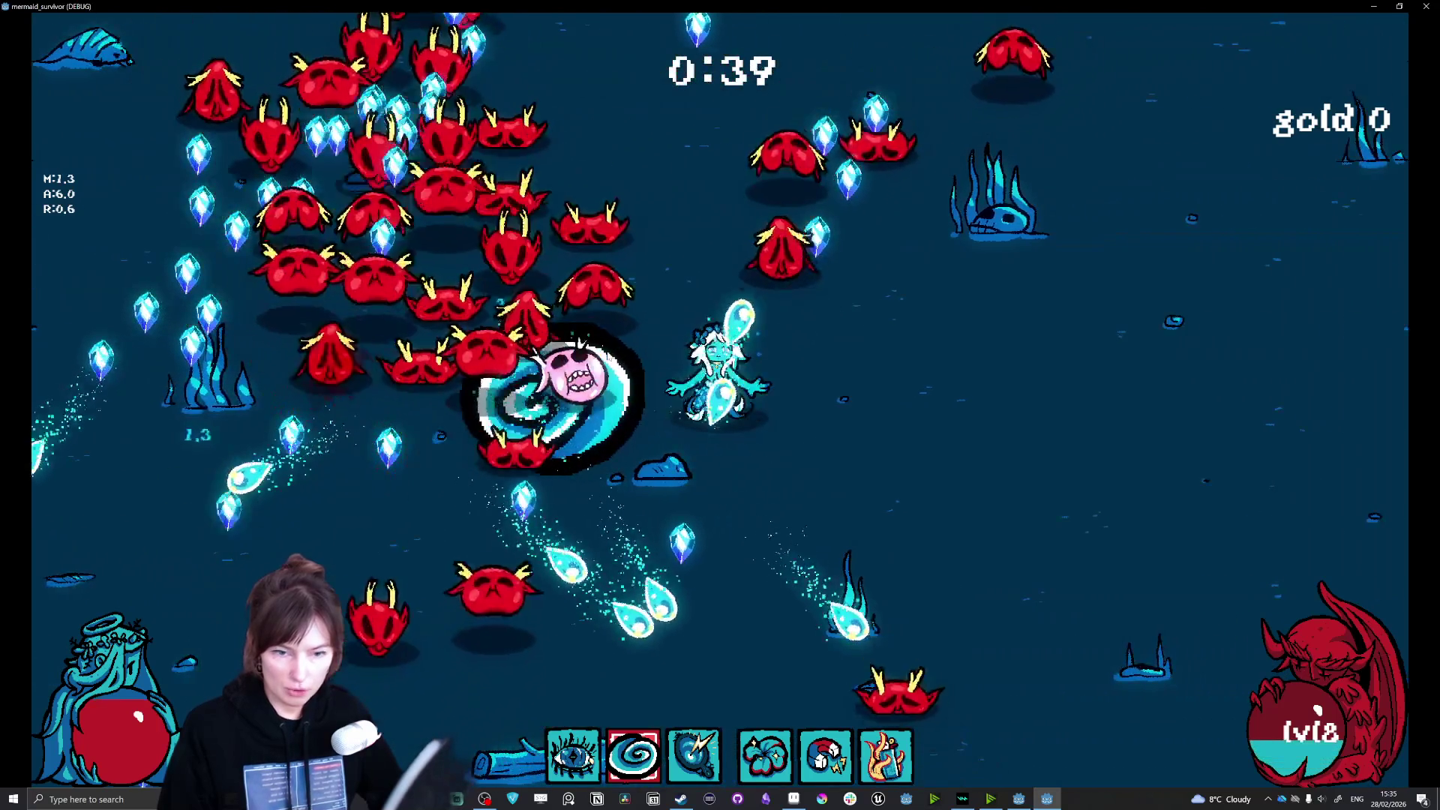
pyautogui.press('d')
pyautogui.press('w')
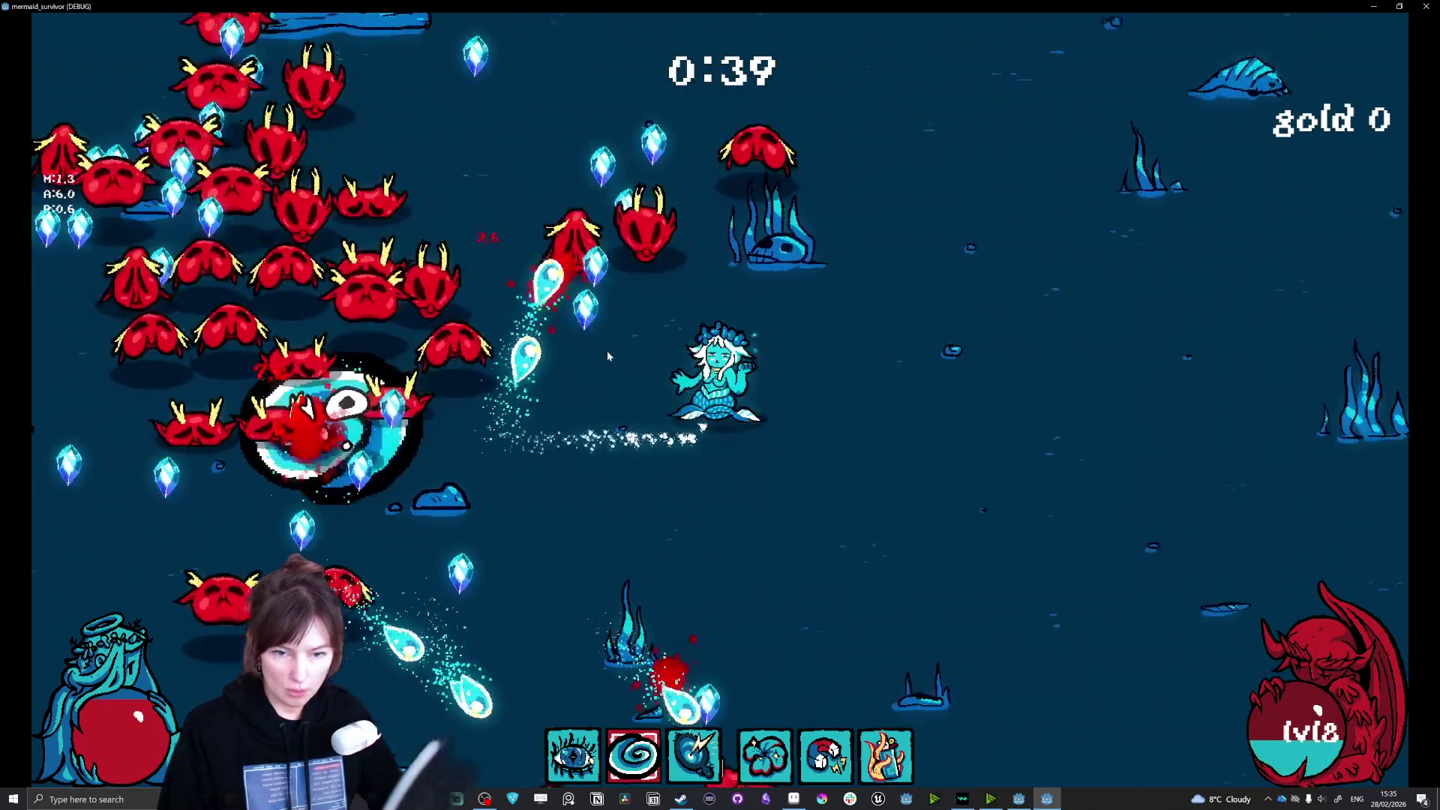
pyautogui.press('w')
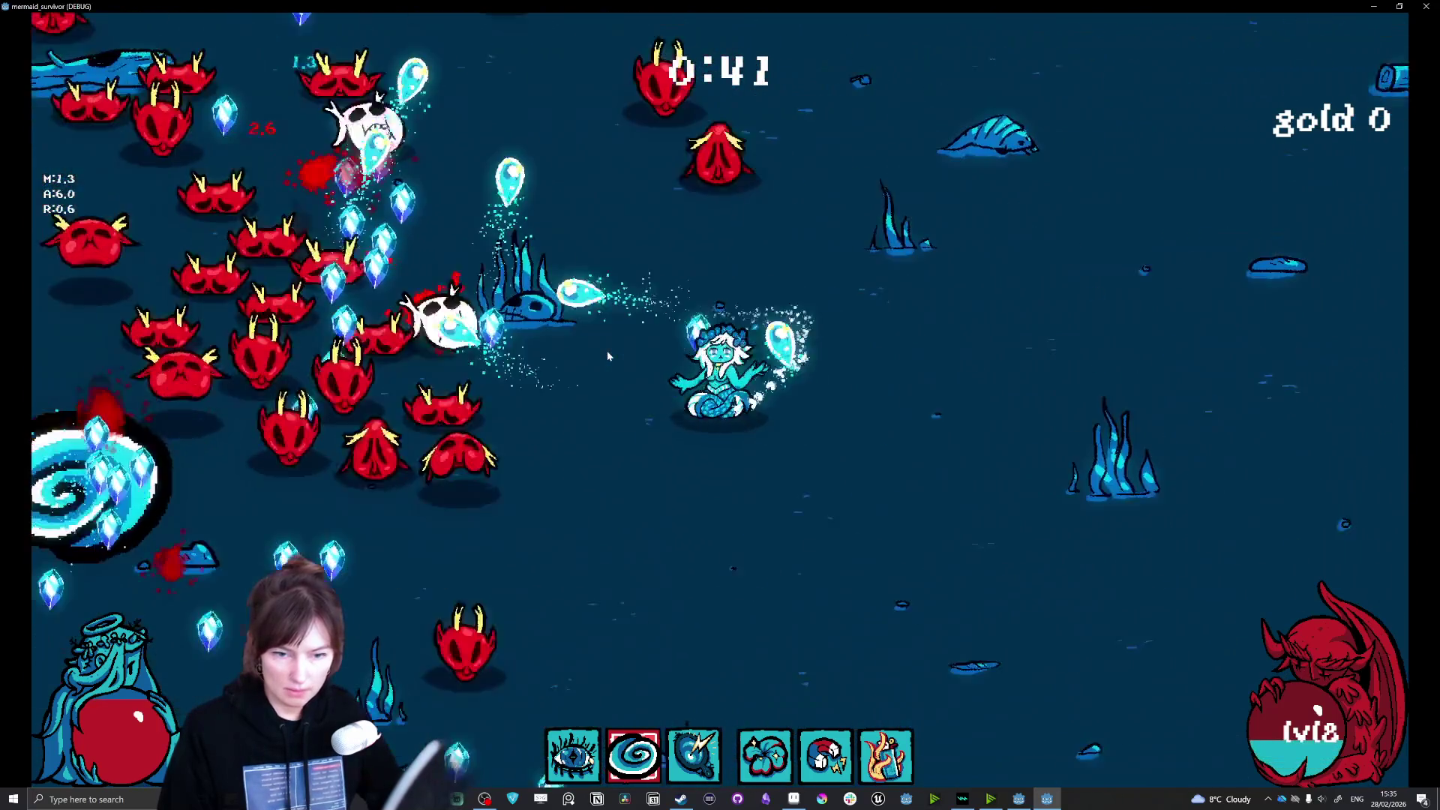
pyautogui.press('a')
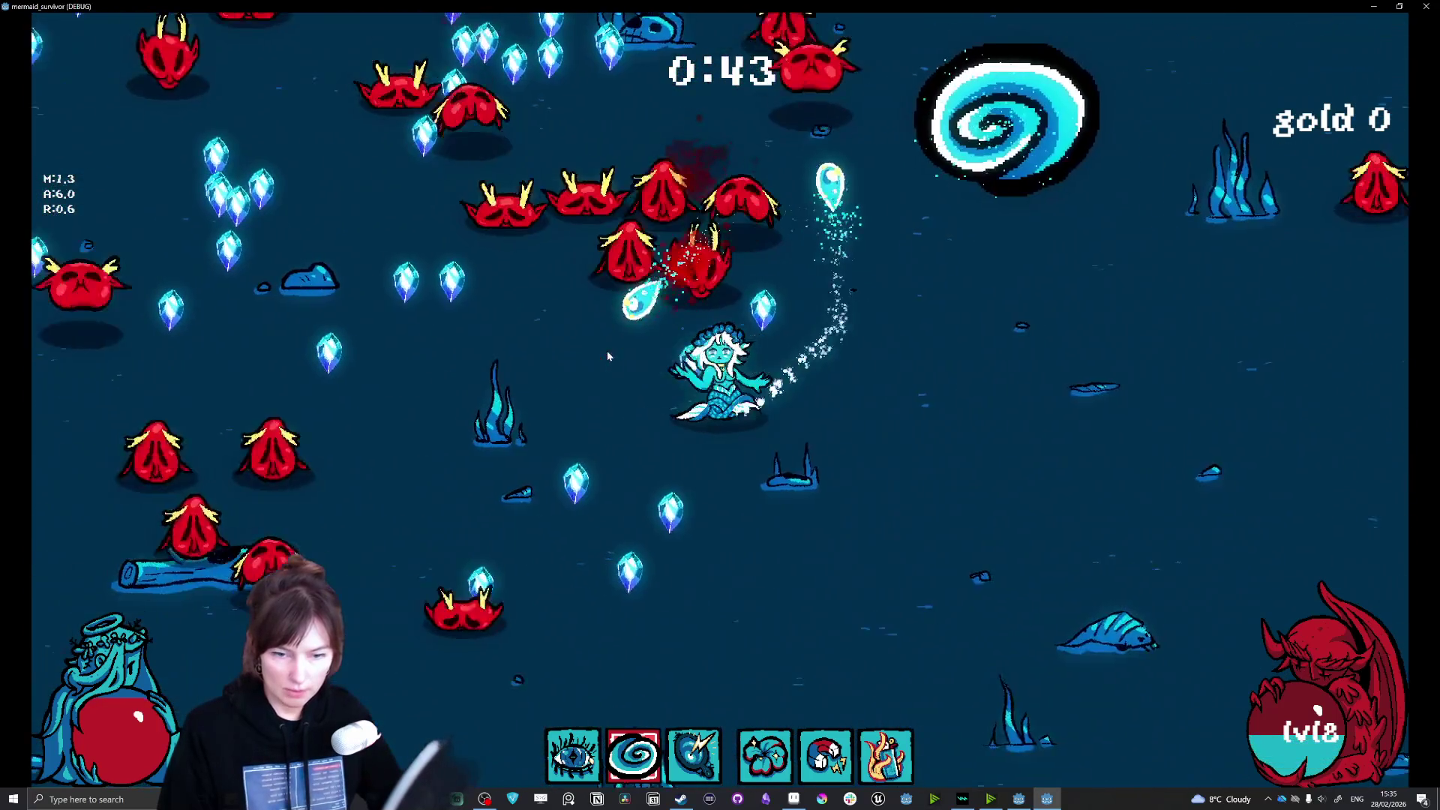
pyautogui.press('a')
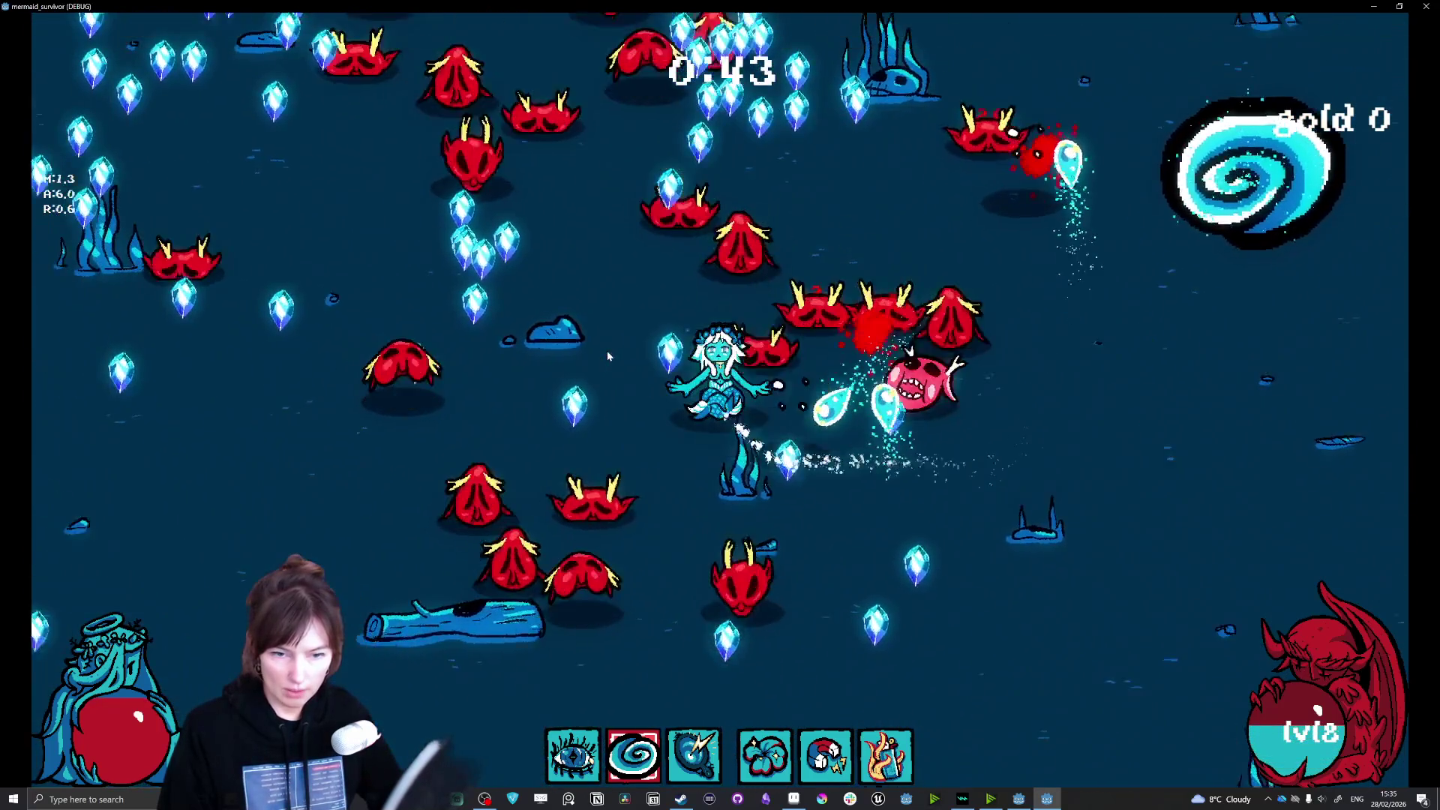
pyautogui.click(608, 356)
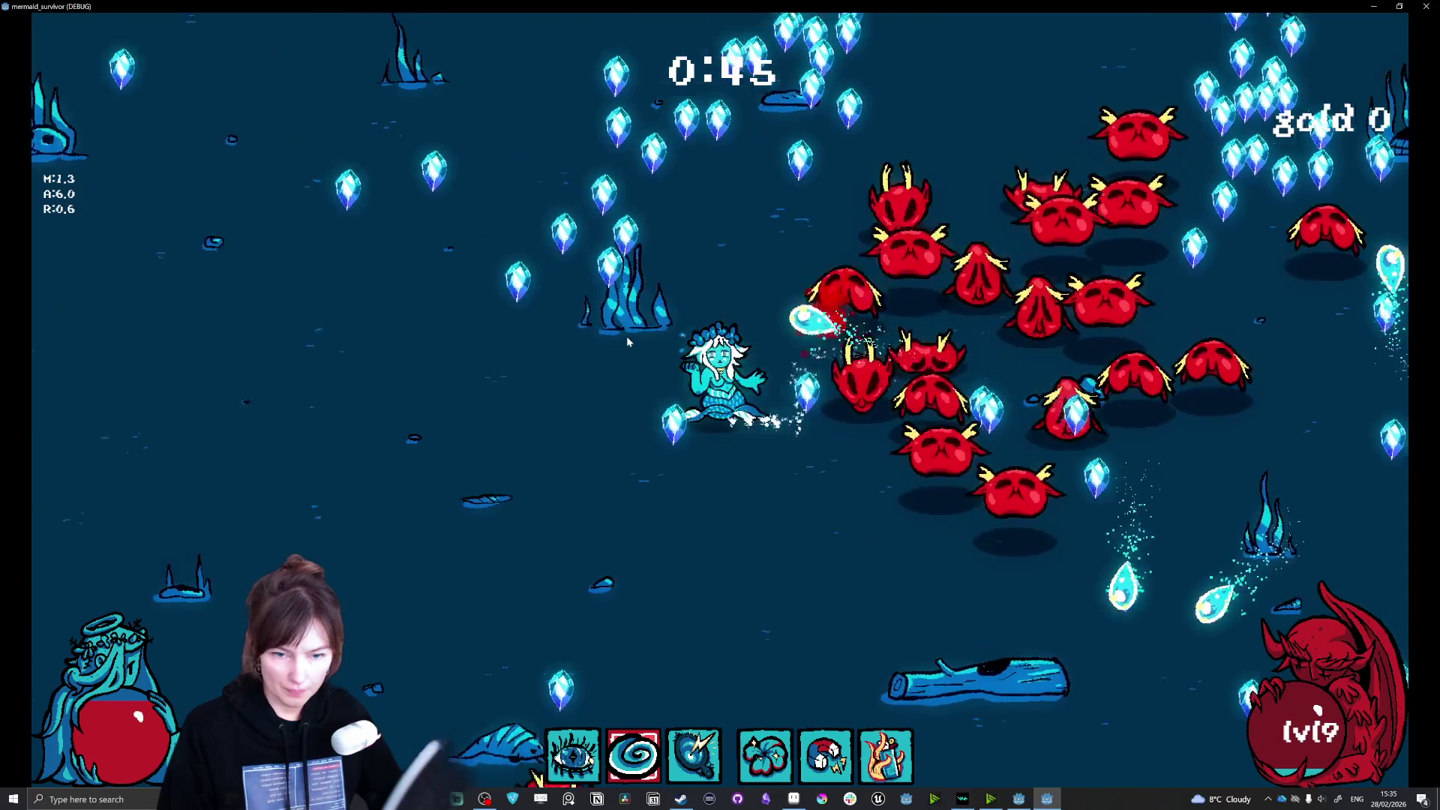
# Step: Level up through 14, picking lightning strike, -0.2 s cooldown and +3 damage upgrades
pyautogui.press('s')
pyautogui.press('d')
pyautogui.click(636, 321)
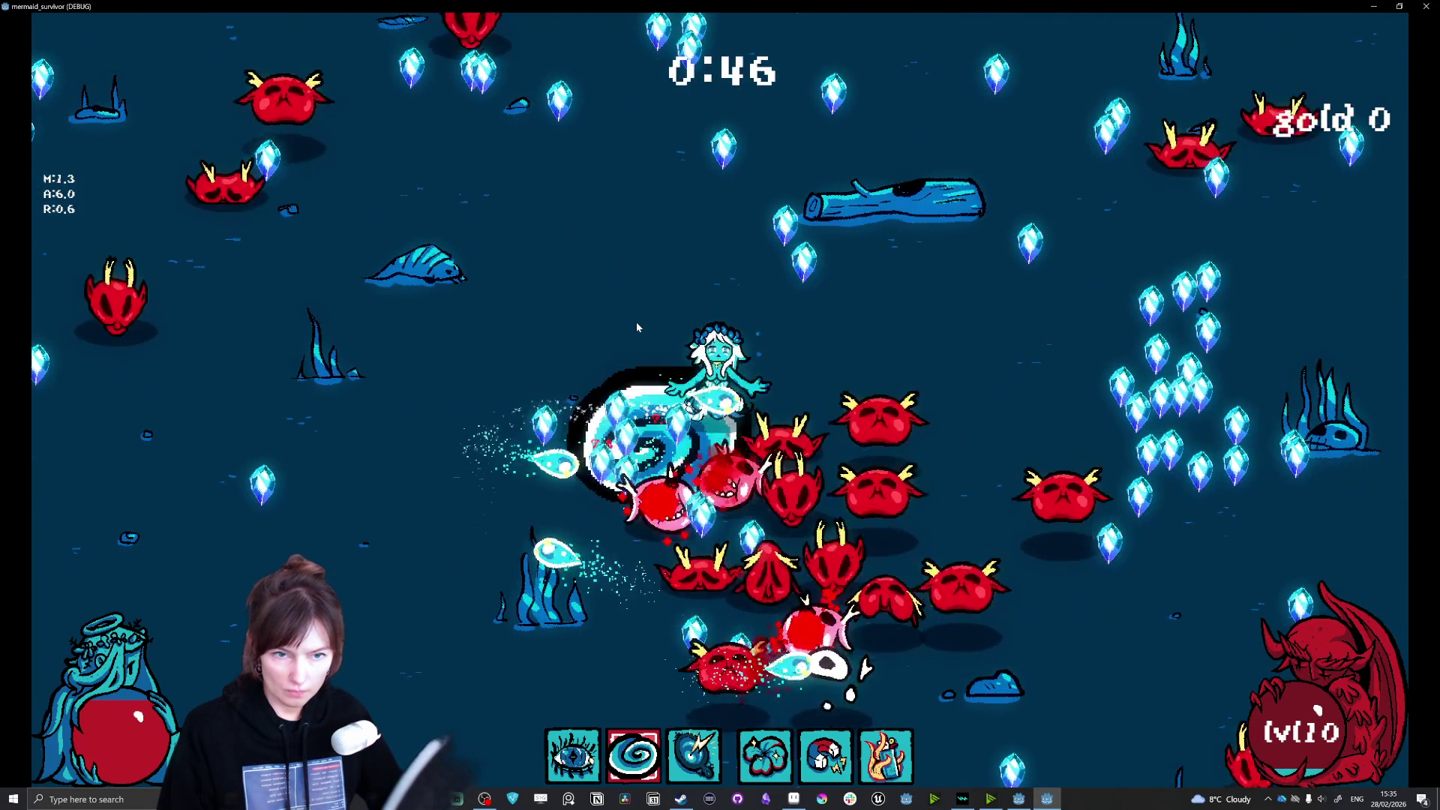
pyautogui.press('w')
pyautogui.press('s')
pyautogui.click(636, 321)
pyautogui.press('s')
pyautogui.press('d')
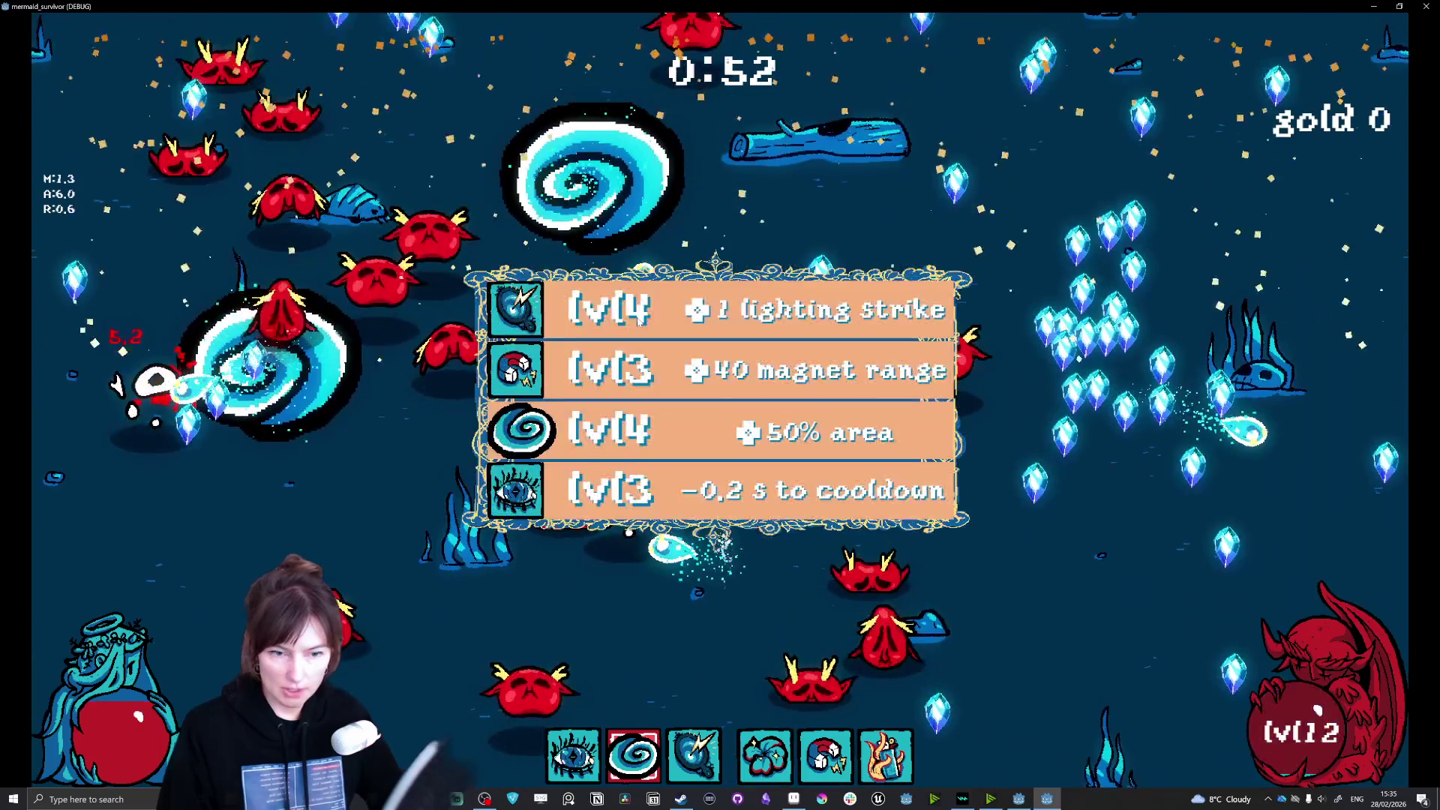
pyautogui.click(637, 317)
pyautogui.press('d')
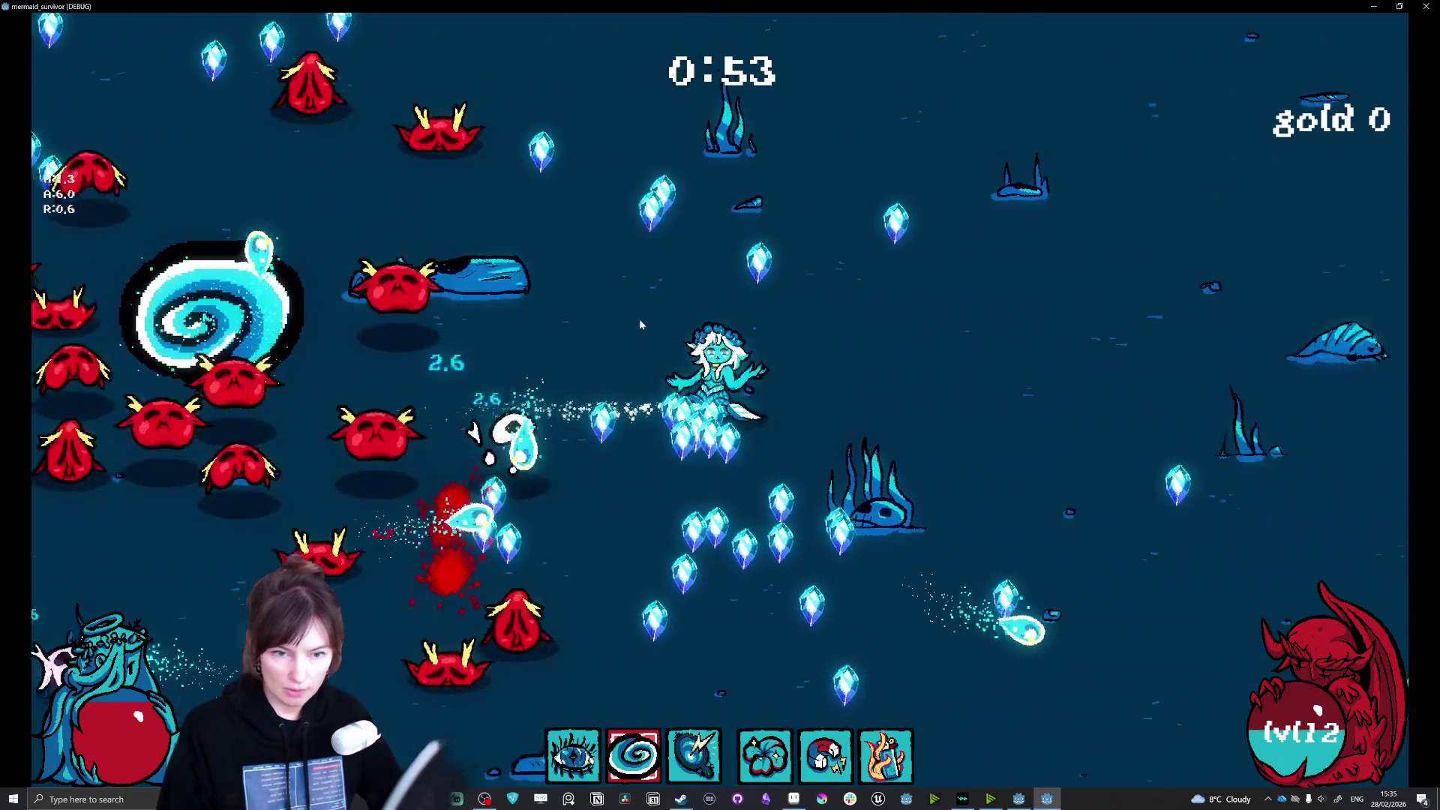
pyautogui.click(604, 337)
pyautogui.press('a')
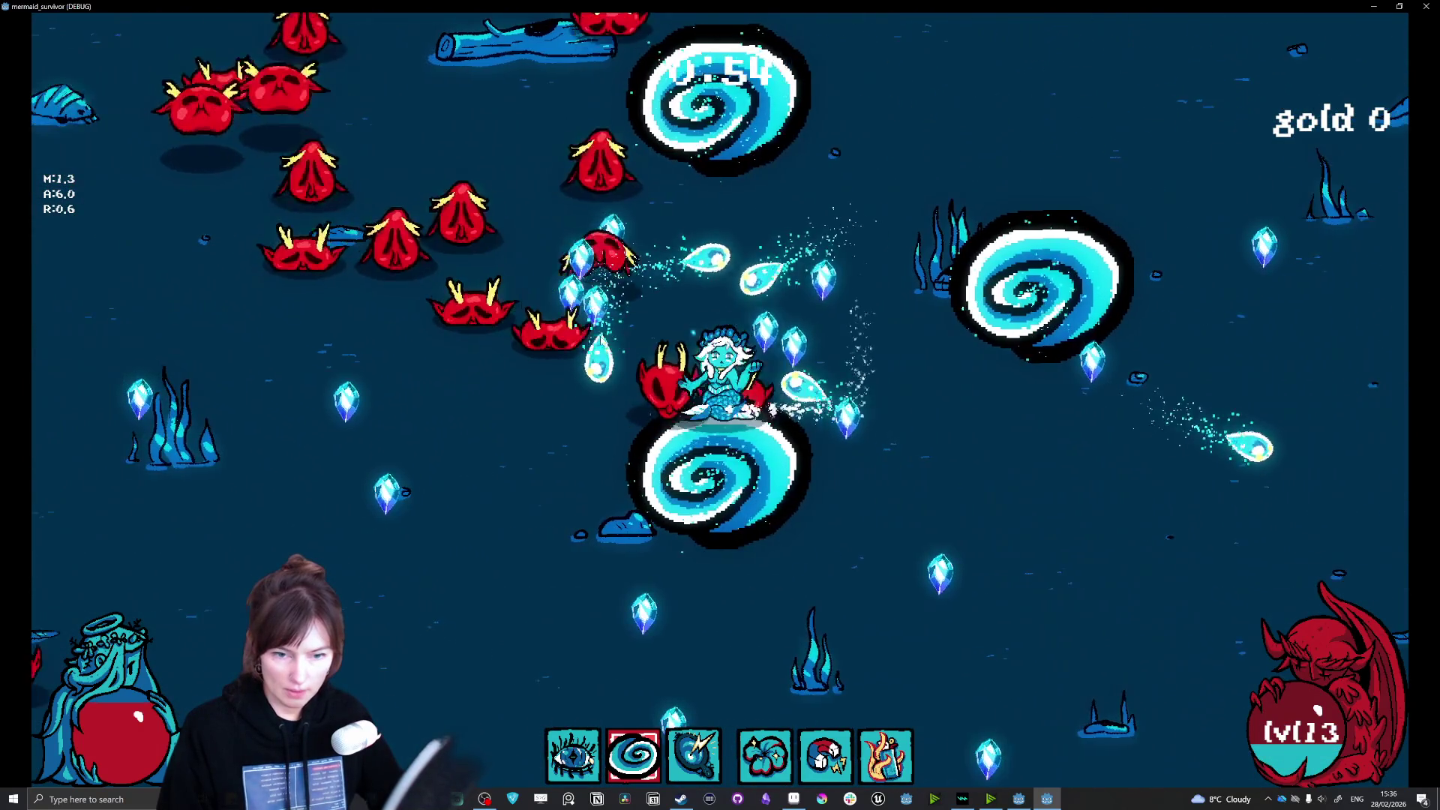
pyautogui.press('w')
pyautogui.press('w')
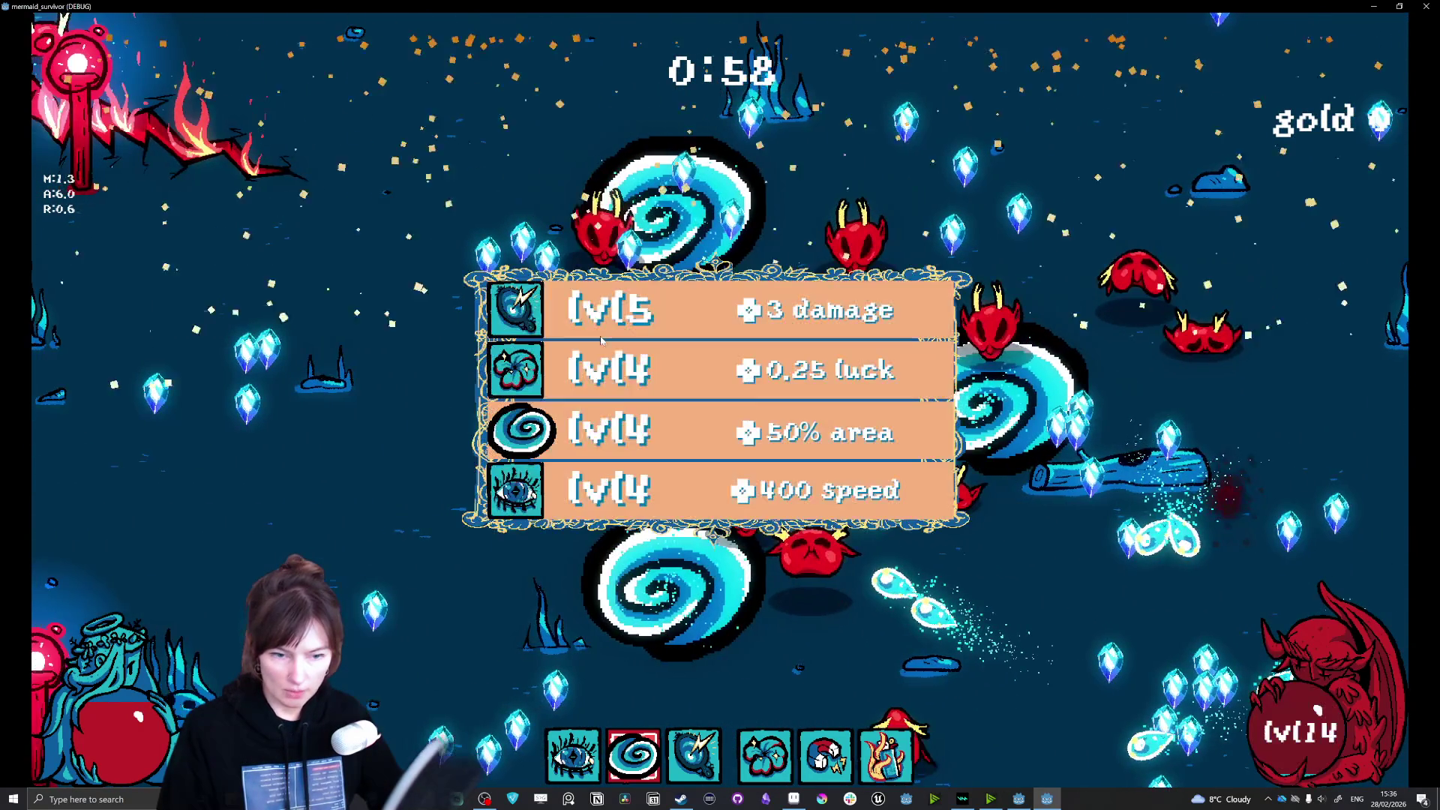
pyautogui.click(587, 313)
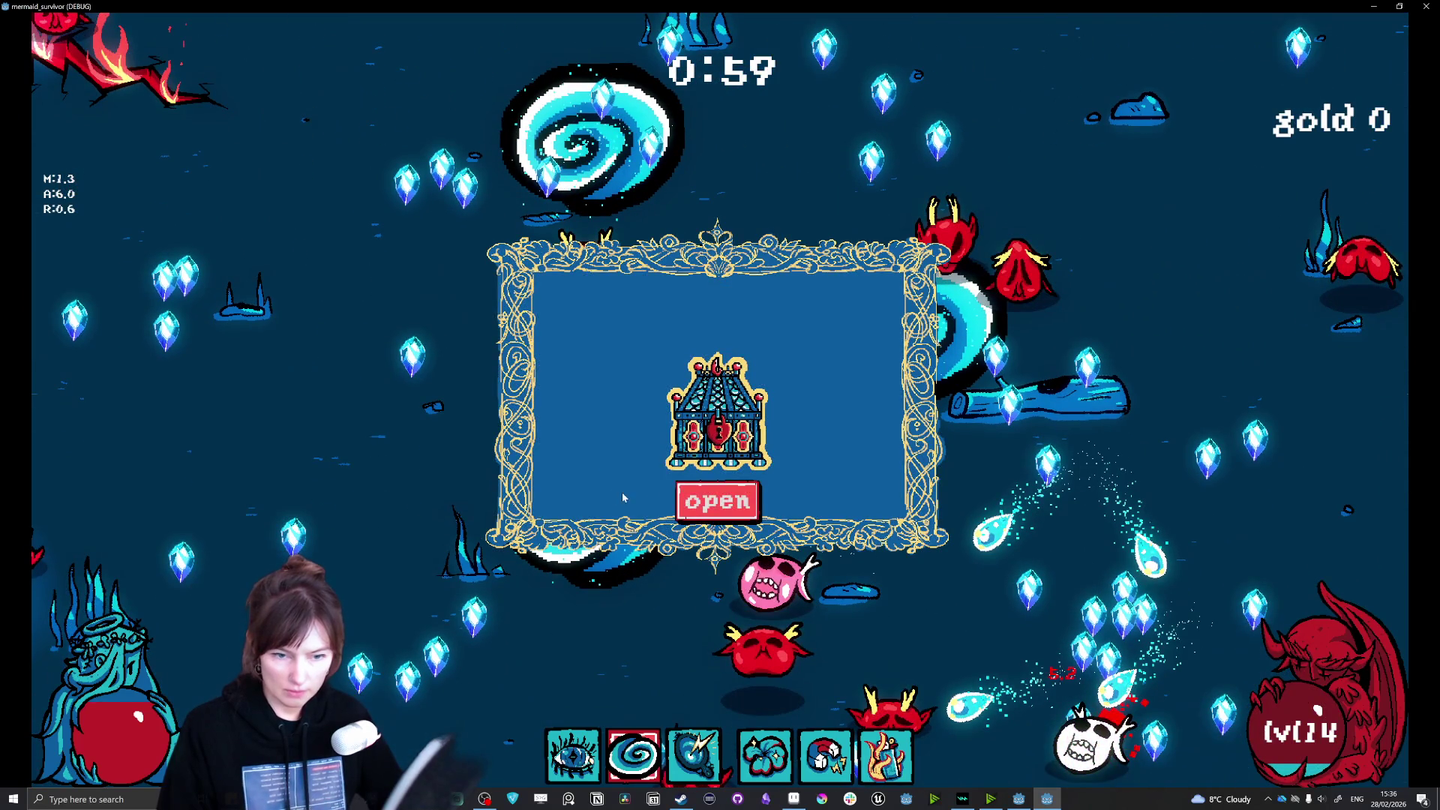
# Step: Open the treasure chest, collect its rewards and resume play
pyautogui.click(717, 501)
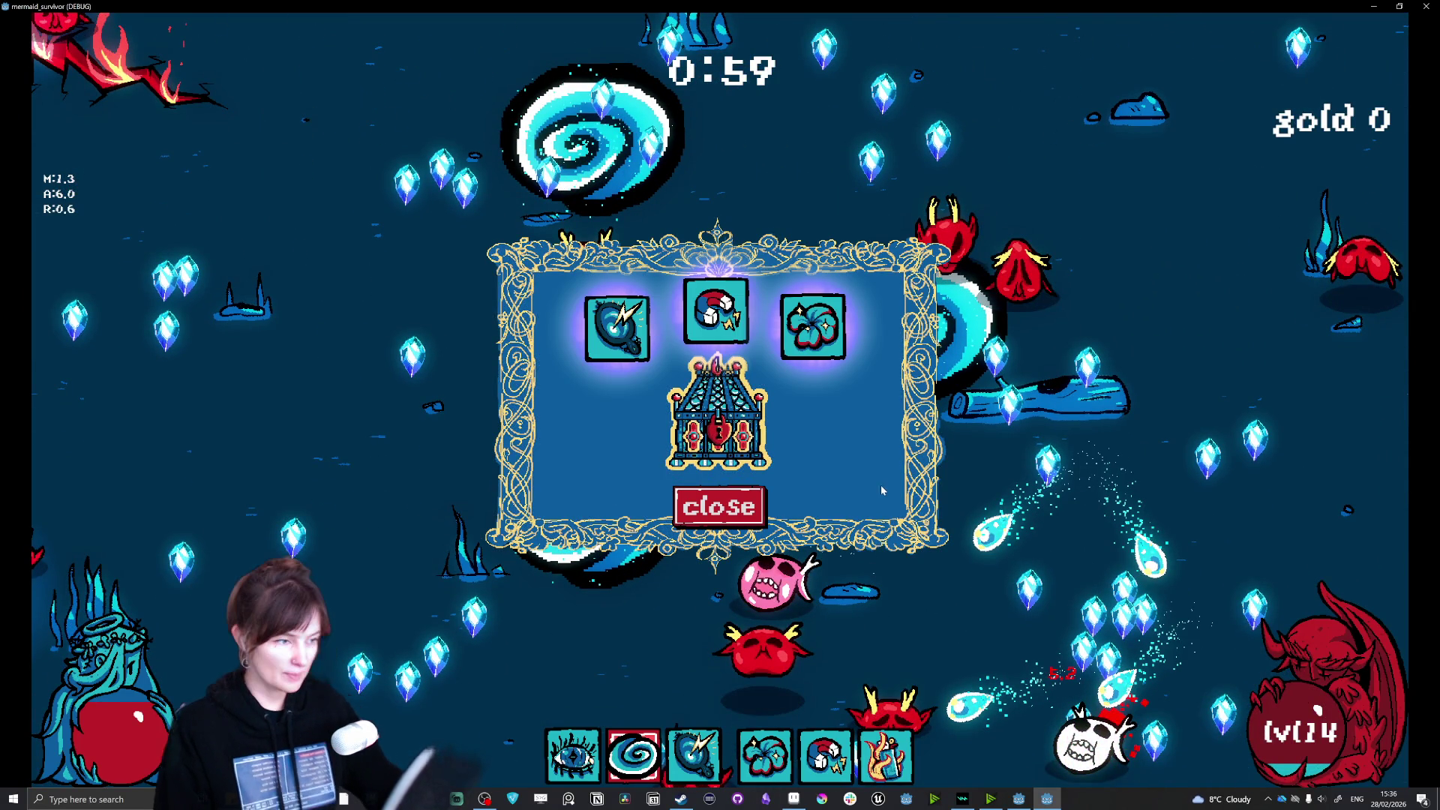
pyautogui.press('Escape')
pyautogui.press('Escape')
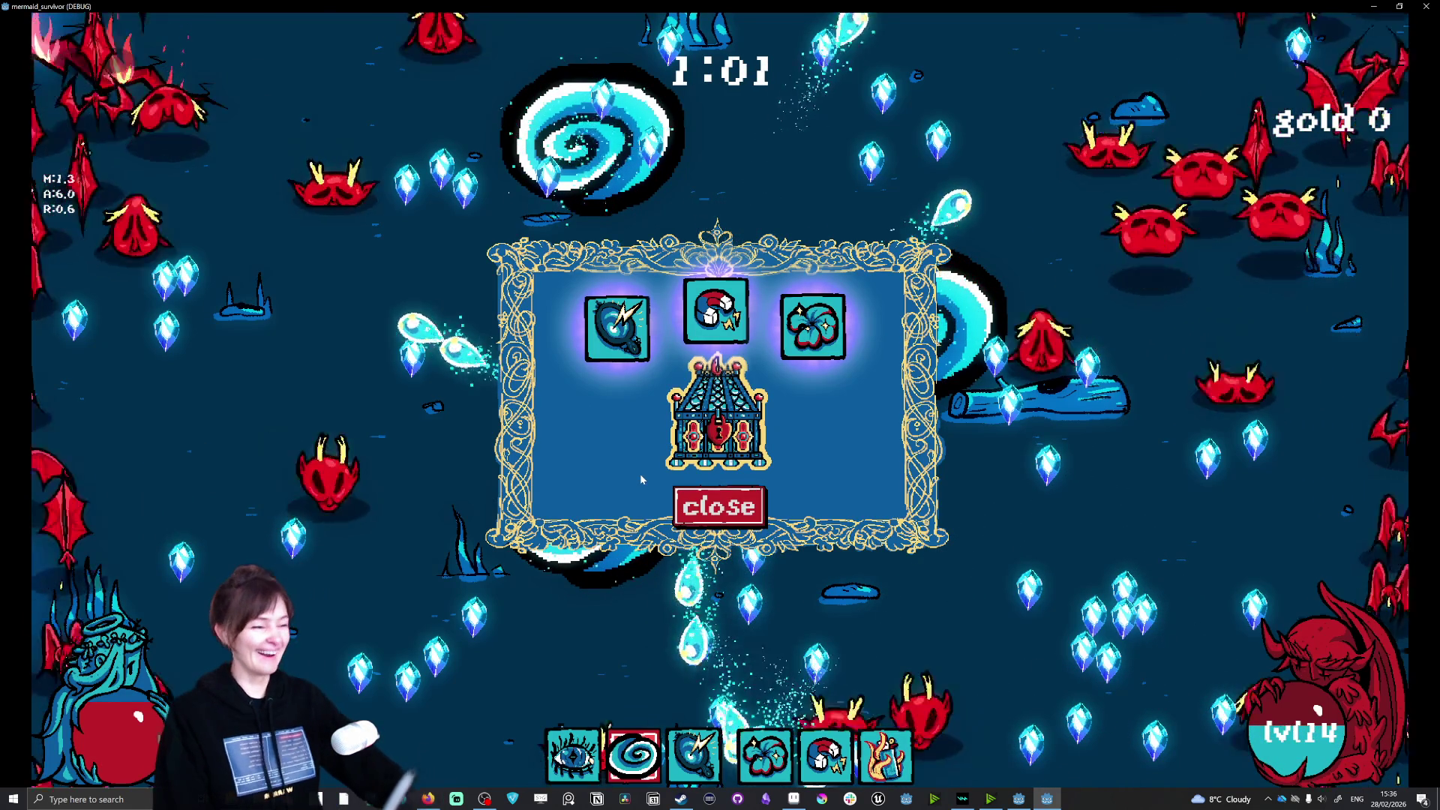
pyautogui.click(675, 510)
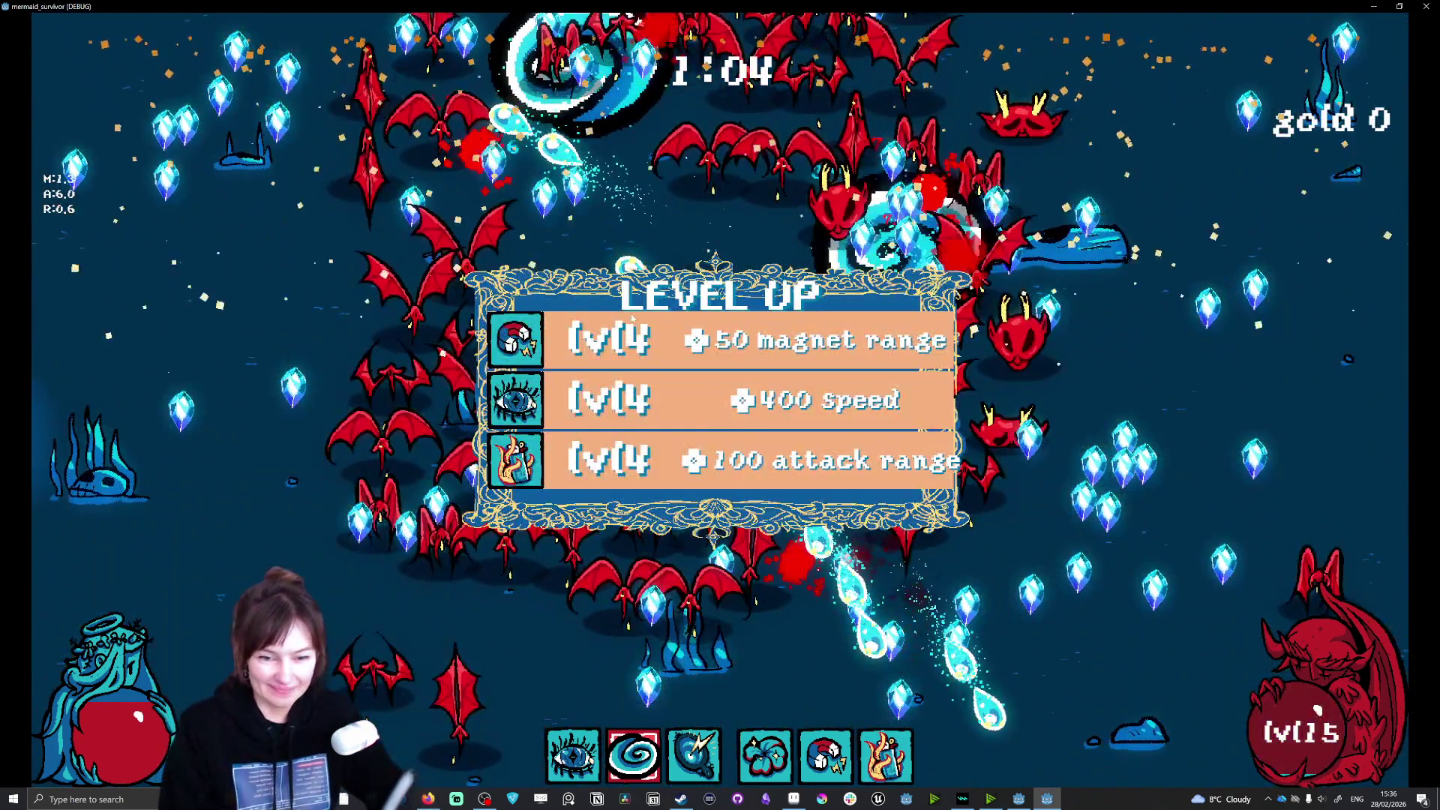
# Step: Choose upgrades through level 21 and beyond, including eye weapon +2 Damage and spiral +2 damage
pyautogui.click(626, 334)
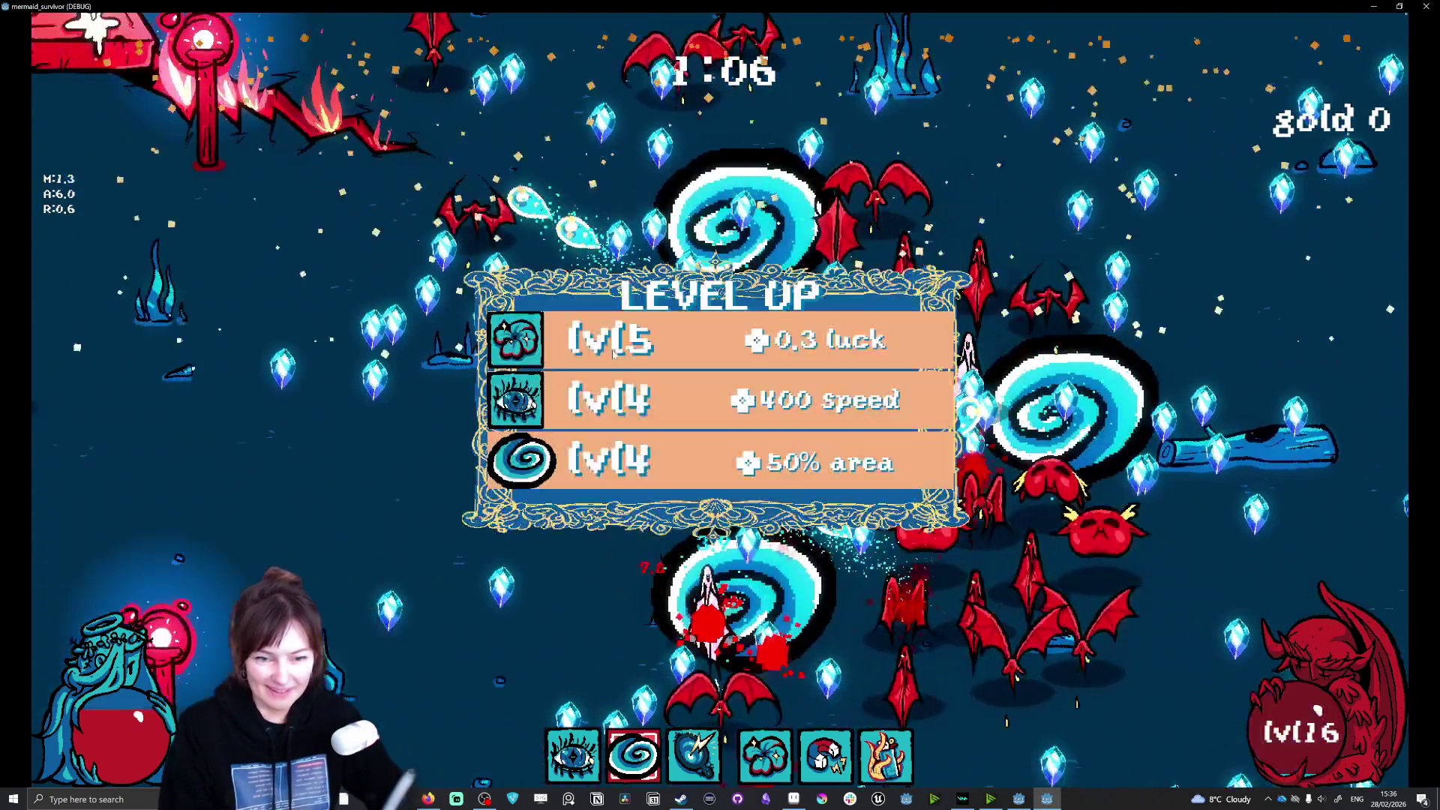
pyautogui.click(613, 351)
pyautogui.click(623, 351)
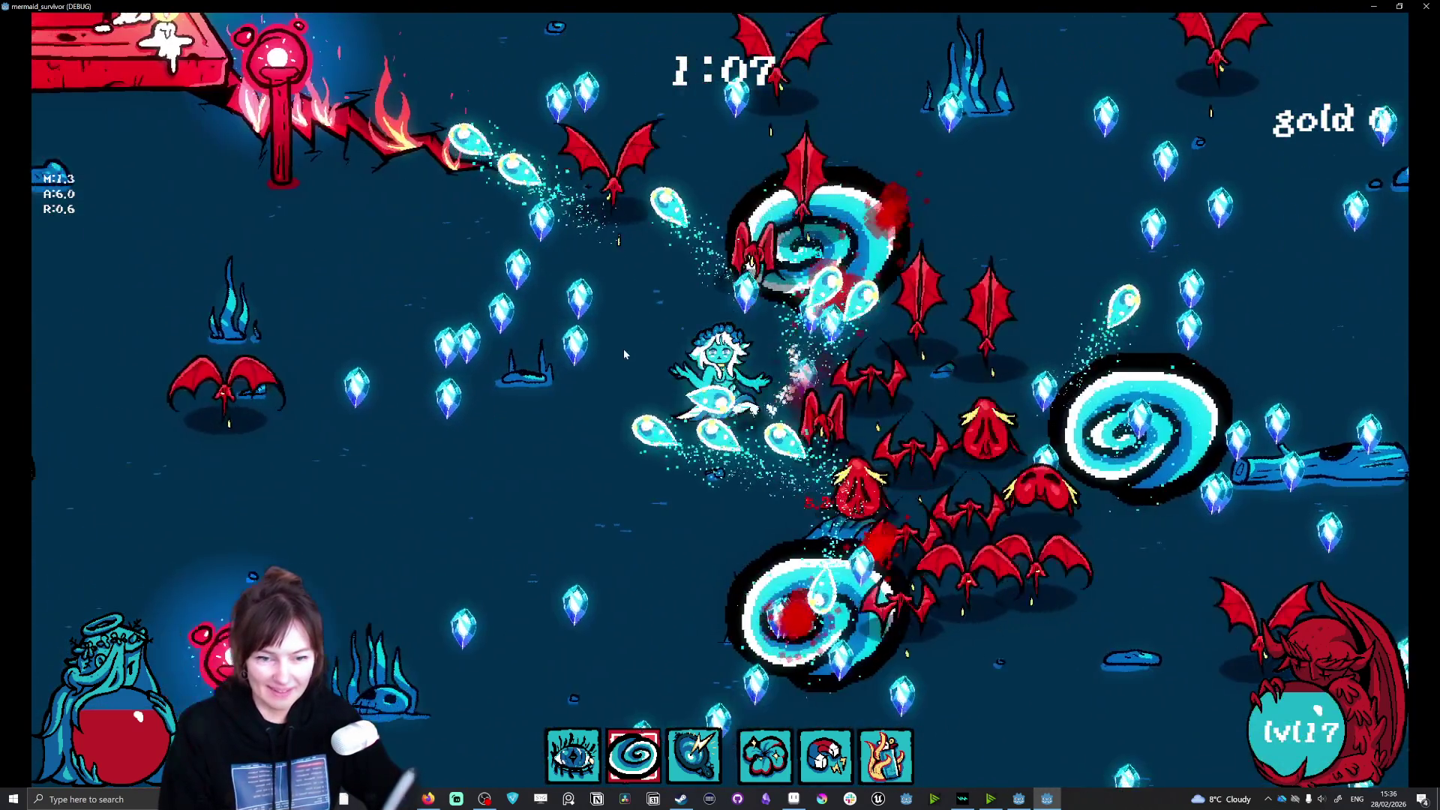
pyautogui.click(633, 359)
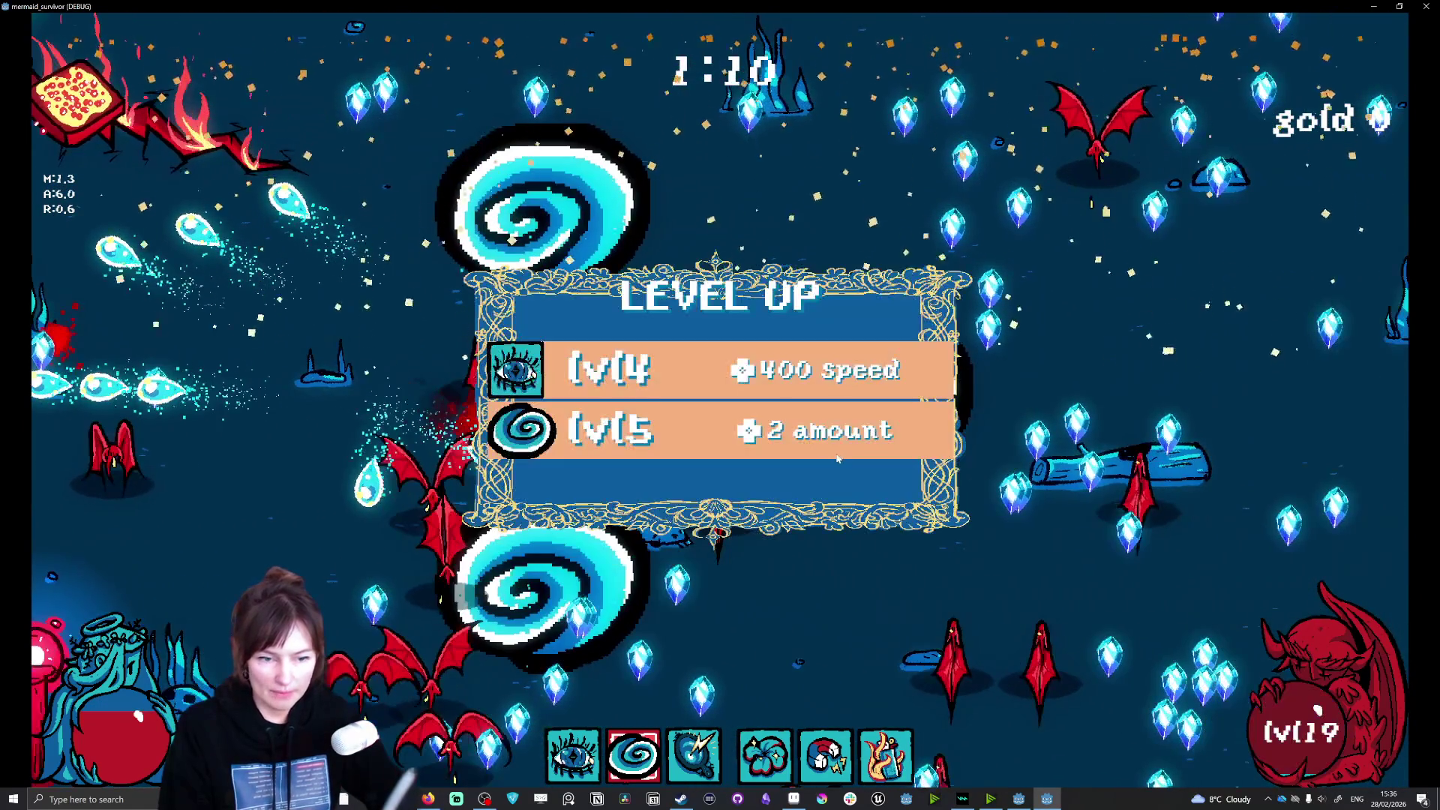
pyautogui.click(630, 357)
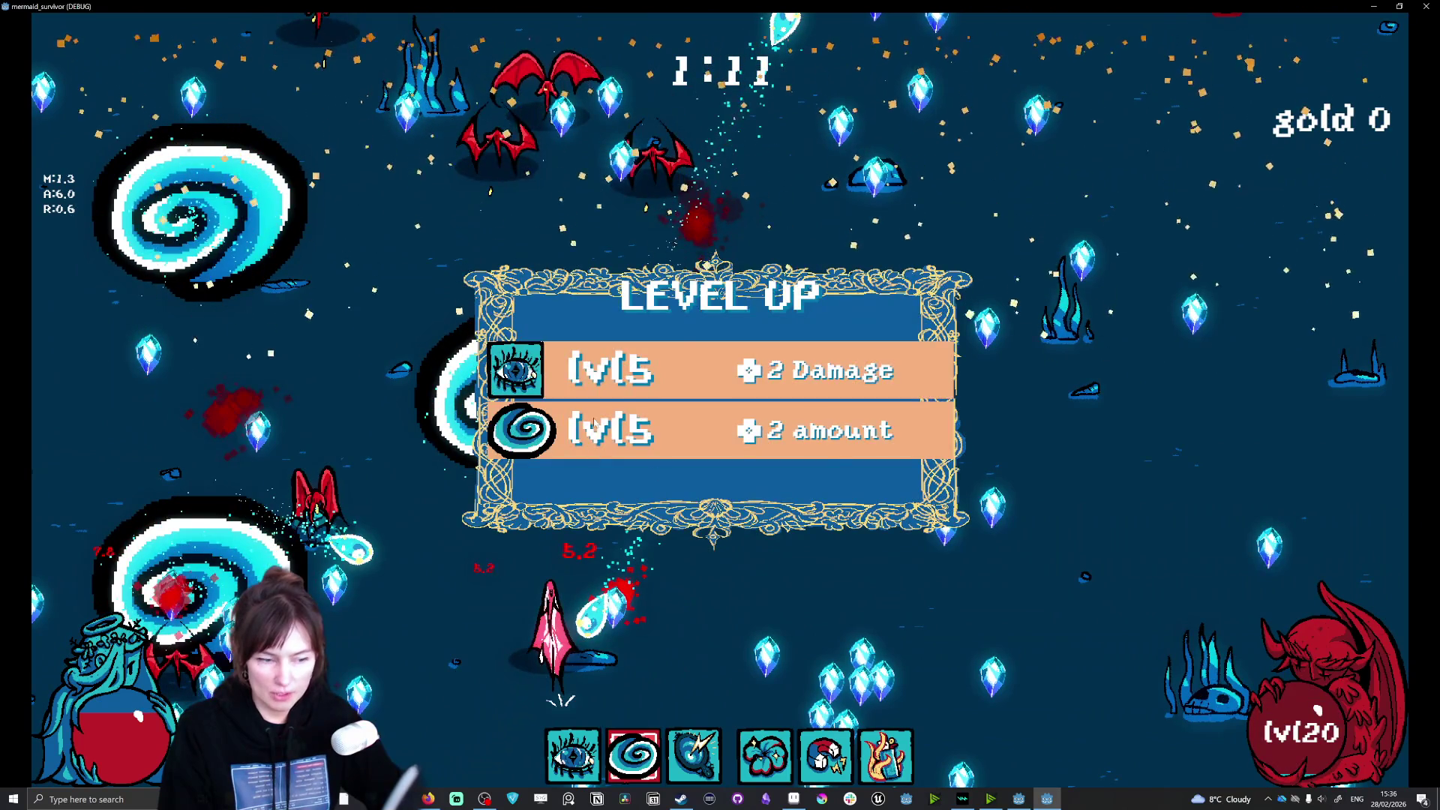
pyautogui.click(627, 369)
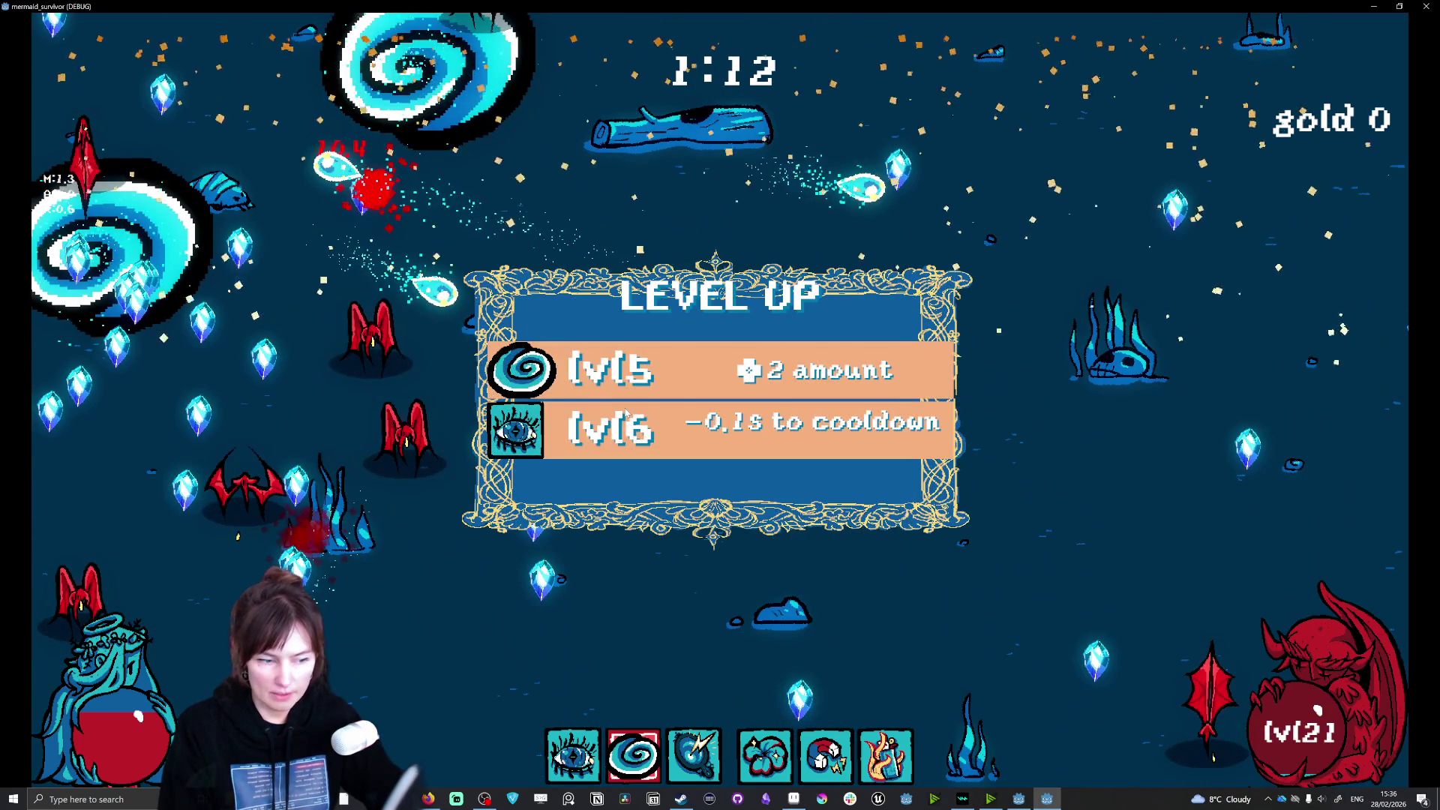
pyautogui.click(626, 413)
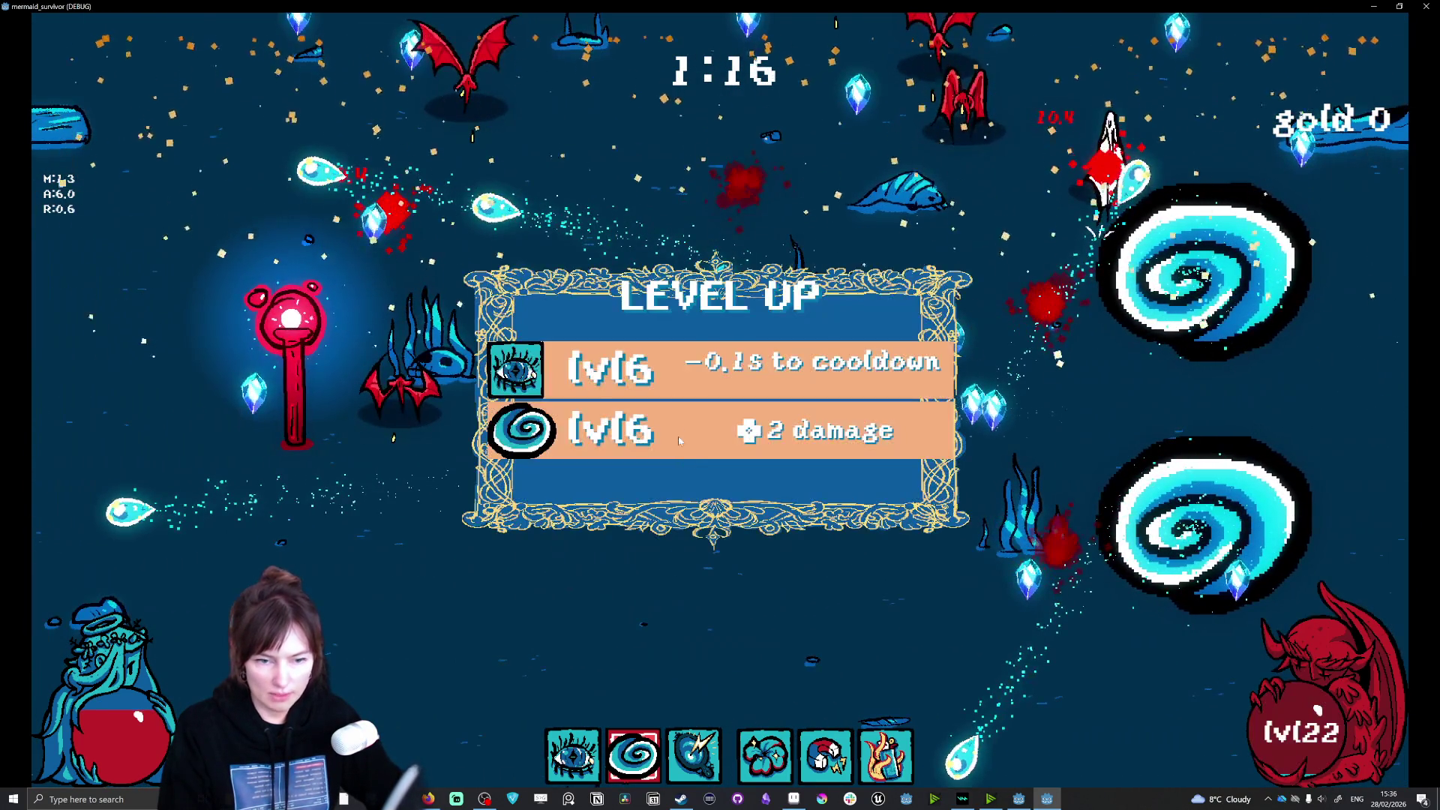
pyautogui.click(683, 454)
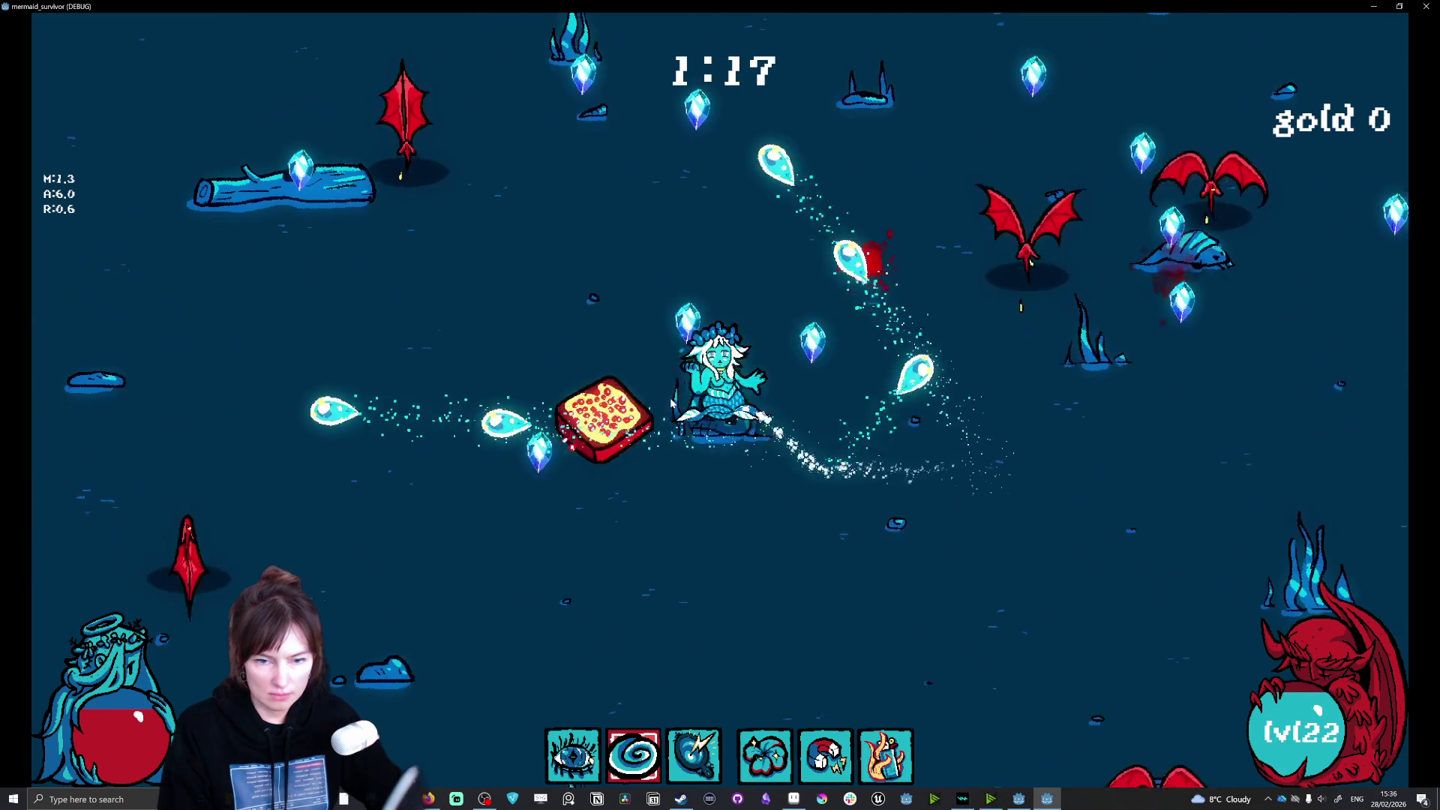
pyautogui.click(671, 404)
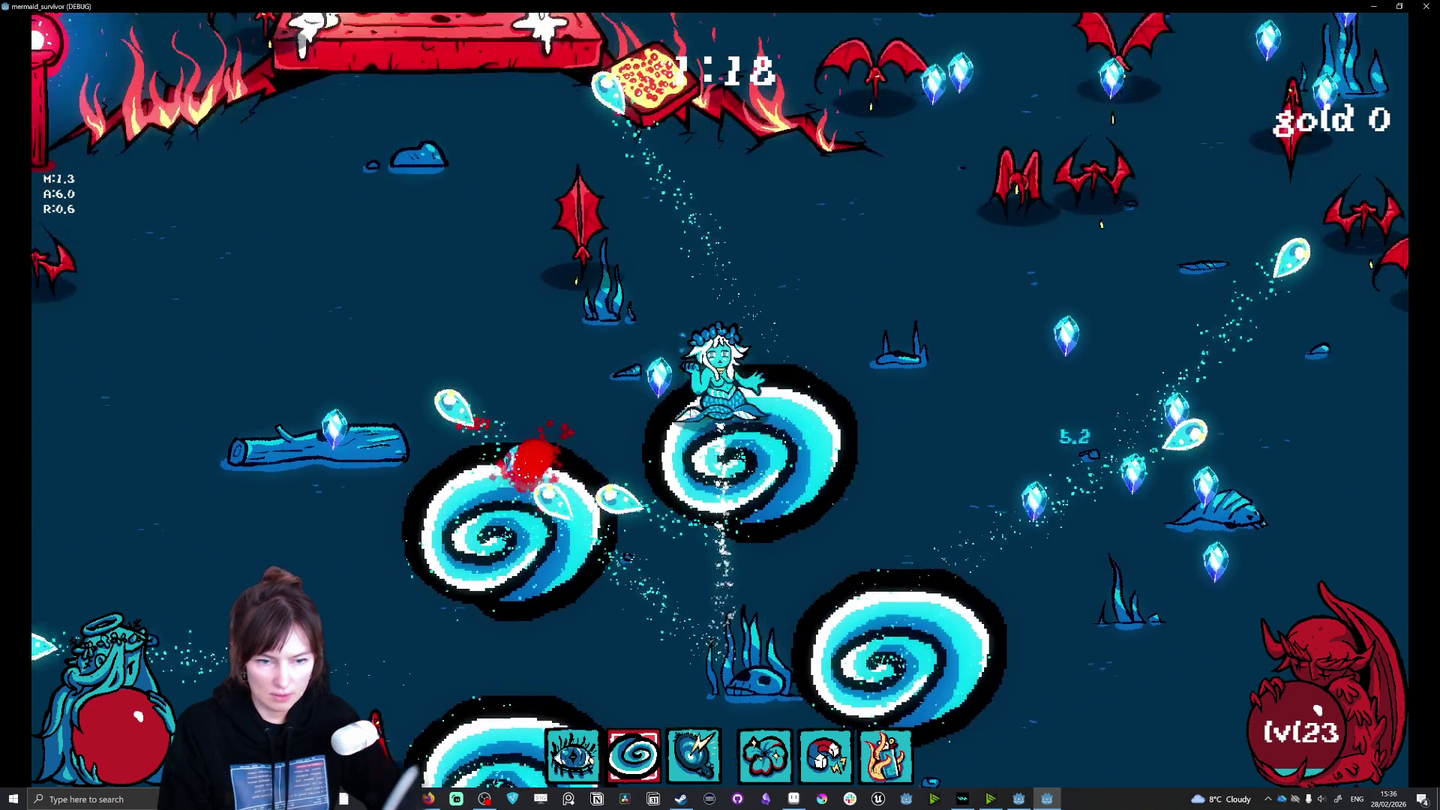
# Step: Move the mermaid across the map, then pause, quit to the main menu and close the game
pyautogui.press('w')
pyautogui.press('d')
pyautogui.press('s')
pyautogui.press('d')
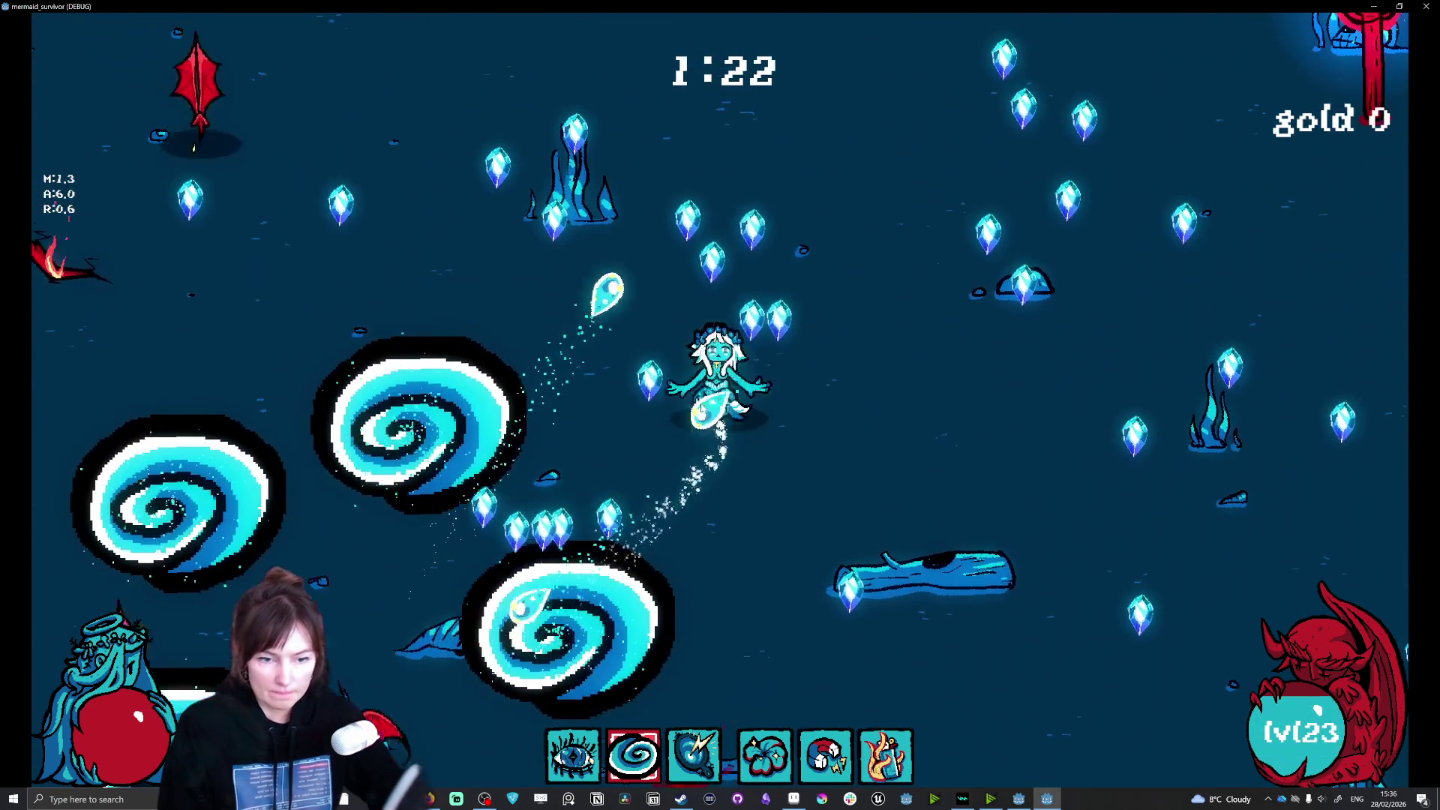
pyautogui.press('s')
pyautogui.press('a')
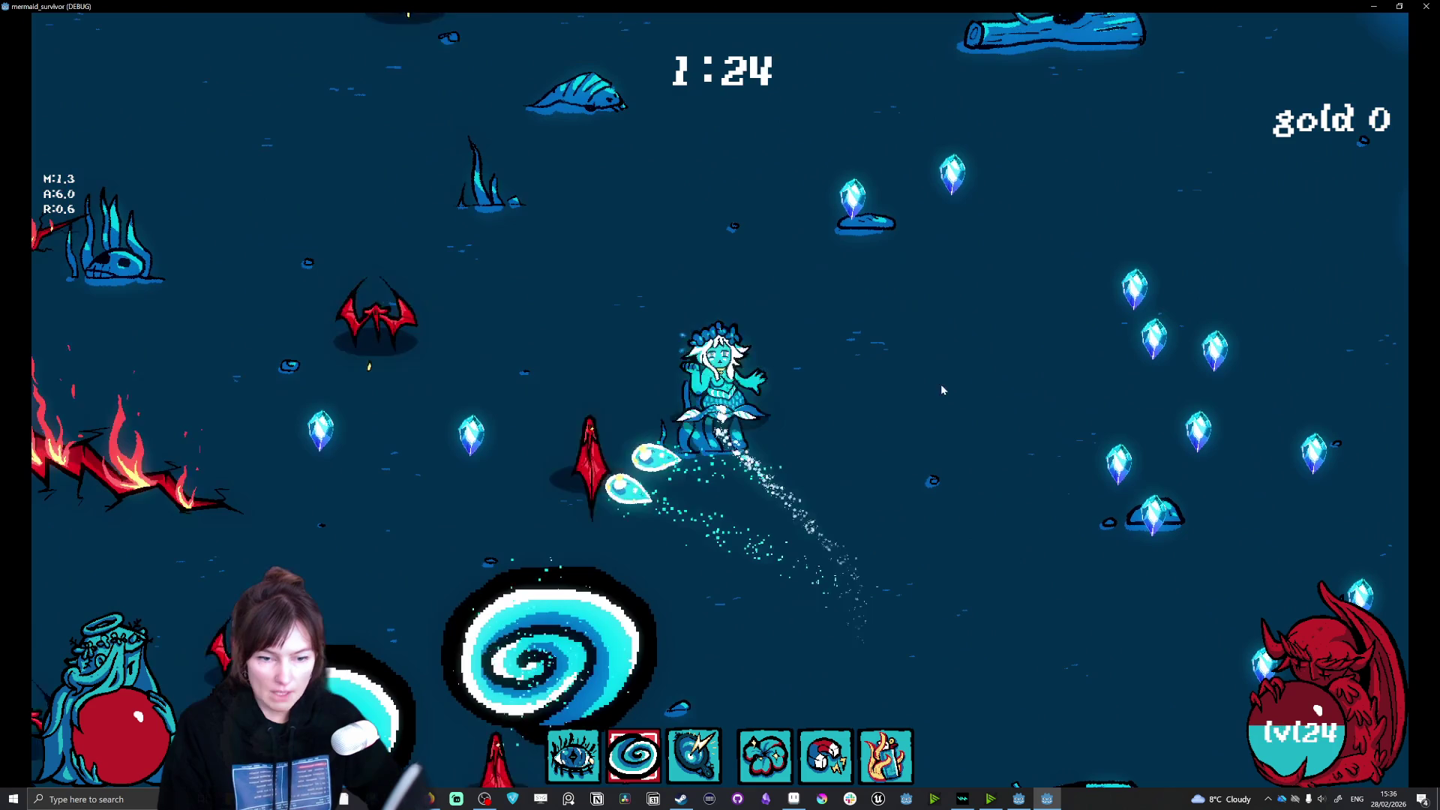
pyautogui.press('Escape')
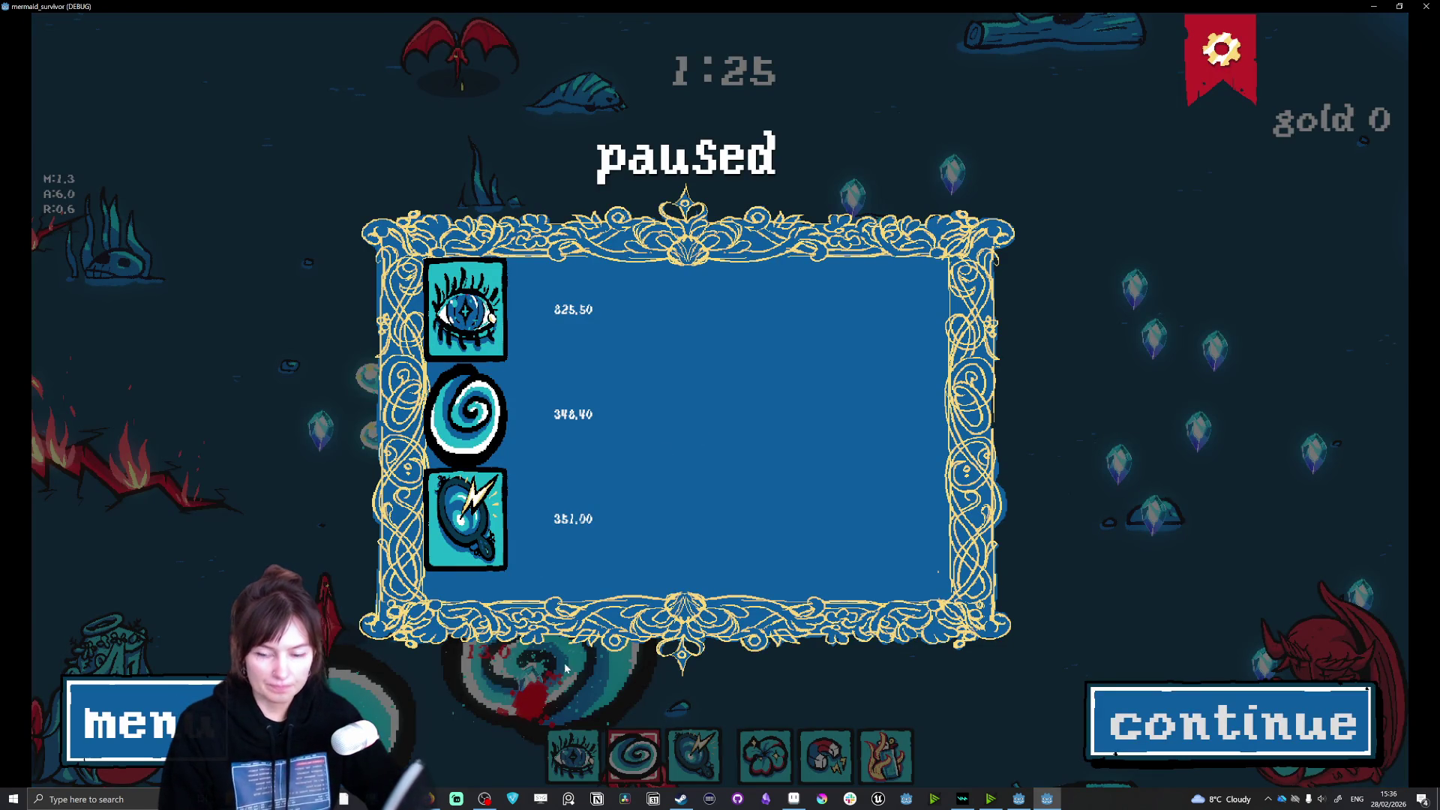
pyautogui.press('Escape')
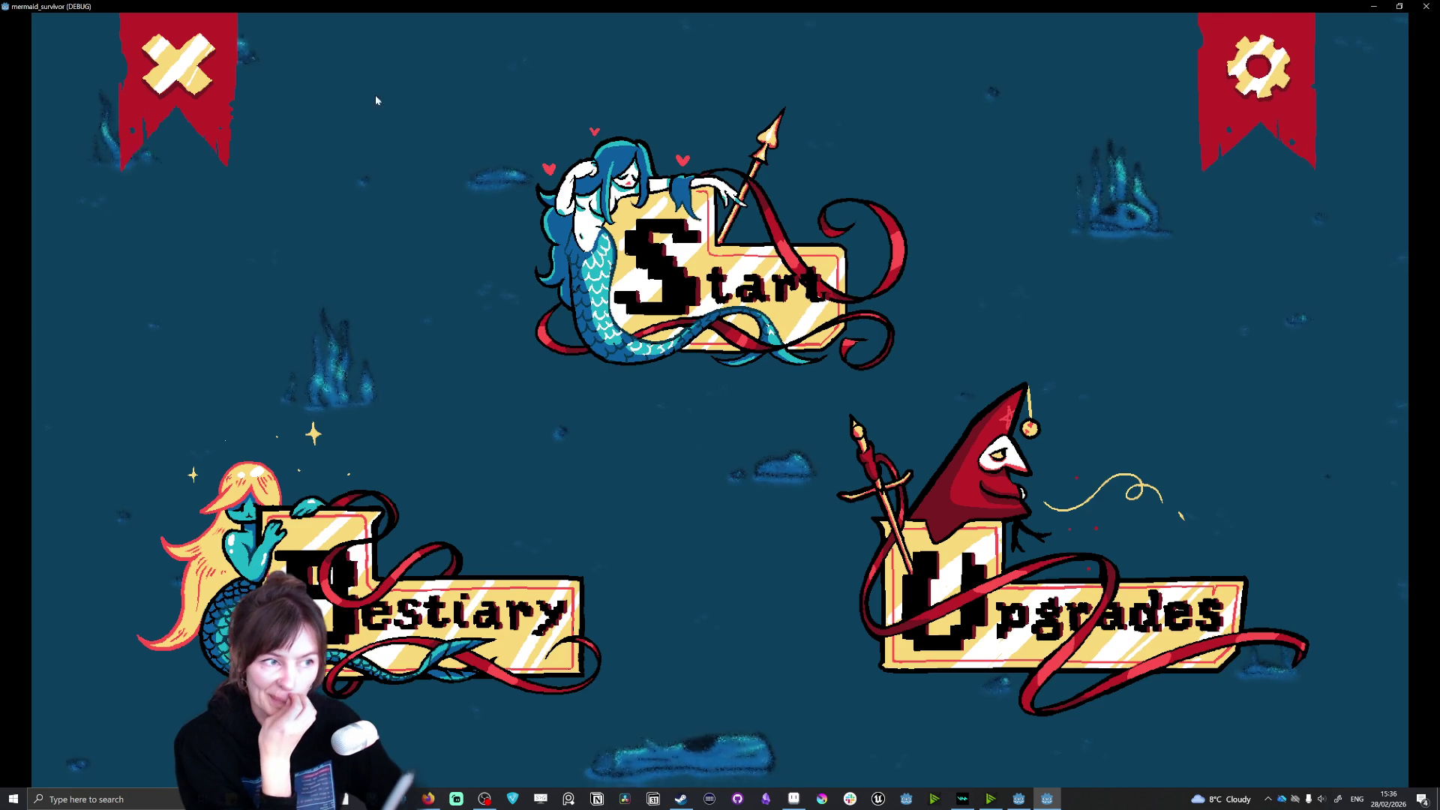
pyautogui.click(171, 87)
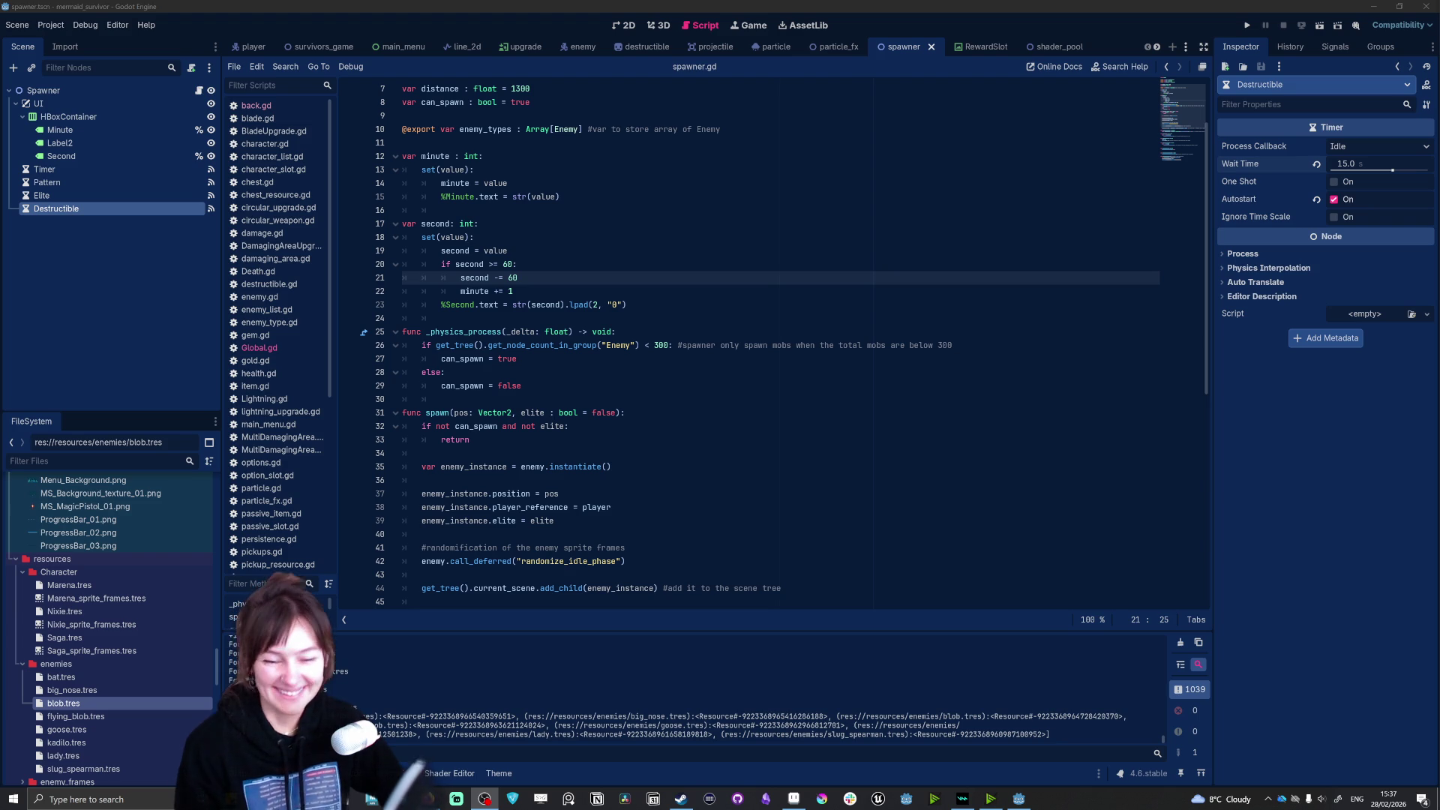
# Step: Set the spawner's Timer wait time to 3.0 s and relaunch the game
pyautogui.click(75, 171)
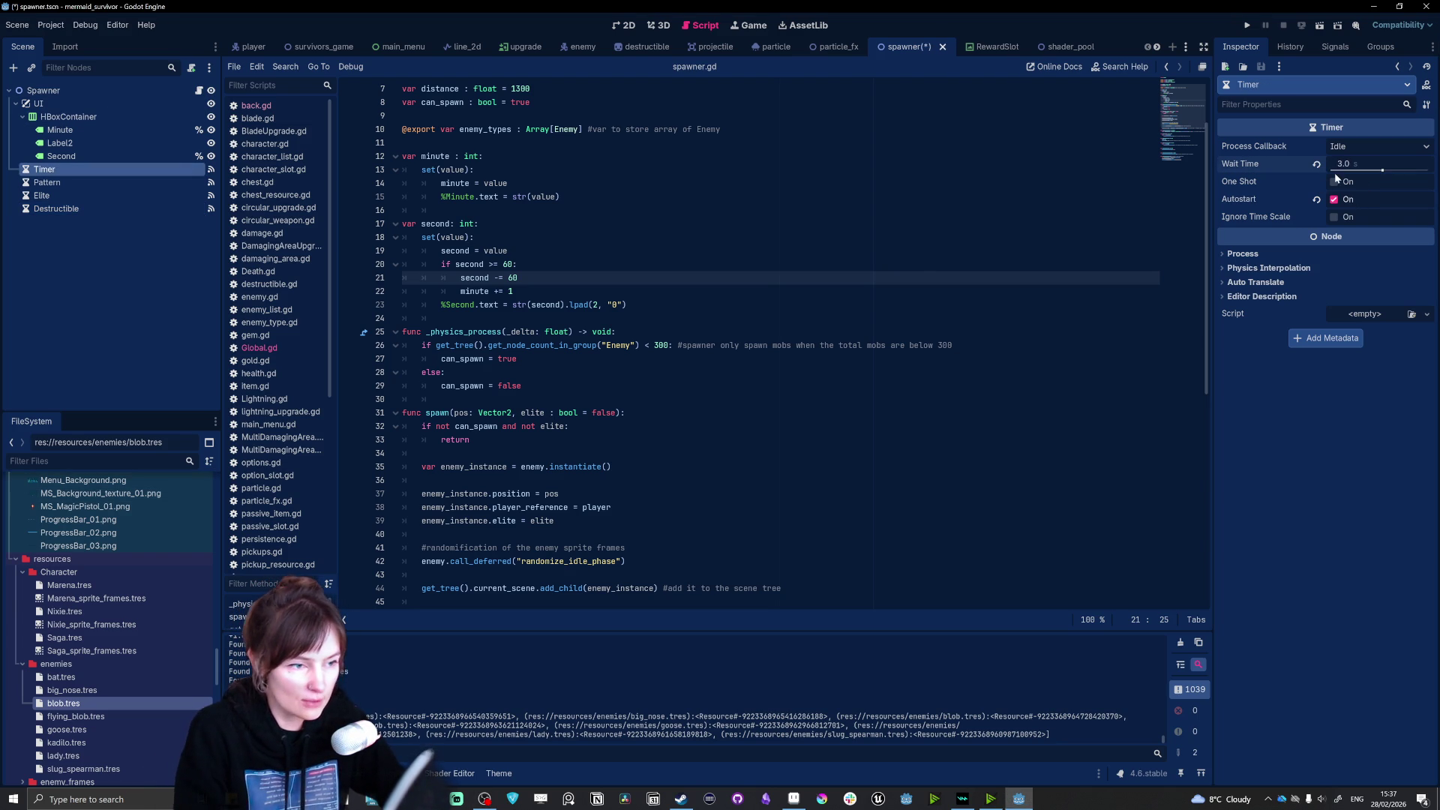
pyautogui.click(1247, 24)
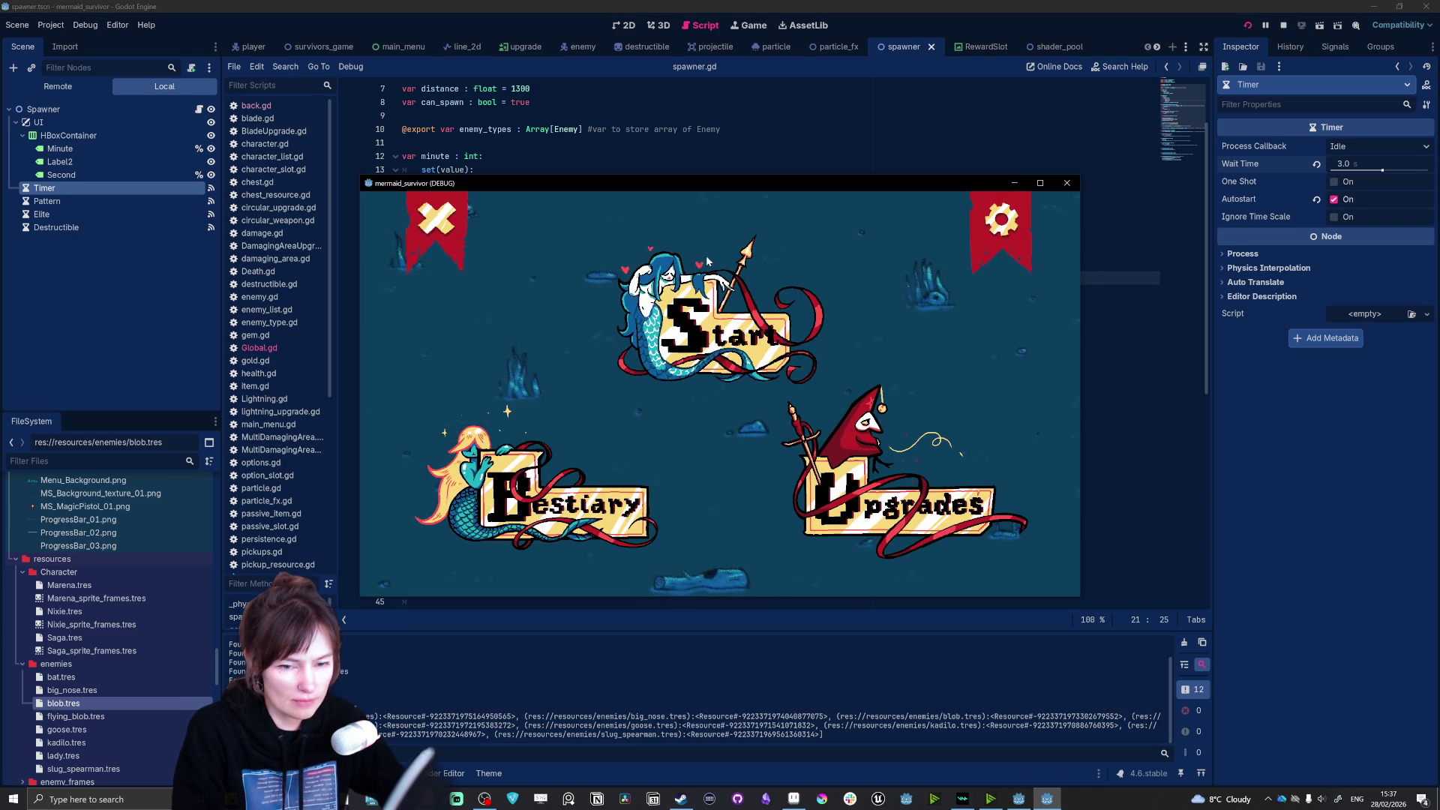
# Step: Look at the options screen, then start a new run as Nixie
pyautogui.click(987, 228)
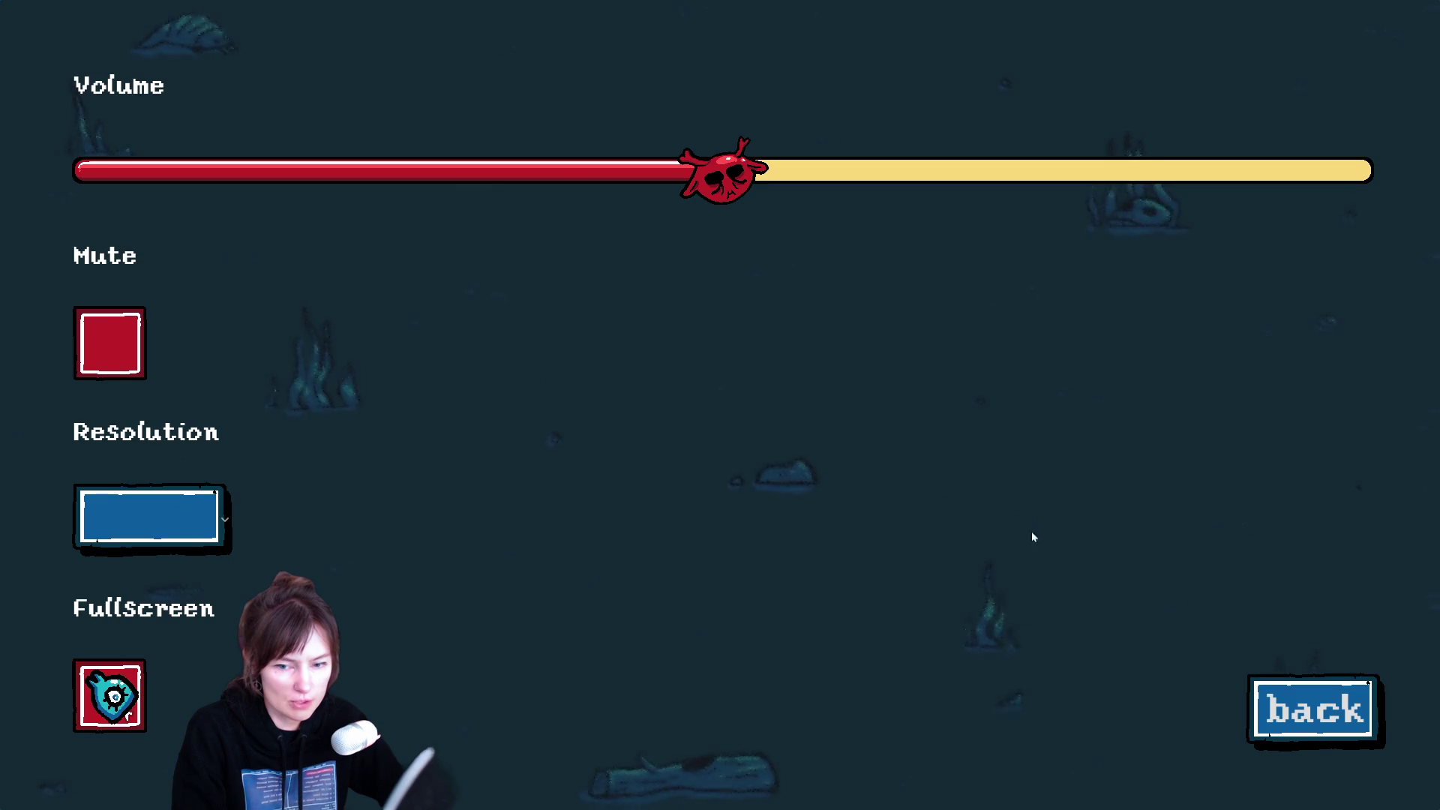
pyautogui.click(1268, 694)
pyautogui.click(731, 270)
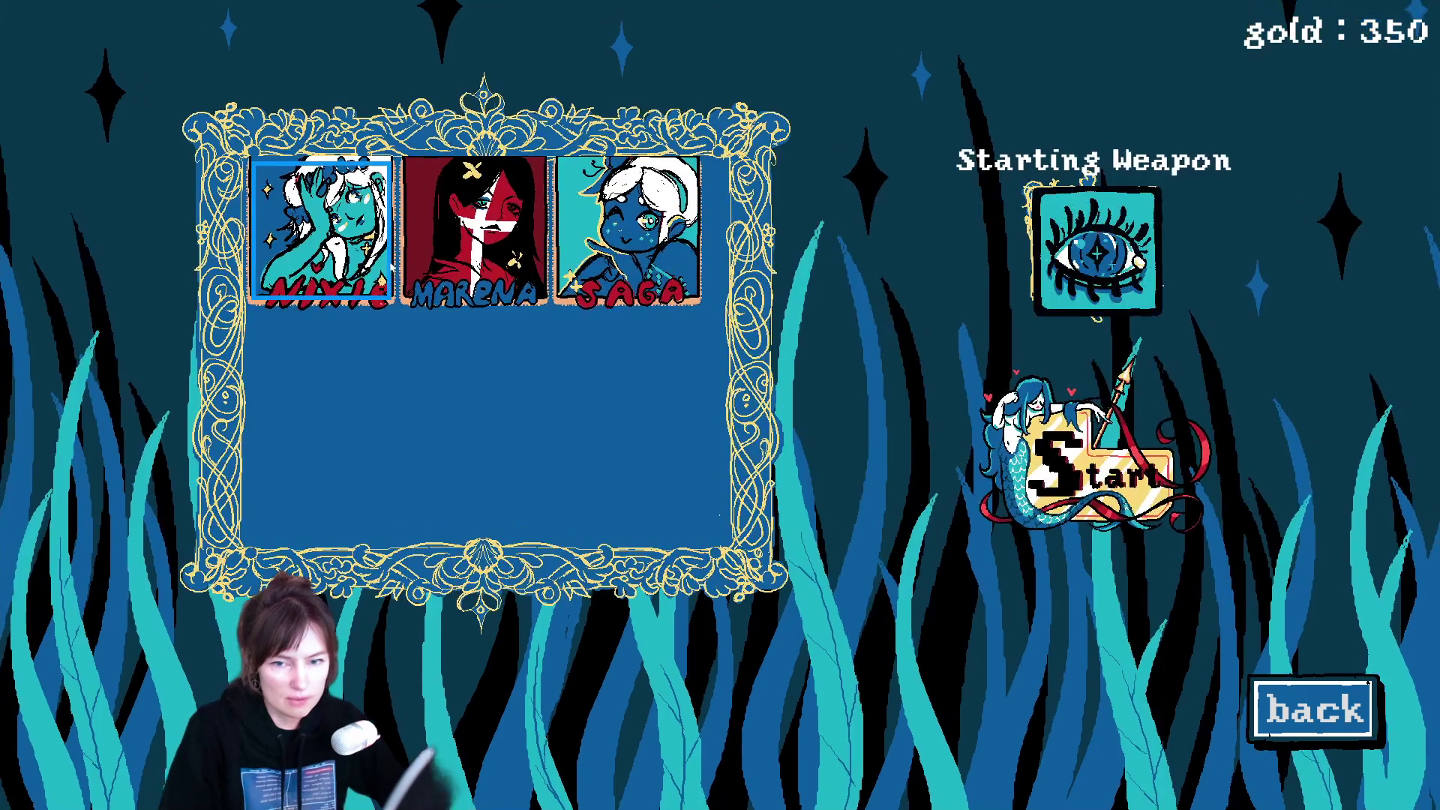
pyautogui.click(1119, 501)
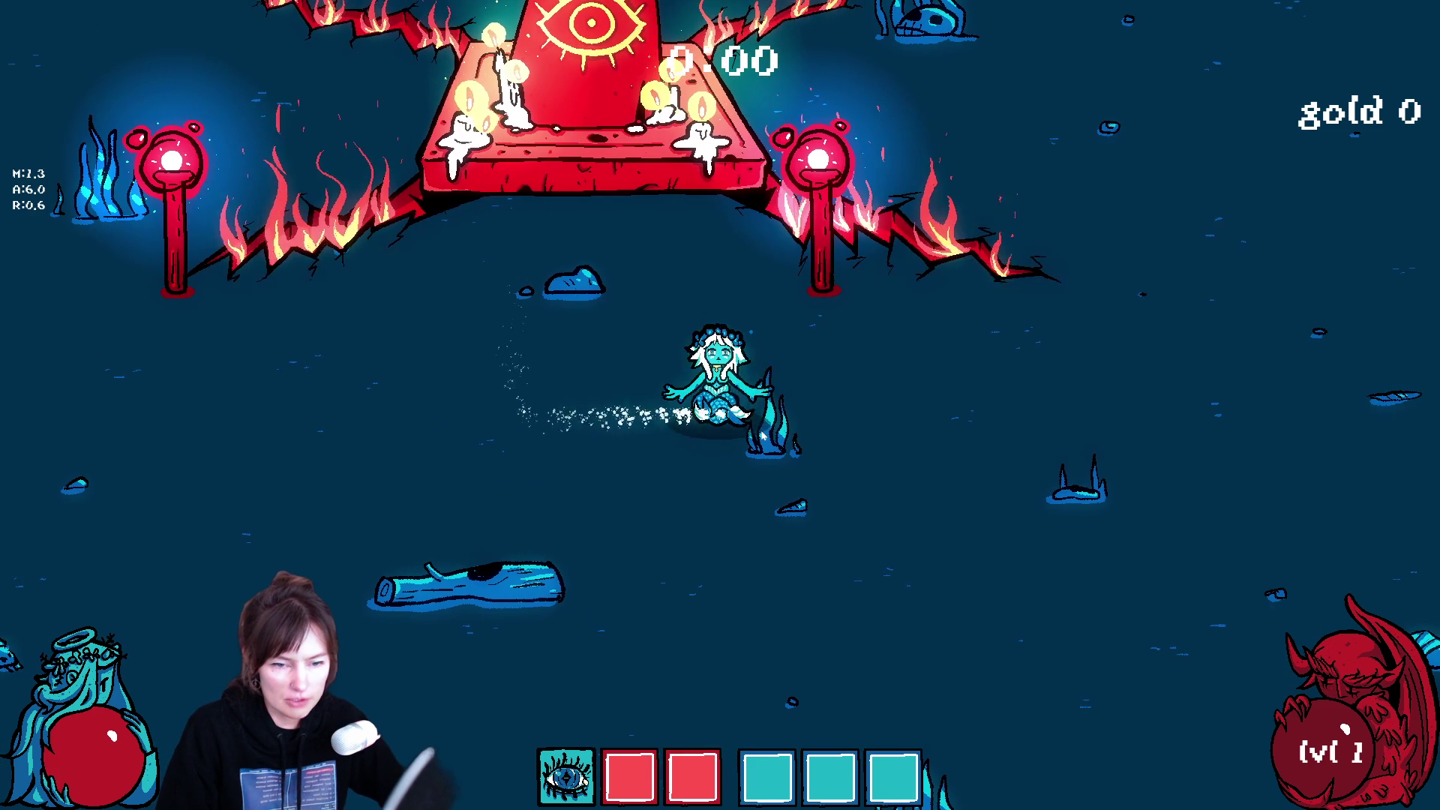
# Step: Swim the mermaid around the candle altar collecting crystals
pyautogui.press('w')
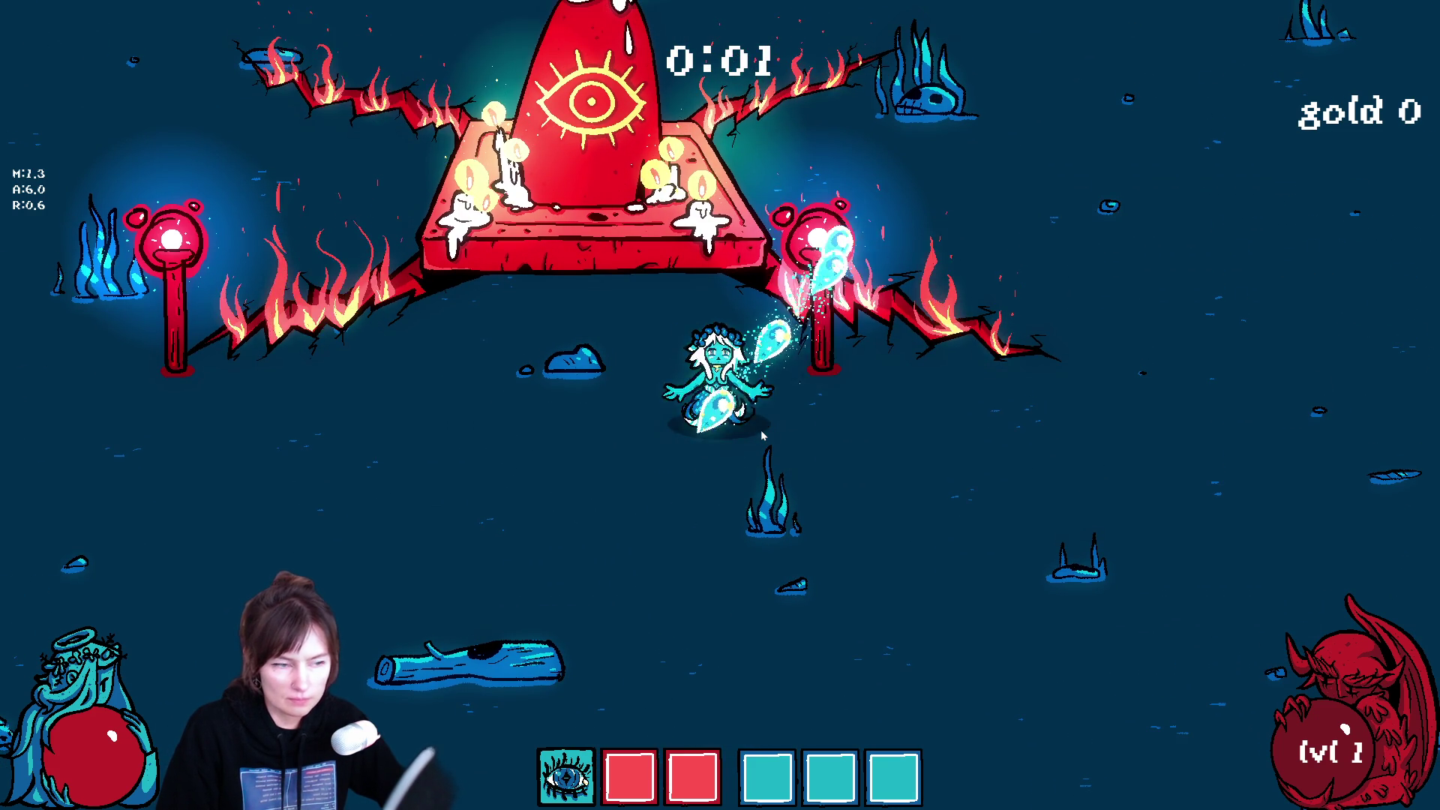
pyautogui.press('a')
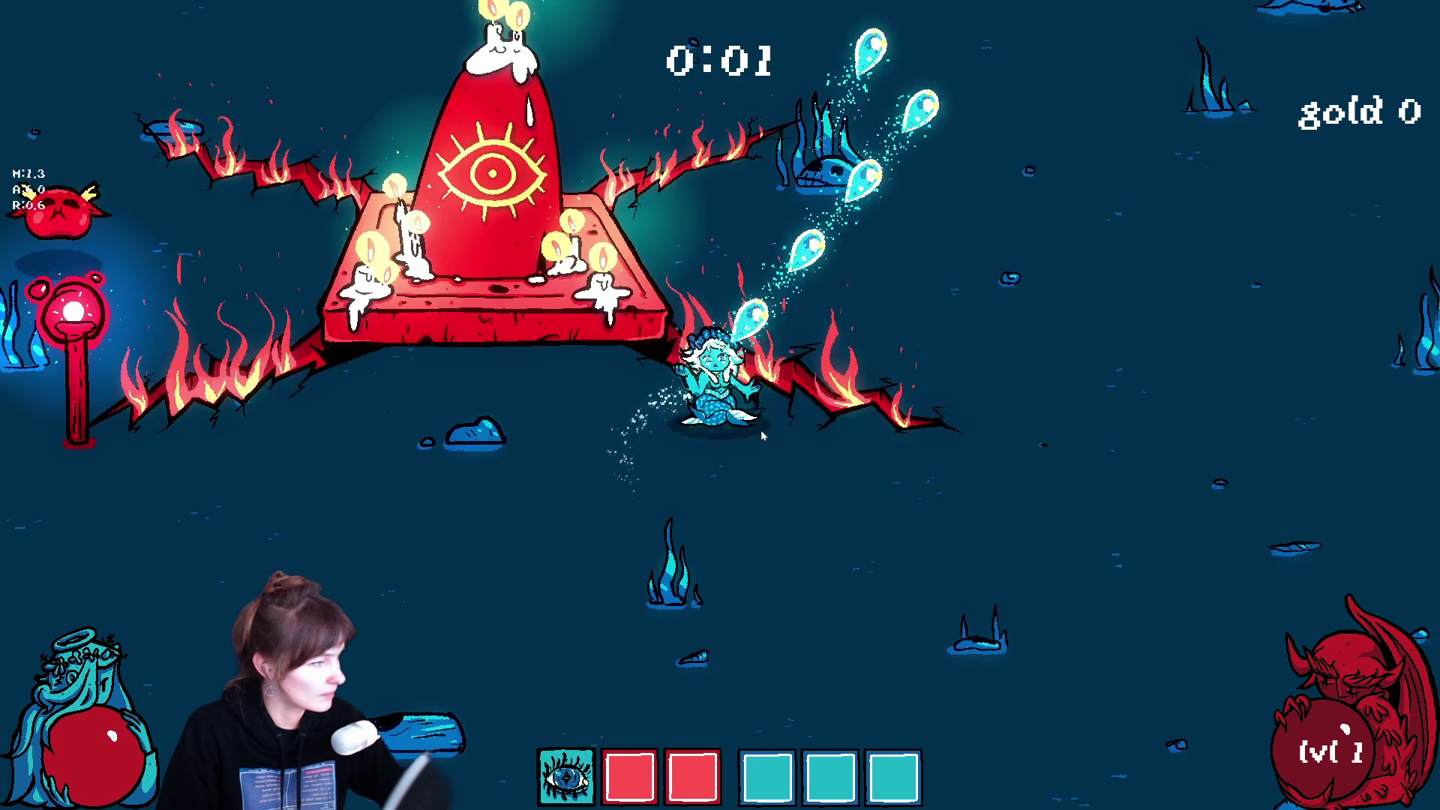
pyautogui.press('a')
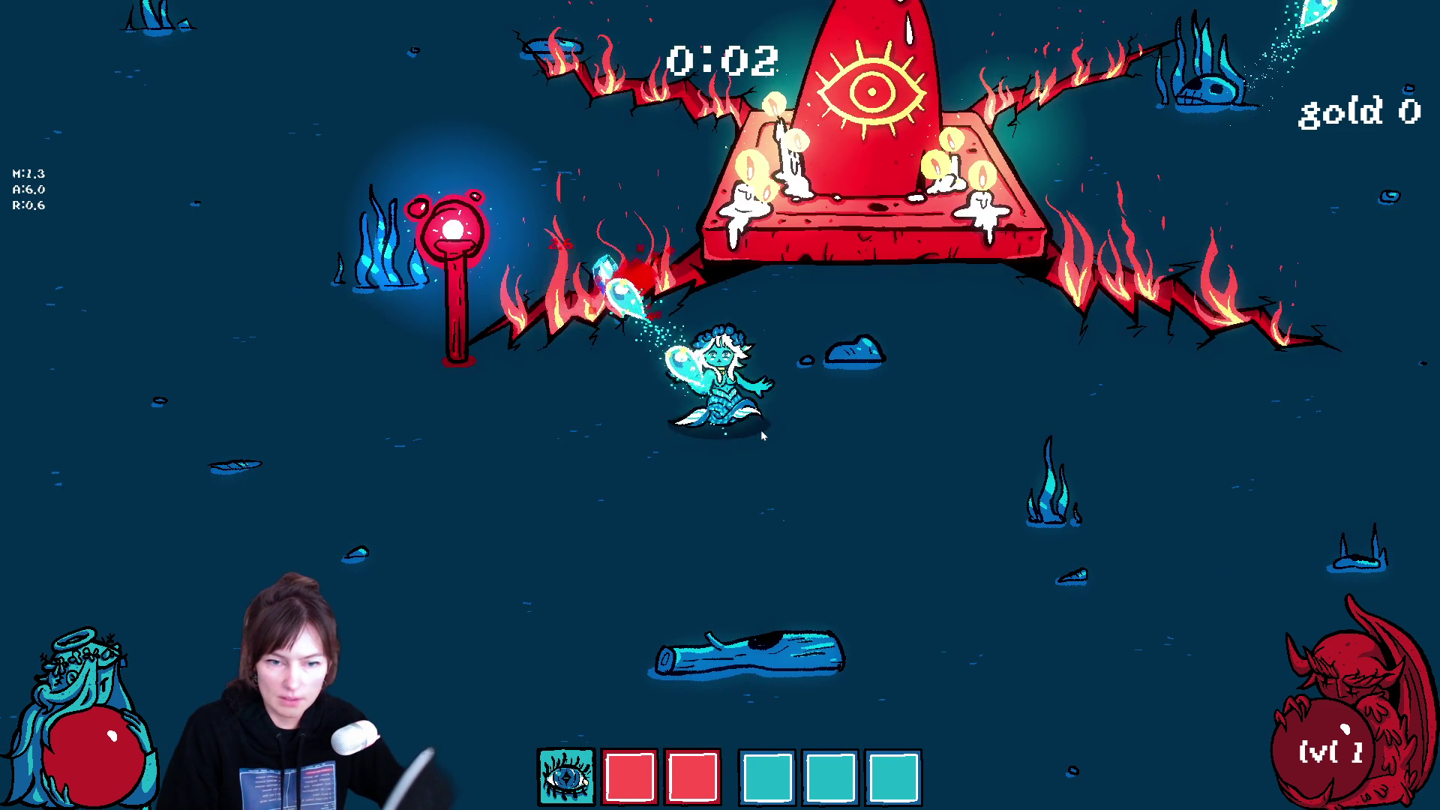
pyautogui.press('s')
pyautogui.press('s')
pyautogui.press('a')
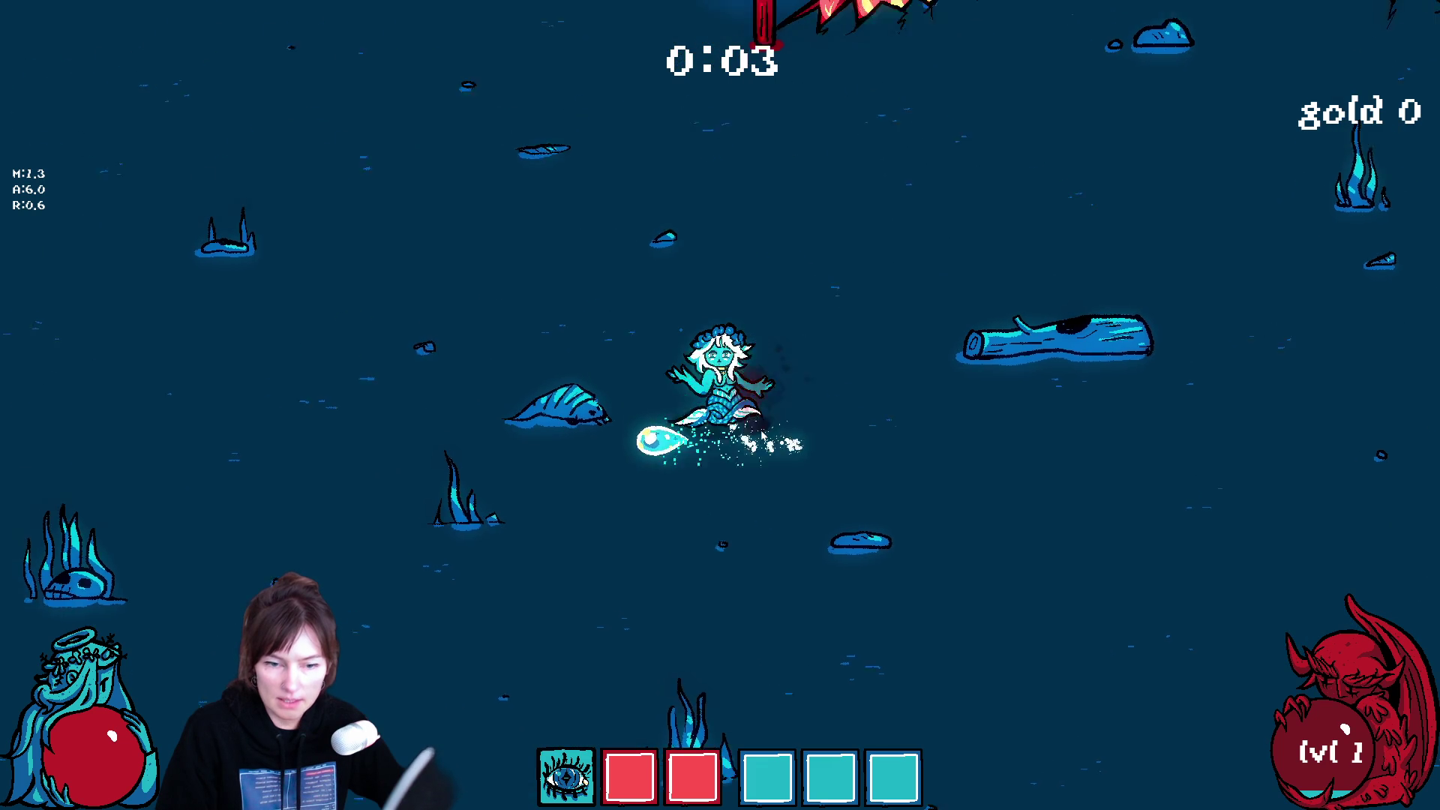
pyautogui.press('w')
pyautogui.press('d')
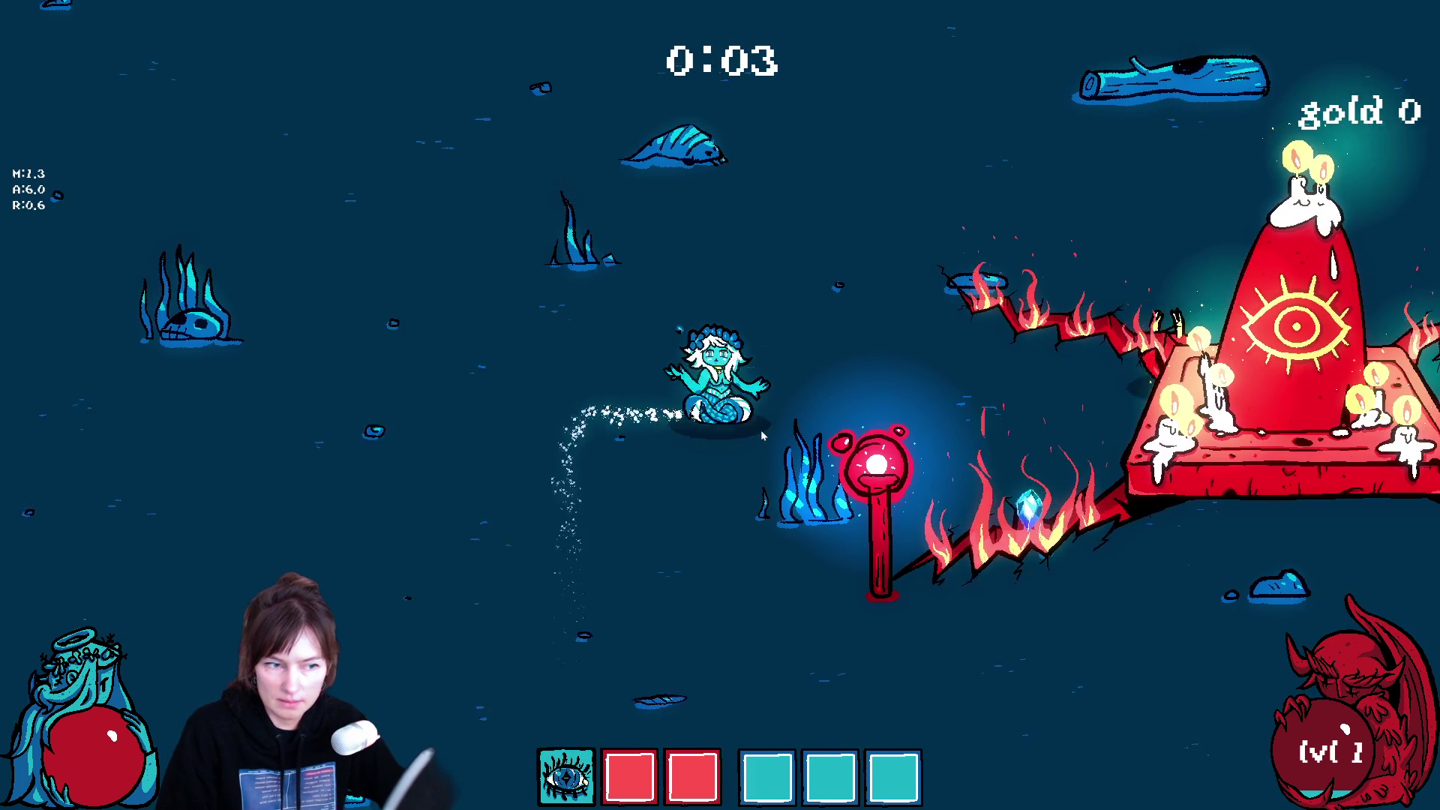
pyautogui.press('a')
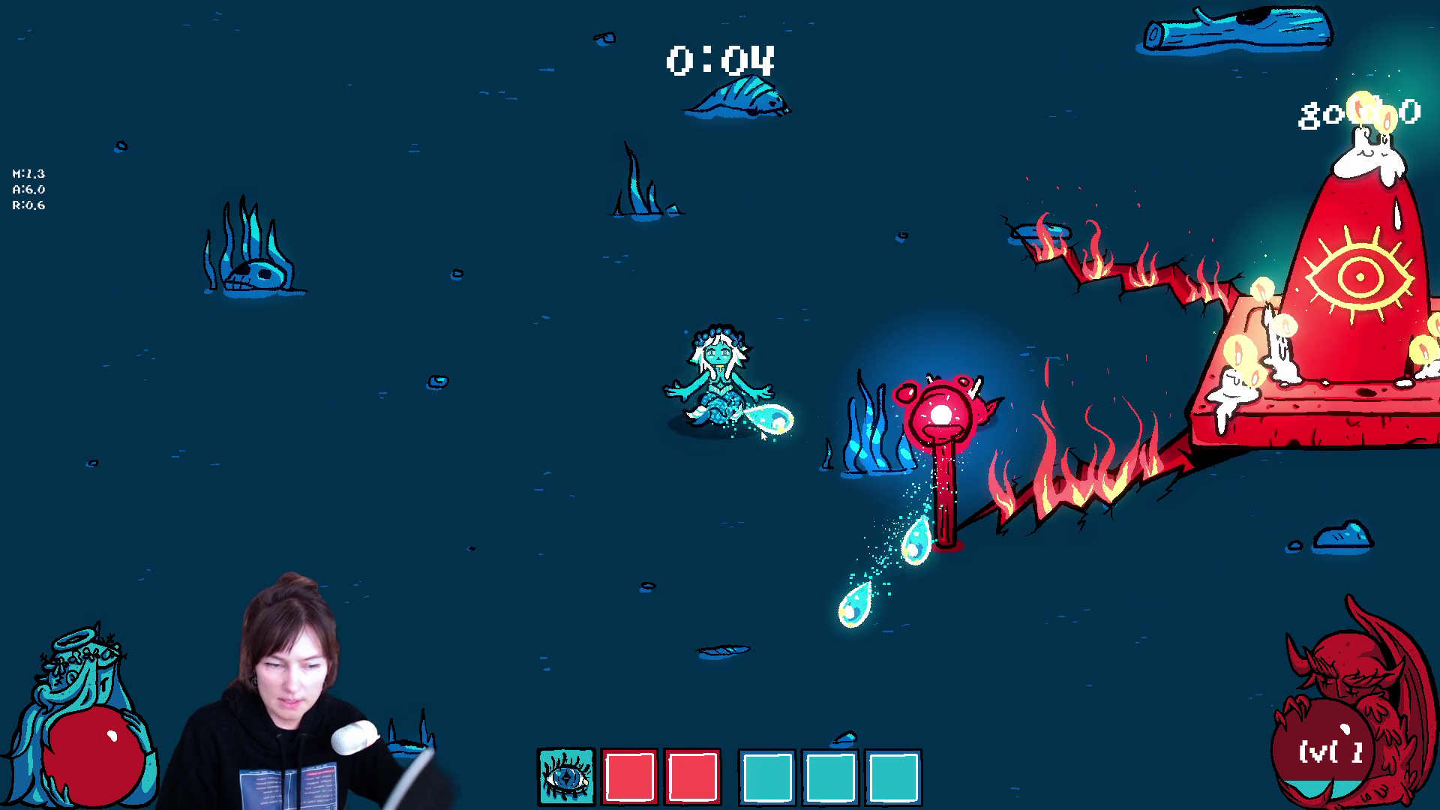
# Step: Move down past the log and dodge enemies until the first level-up choice appears
pyautogui.press('s')
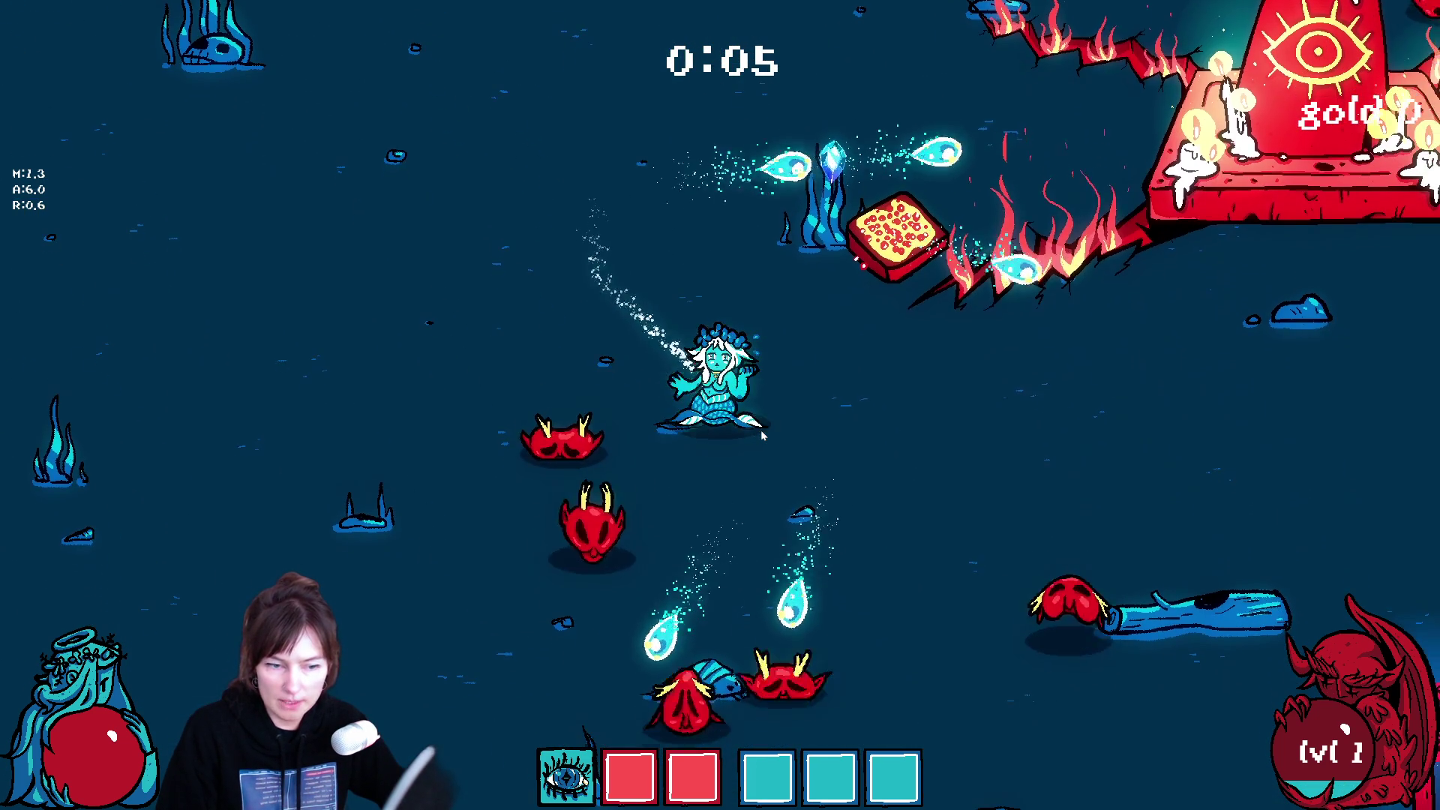
pyautogui.press('d')
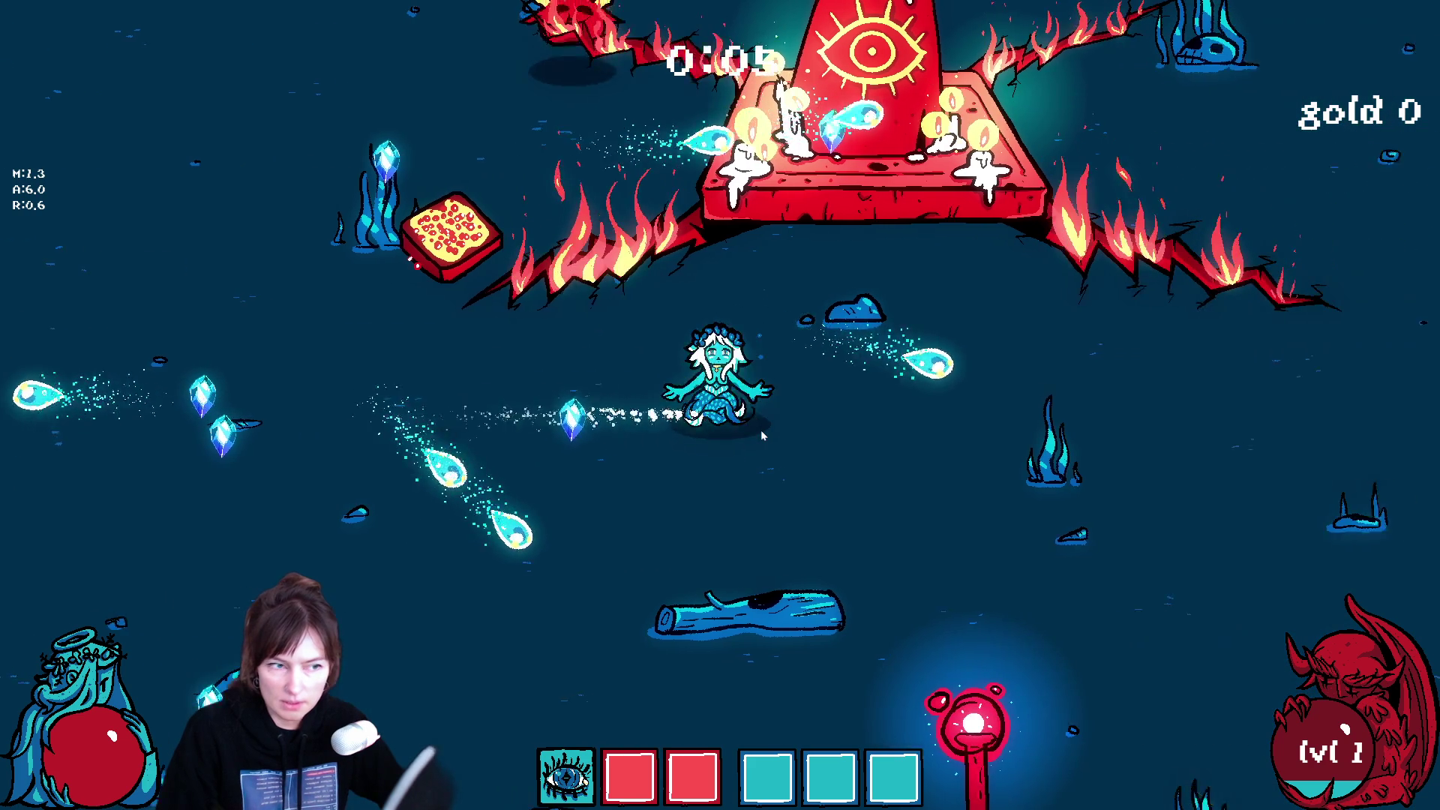
pyautogui.press('d')
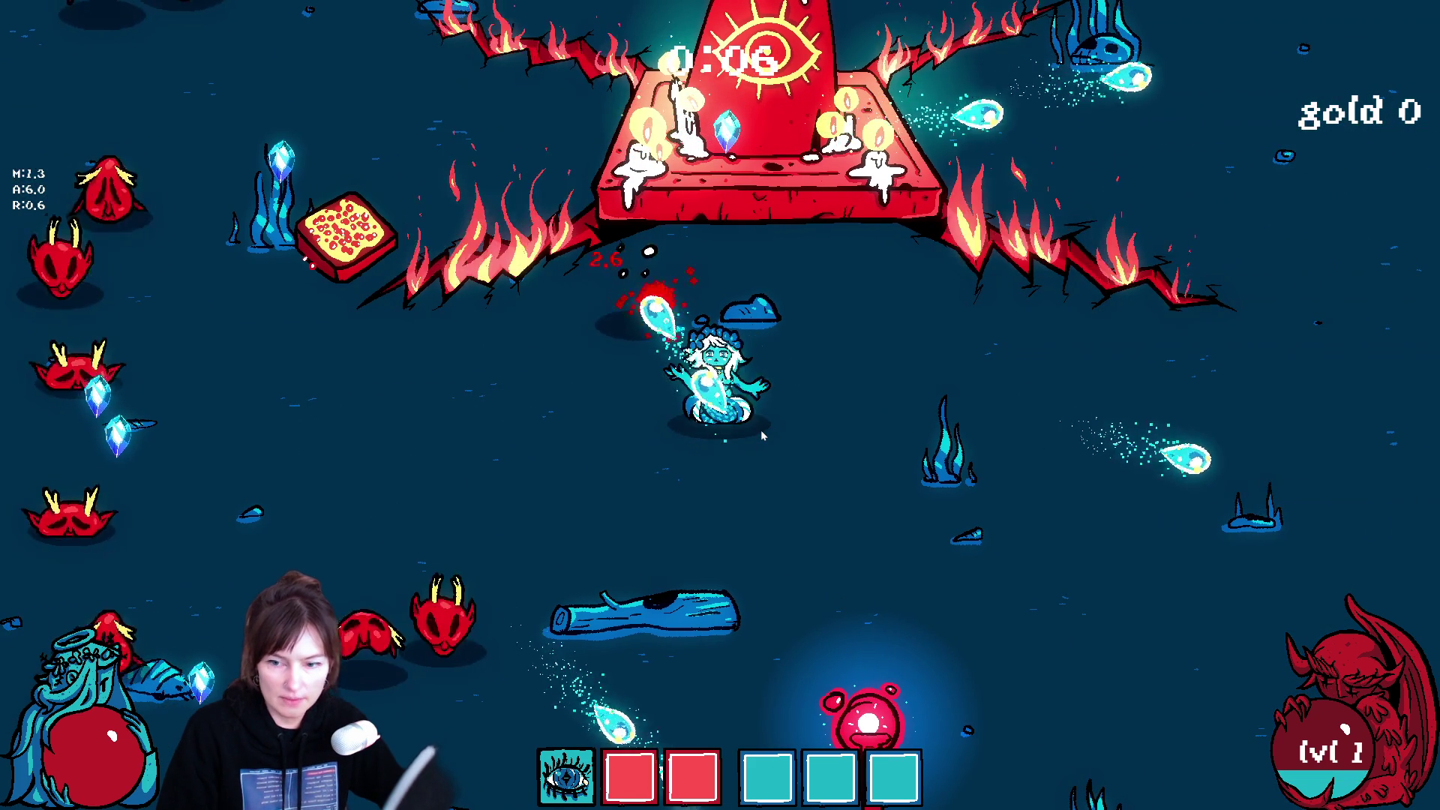
pyautogui.press('s')
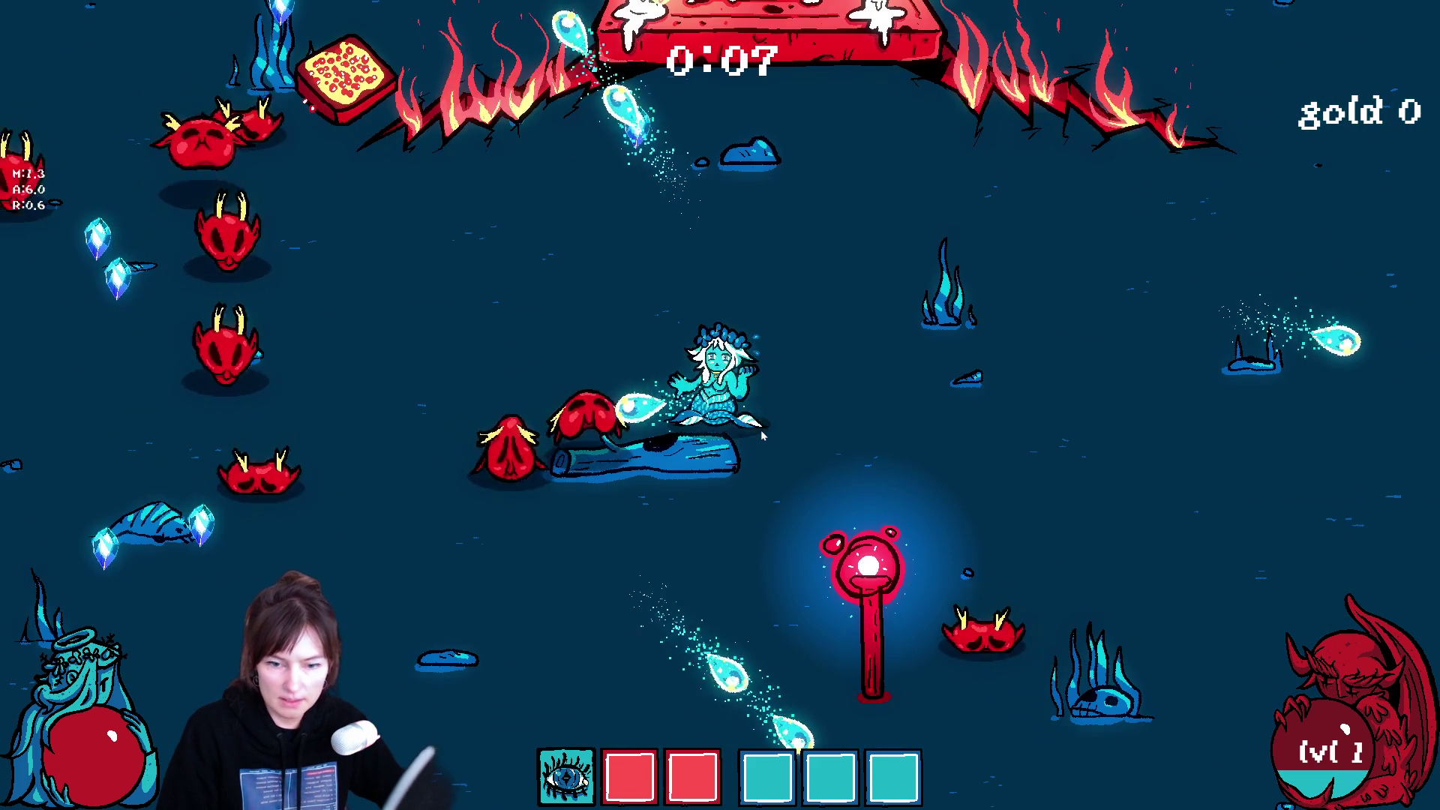
pyautogui.press('w')
pyautogui.press('d')
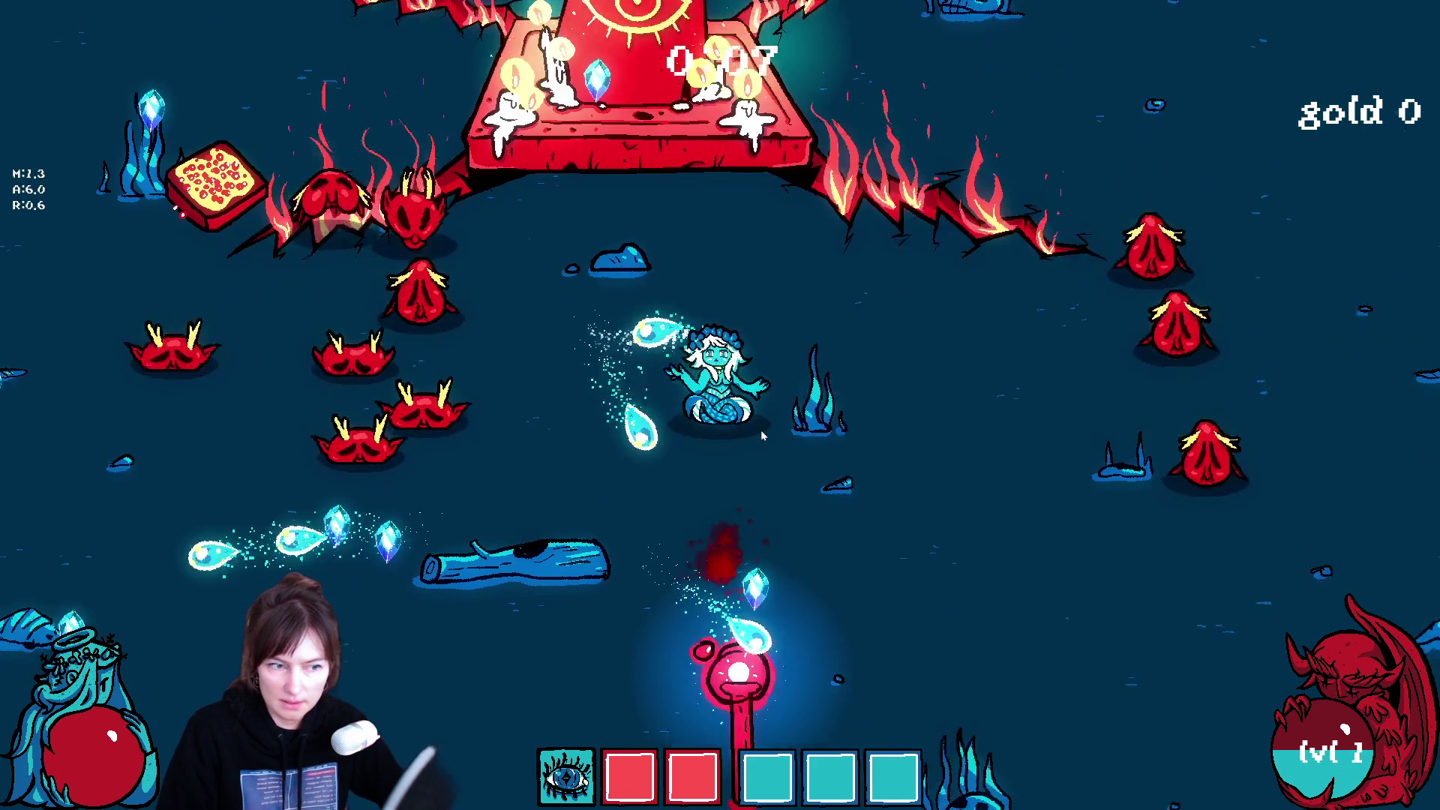
pyautogui.press('s')
pyautogui.press('s')
pyautogui.press('a')
pyautogui.press('w')
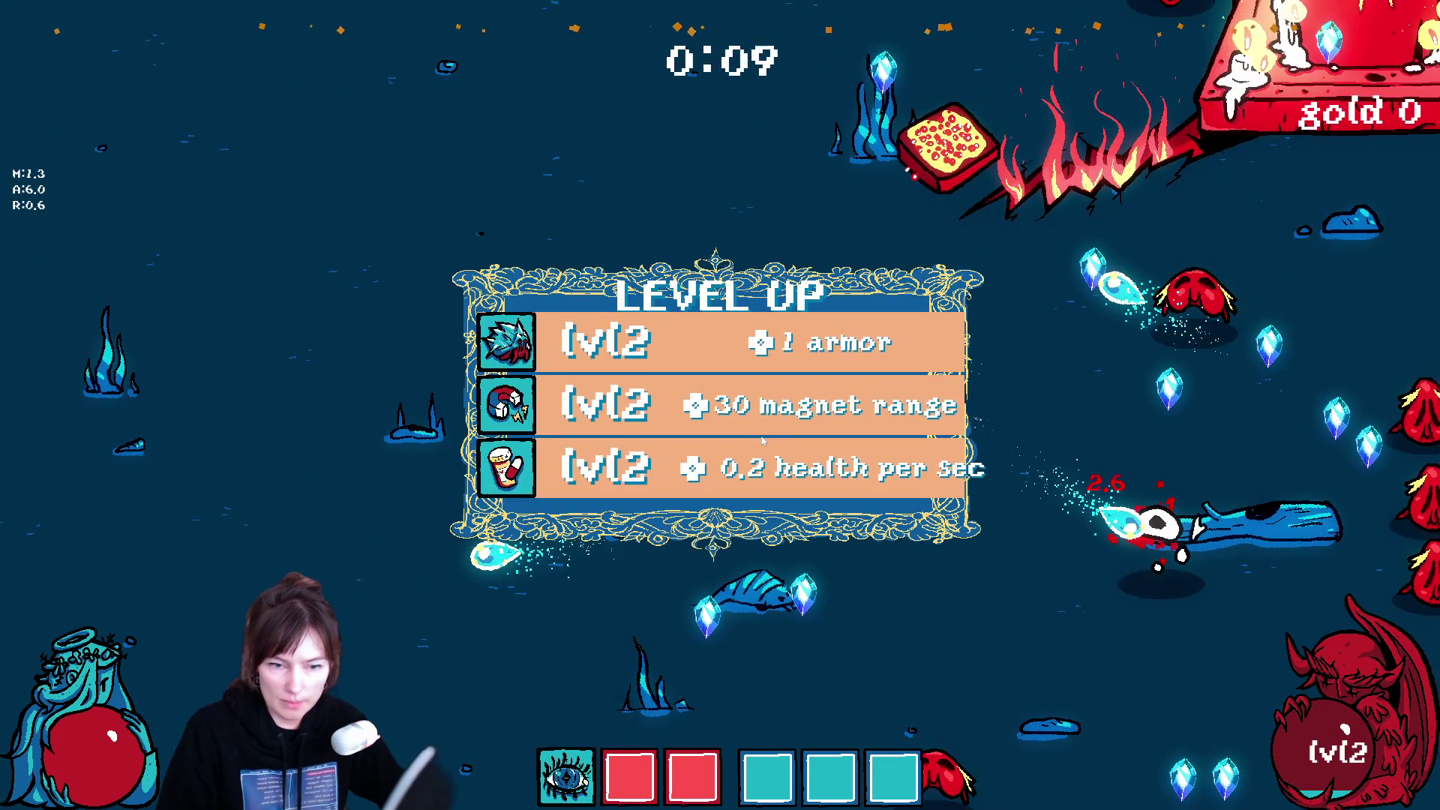
# Step: Take the +1 armor upgrade while steering the mermaid around the swarm
pyautogui.click(758, 364)
pyautogui.press('s')
pyautogui.press('d')
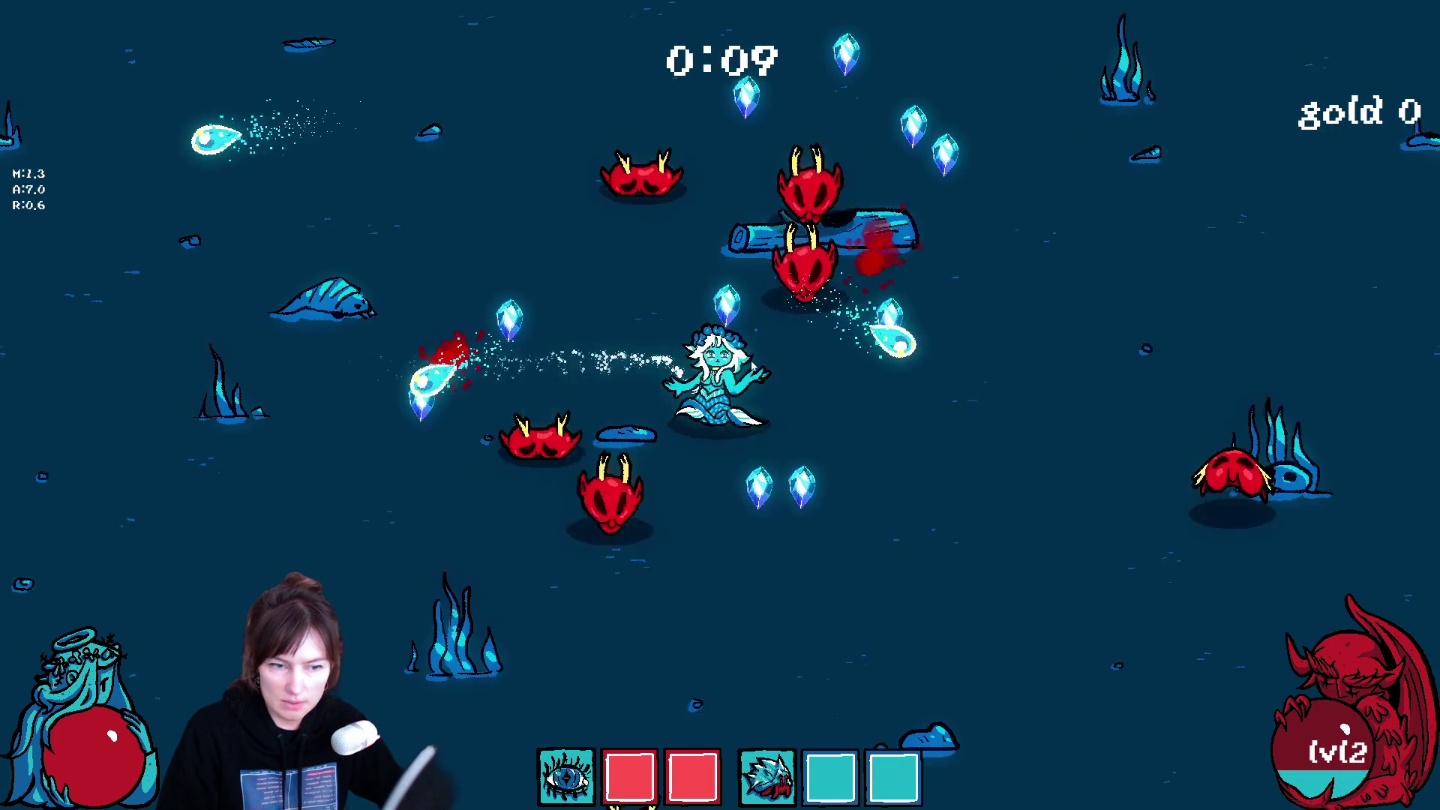
pyautogui.press('w')
pyautogui.press('a')
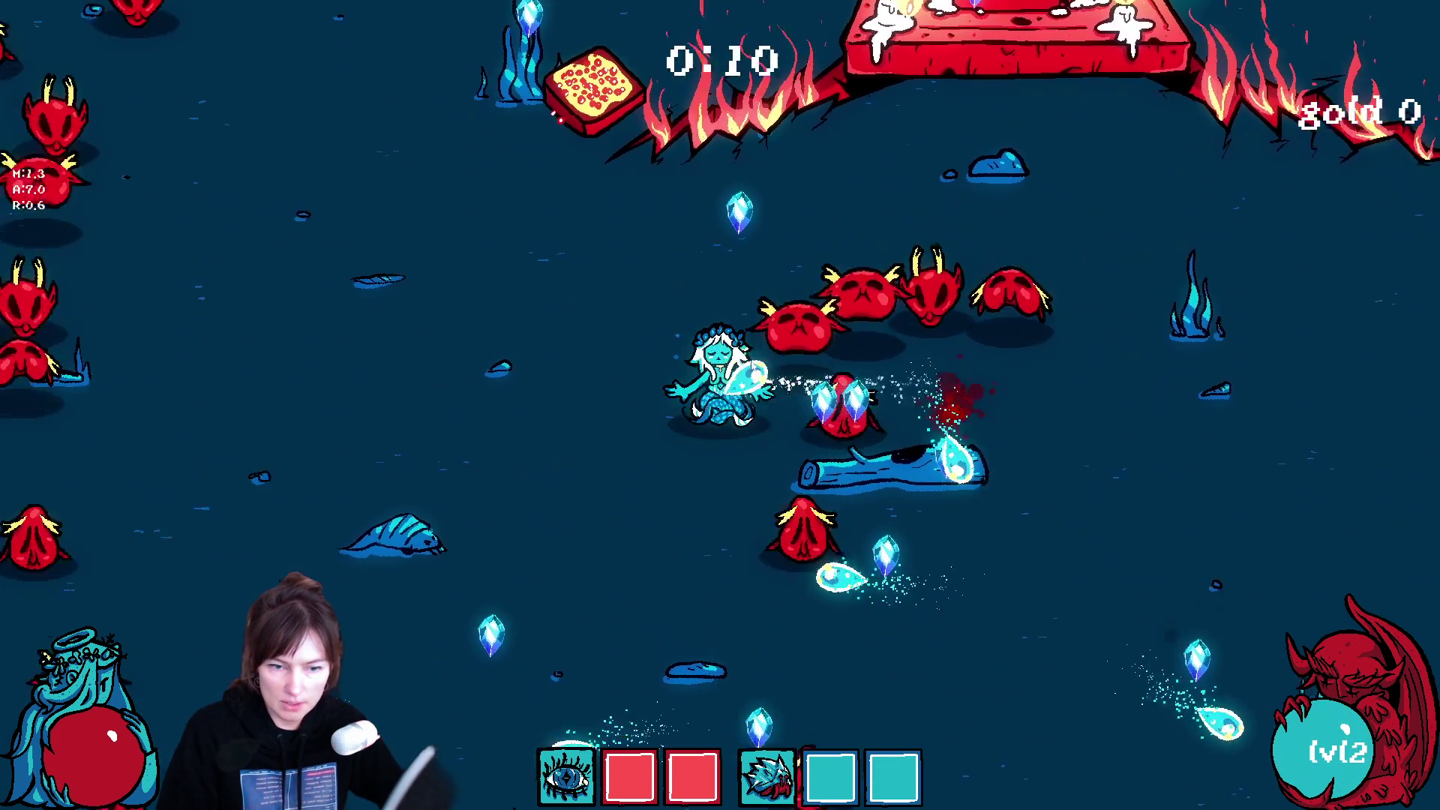
pyautogui.press('s')
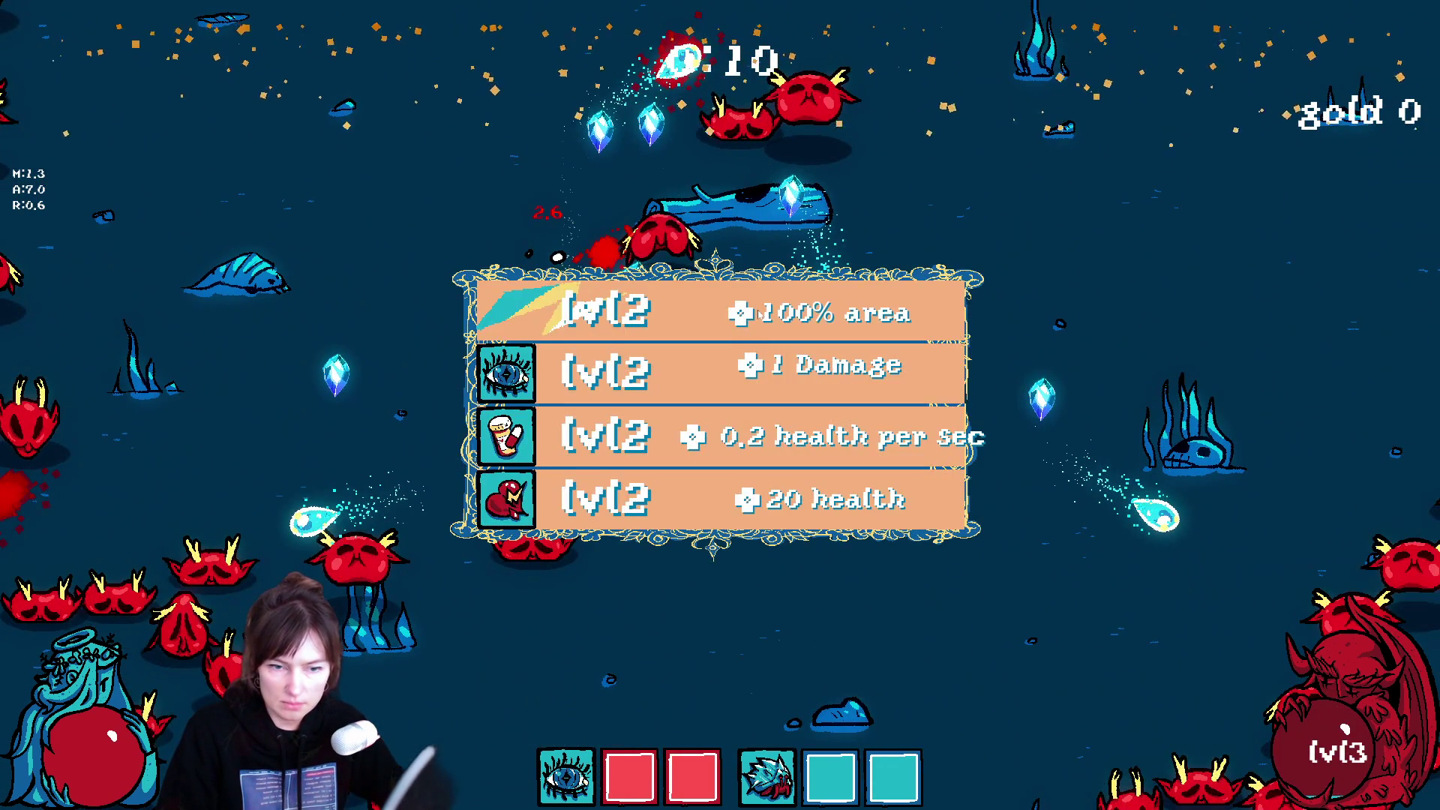
# Step: Choose the +100% area upgrade and move the mermaid away from the swarm toward crystals
pyautogui.click(759, 313)
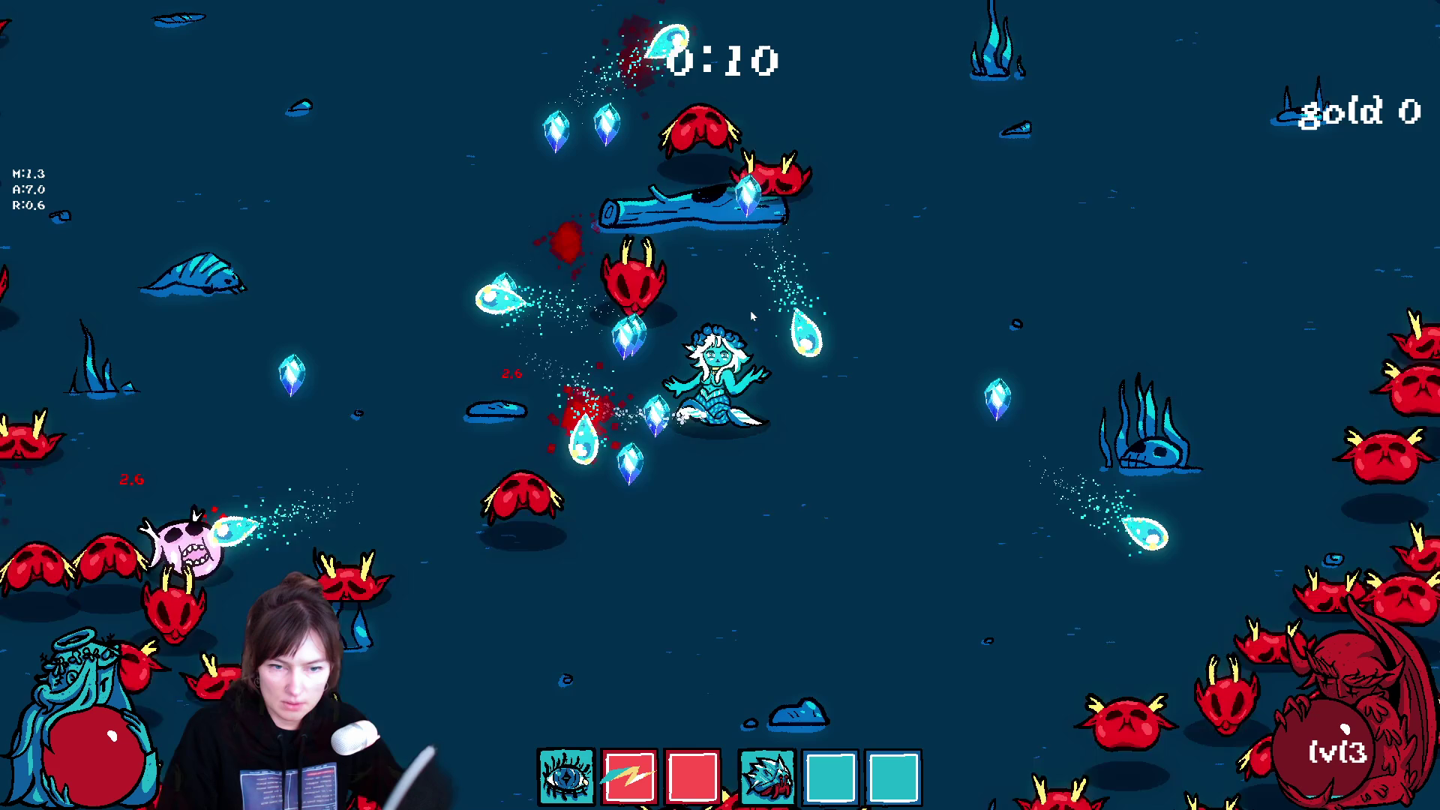
pyautogui.press('w')
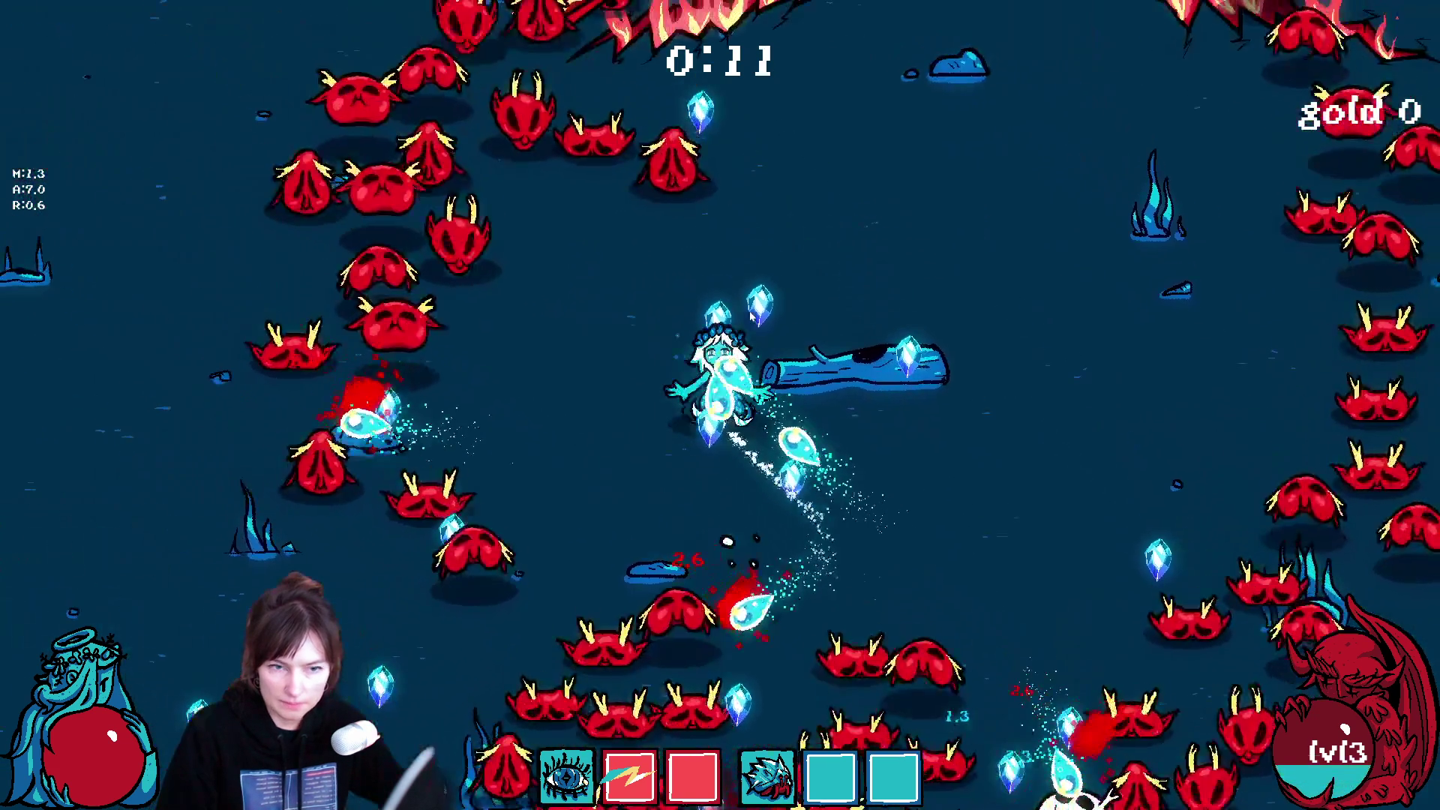
pyautogui.press('d')
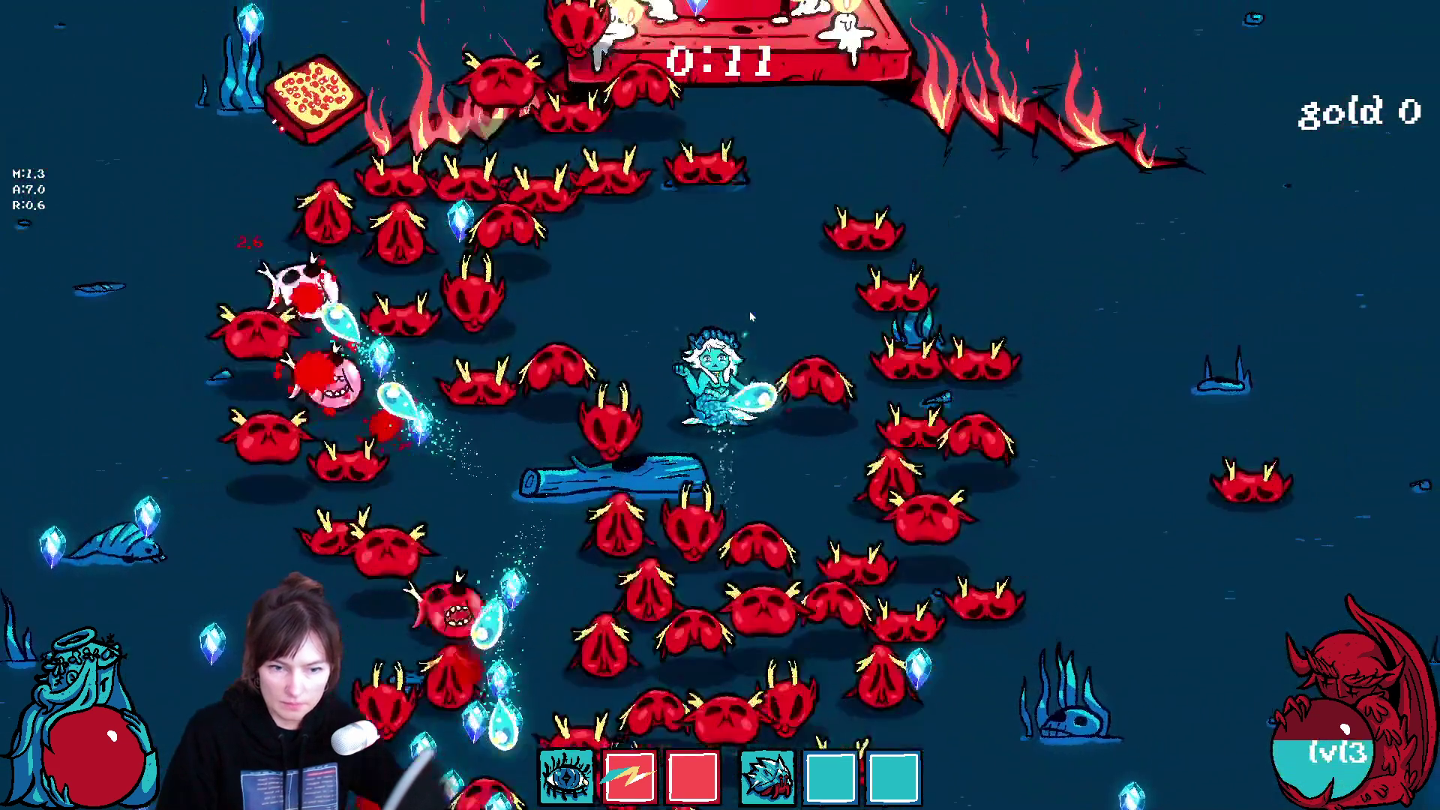
pyautogui.press('w')
pyautogui.press('d')
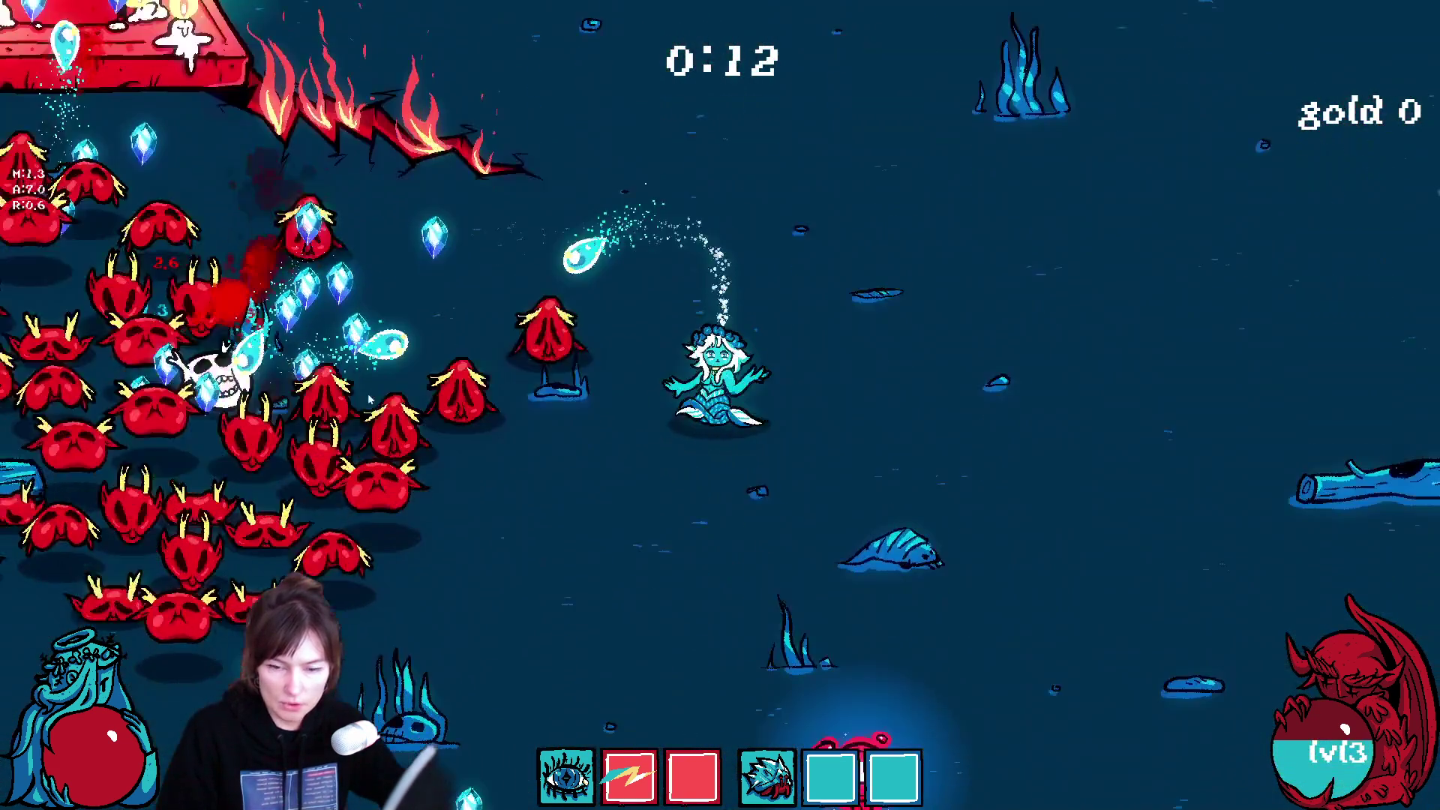
pyautogui.press('s')
pyautogui.press('a')
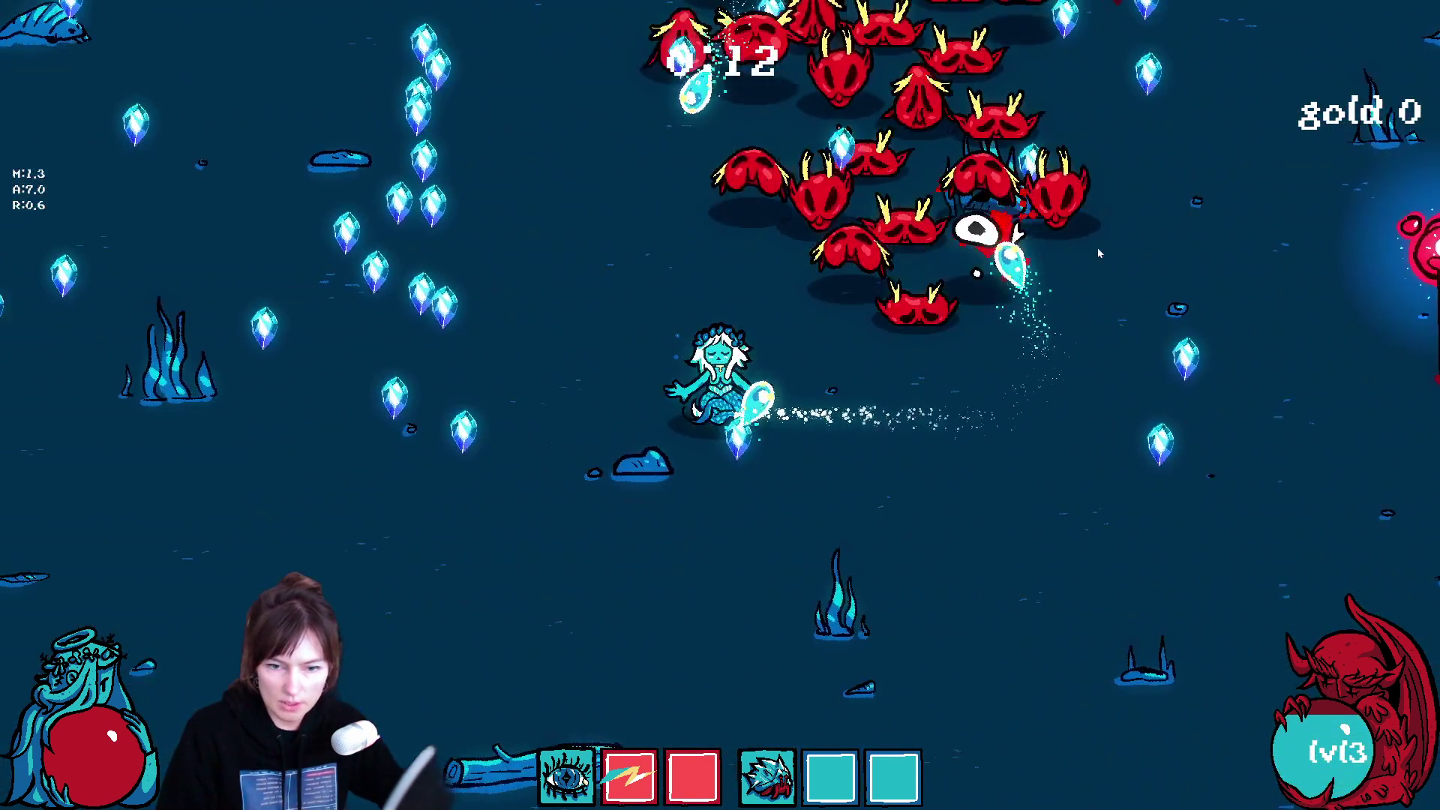
pyautogui.press('w')
pyautogui.press('a')
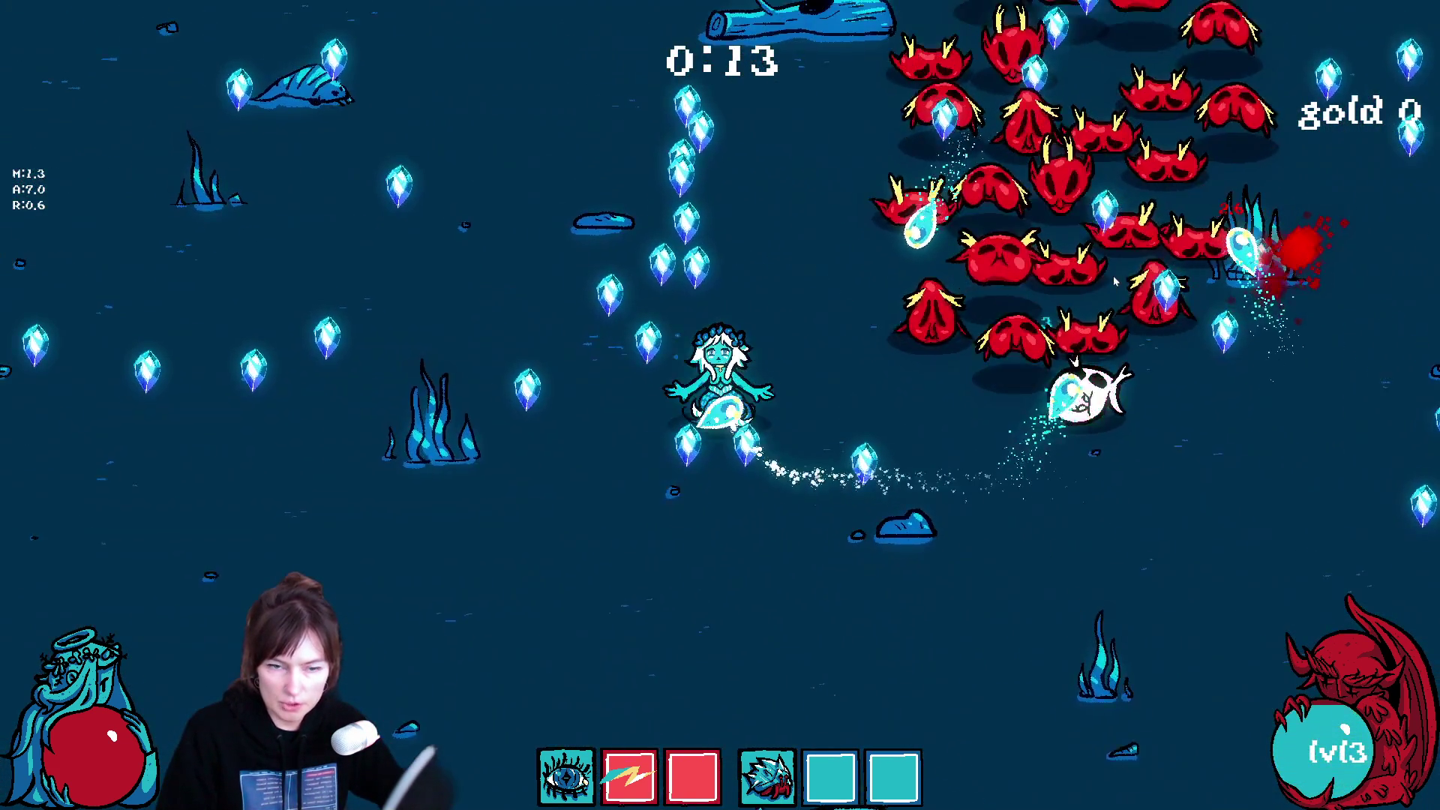
# Step: Fill the fifth upgrade slot, then take +2 damage, collecting crystals toward level 6
pyautogui.click(831, 312)
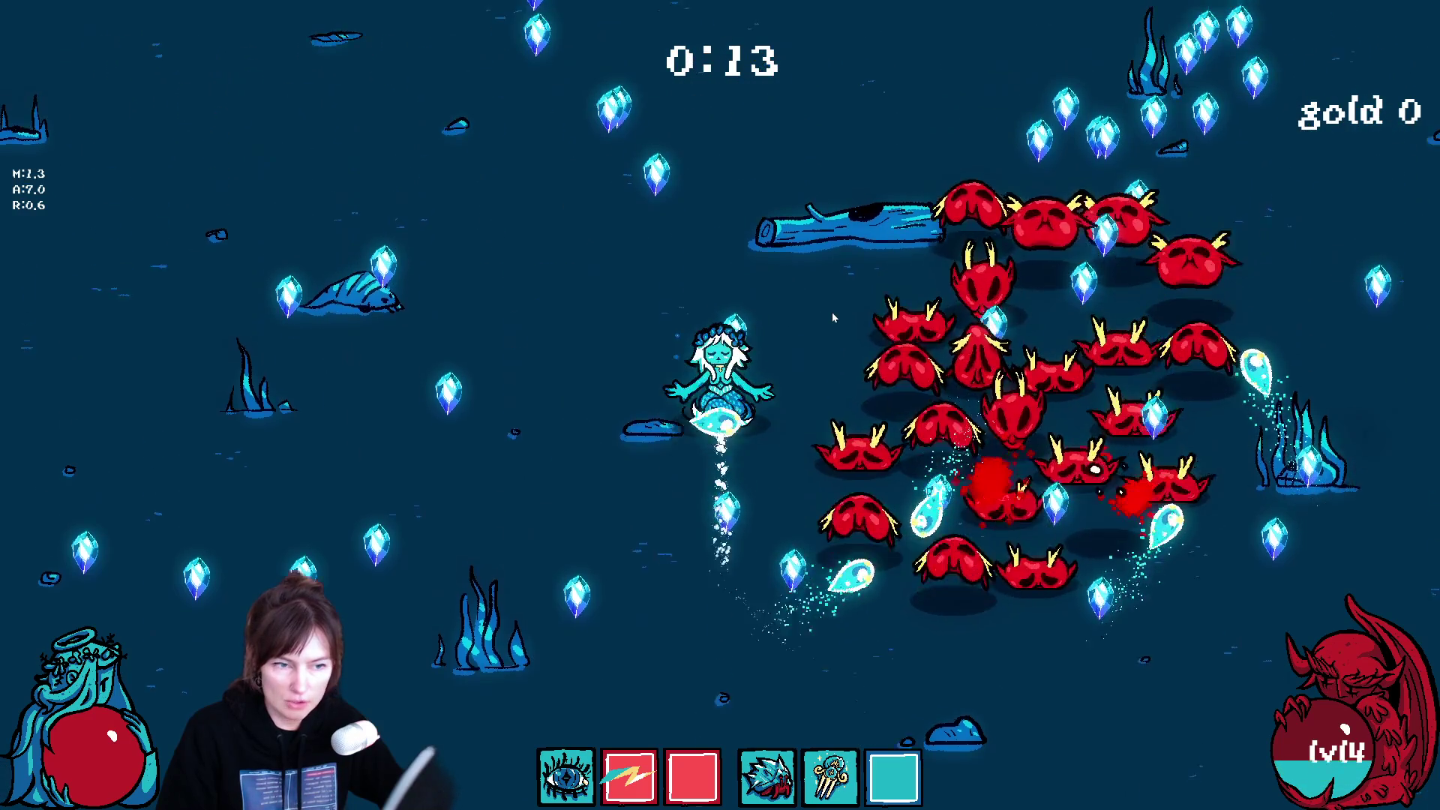
pyautogui.press('w')
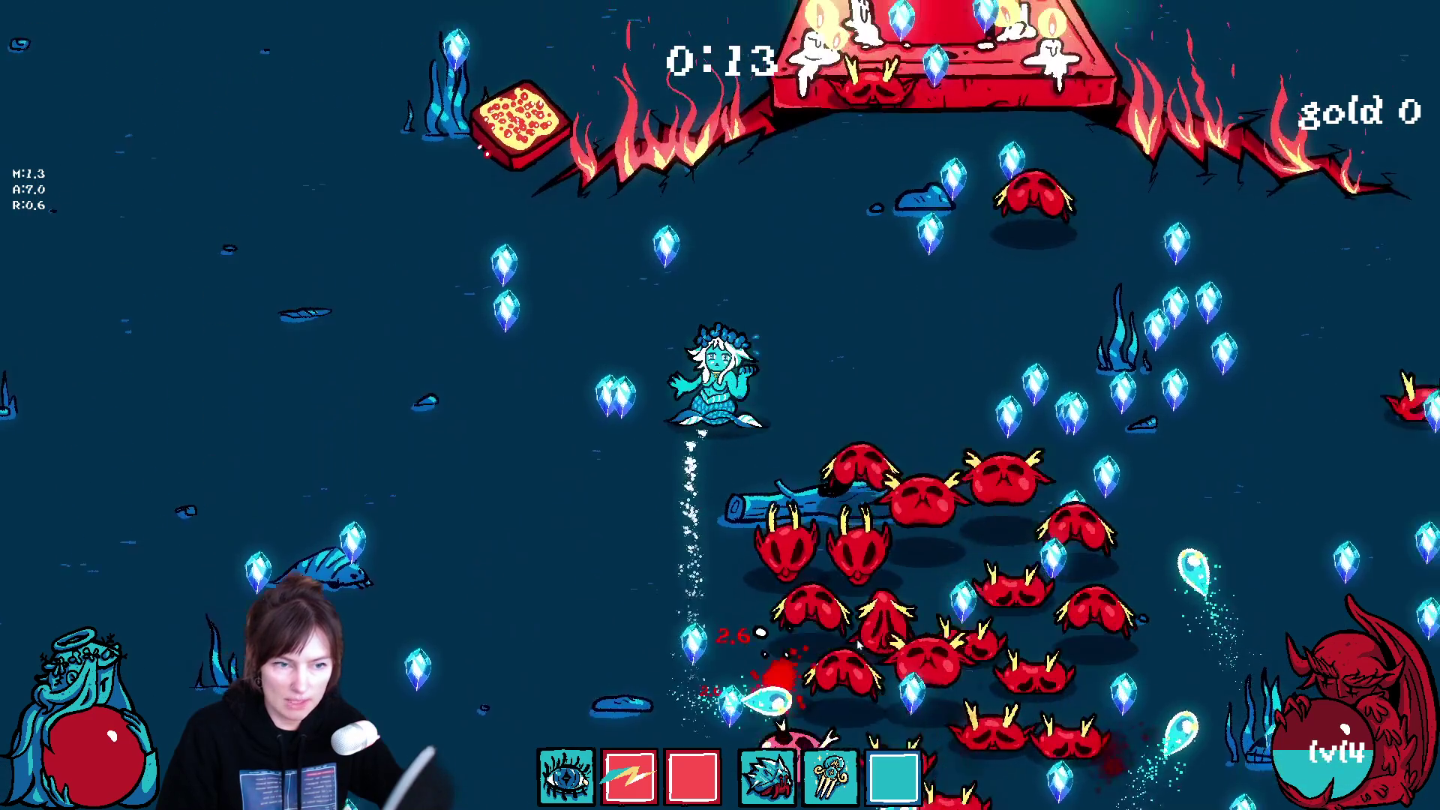
pyautogui.press('d')
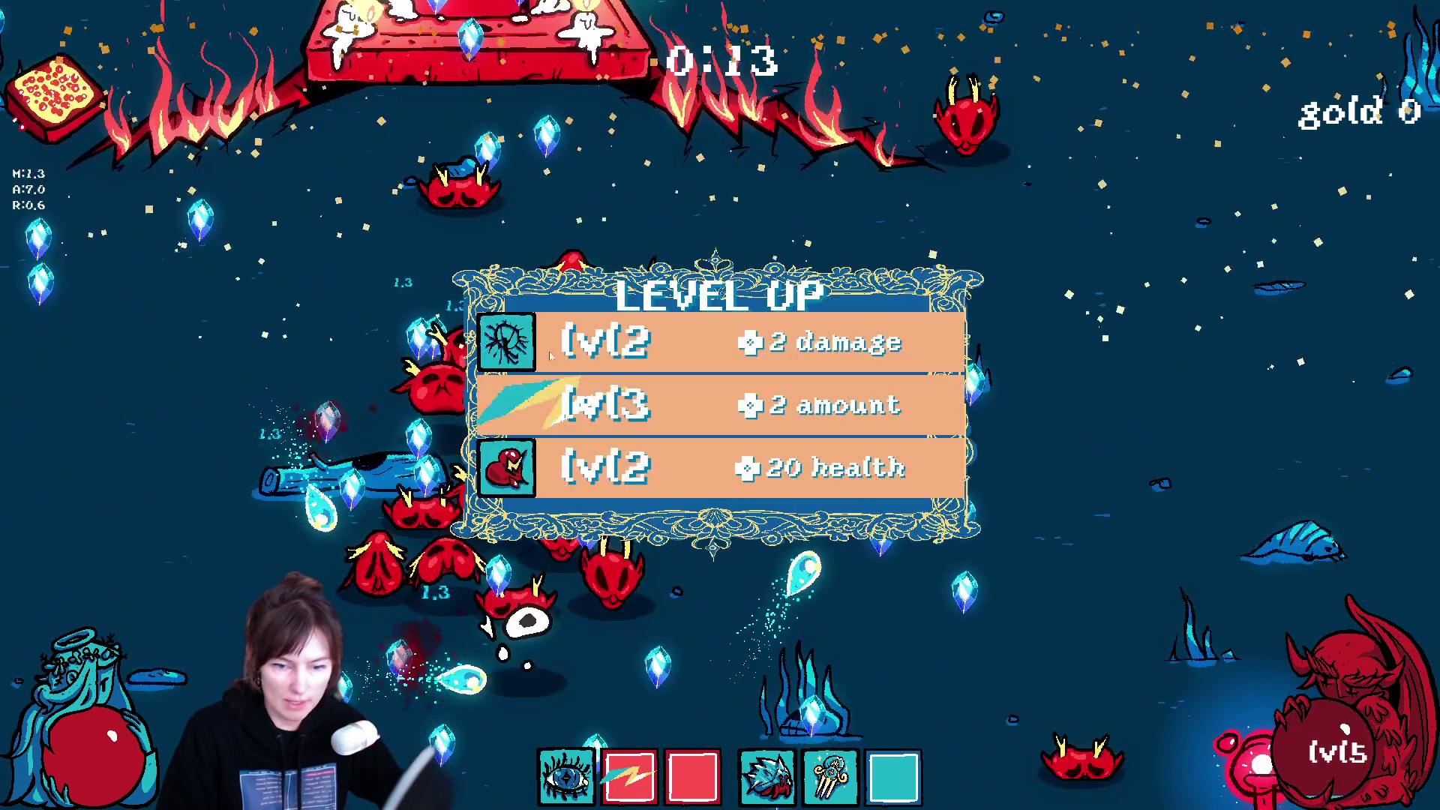
pyautogui.click(549, 354)
pyautogui.press('s')
pyautogui.press('a')
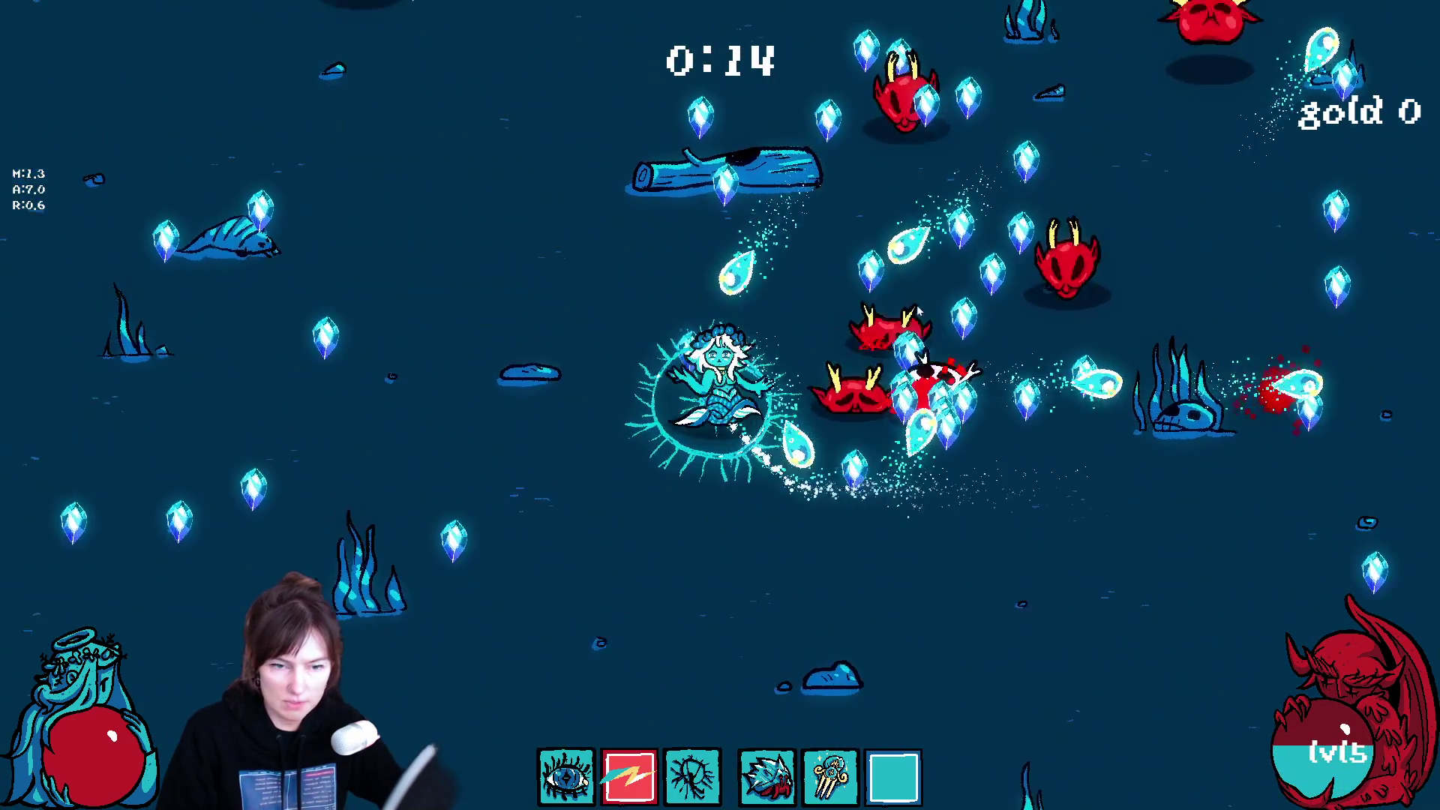
pyautogui.press('w')
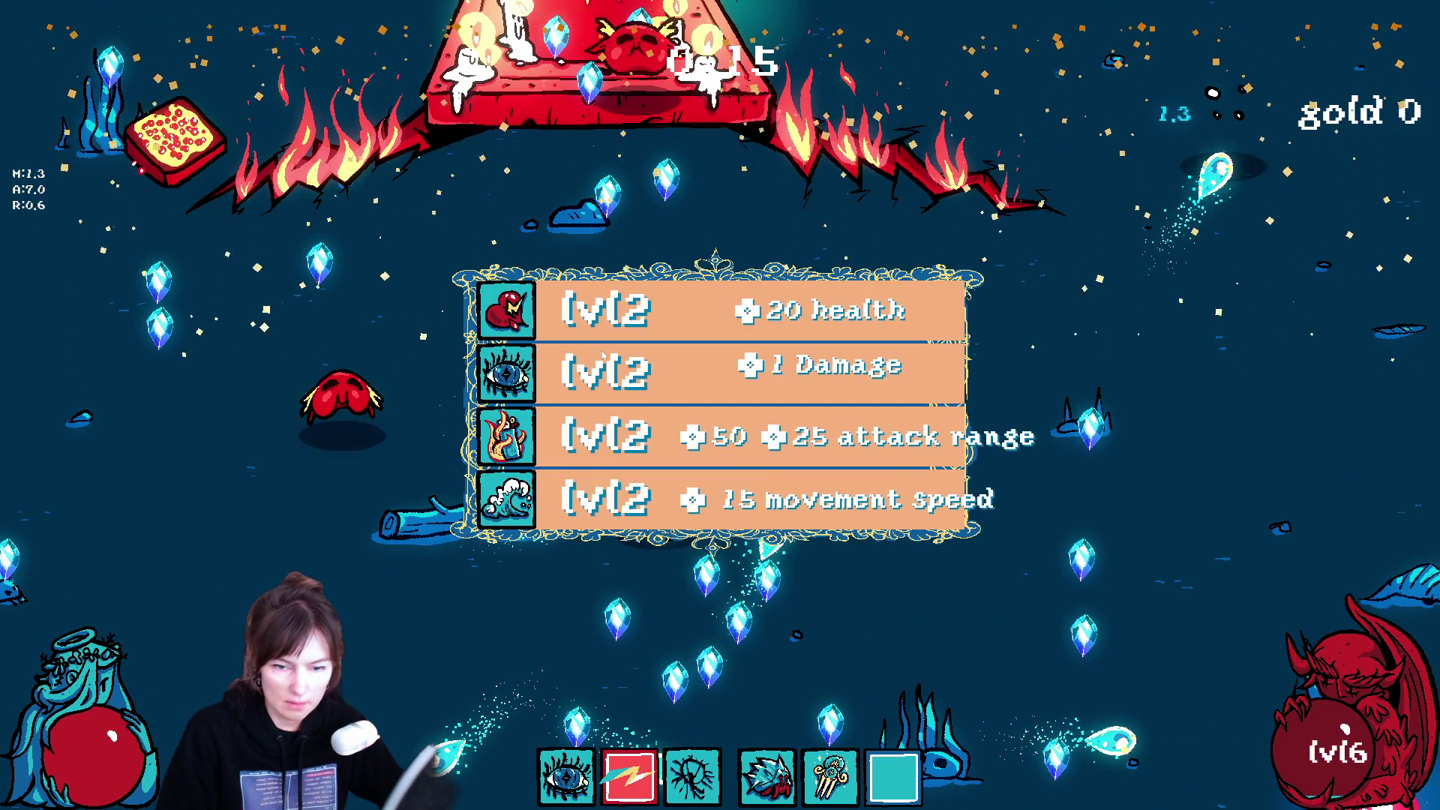
# Step: Take the +20 health upgrade, then pick another upgrade on reaching level 7
pyautogui.click(604, 313)
pyautogui.press('s')
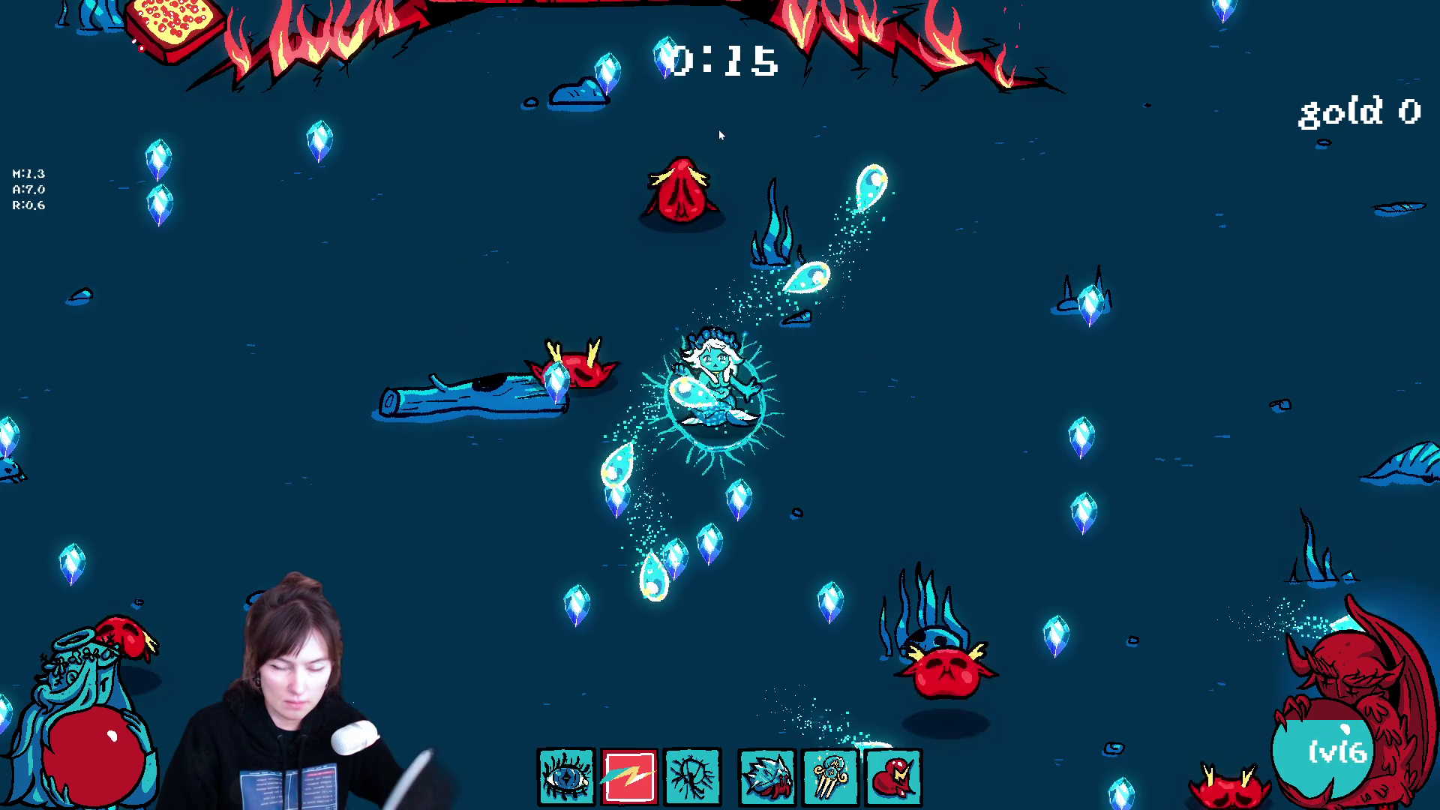
pyautogui.press('a')
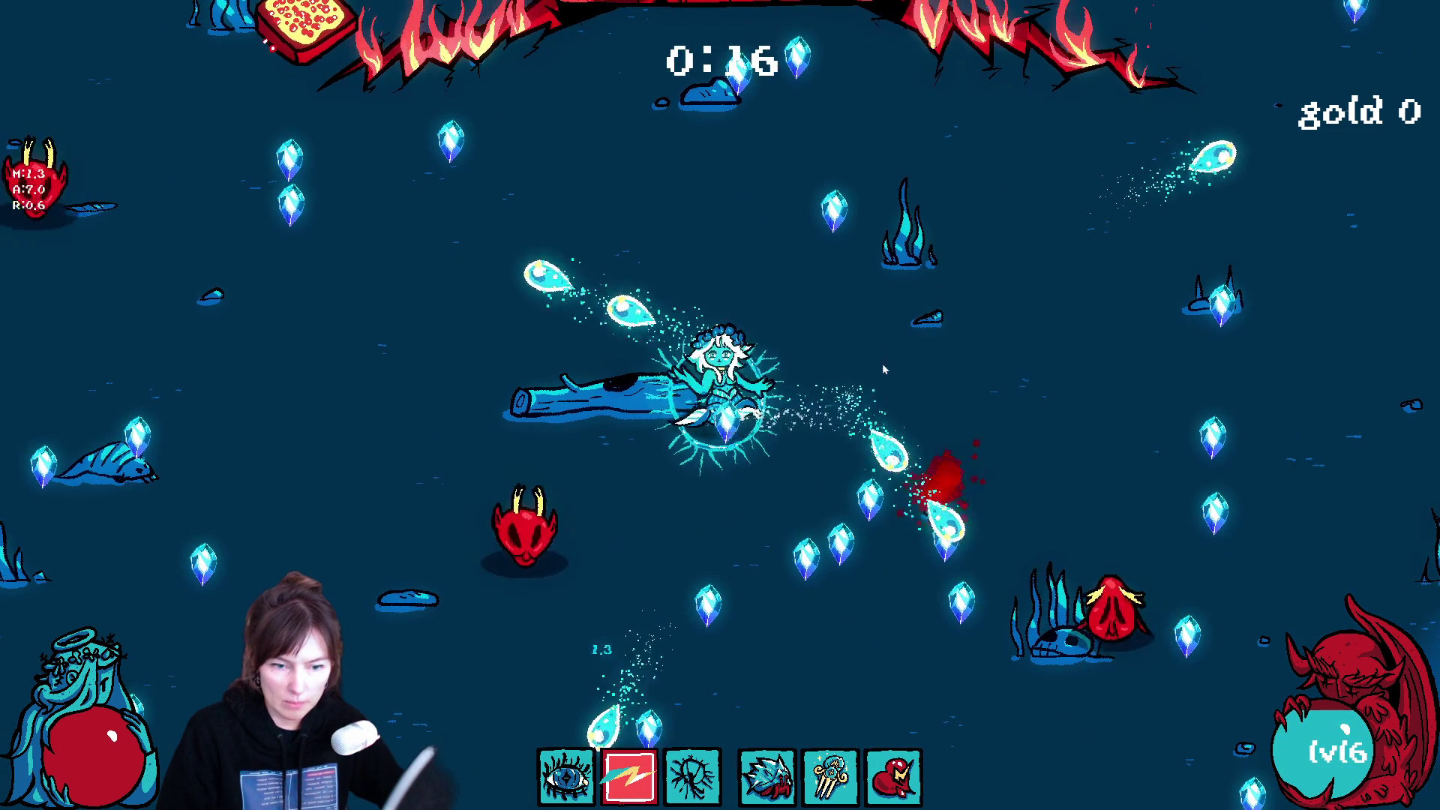
pyautogui.press('s')
pyautogui.click(830, 390)
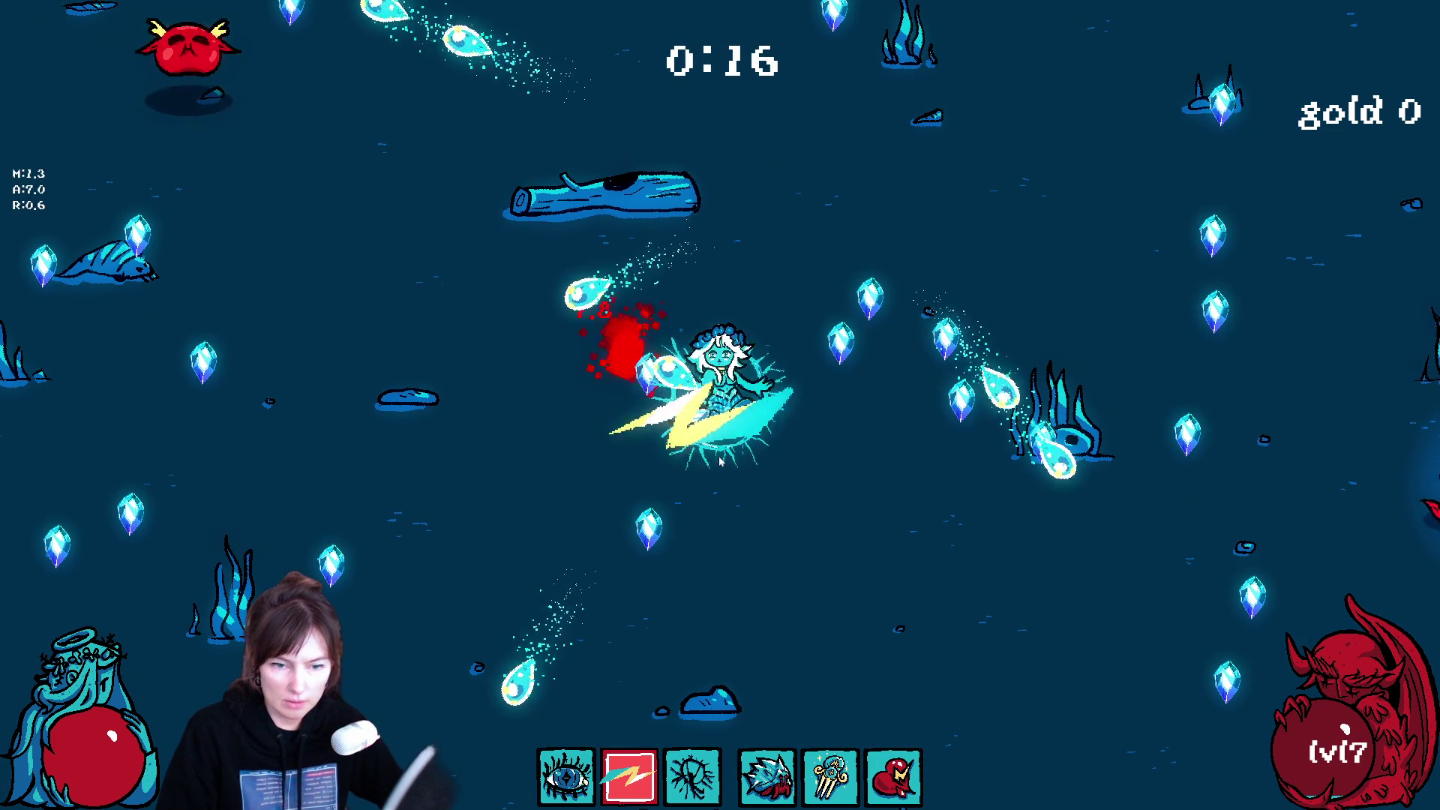
pyautogui.press('d')
pyautogui.press('w')
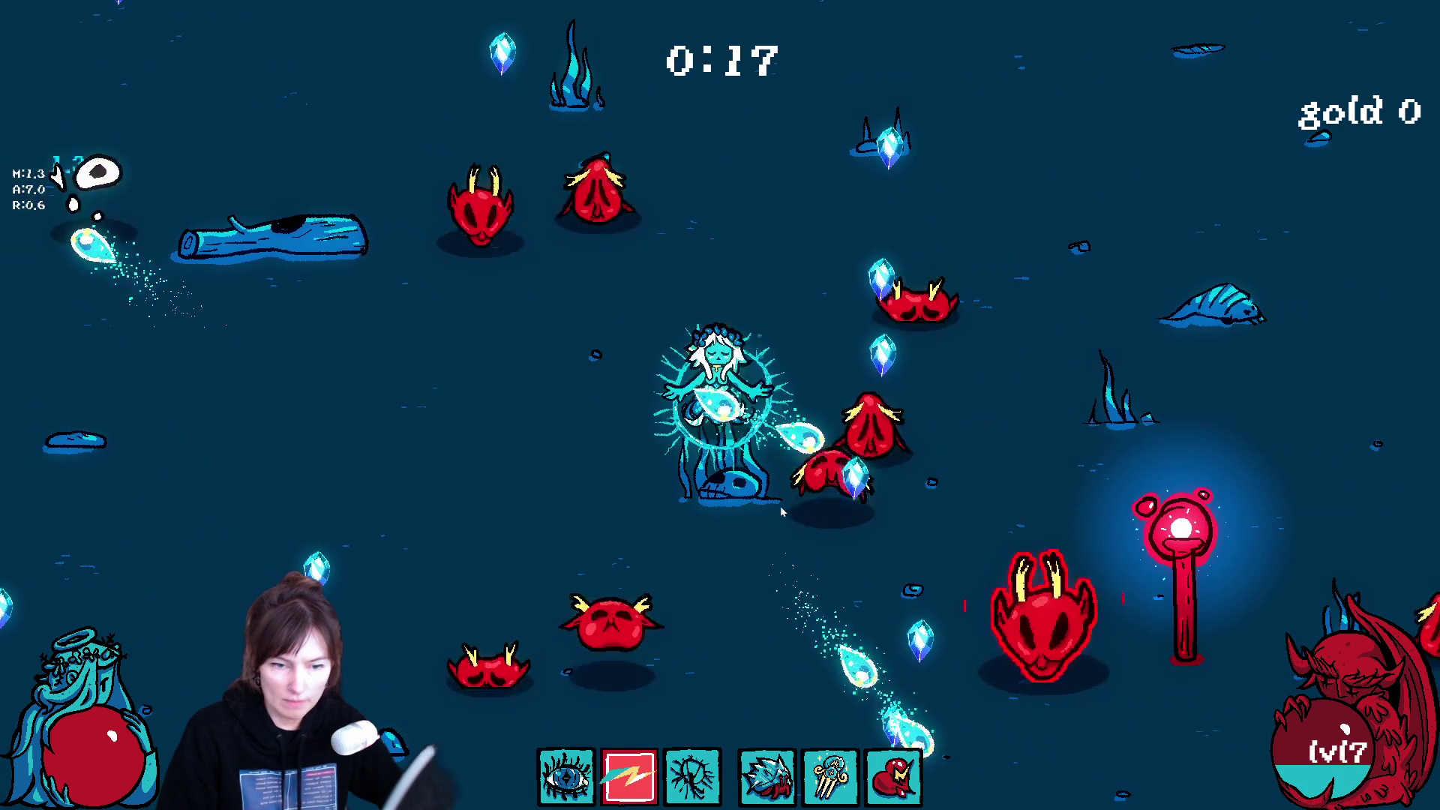
pyautogui.press('d')
pyautogui.press('a')
pyautogui.press('s')
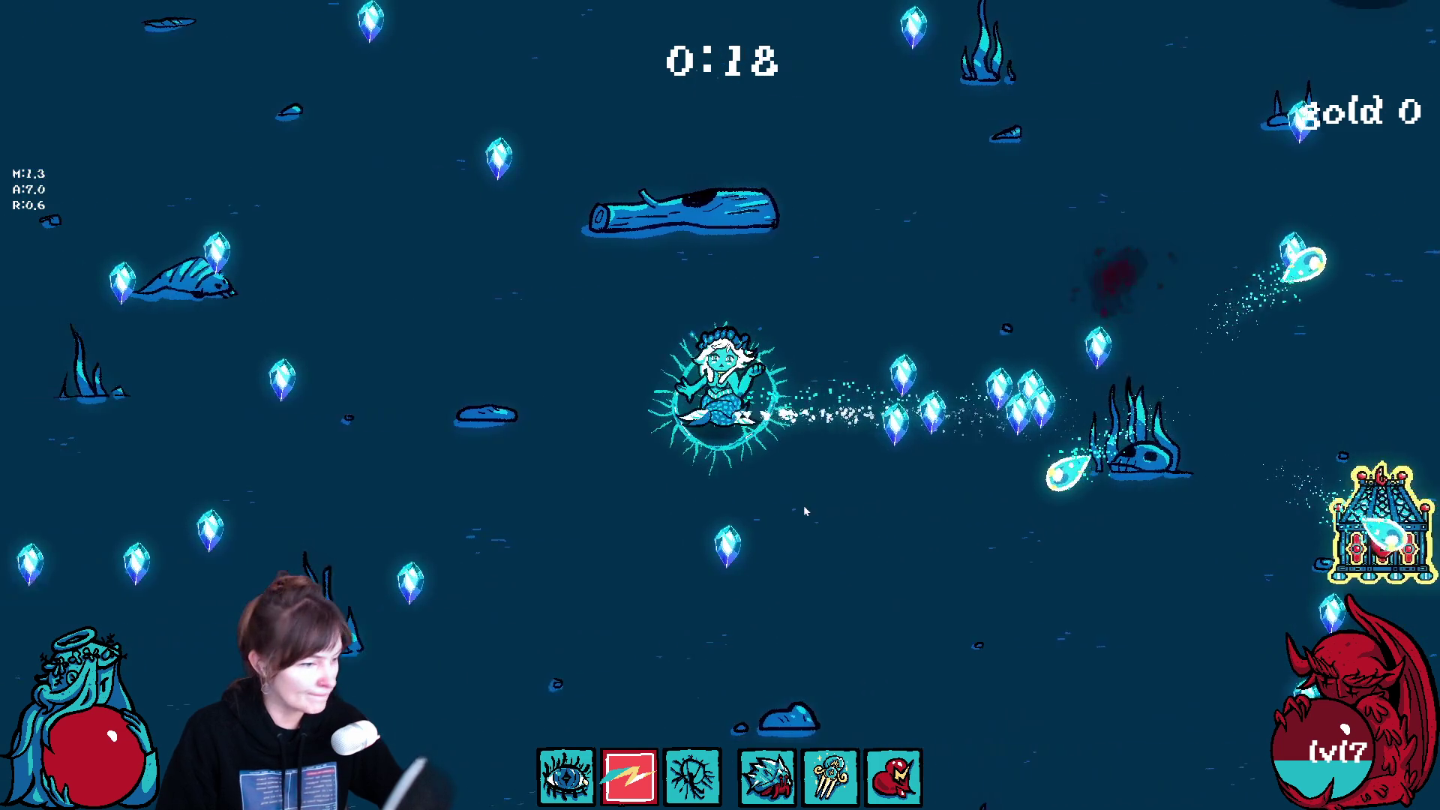
# Step: Head the mermaid toward the chest, then stop the game with F8 to return to spawner.gd
pyautogui.press('d')
pyautogui.press('d')
pyautogui.press('s')
pyautogui.press('d')
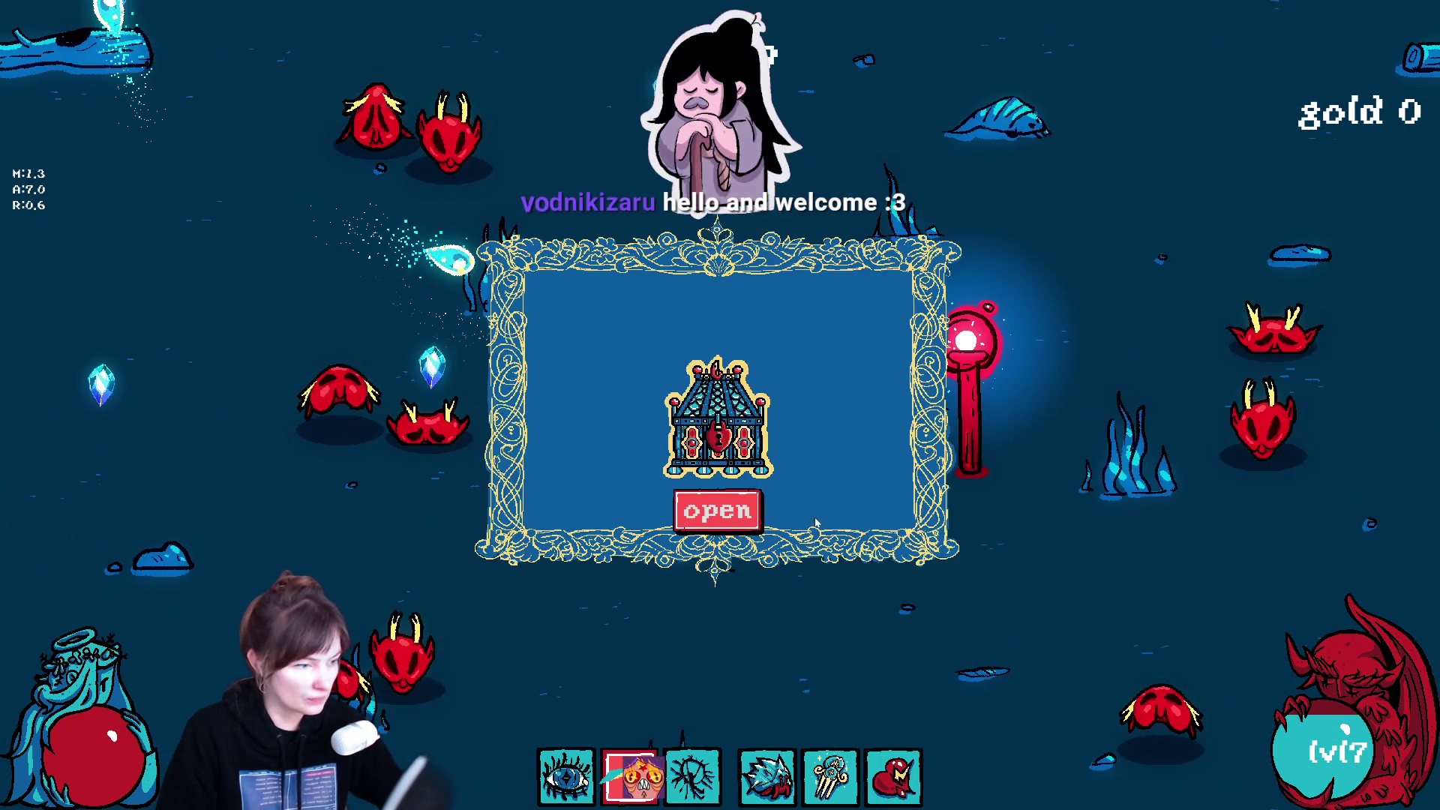
pyautogui.press('F8')
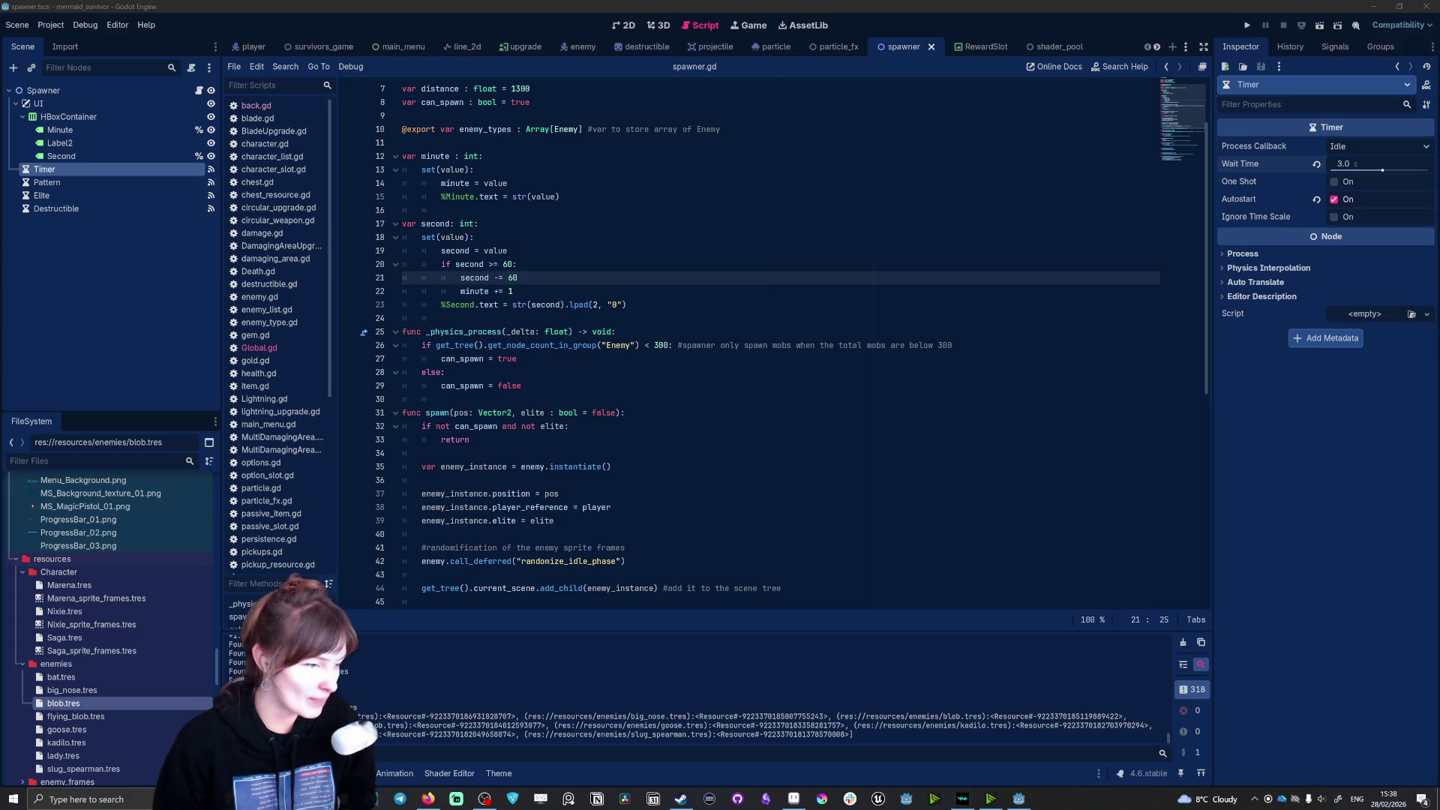
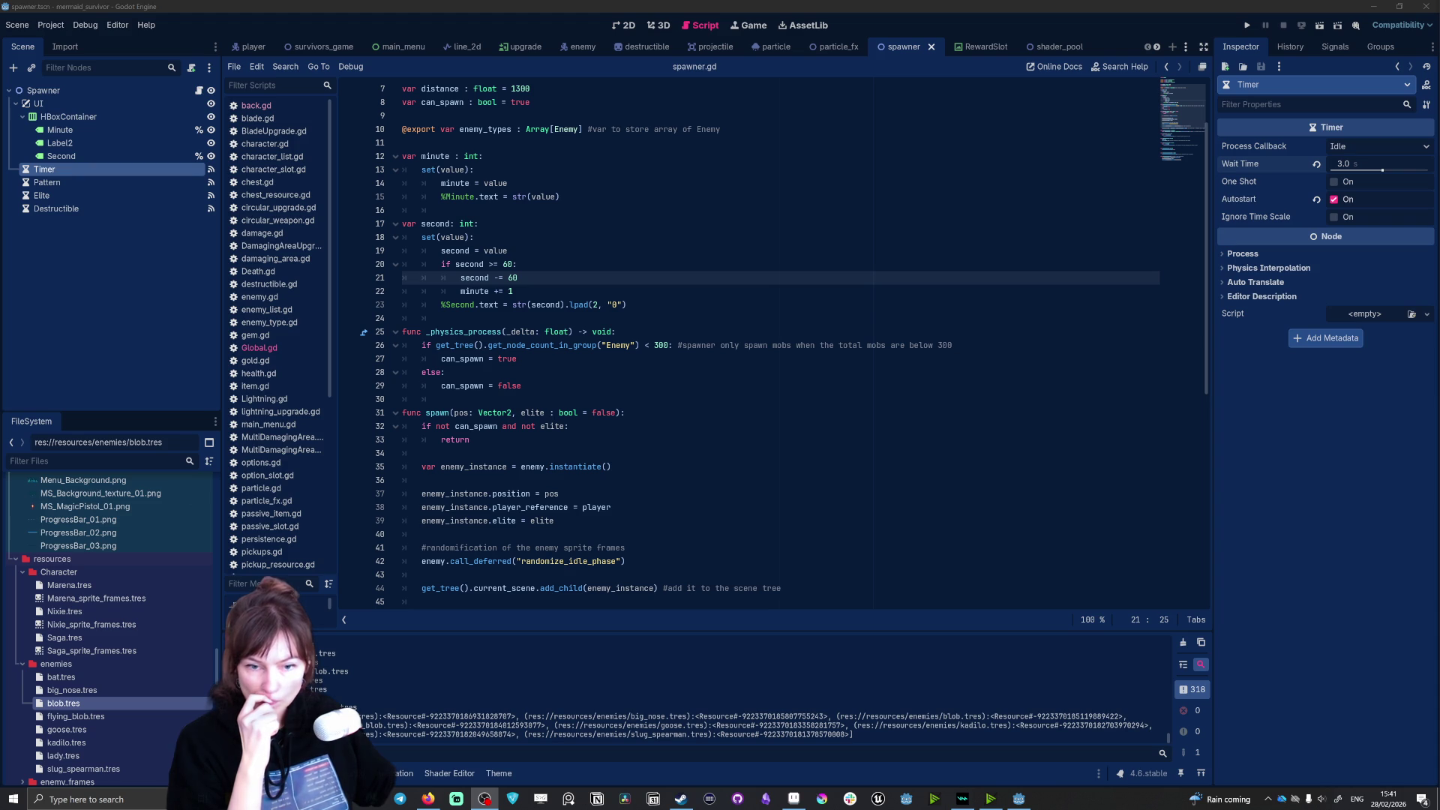
# Step: Compare the Pattern node's and the Timer node's timer settings in the Scene dock
pyautogui.scroll(2, 792, 344)
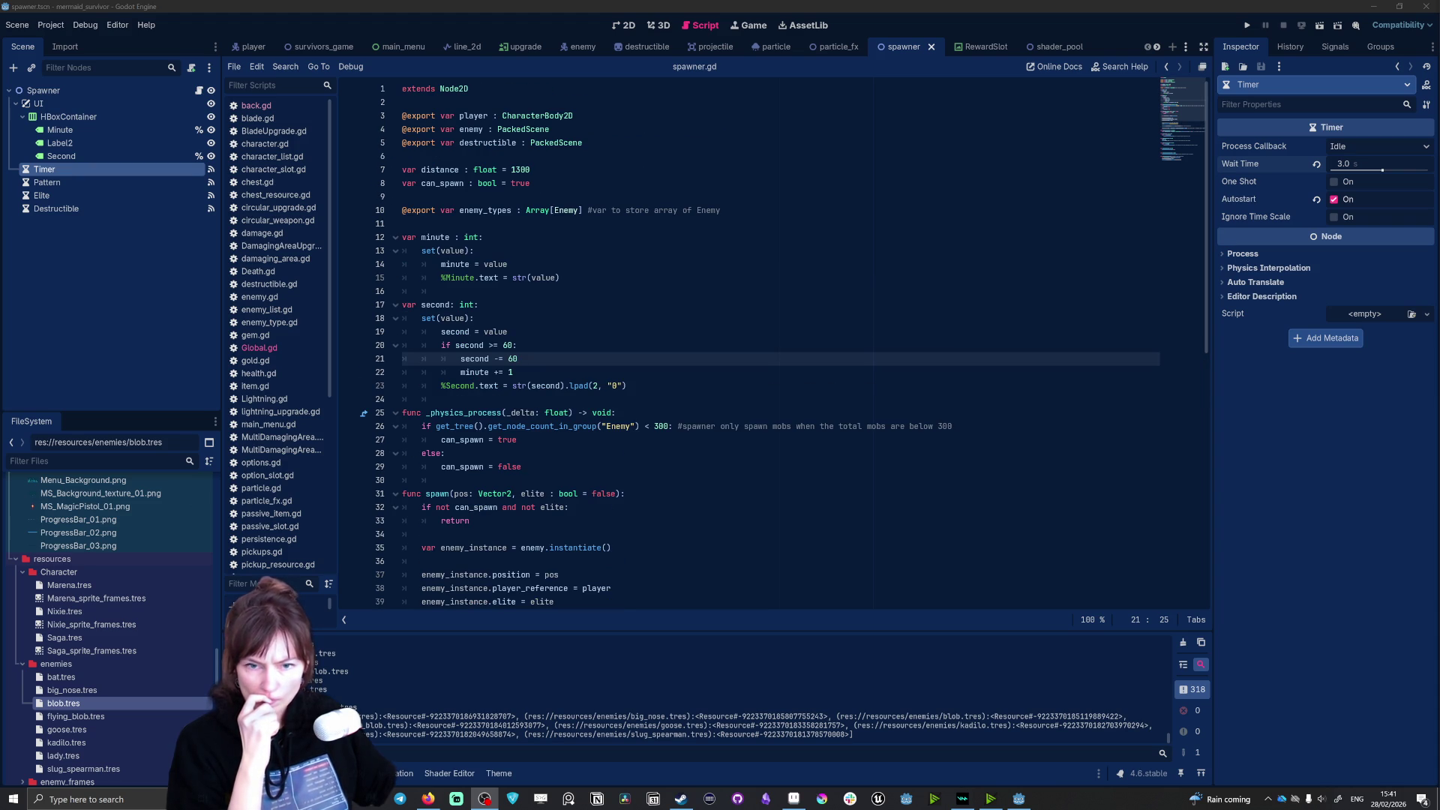
pyautogui.click(54, 171)
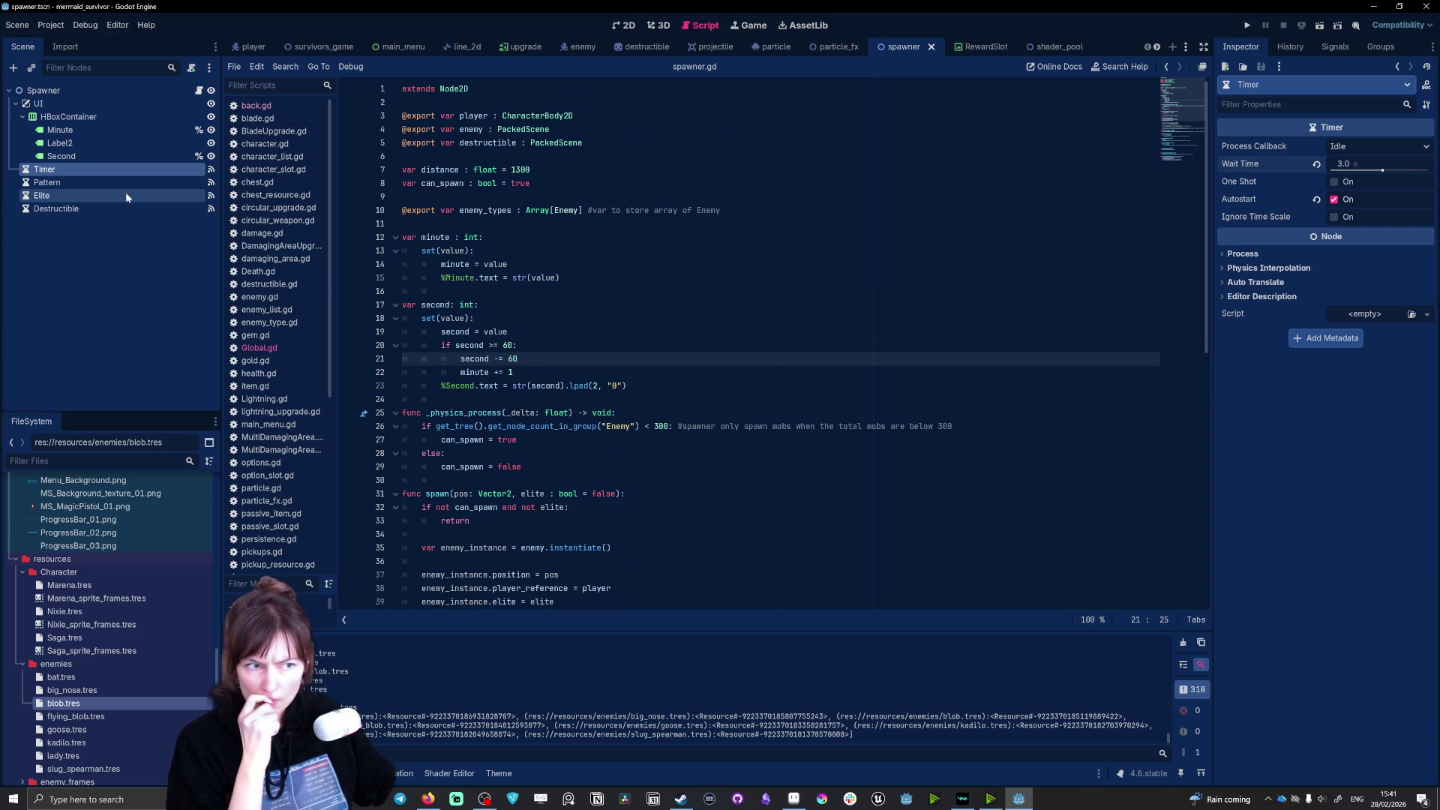
pyautogui.click(34, 183)
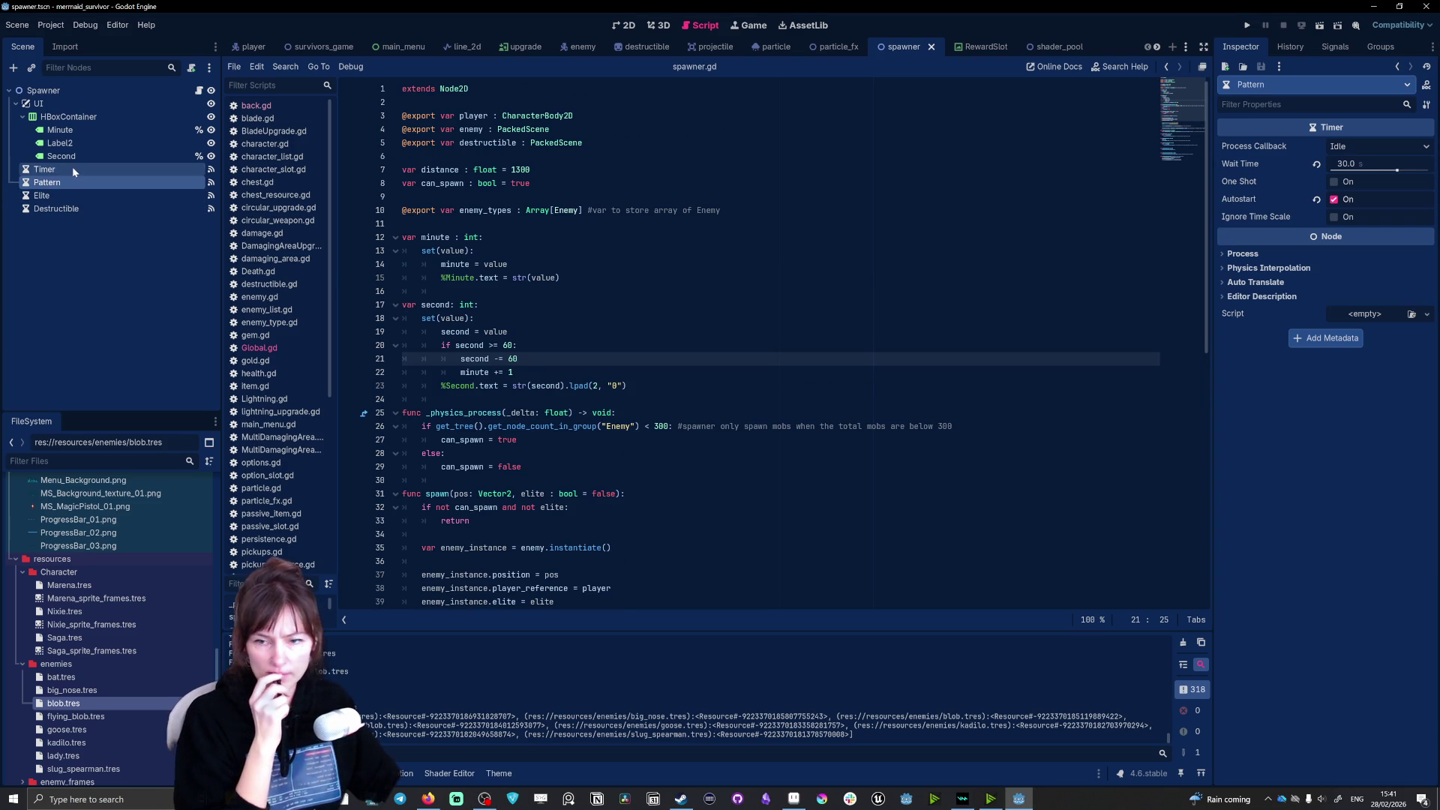
pyautogui.click(45, 169)
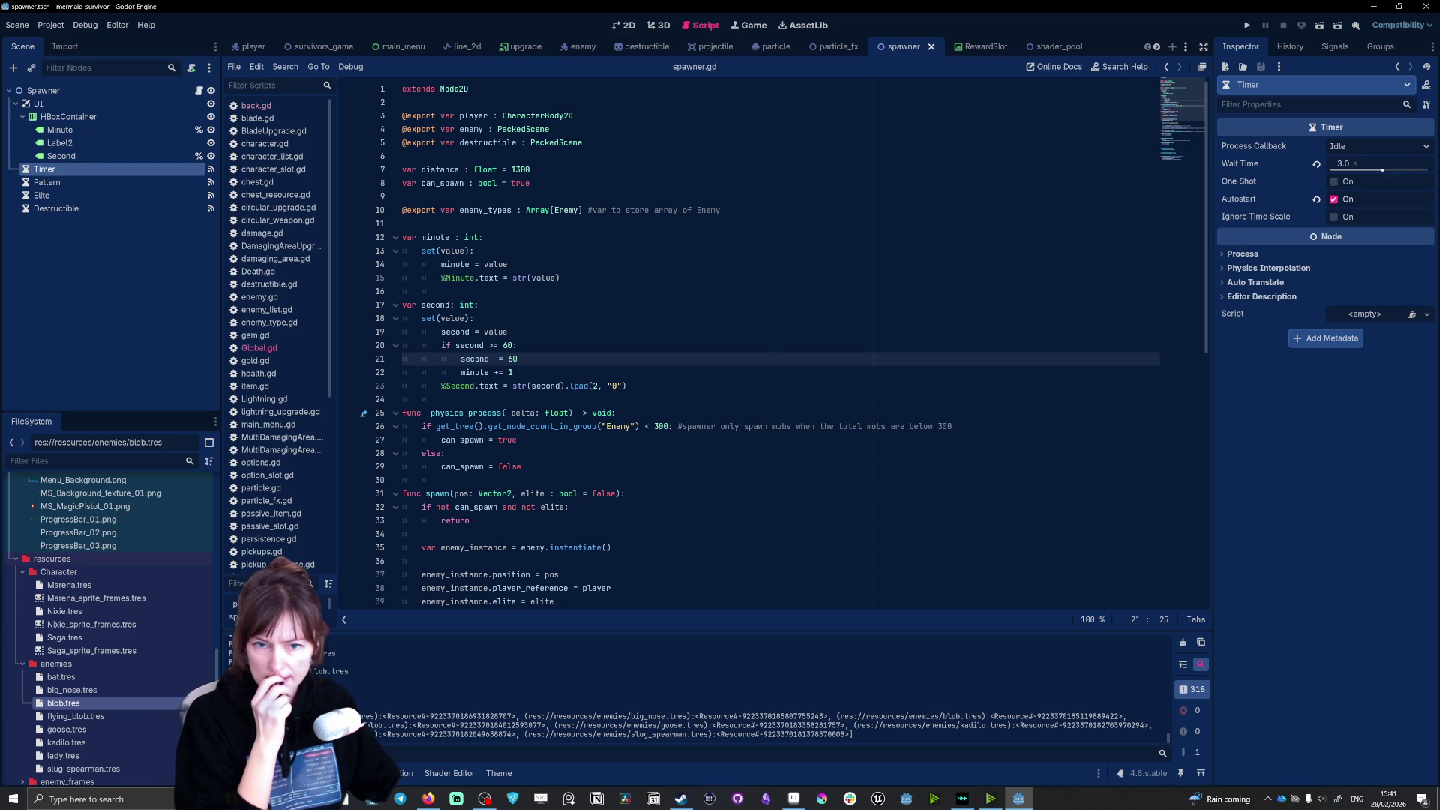
# Step: Change the Timer's Wait Time from 3.0 to 1.0 seconds, then recheck the Pattern node
pyautogui.scroll(-9, 750, 345)
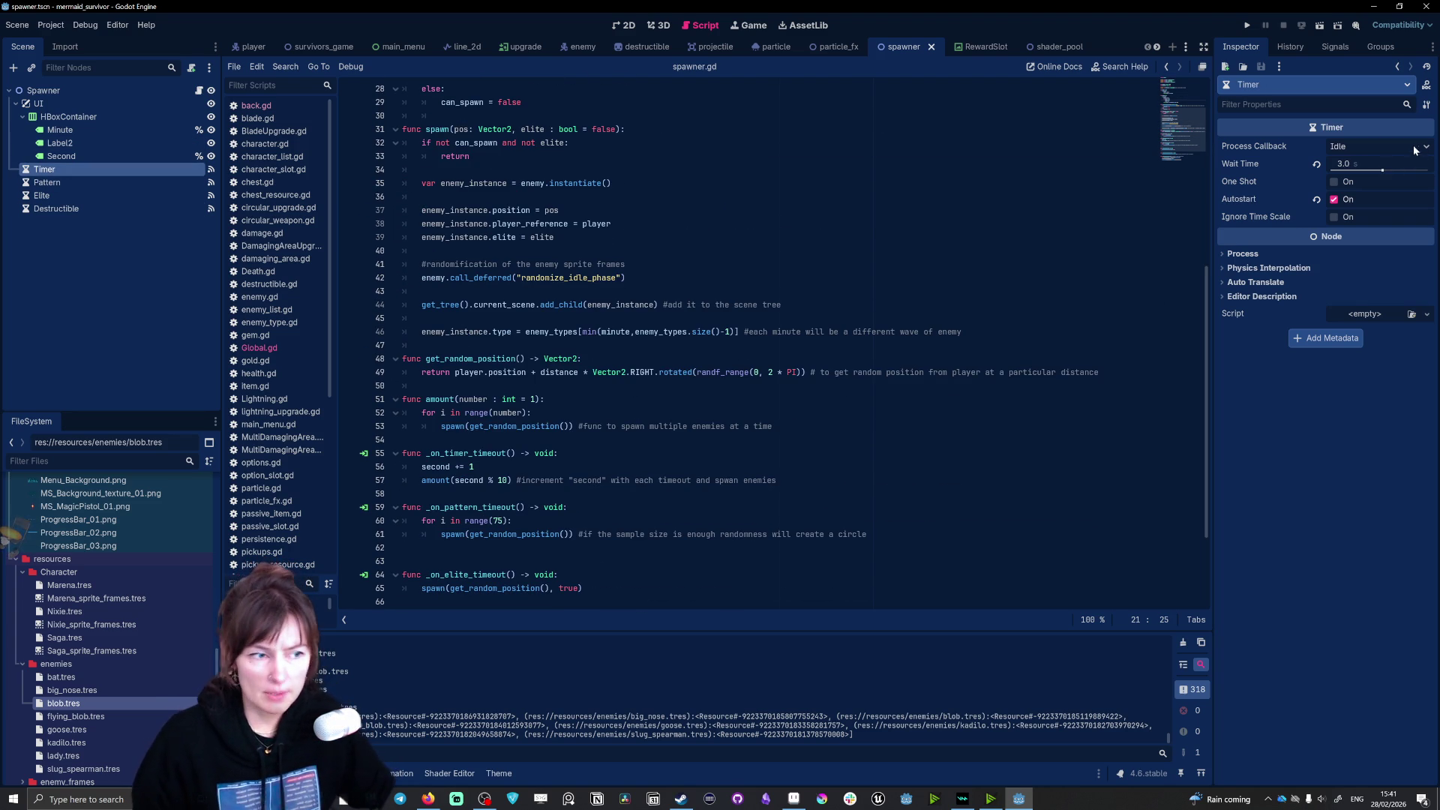
pyautogui.click(1357, 163)
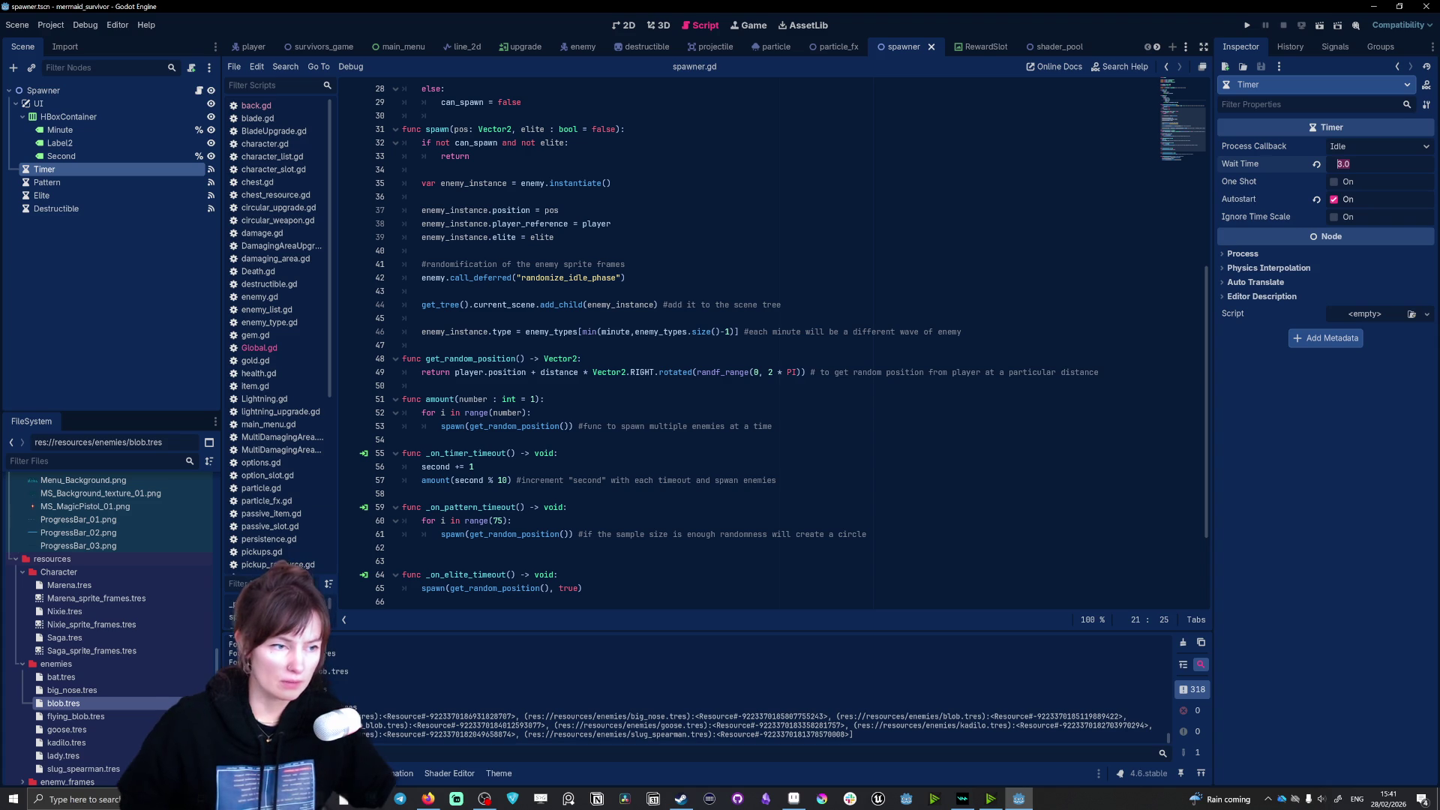
pyautogui.write('1')
pyautogui.press('Return')
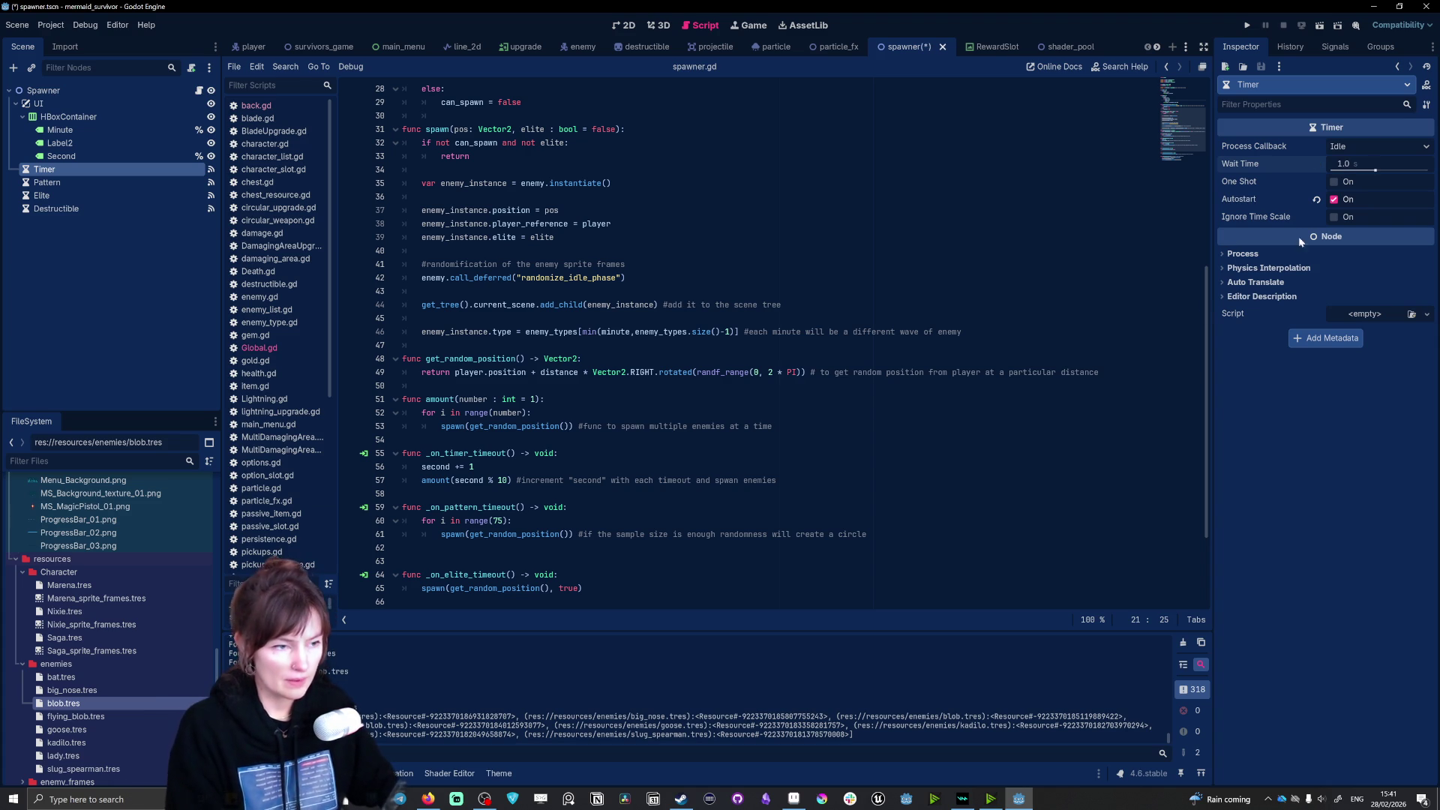
pyautogui.click(47, 182)
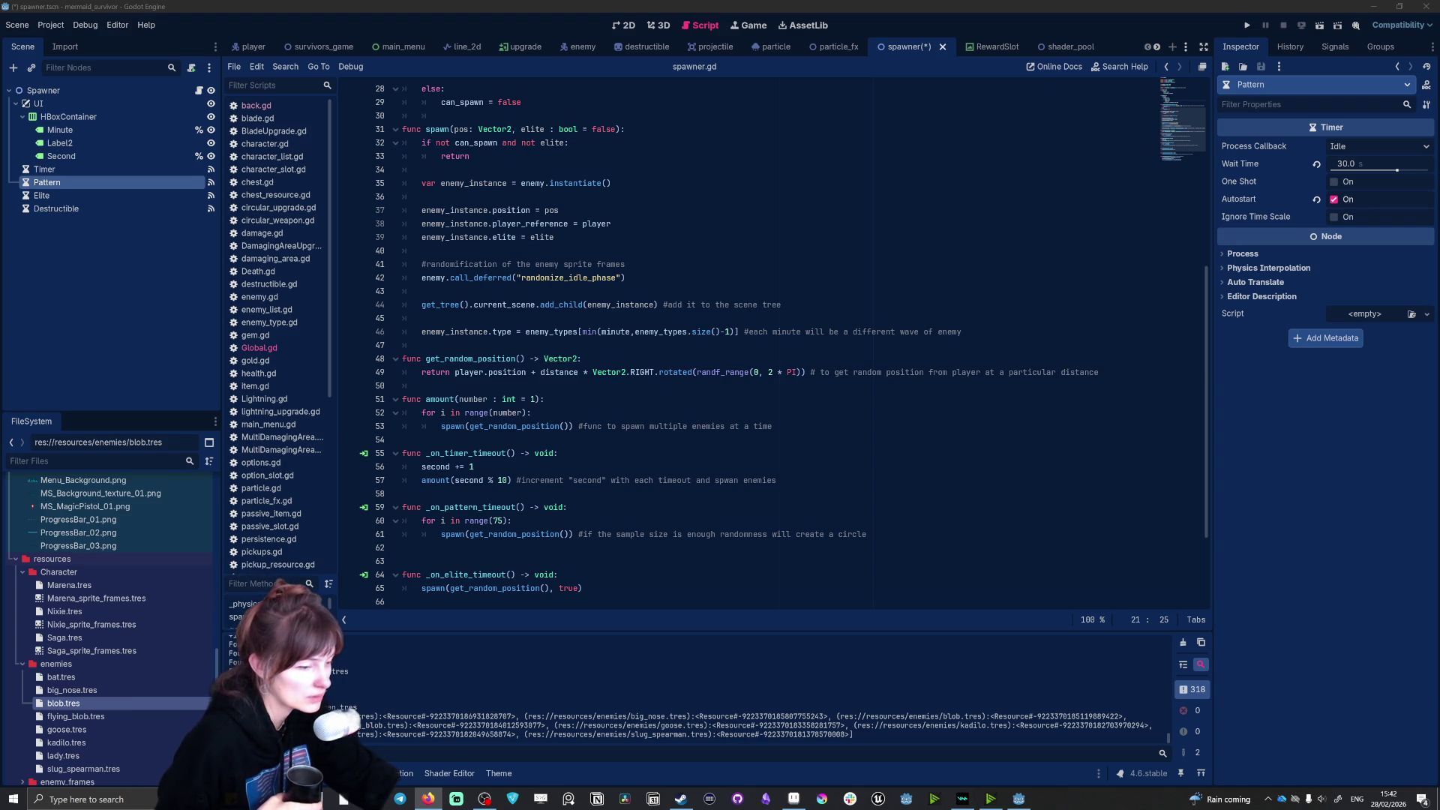
pyautogui.hotkey('alt', 'Tab')
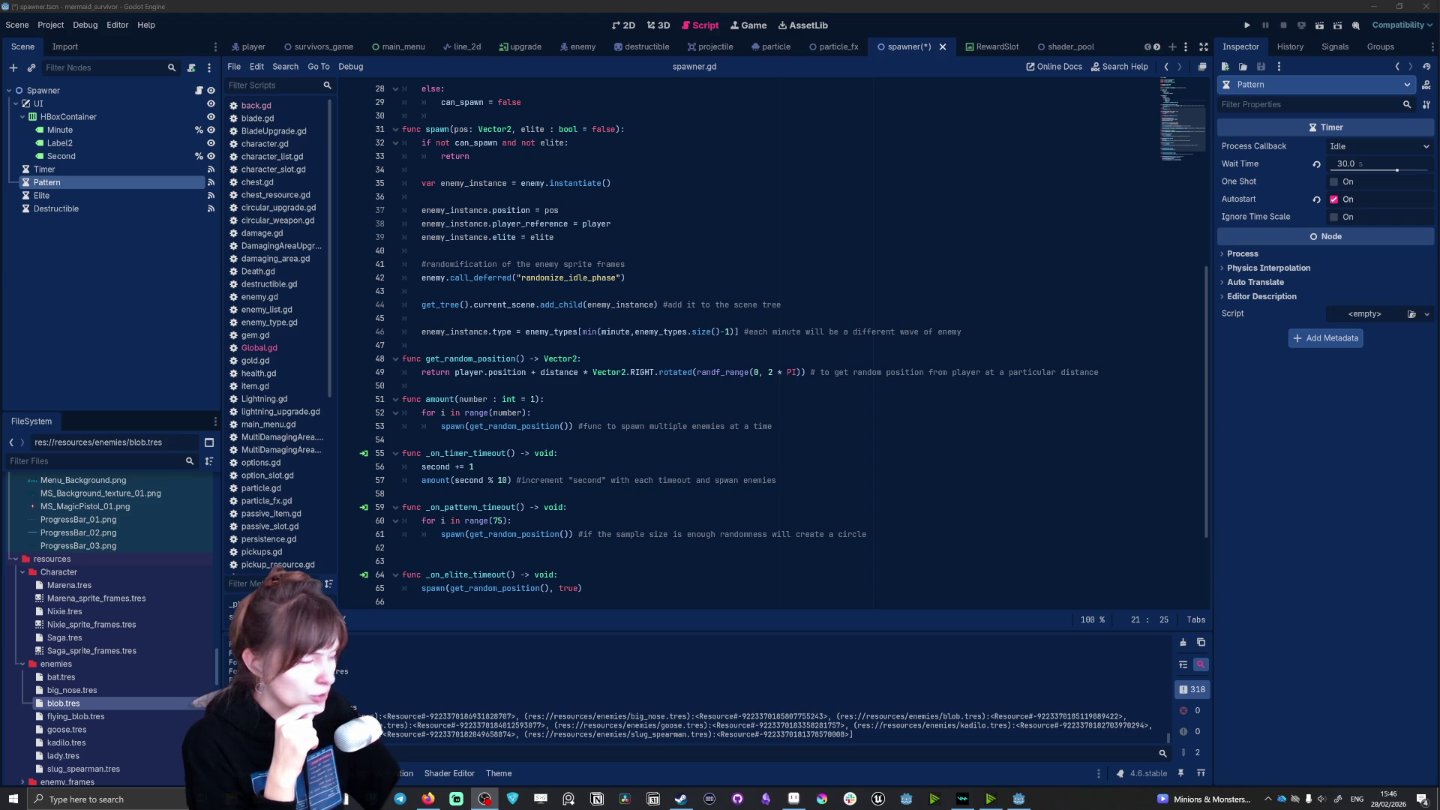
pyautogui.hotkey('alt', 'Tab')
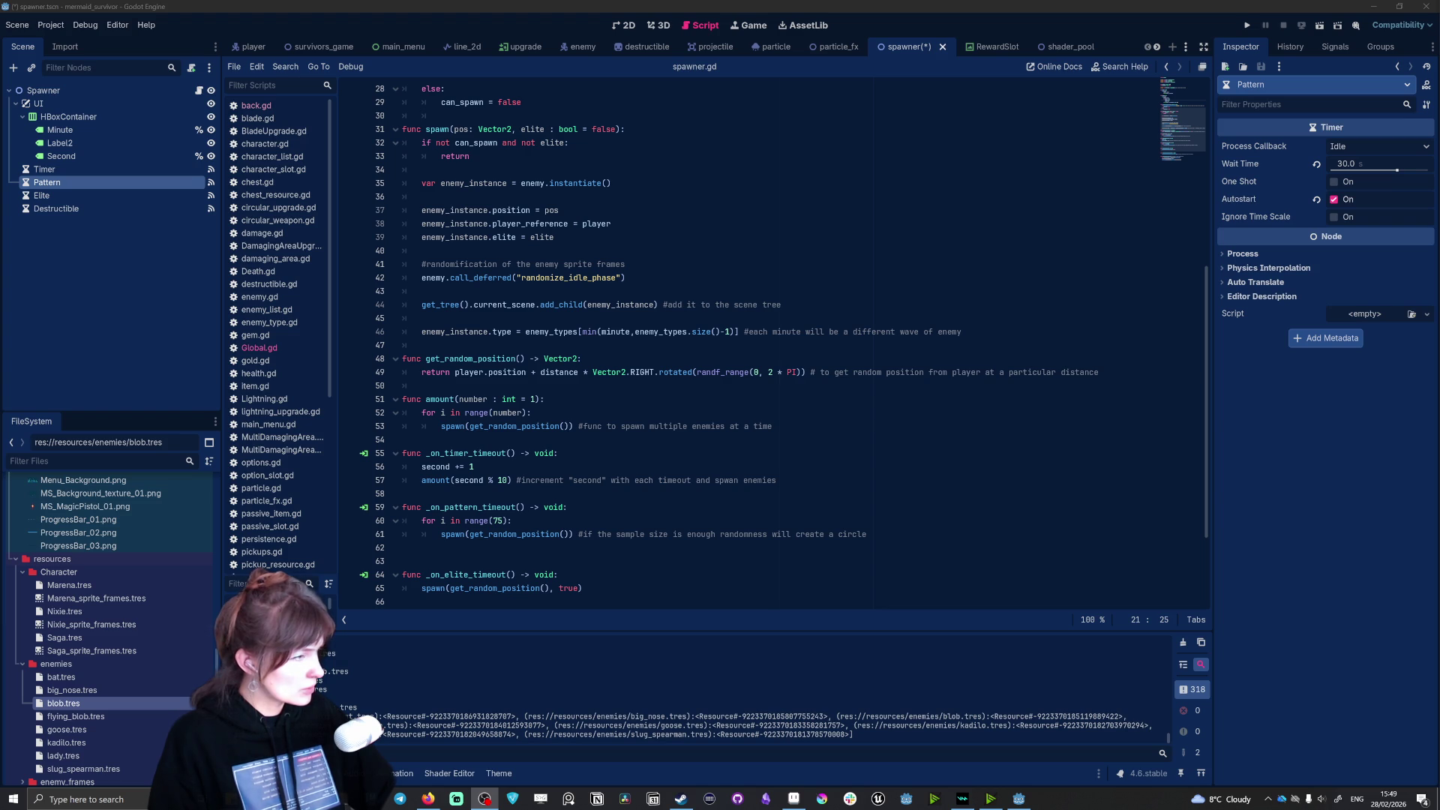
pyautogui.hotkey('alt', 'Tab')
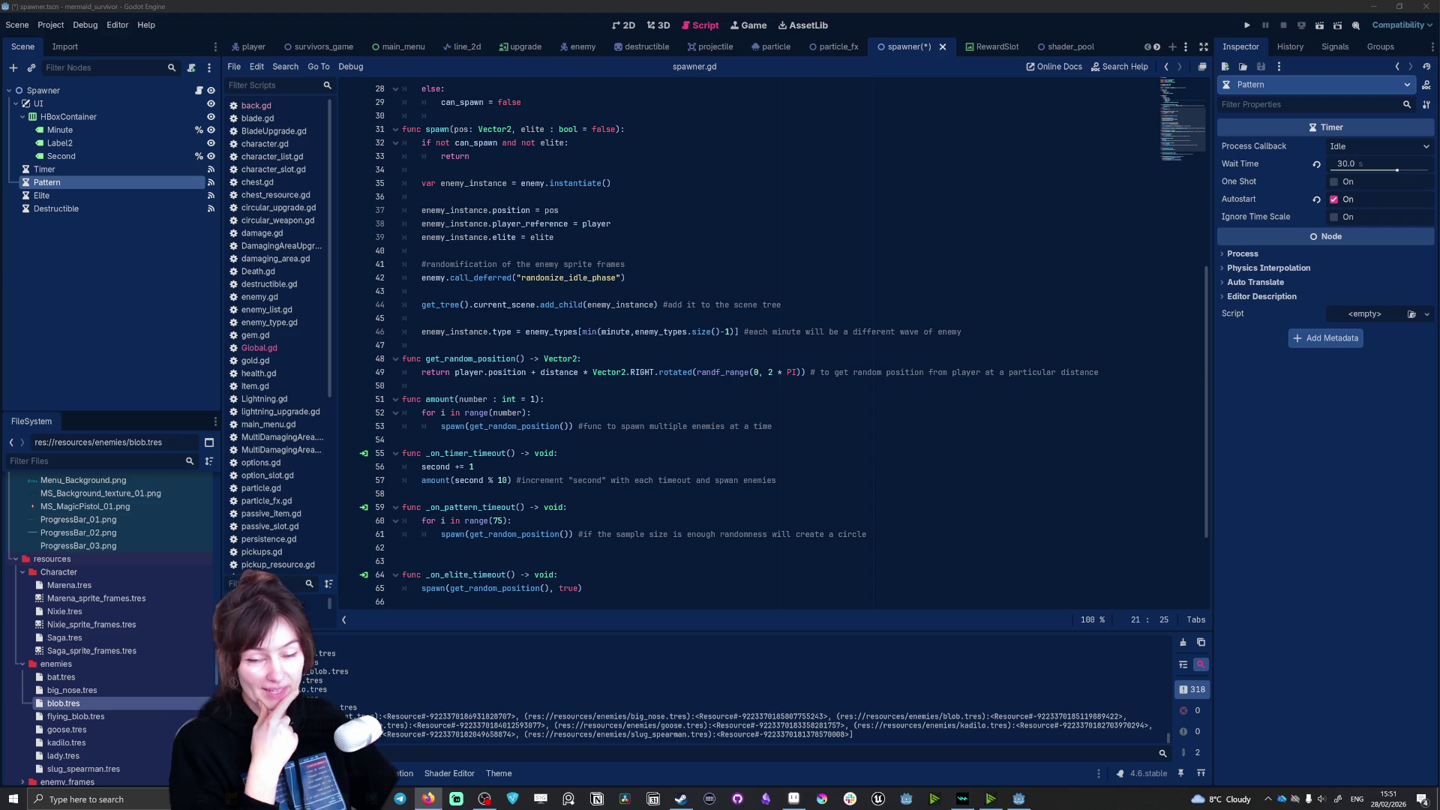
pyautogui.scroll(3, 792, 339)
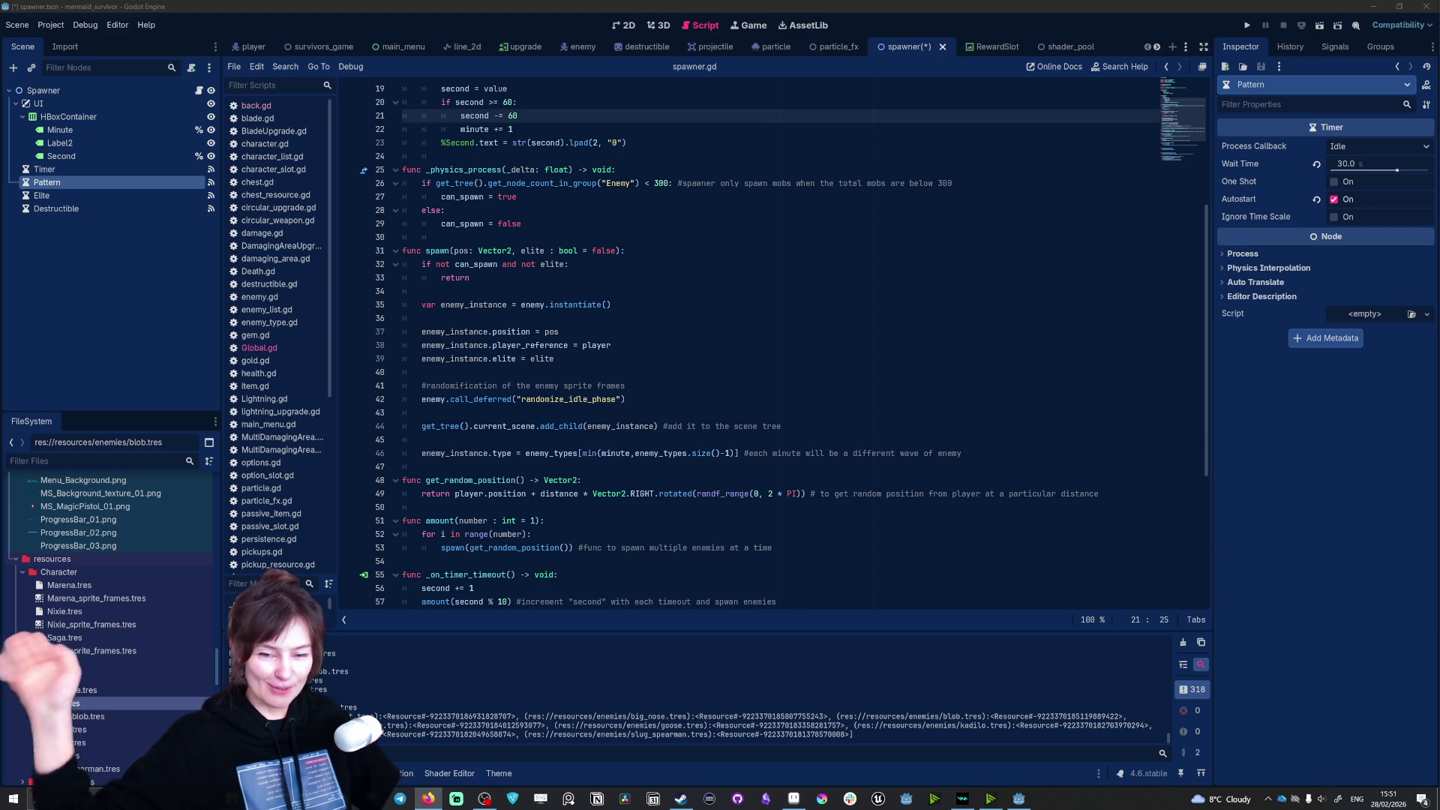
# Step: Inspect the distance (1390), can_spawn, minute and enemy_types declarations at the top of spawner.gd
pyautogui.scroll(5, 750, 337)
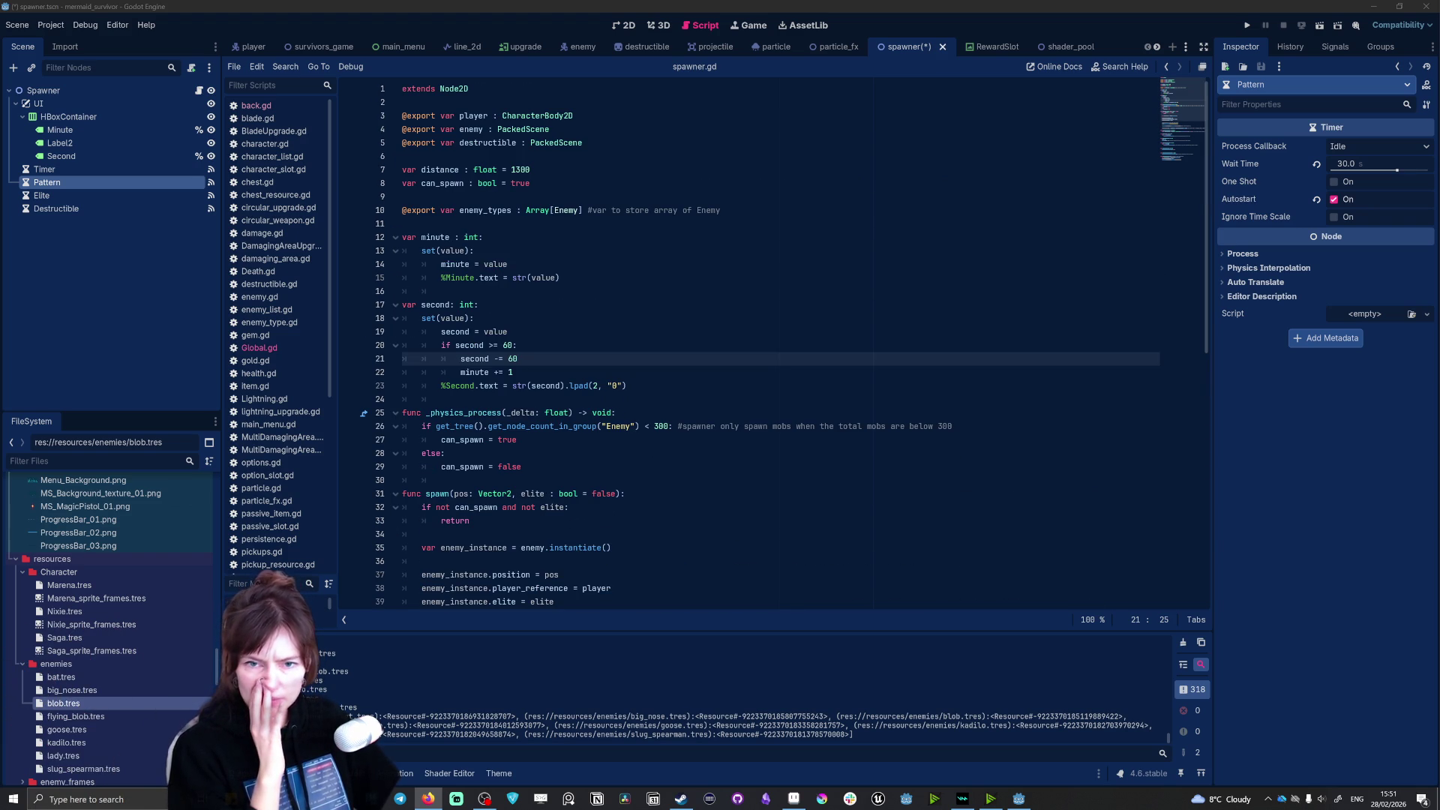
pyautogui.moveTo(403, 156); pyautogui.dragTo(530, 183)
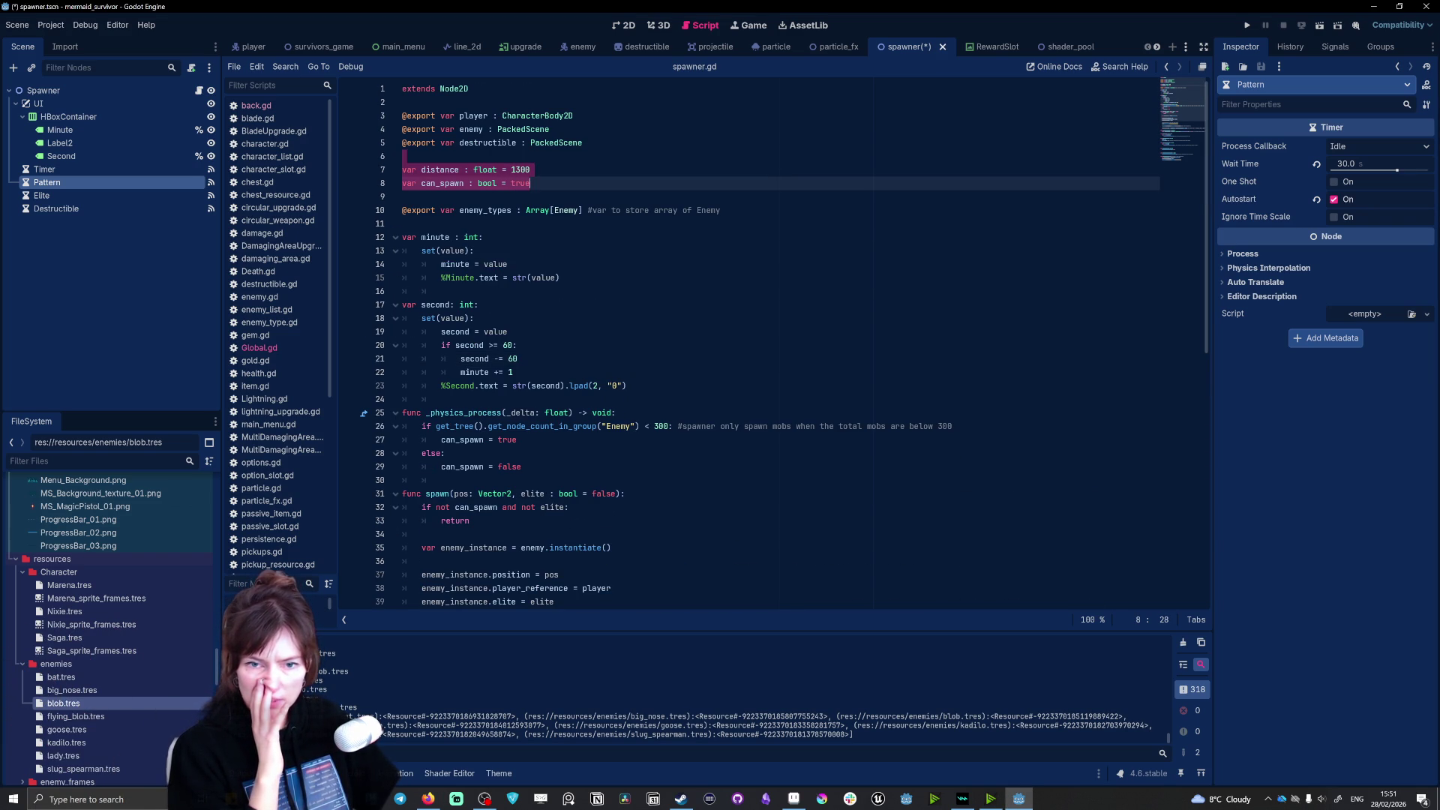
pyautogui.press('Escape')
pyautogui.click(403, 196)
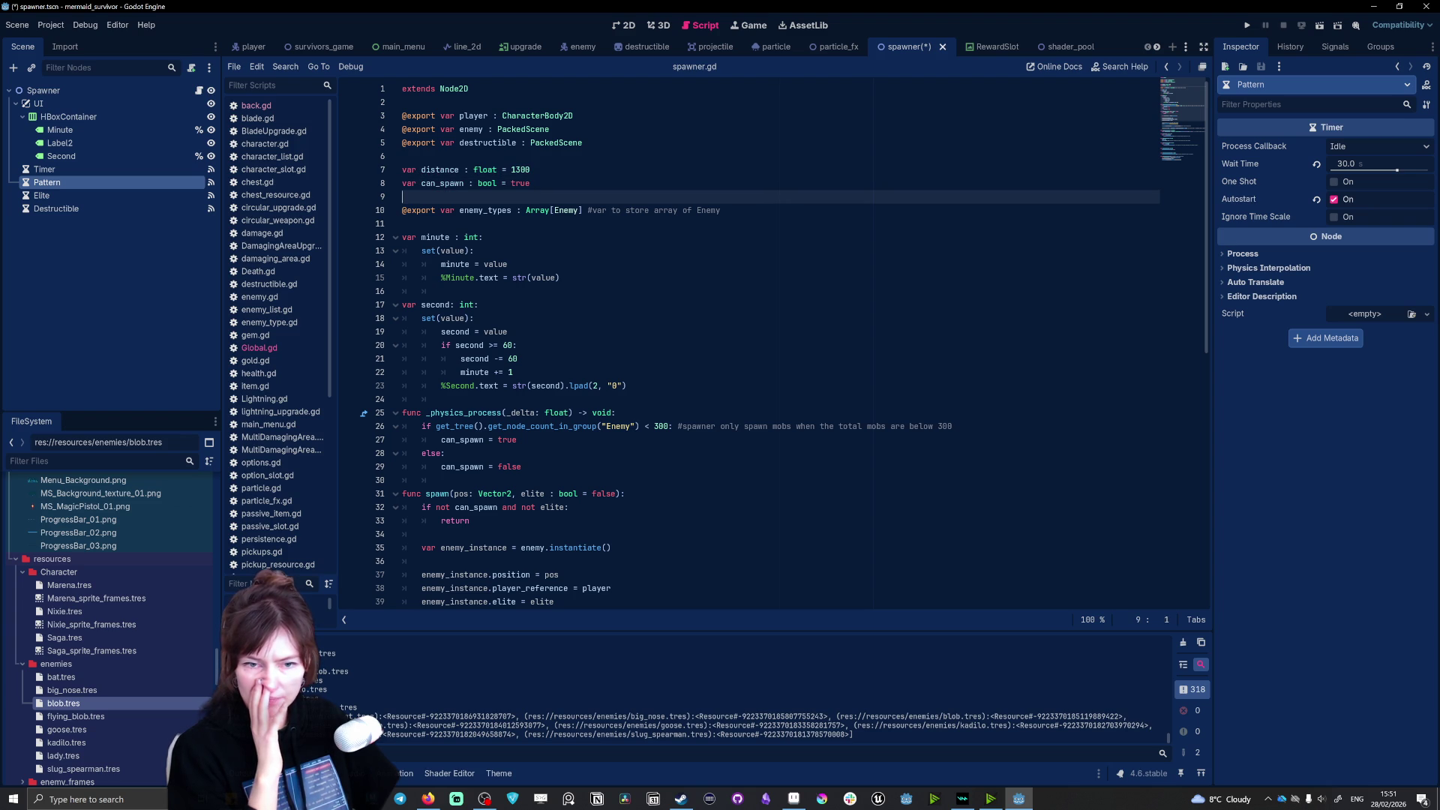
pyautogui.click(507, 264)
pyautogui.click(551, 210)
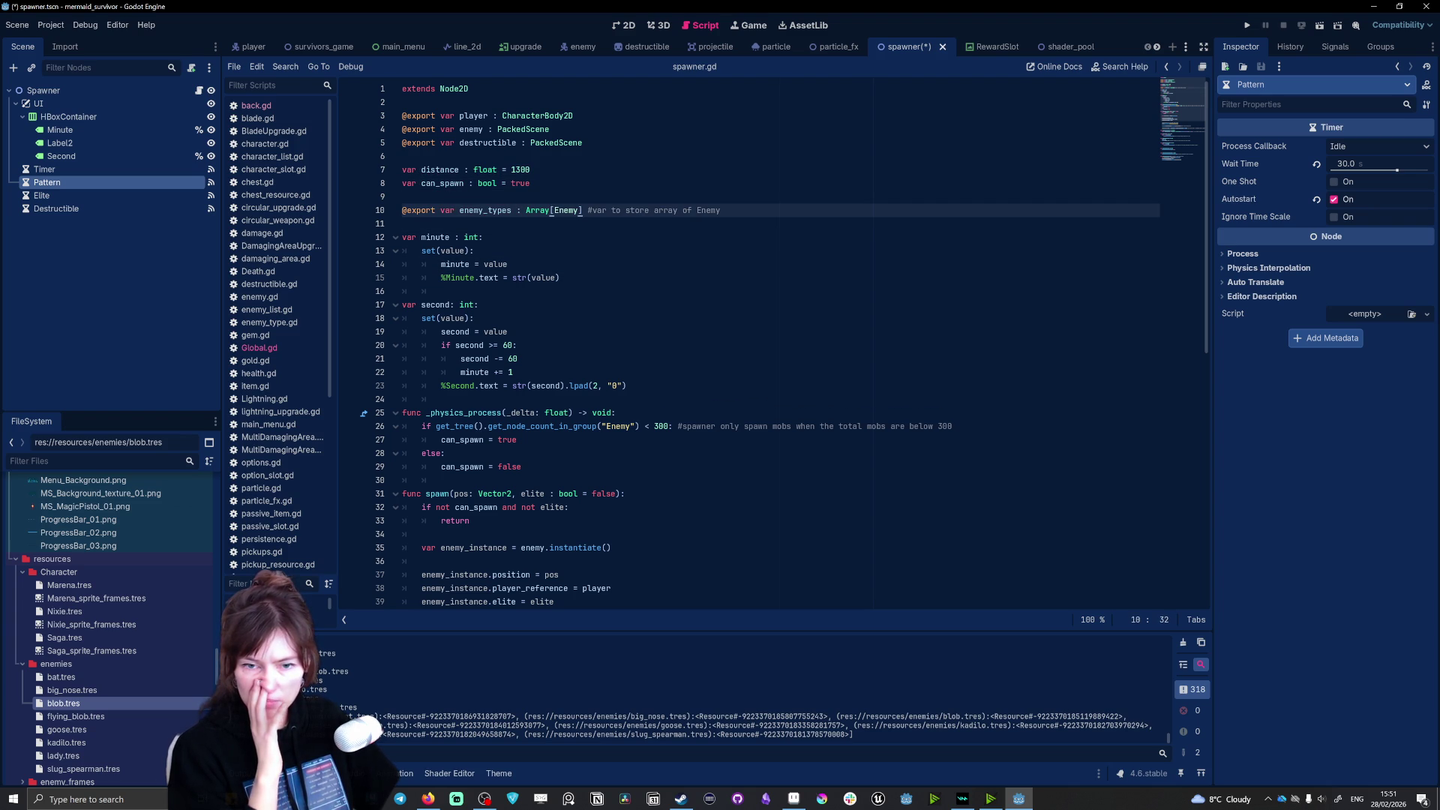
pyautogui.scroll(-1, 792, 342)
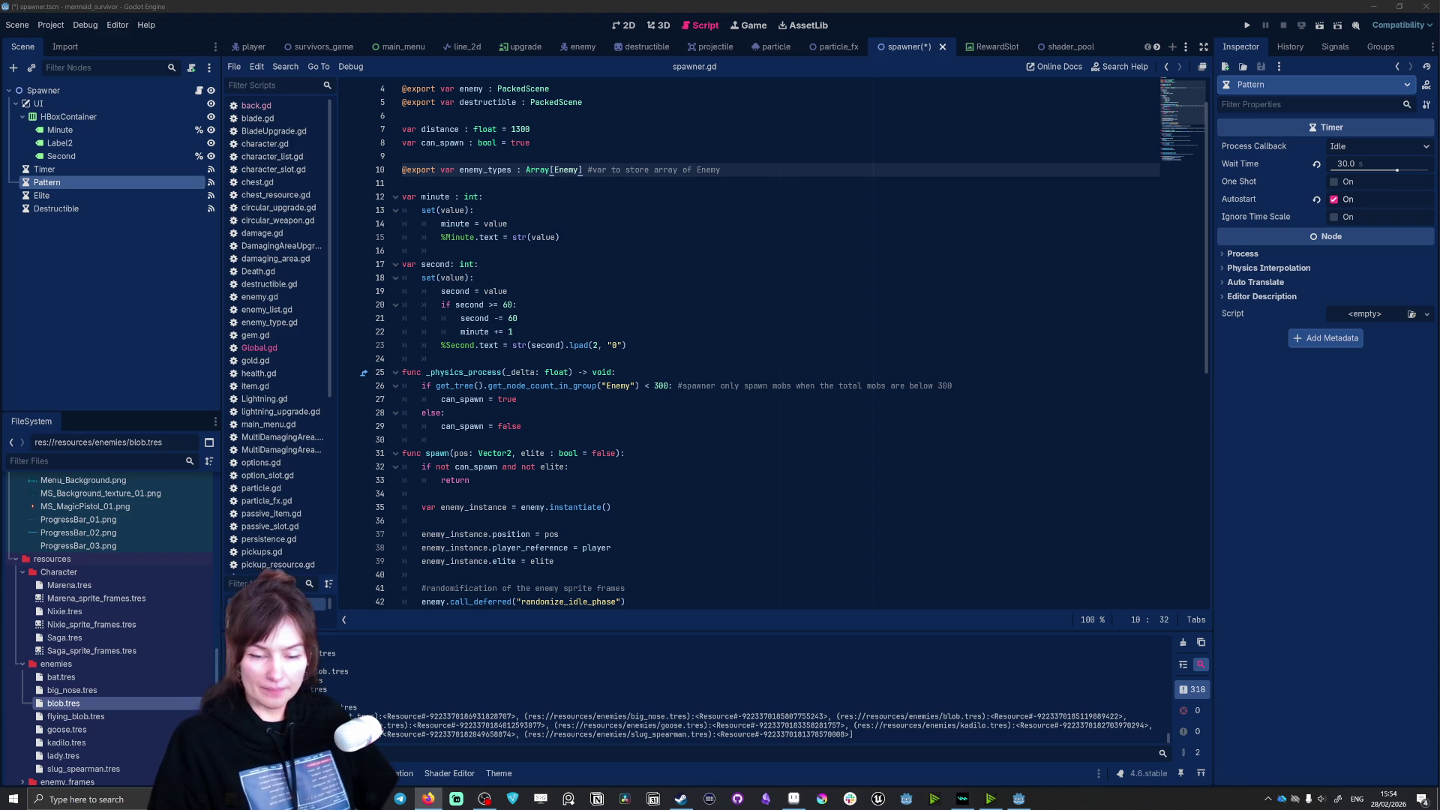
pyautogui.scroll(-5, 590, 396)
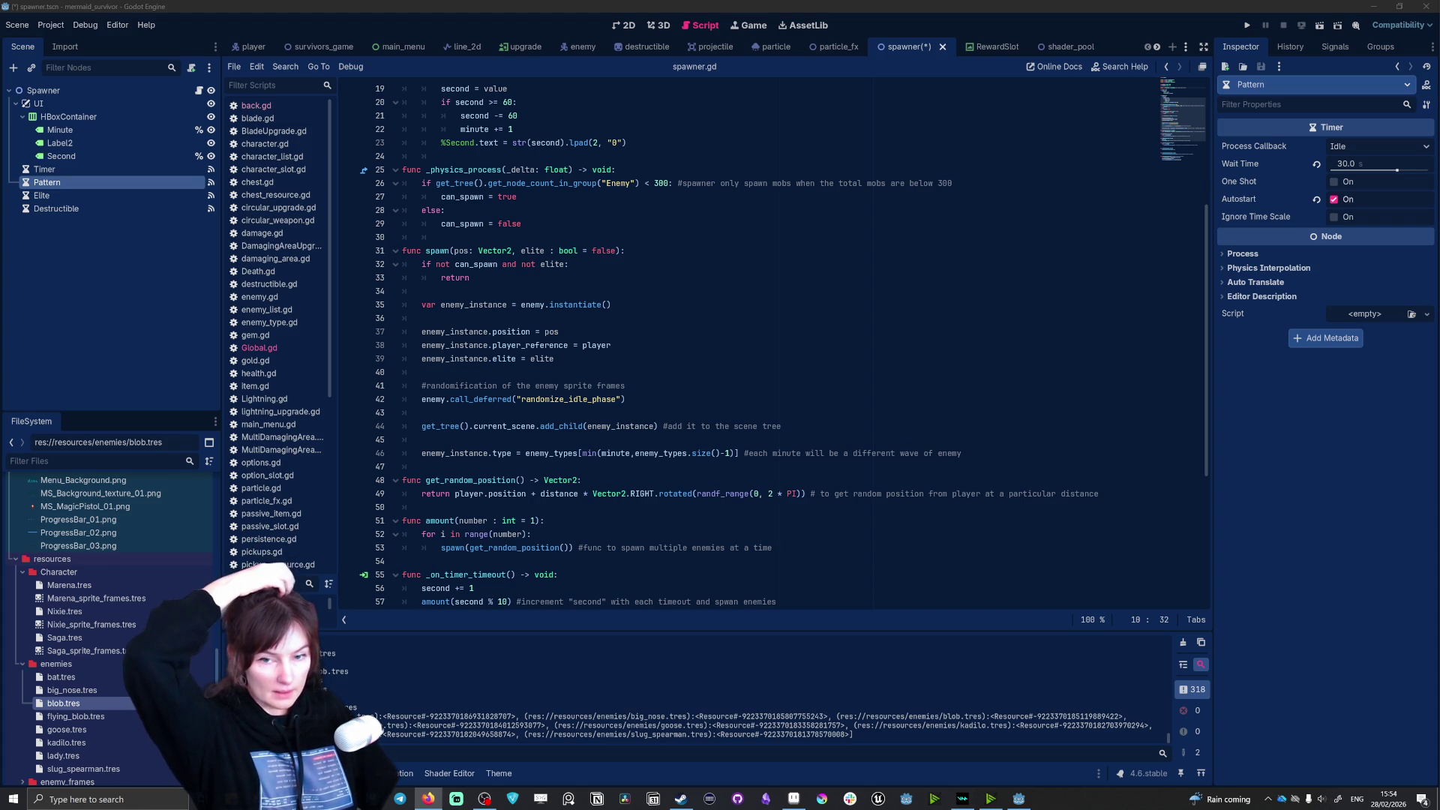
pyautogui.moveTo(417, 169)
pyautogui.mouseDown()
pyautogui.moveTo(693, 183)
pyautogui.moveTo(517, 197)
pyautogui.moveTo(518, 223)
pyautogui.moveTo(420, 170)
pyautogui.moveTo(450, 188)
pyautogui.moveTo(422, 251)
pyautogui.moveTo(625, 251)
pyautogui.moveTo(471, 277)
pyautogui.mouseUp()
pyautogui.click(423, 251)
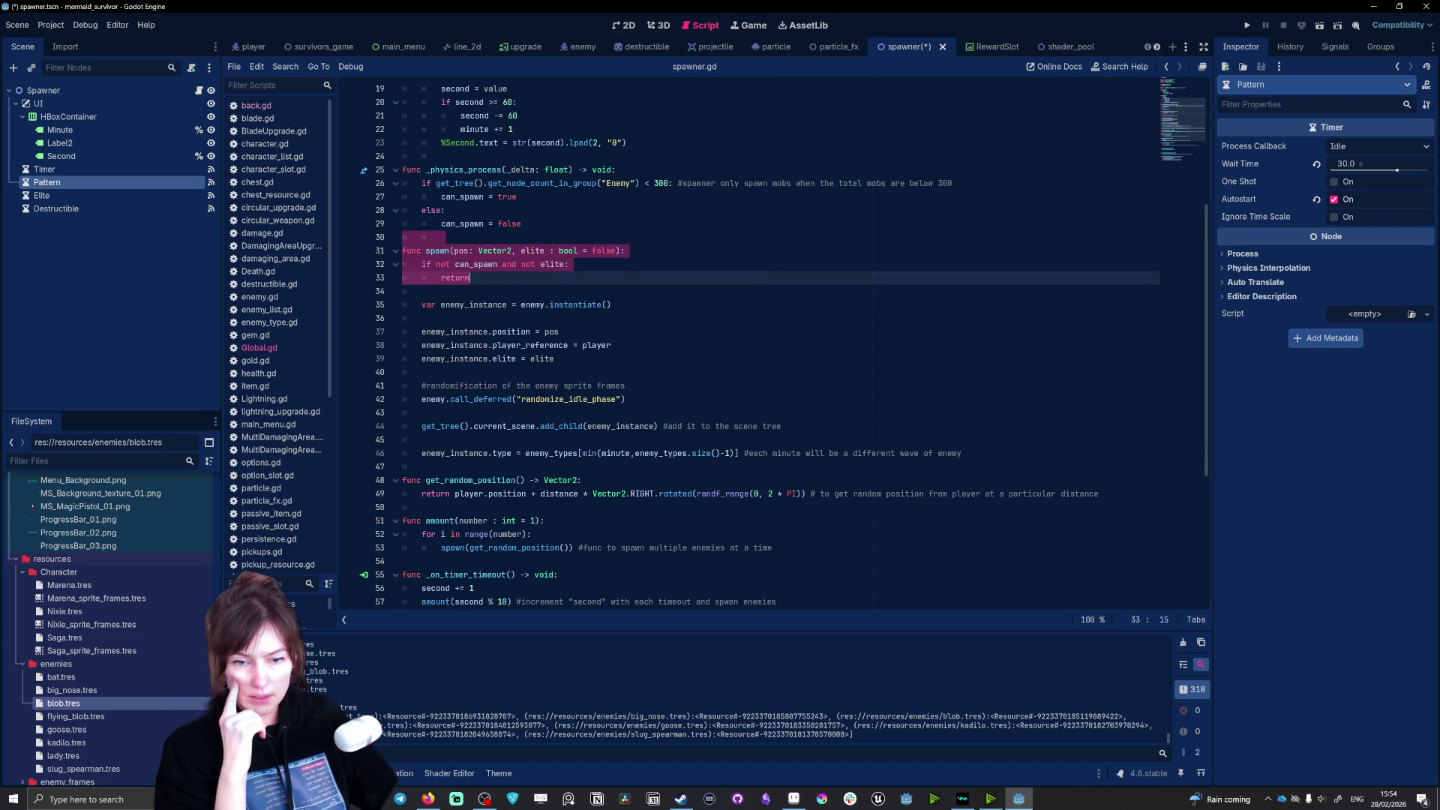
pyautogui.click(553, 264)
pyautogui.moveTo(471, 277)
pyautogui.mouseDown()
pyautogui.moveTo(405, 255)
pyautogui.moveTo(422, 318)
pyautogui.moveTo(611, 345)
pyautogui.moveTo(560, 332)
pyautogui.moveTo(612, 345)
pyautogui.moveTo(420, 372)
pyautogui.moveTo(554, 359)
pyautogui.moveTo(626, 399)
pyautogui.moveTo(630, 494)
pyautogui.moveTo(626, 400)
pyautogui.mouseUp()
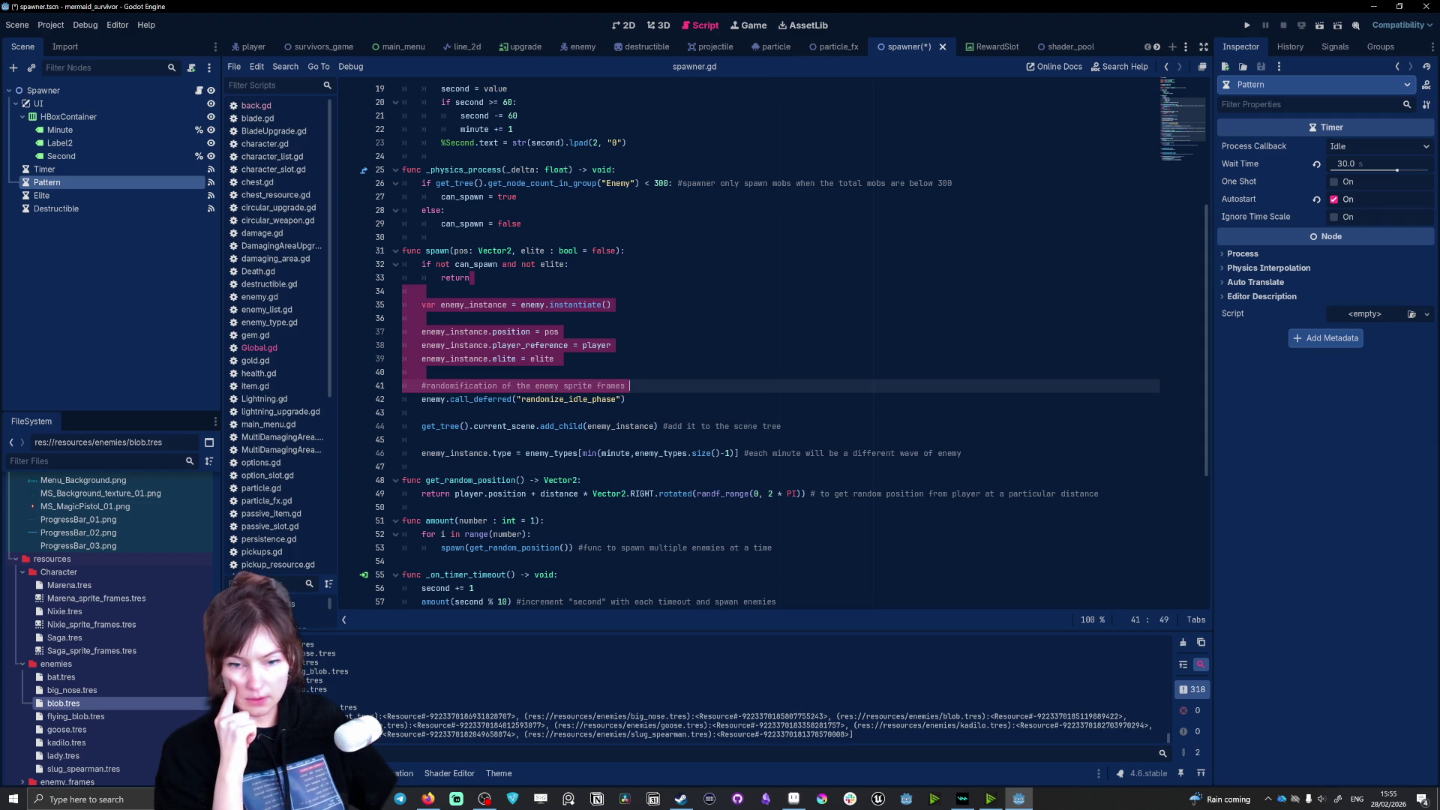
pyautogui.click(626, 399)
pyautogui.moveTo(422, 399); pyautogui.dragTo(627, 399)
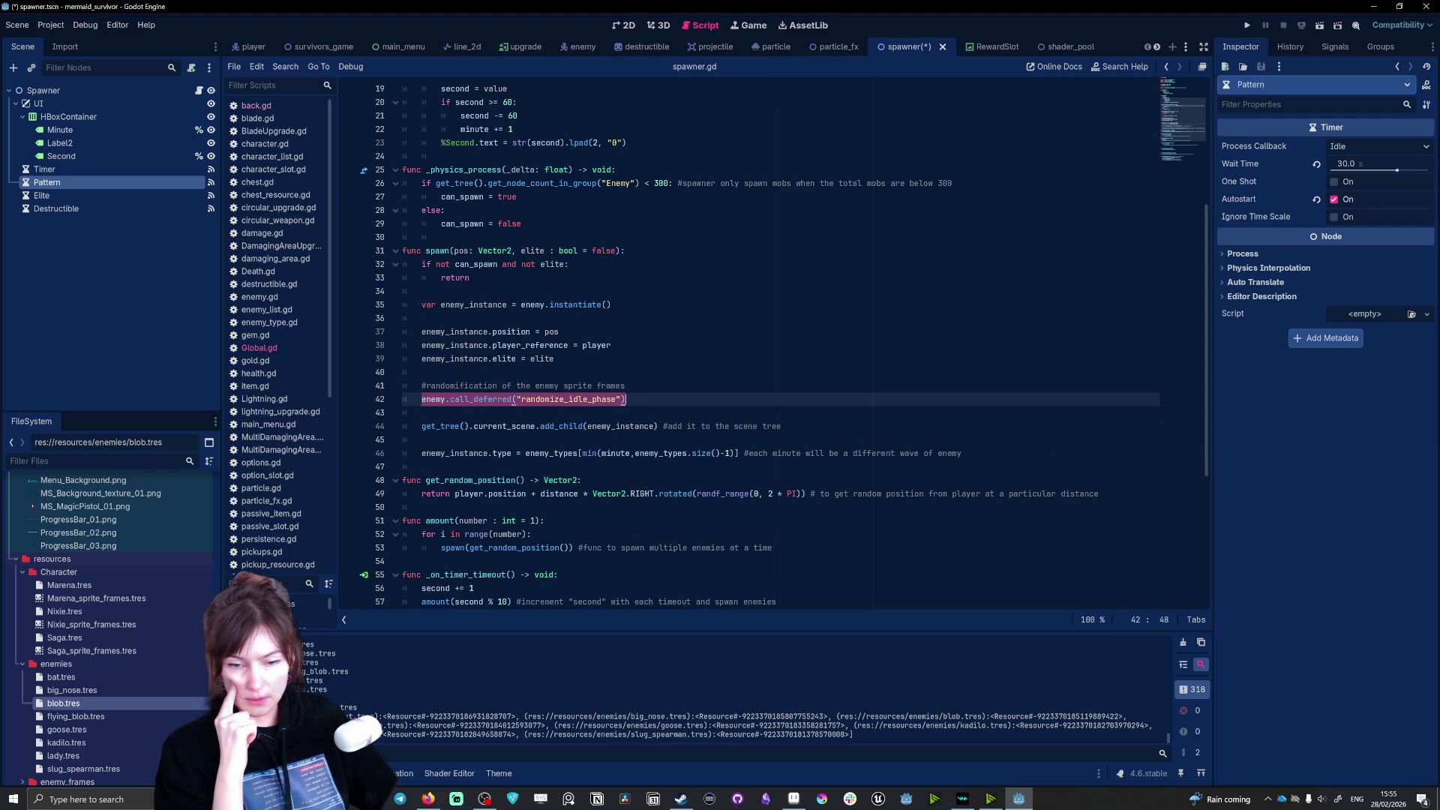
pyautogui.click(625, 399)
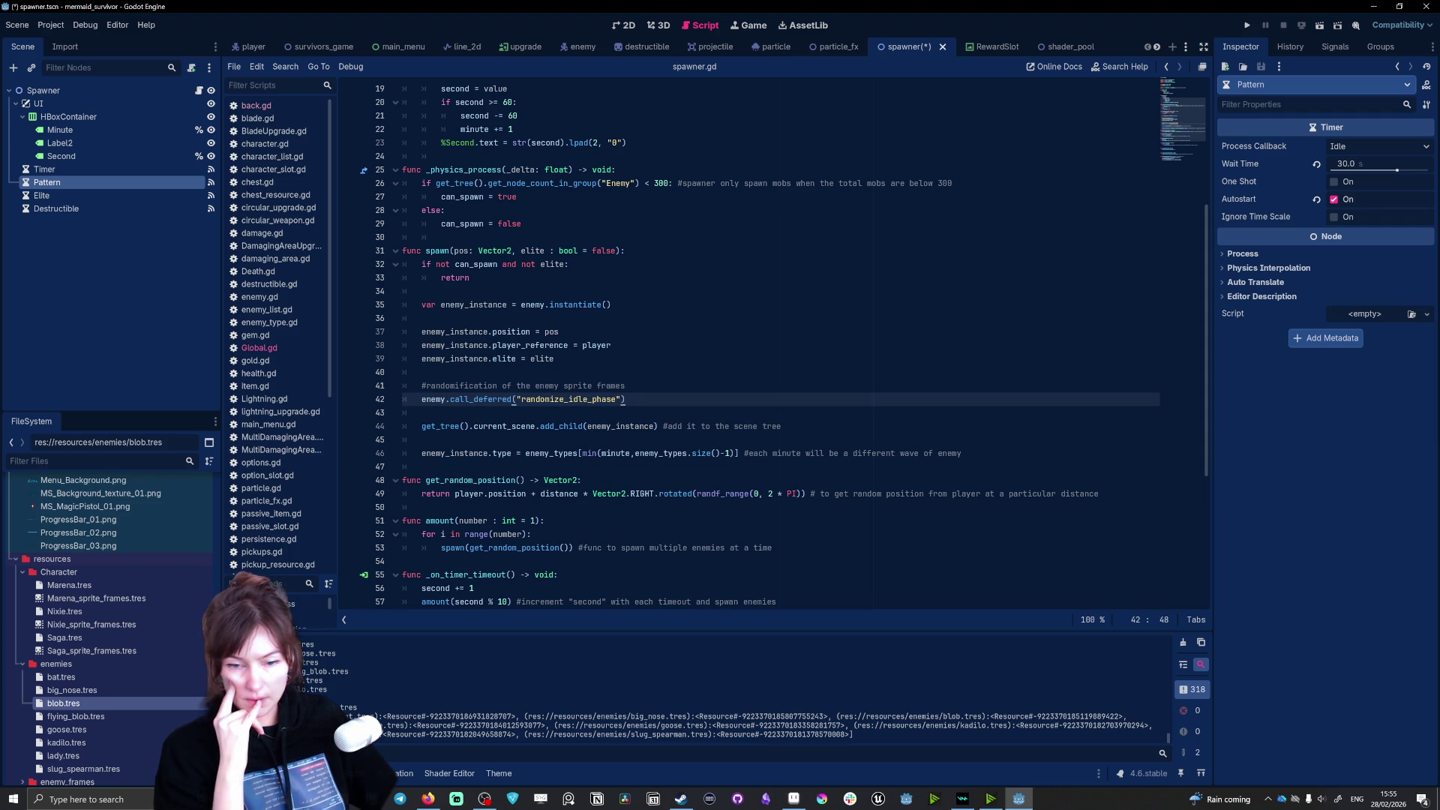
pyautogui.moveTo(421, 426); pyautogui.dragTo(541, 426)
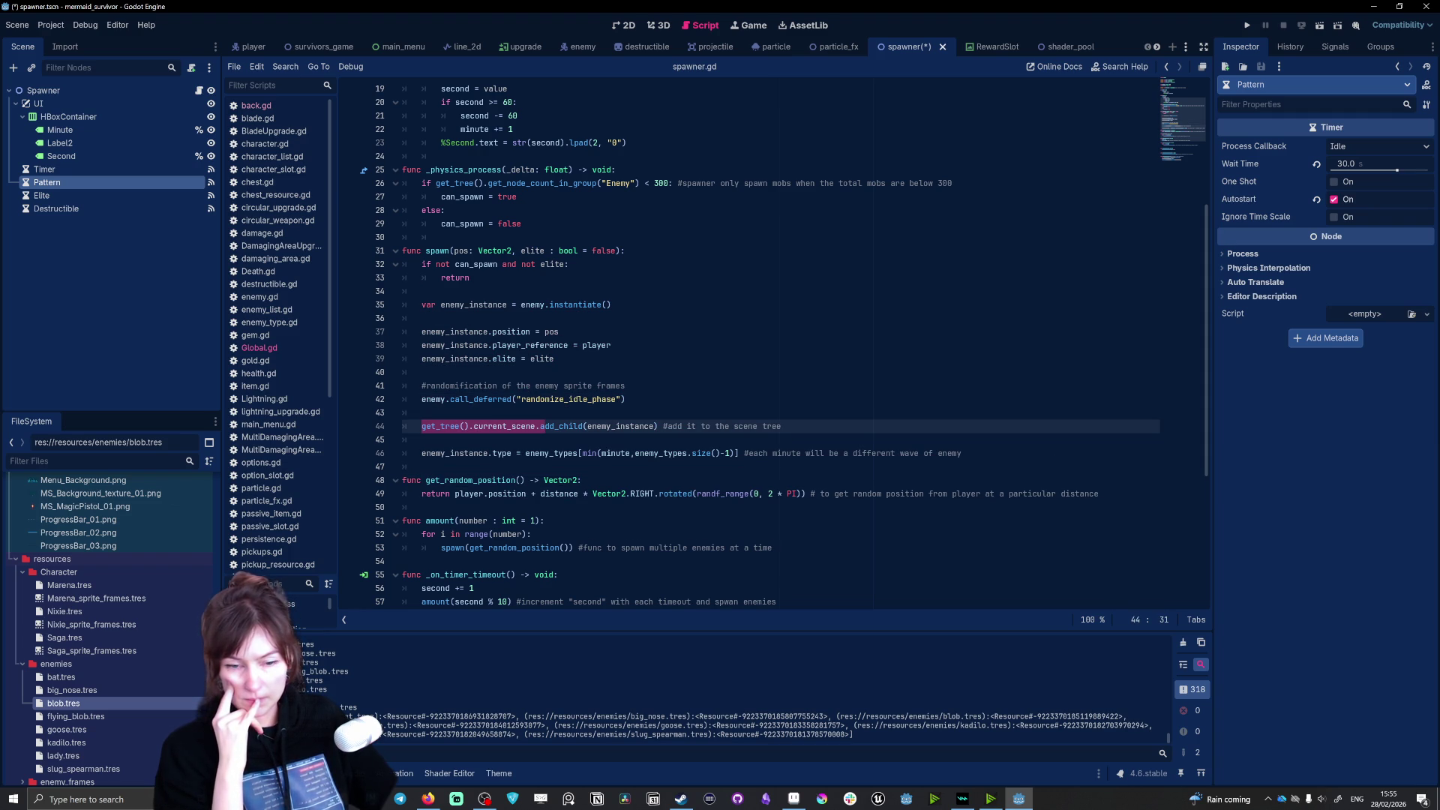
pyautogui.click(542, 426)
pyautogui.click(554, 399)
pyautogui.moveTo(553, 399)
pyautogui.mouseDown()
pyautogui.moveTo(403, 399)
pyautogui.moveTo(627, 399)
pyautogui.mouseUp()
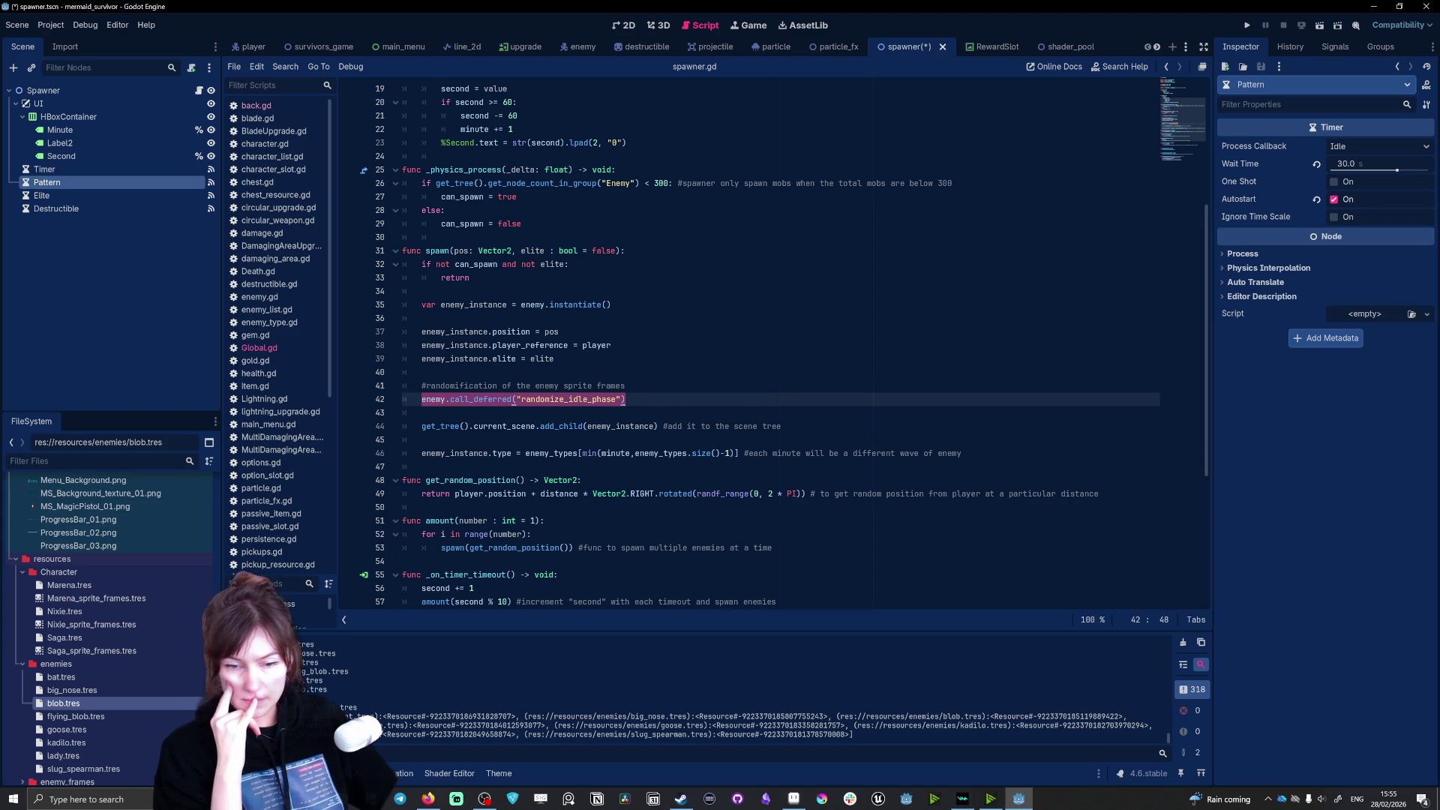
pyautogui.scroll(-1, 514, 361)
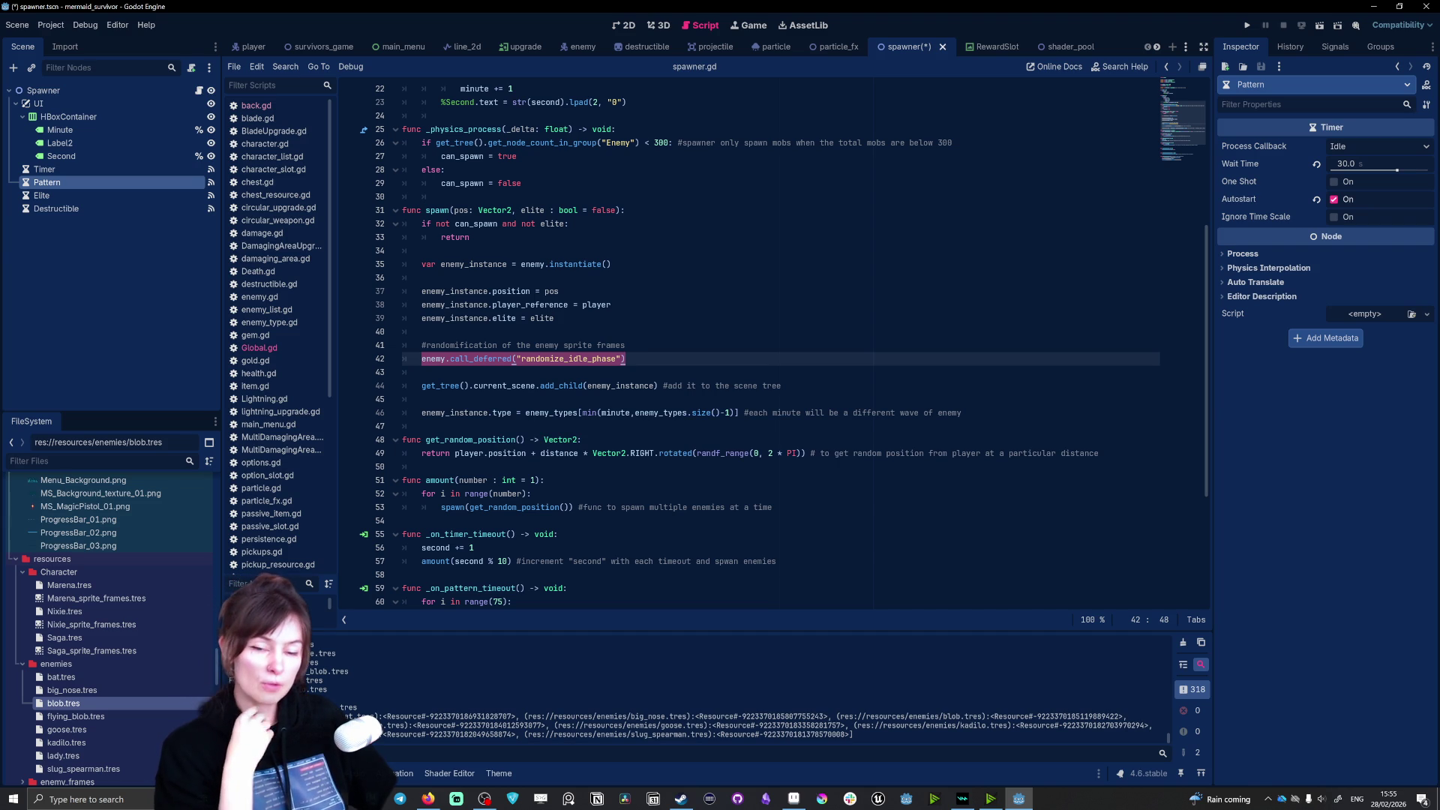
pyautogui.moveTo(525, 413); pyautogui.dragTo(553, 412)
pyautogui.click(553, 426)
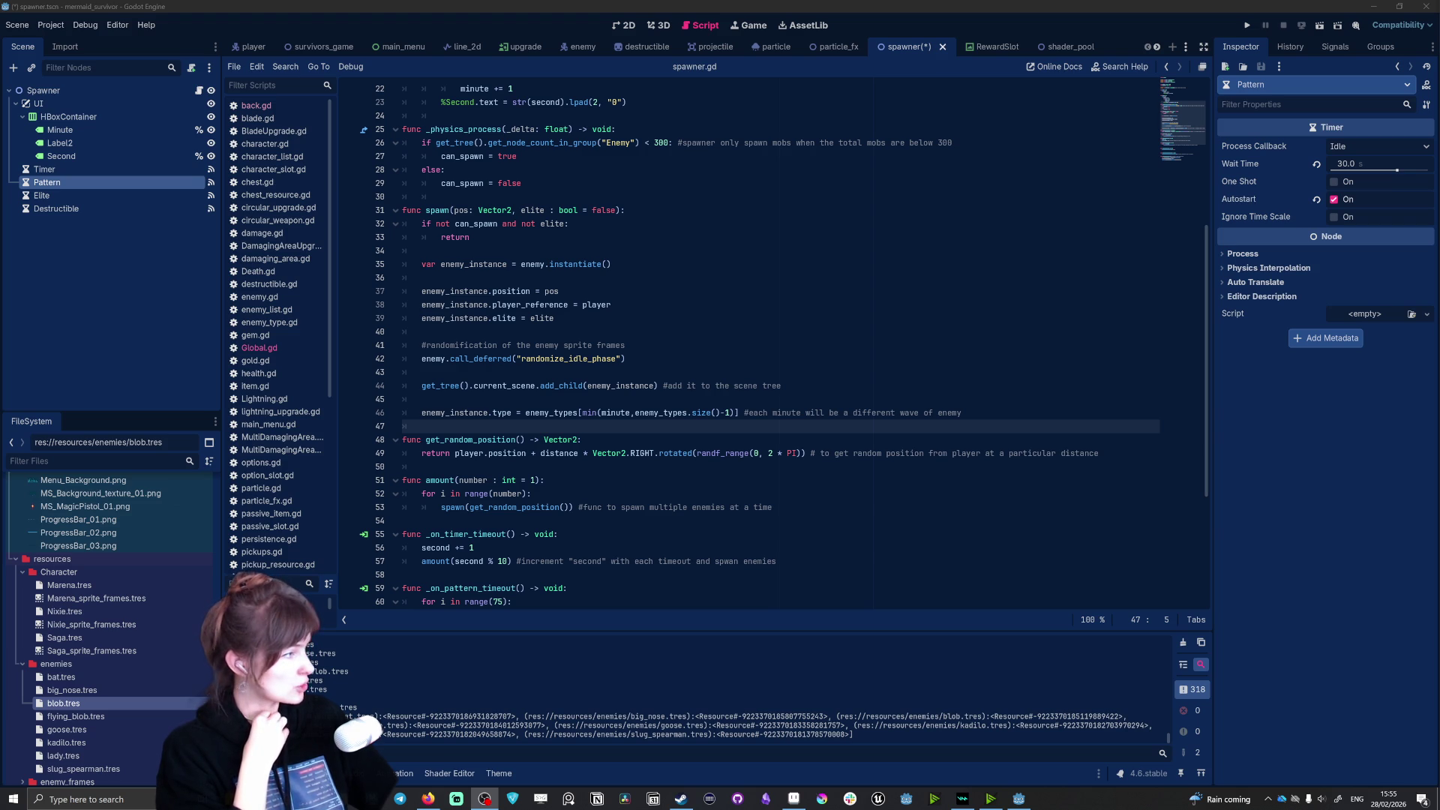
# Step: Switch from Godot over to the Firefox browser
pyautogui.hotkey('alt', 'Tab')
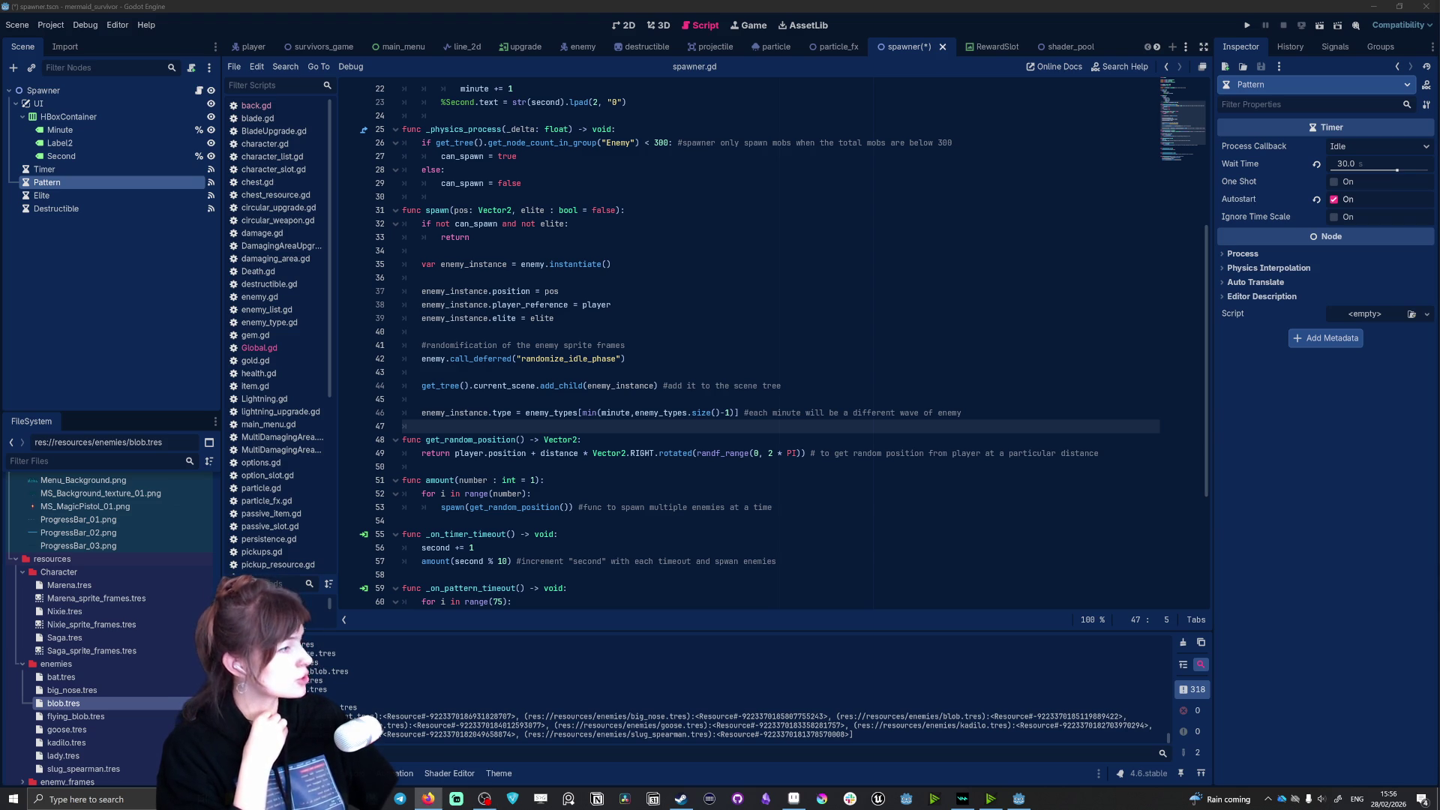